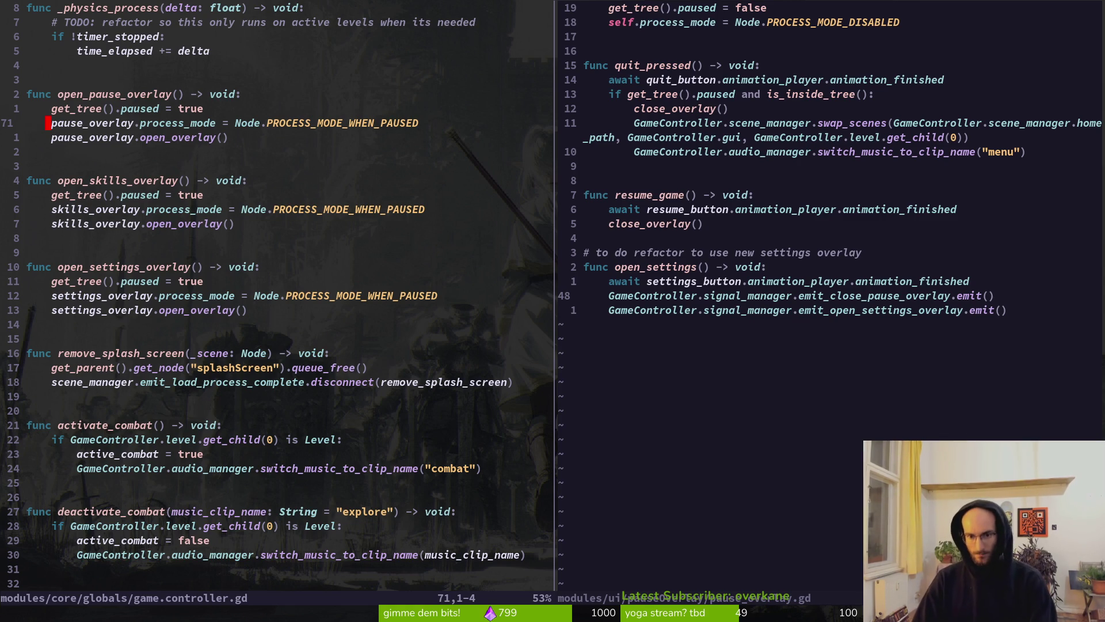
In the right split, replace the emit_close_pause_overlay line with self.hide() and save
key(ctrl+w)
key(l)
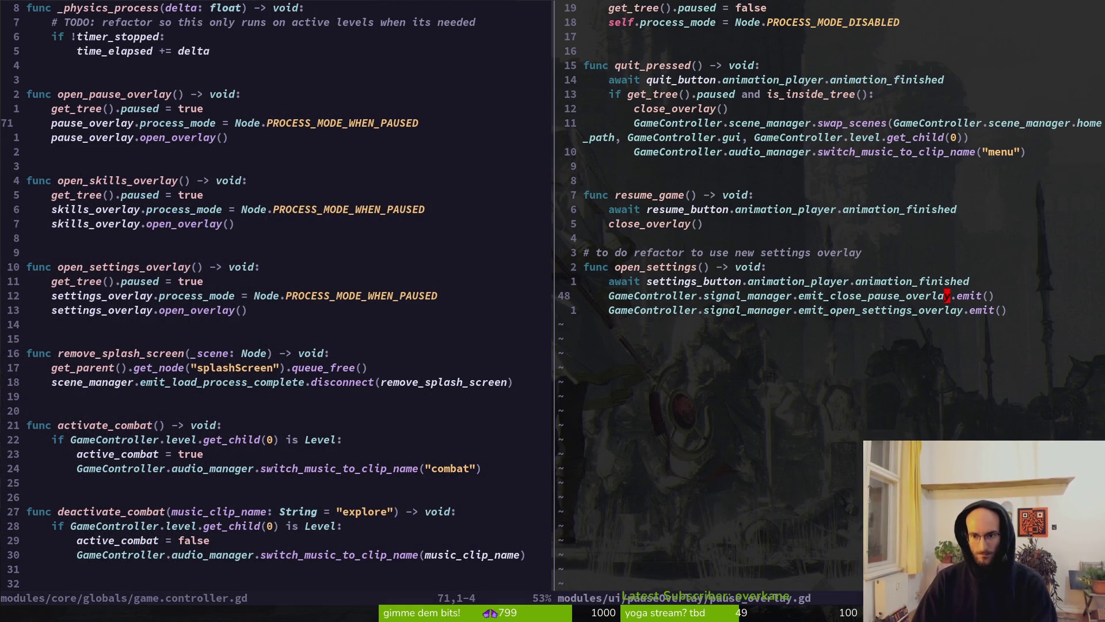
key(c)
key(i)
key(w)
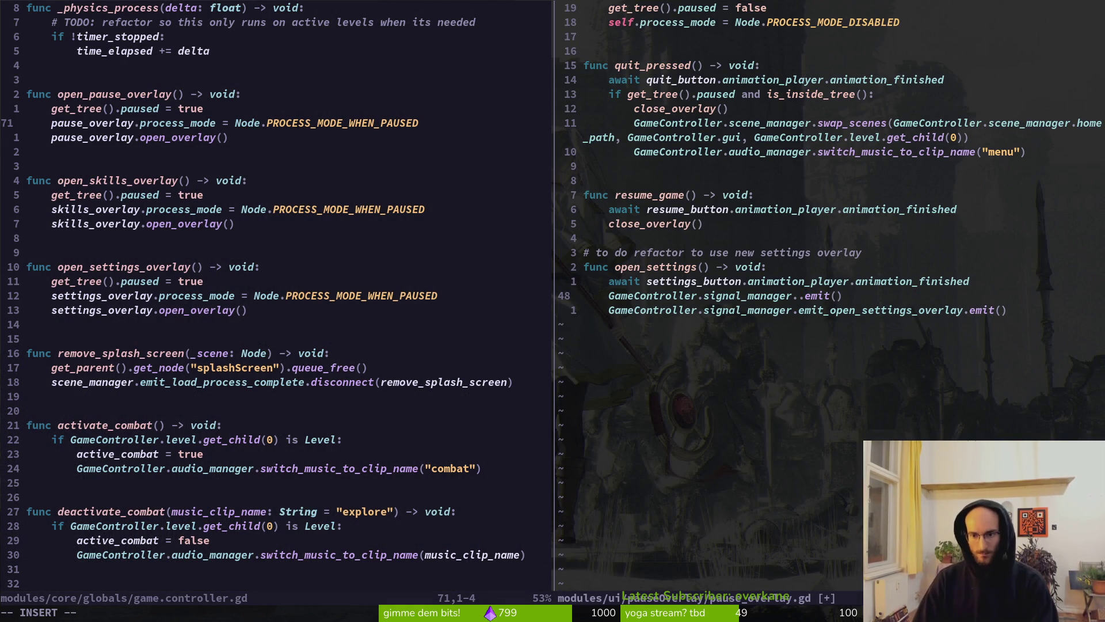
key(BackSpace)
key(BackSpace)
key(BackSpace)
key(BackSpace)
key(BackSpace)
key(BackSpace)
key(Delete)
key(Delete)
key(Delete)
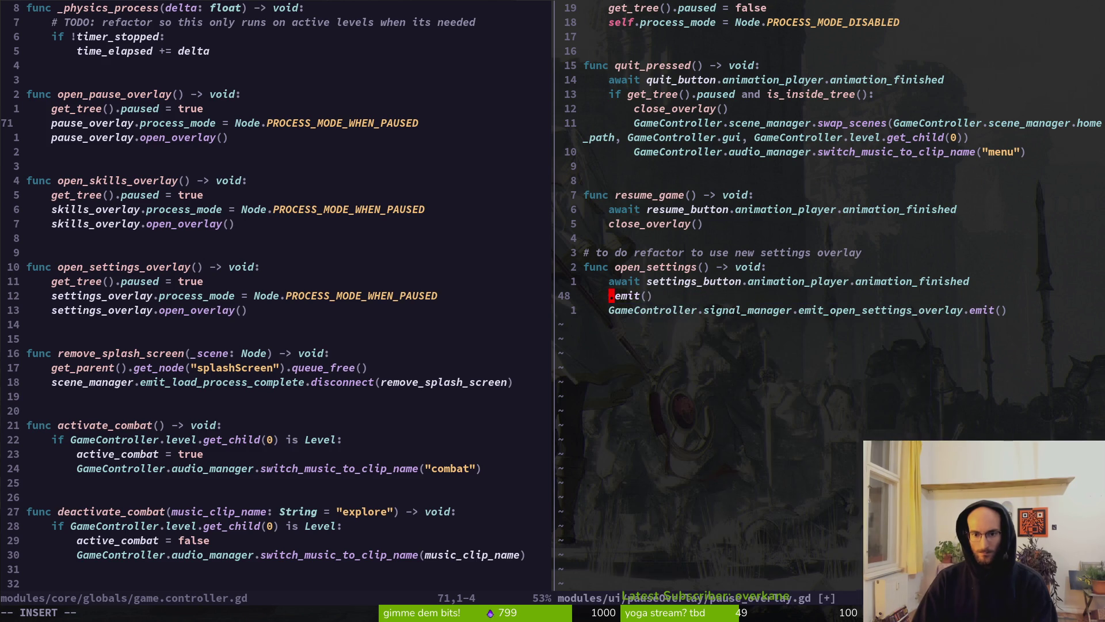
text(sekf)
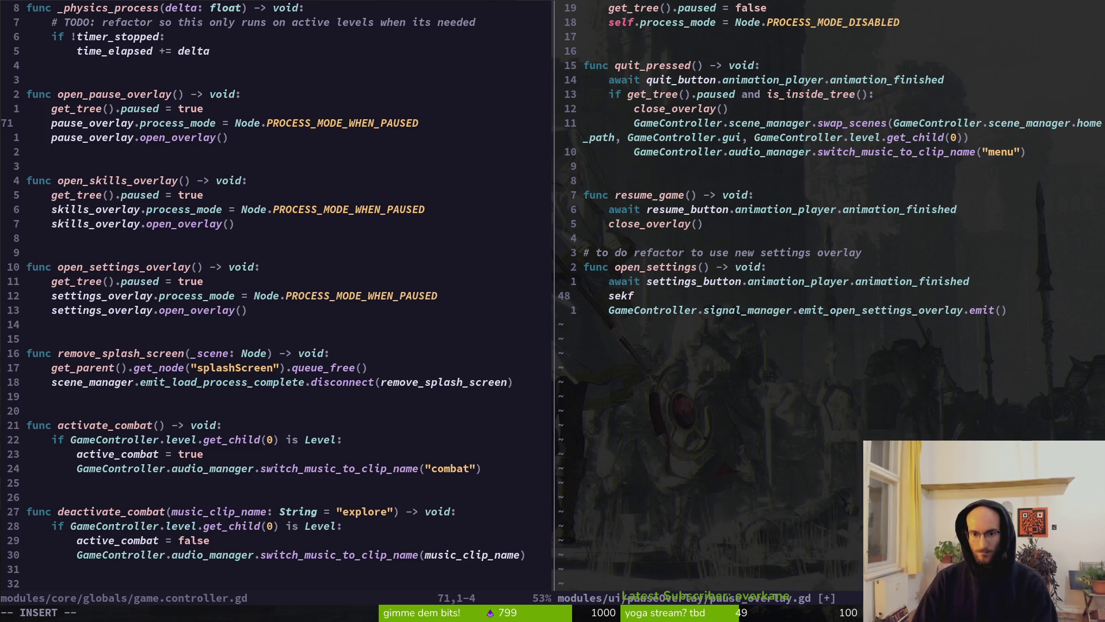
key(BackSpace)
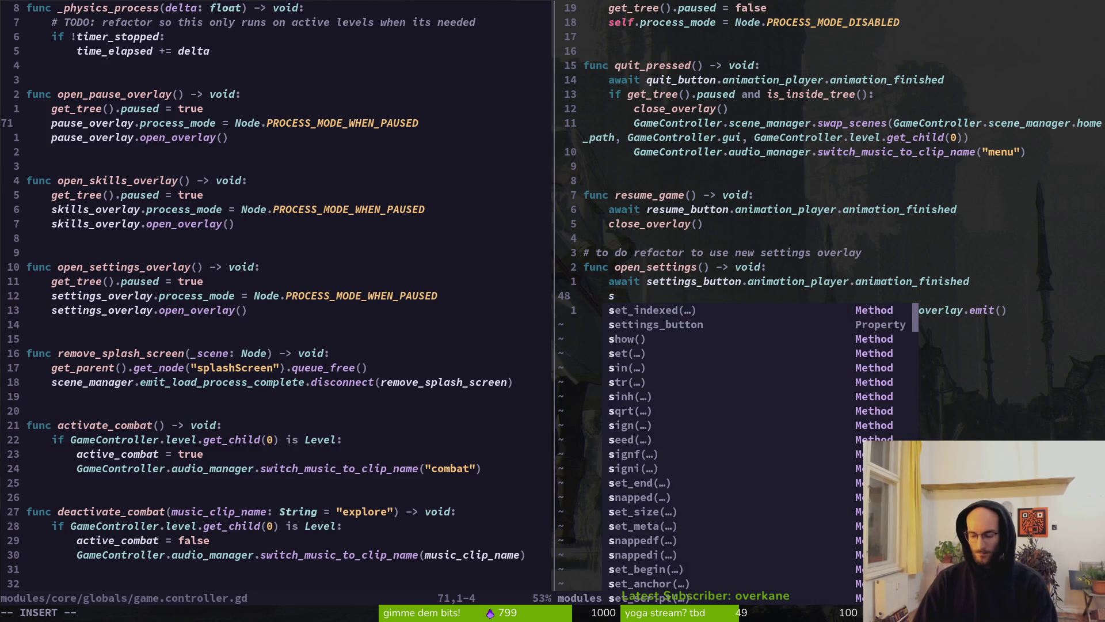
text(elf.h)
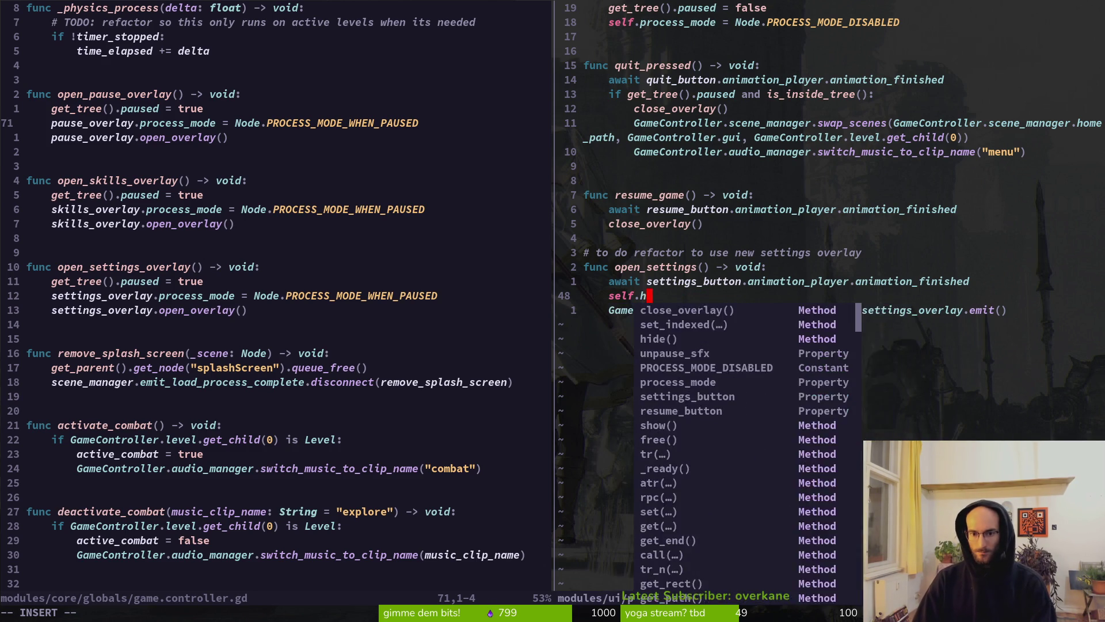
text(ide)
key(Return)
key(Escape)
text(:w)
key(Return)
Delete the self.hide() line from open_settings and save pause_overlay.gd
key(k)
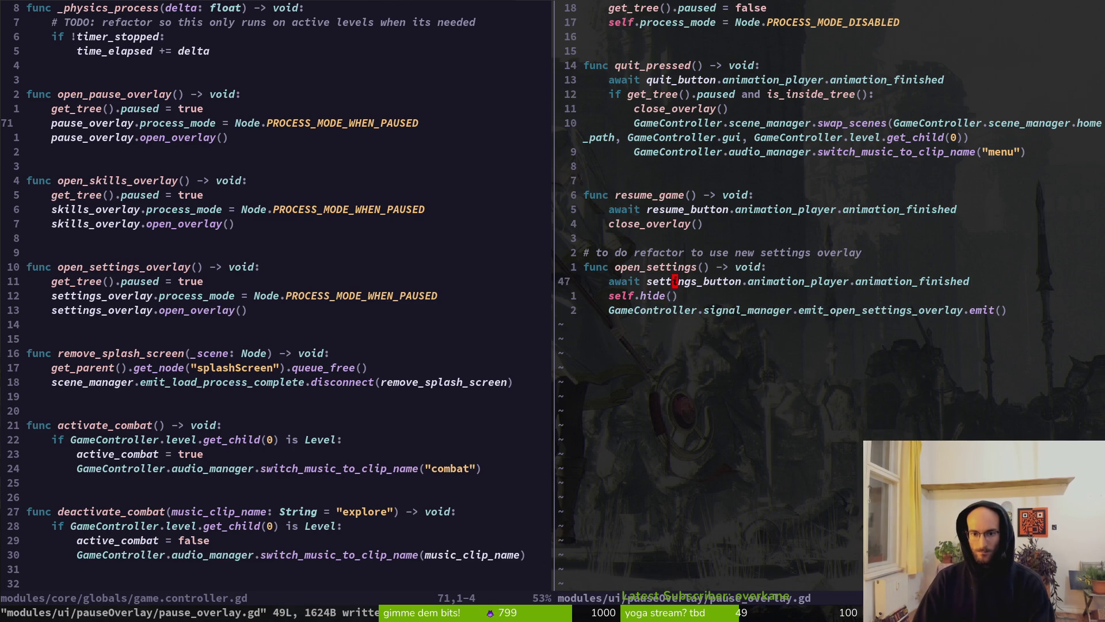
key(o)
key(Escape)
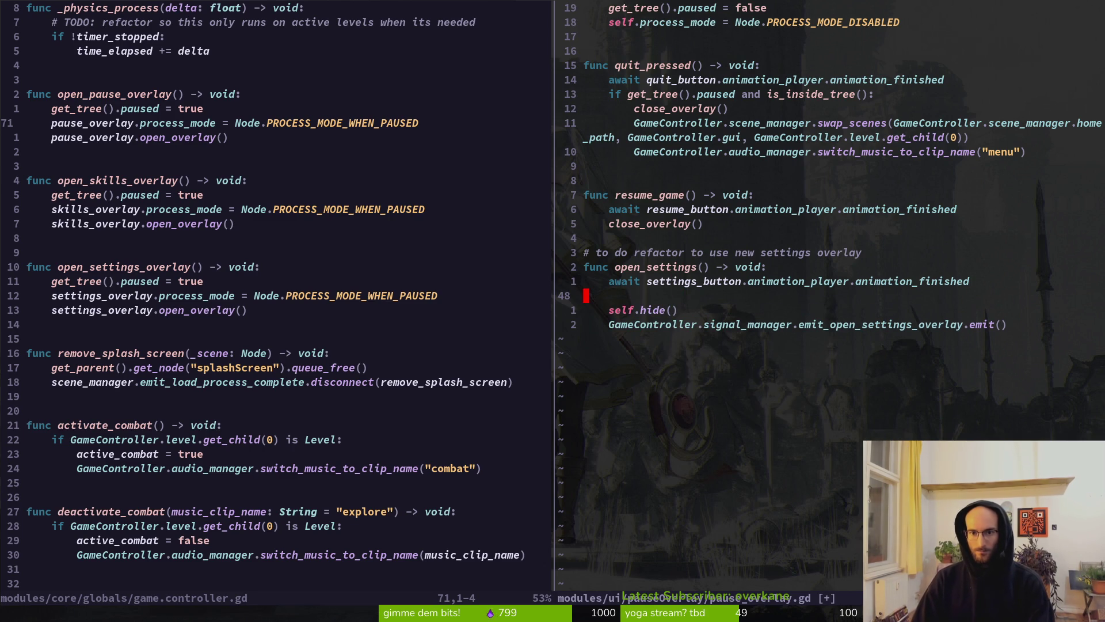
key(j)
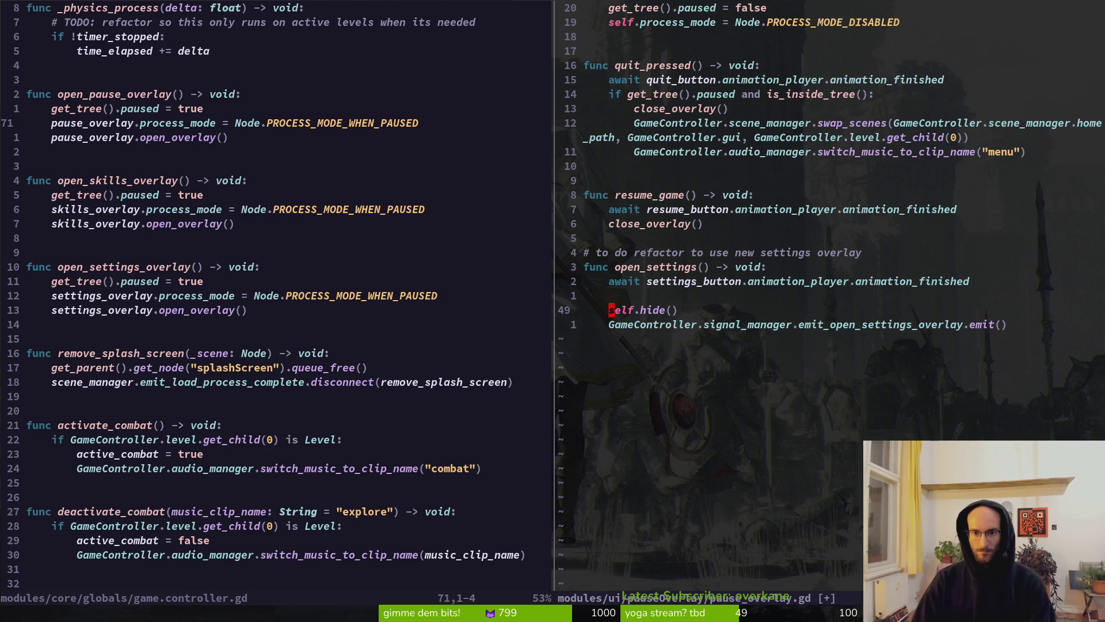
key(d)
key(d)
text(:w)
key(Return)
Add close_overlay() after the emit_open_settings_overlay call, save, and run the game in Godot
key(k)
key(j)
key(k)
key(d)
key(d)
text(oclo)
key(Return)
key(Escape)
text(:w)
key(Return)
key(alt+Tab)
key(F5)
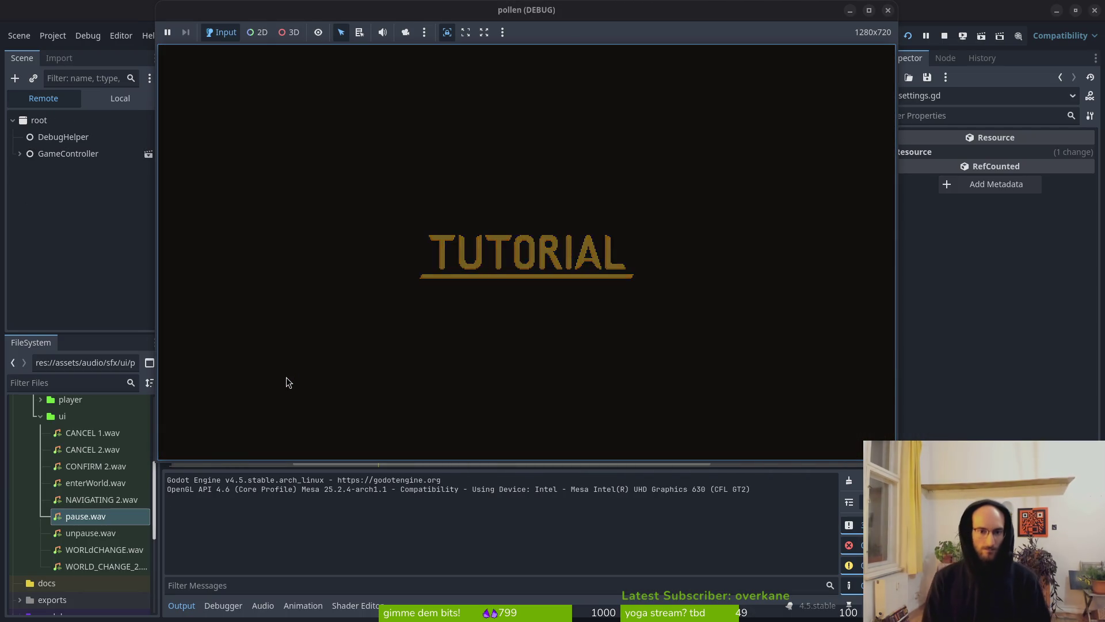
Pause the game, open Settings, step through its options and toggles, then stop the run
key(Escape)
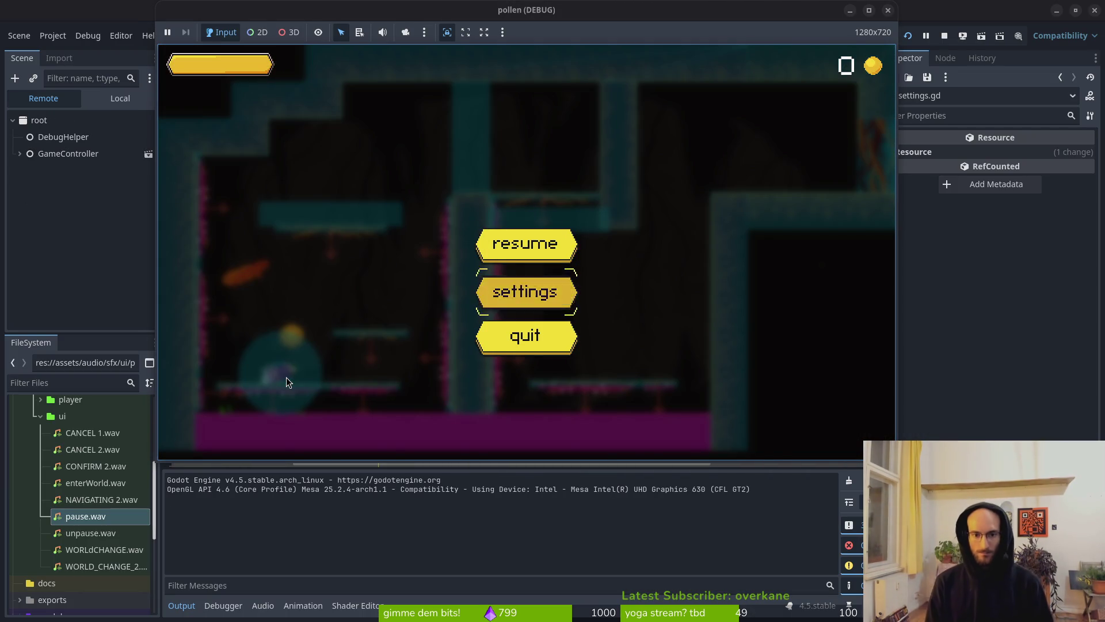
key(Return)
key(Down)
key(Down)
key(Right)
key(Right)
key(Down)
key(Down)
key(Up)
key(Up)
key(Down)
key(Down)
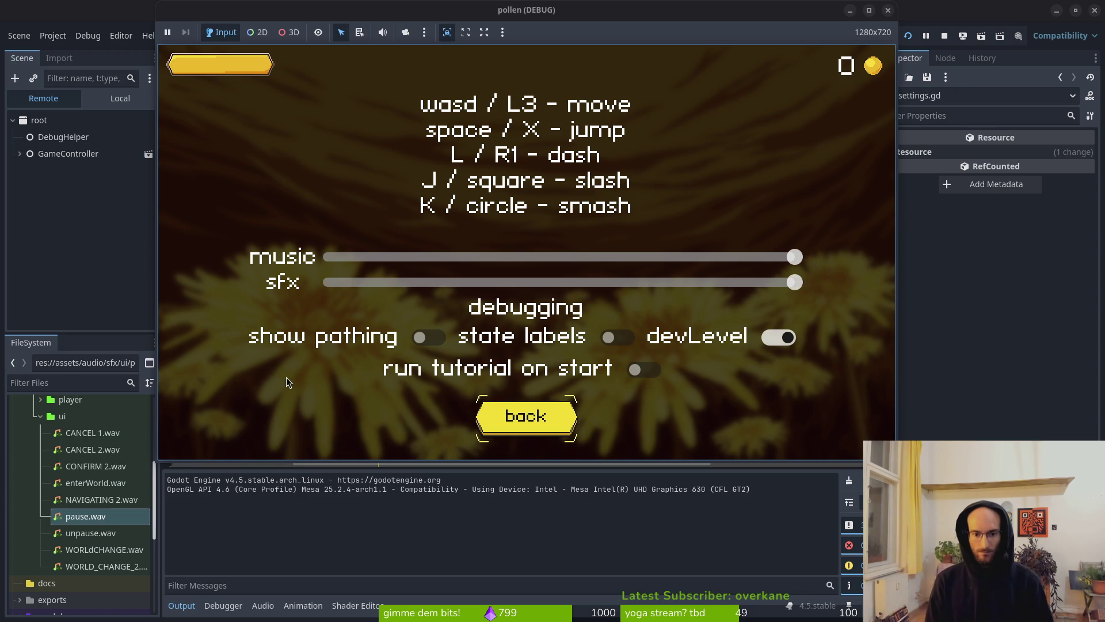
key(Up)
key(Up)
key(Left)
key(Left)
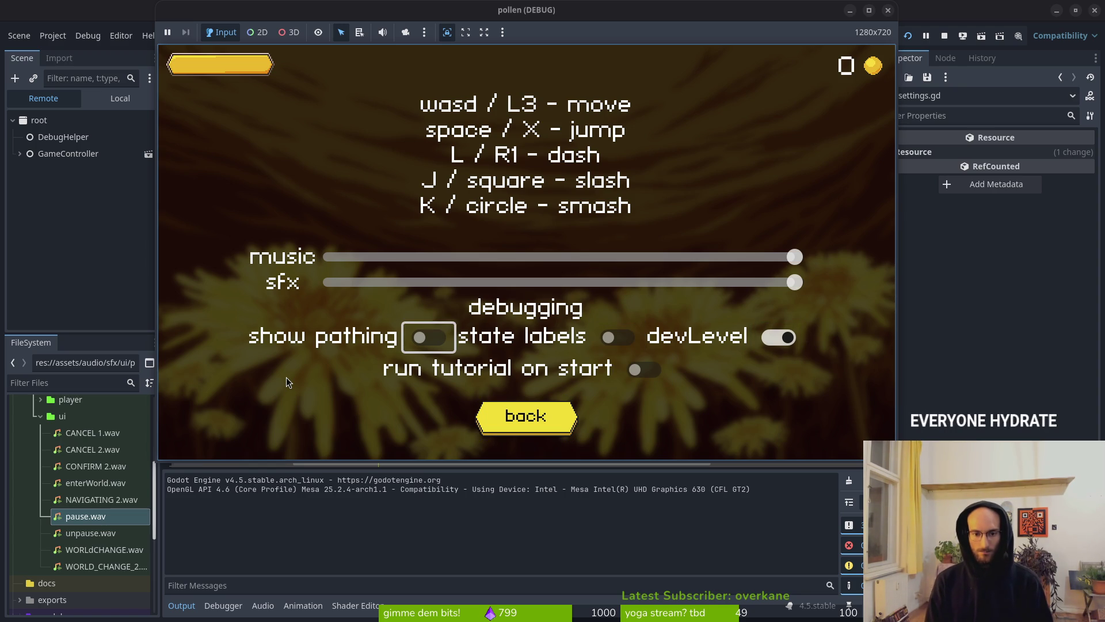
click(888, 10)
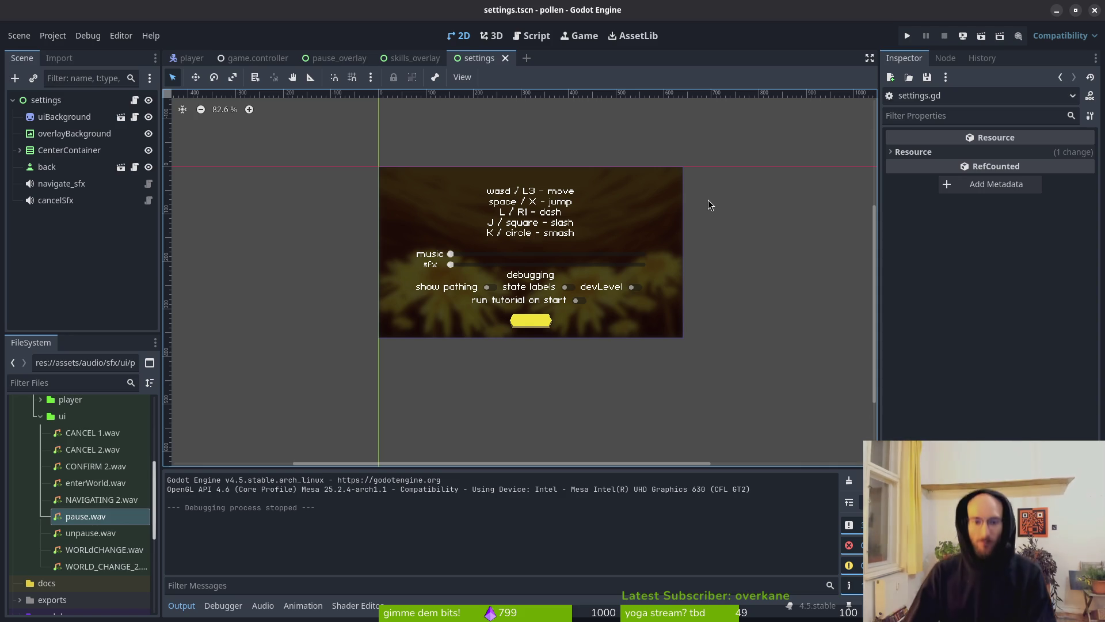
Scroll game.controller.gd up to its run-stat variables and _ready() signal connections
key(alt+Tab)
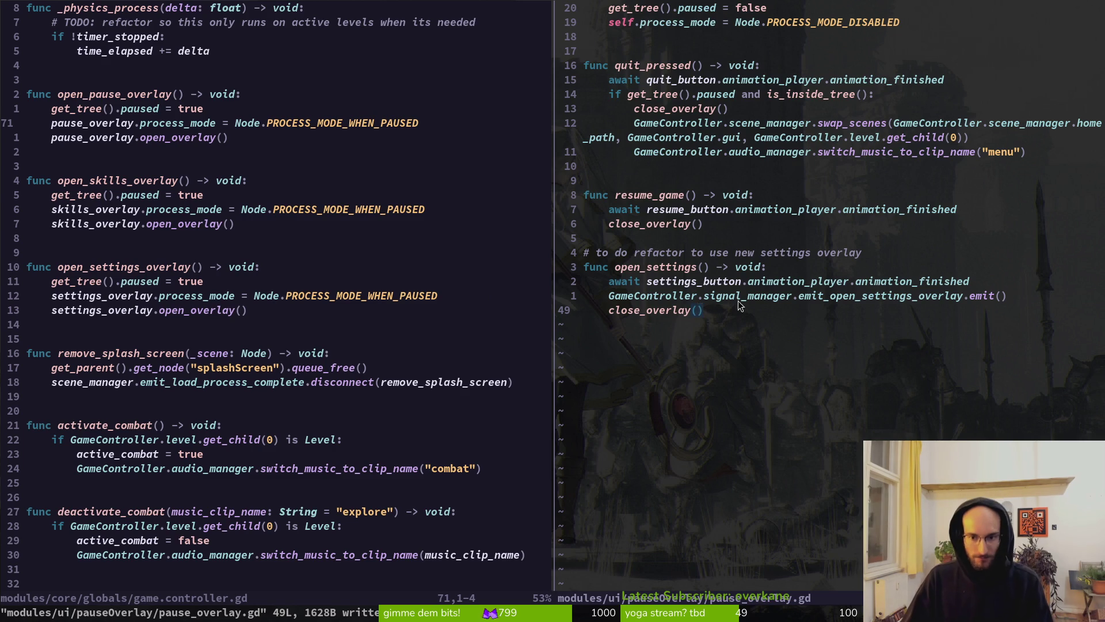
click(708, 300)
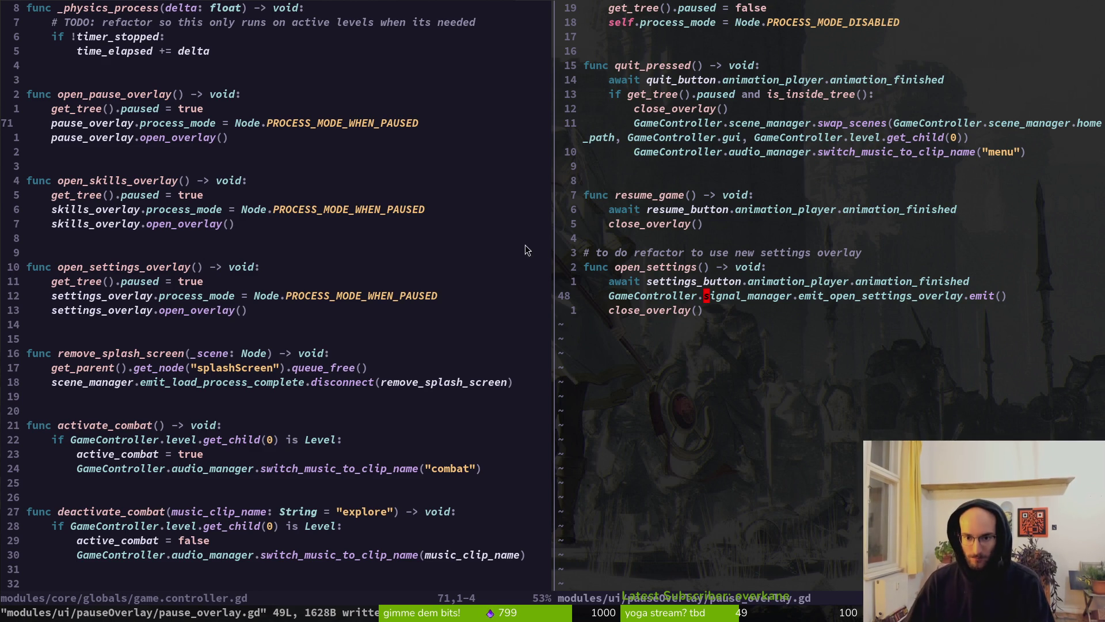
key(alt+Tab)
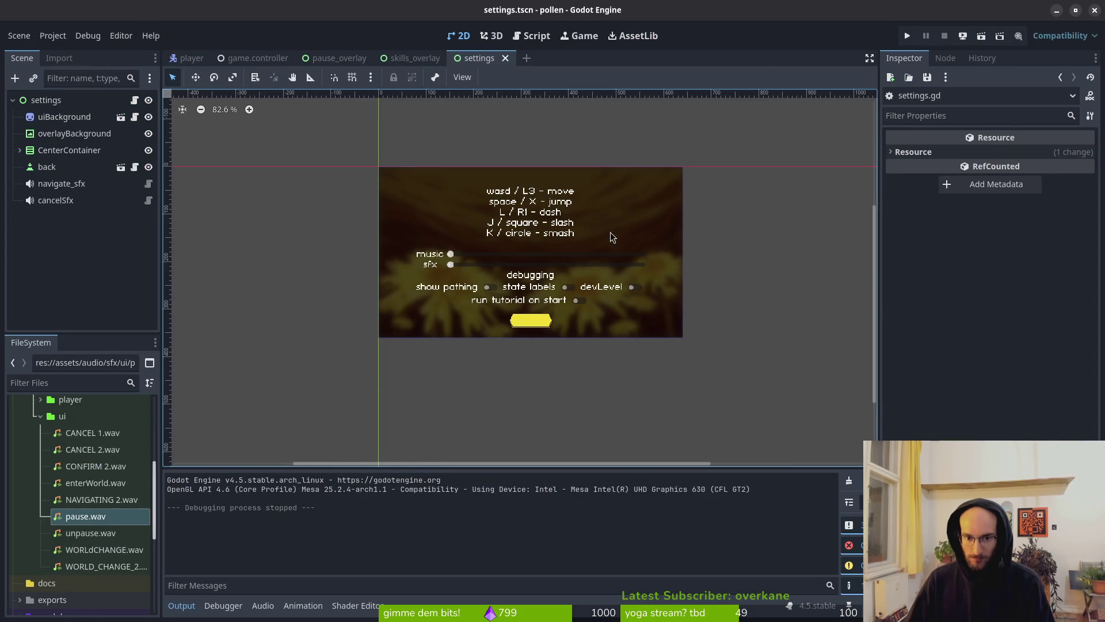
key(alt+Tab)
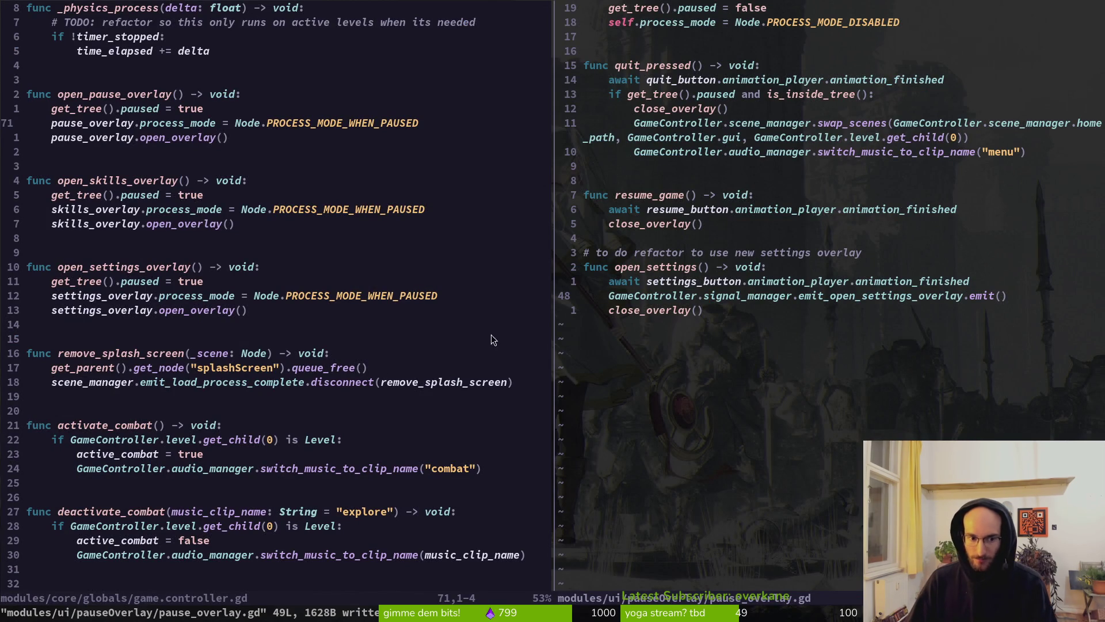
scroll(232, 351, up, 5)
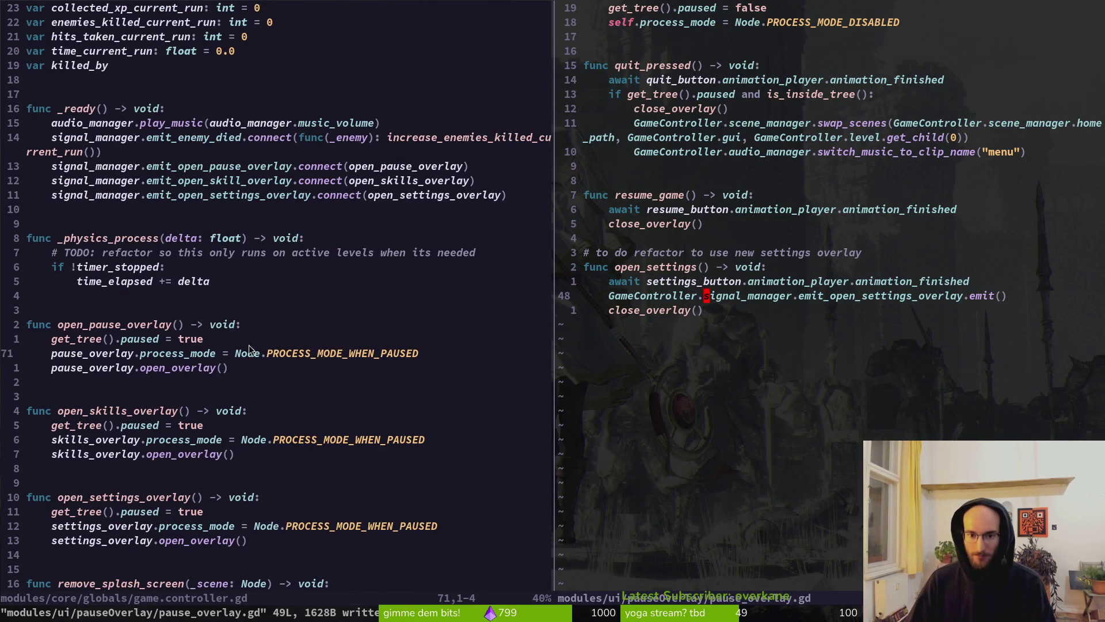
scroll(212, 318, down, 4)
scroll(165, 220, up, 1)
scroll(198, 219, up, 5)
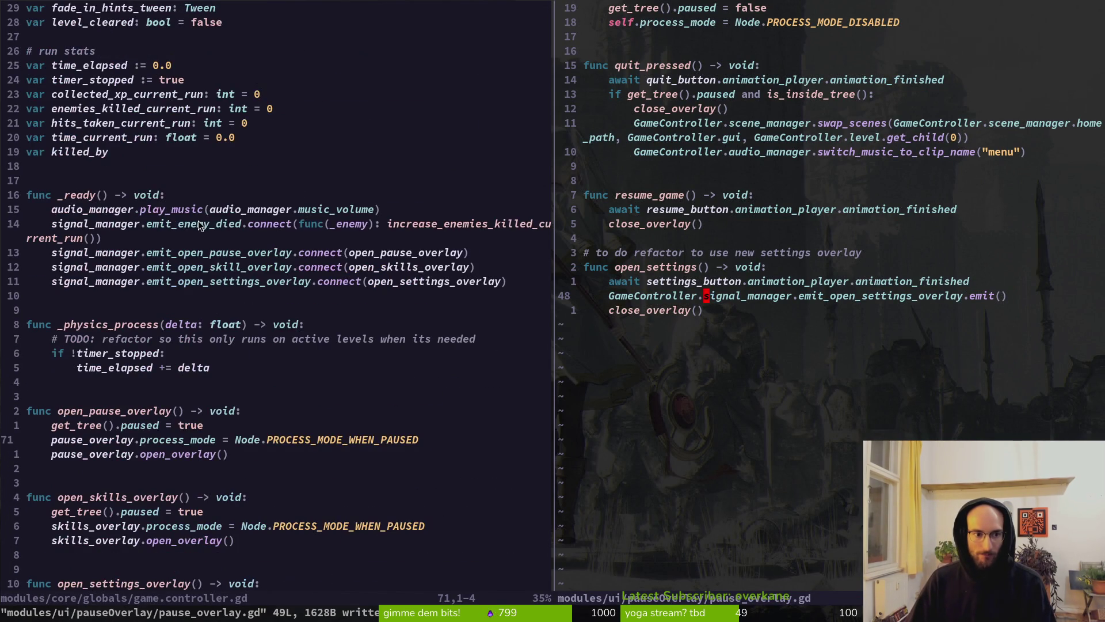
key(space)
key(f)
key(f)
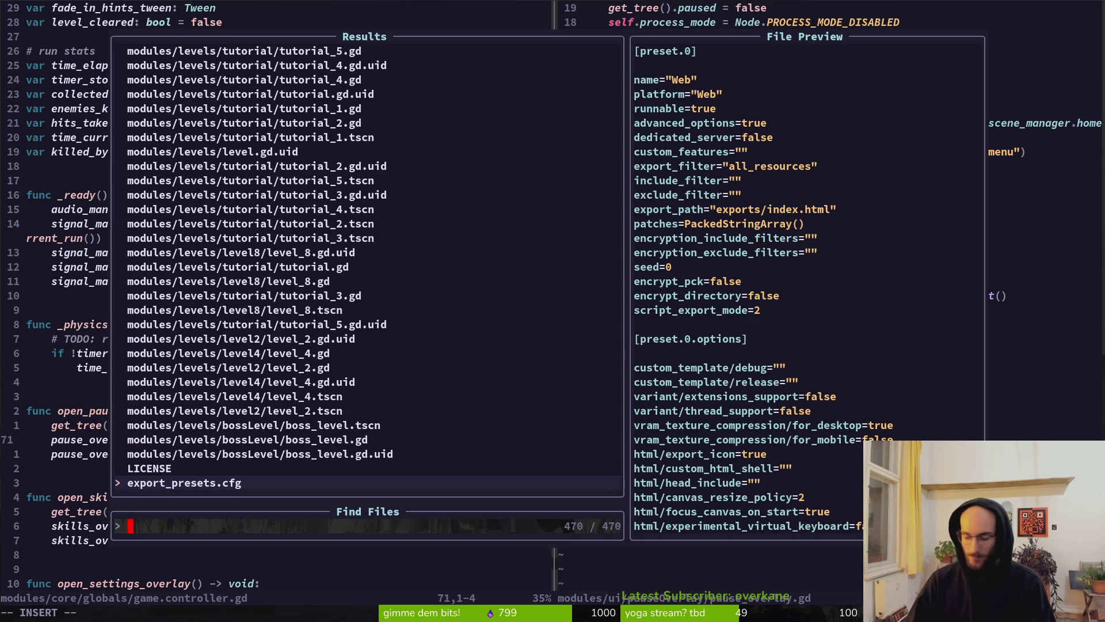
Open pause_overlay.gd in the right pane via a 'pause' file search
text(pause)
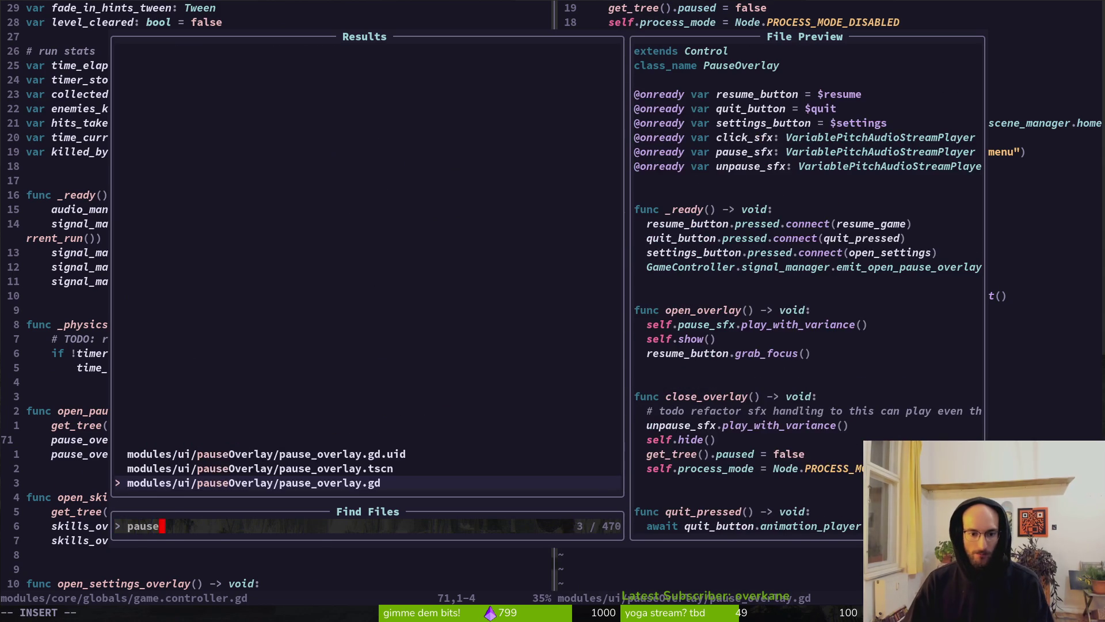
key(Return)
key(k)
key(k)
key(k)
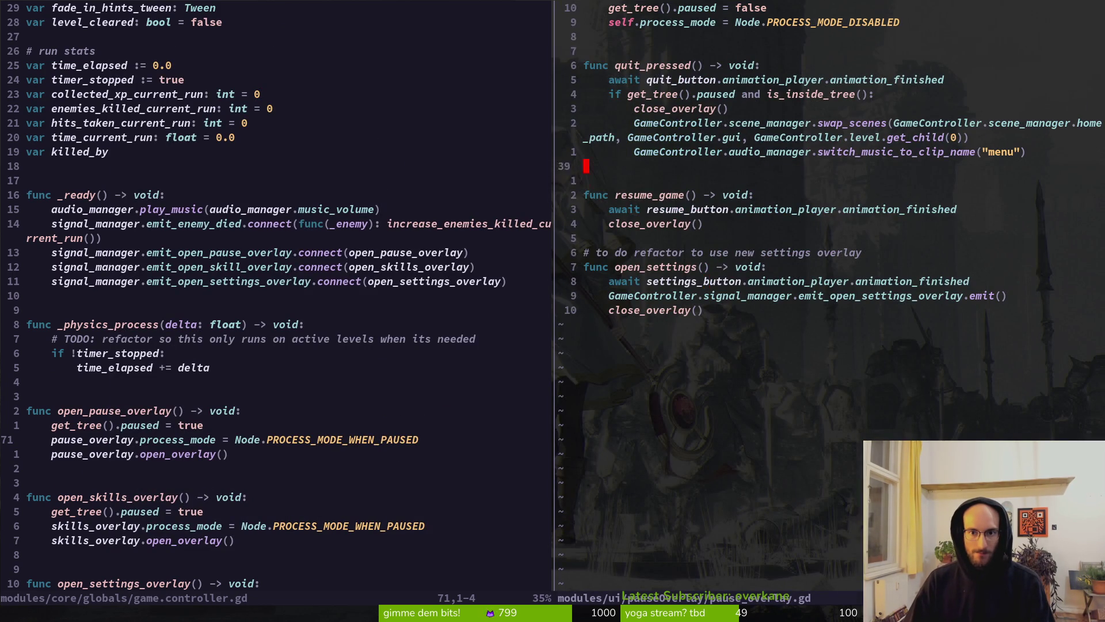
key(j)
key(j)
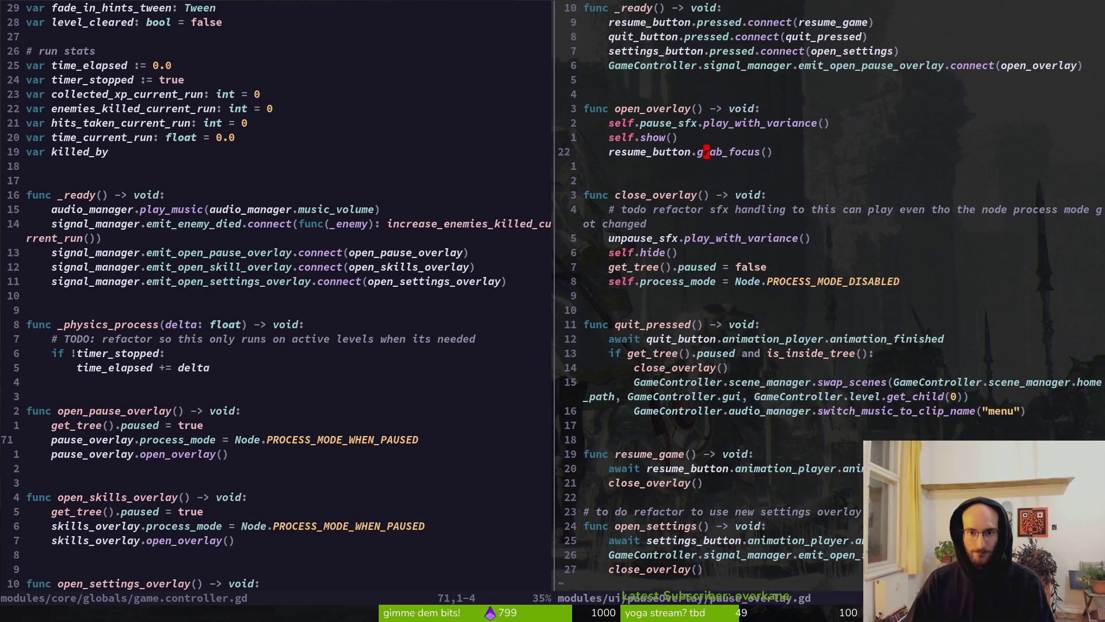
From the left pane, search files for 'settin' and cancel without opening anything
key(ctrl+w)
key(h)
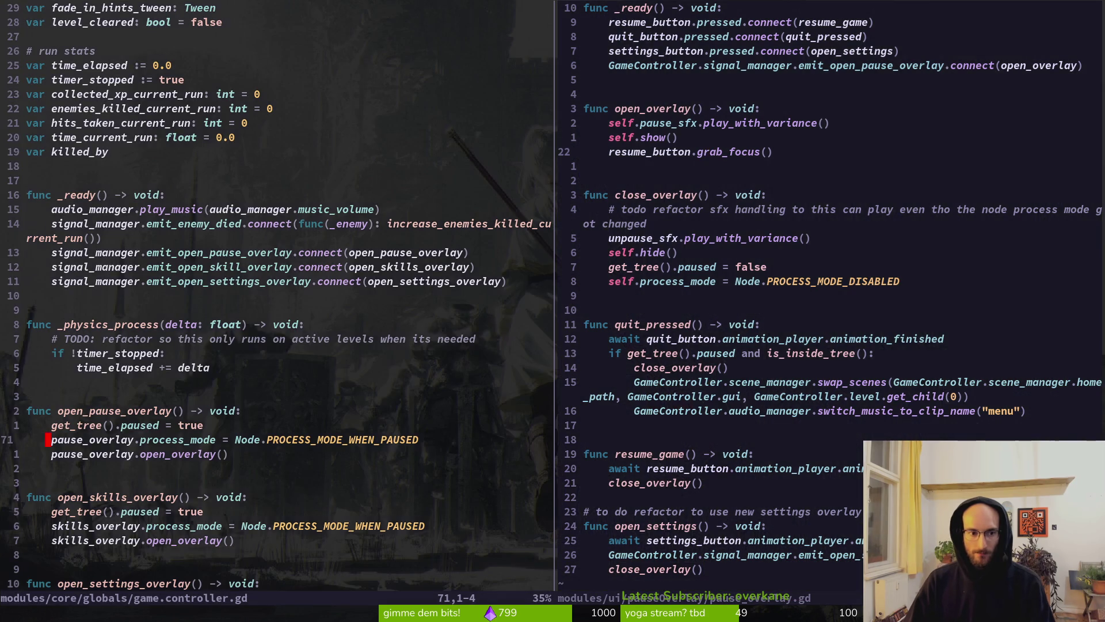
key(space)
key(f)
key(f)
text(settin)
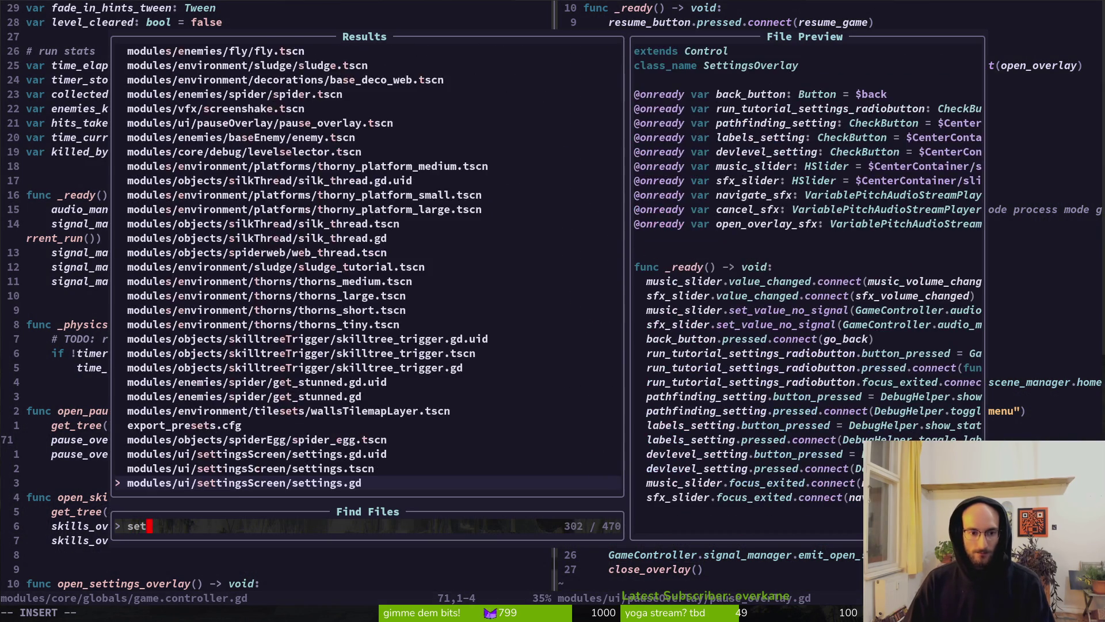
key(Escape)
key(Escape)
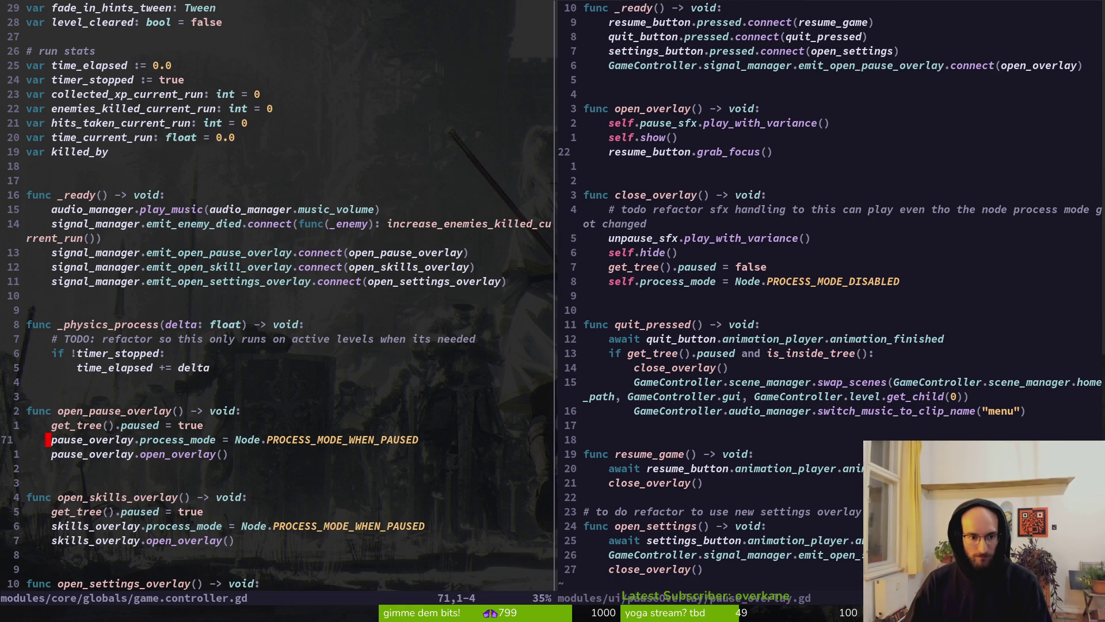
Open skills_overlay.gd in the left pane with a 'skioverl' file search
key(space)
key(f)
key(f)
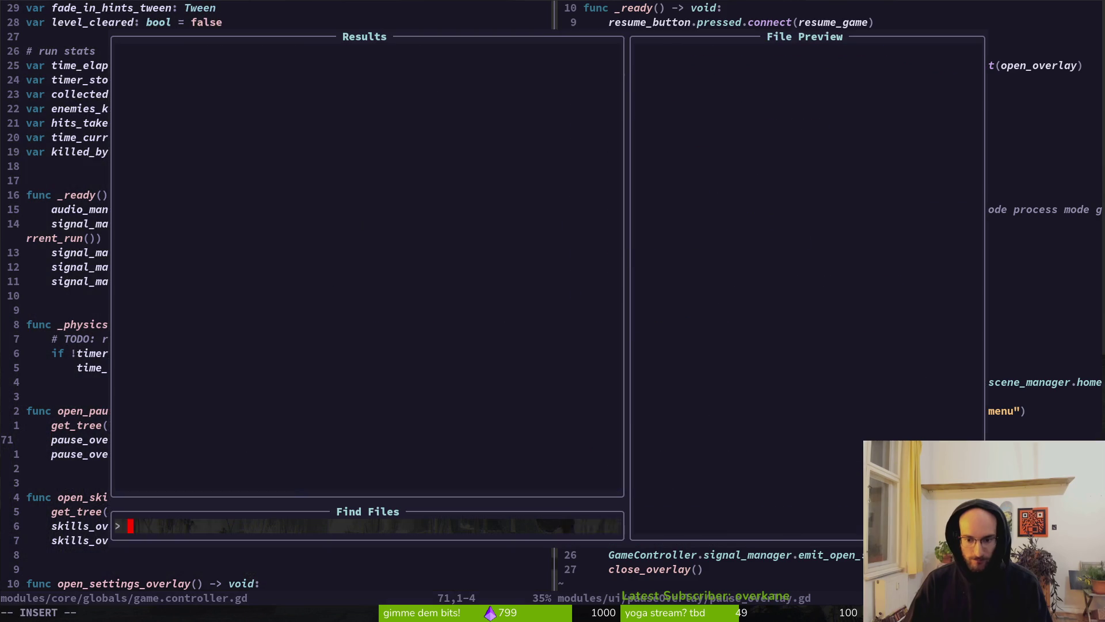
text(dkiobe)
key(BackSpace)
key(BackSpace)
key(BackSpace)
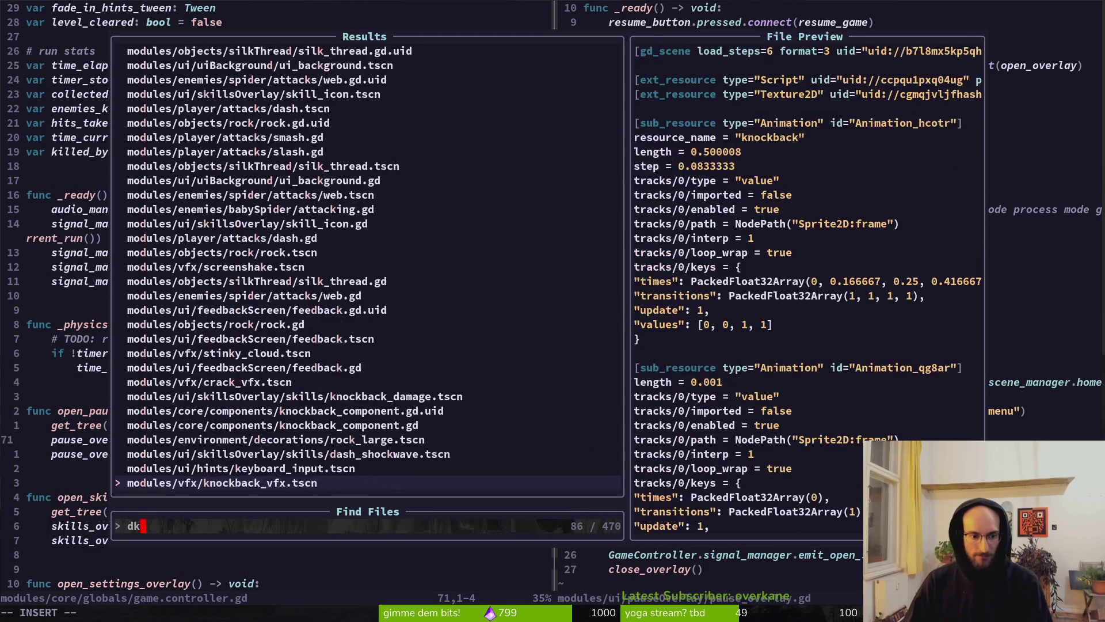
text(skioverl)
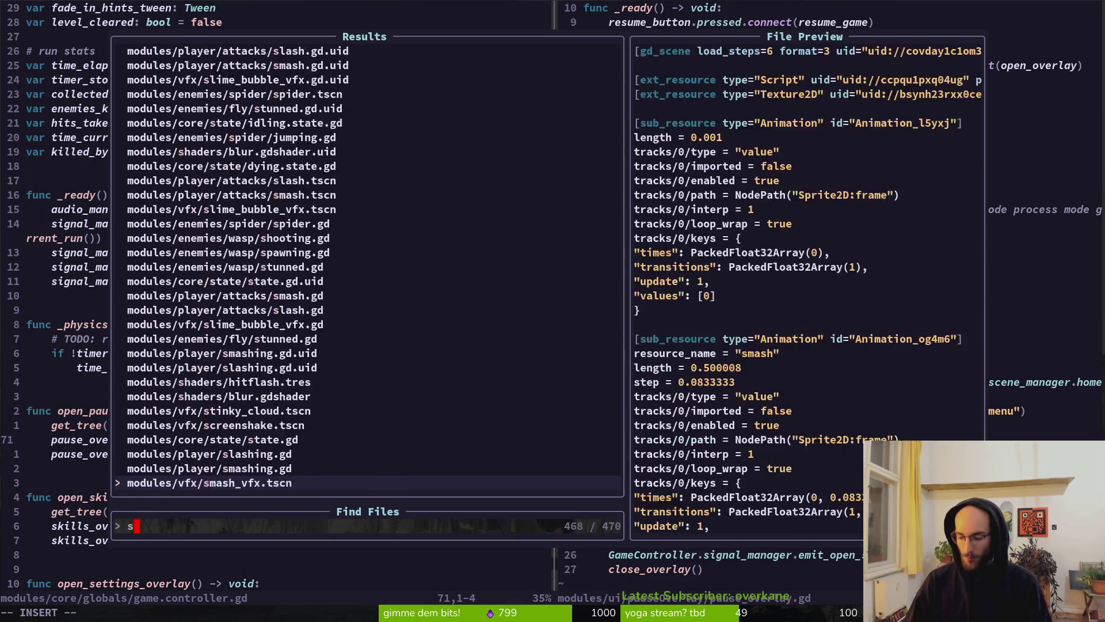
key(Return)
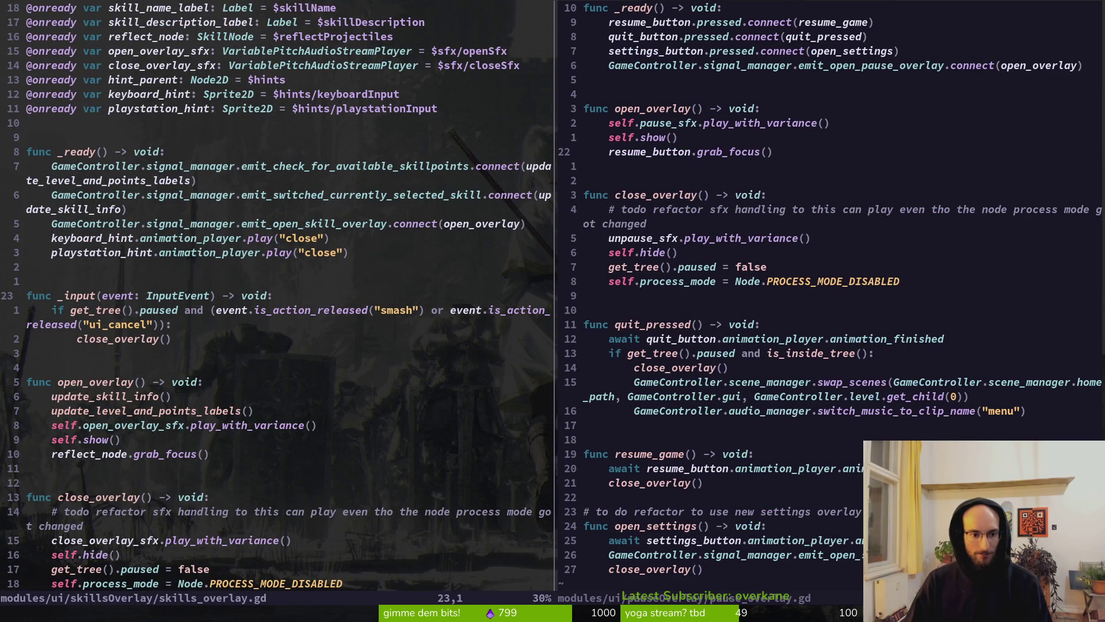
Close both splits with :q to exit Neovim and return to Godot
text(:q)
key(Return)
text(:q)
key(Return)
key(alt+Tab)
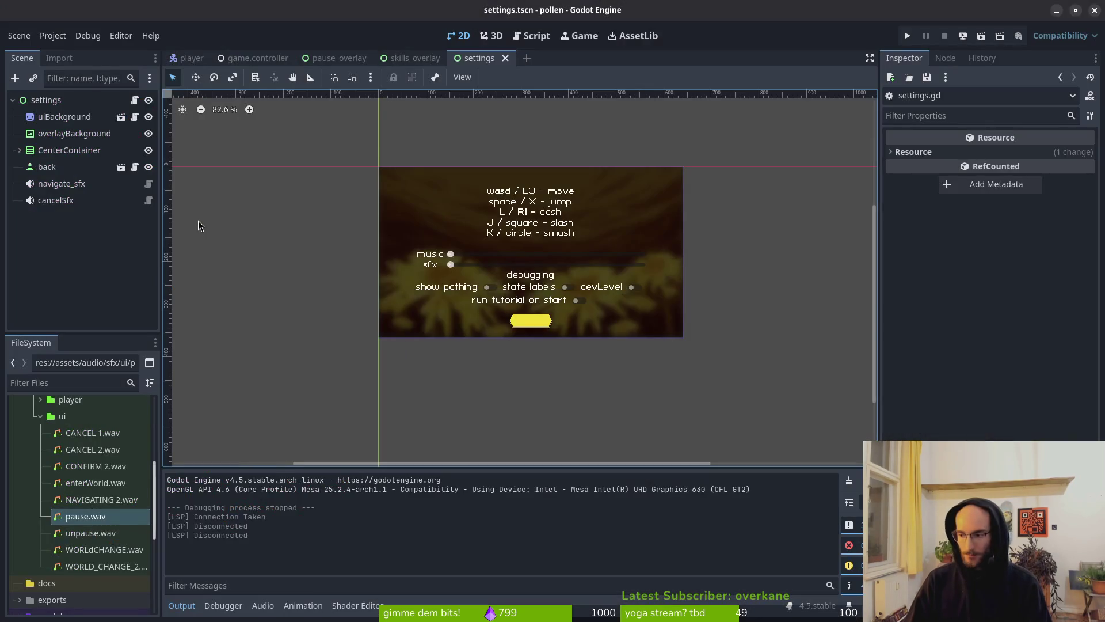
key(F5)
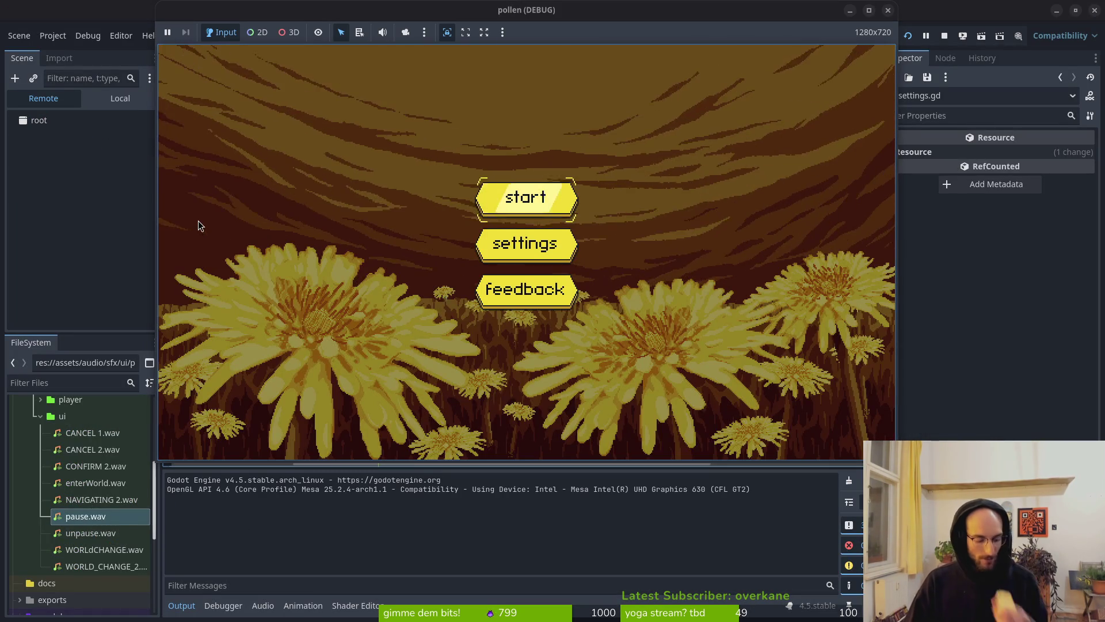
key(Return)
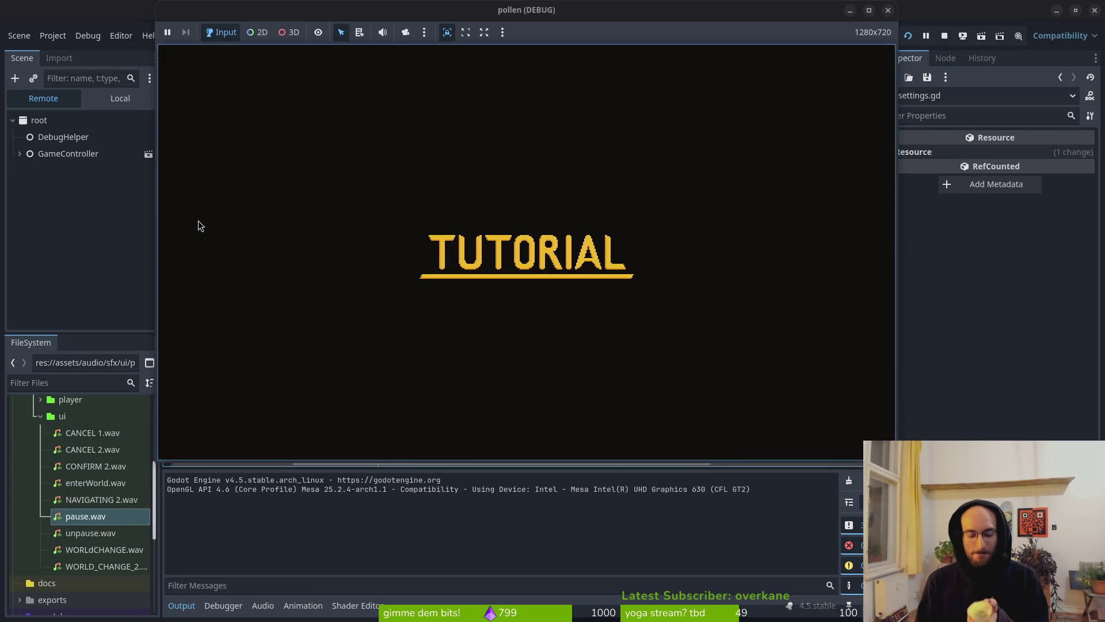
key(Escape)
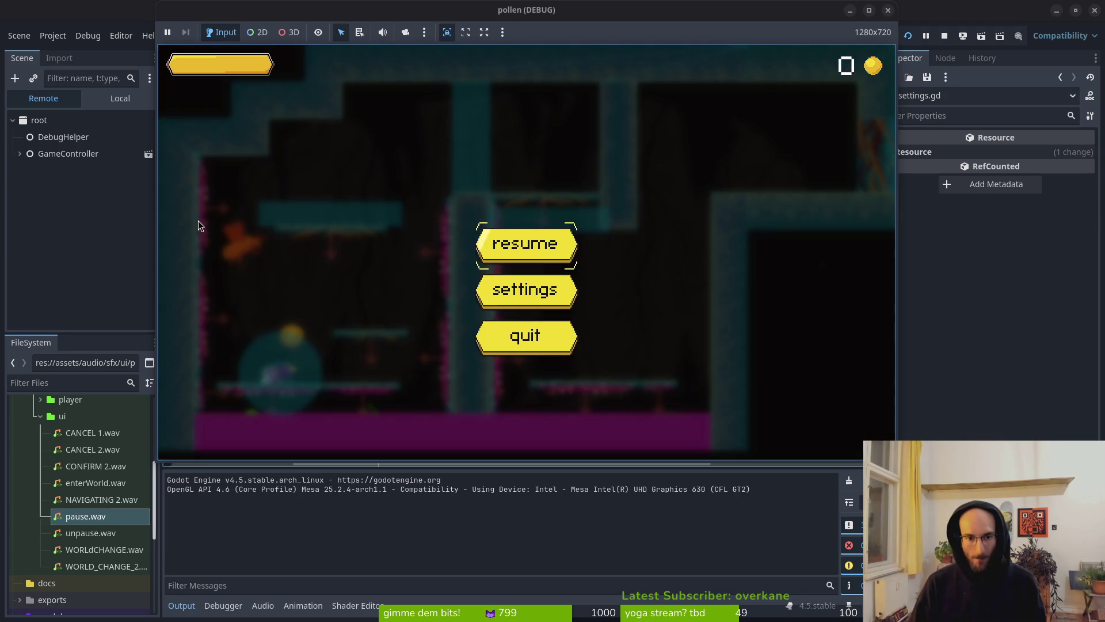
key(Return)
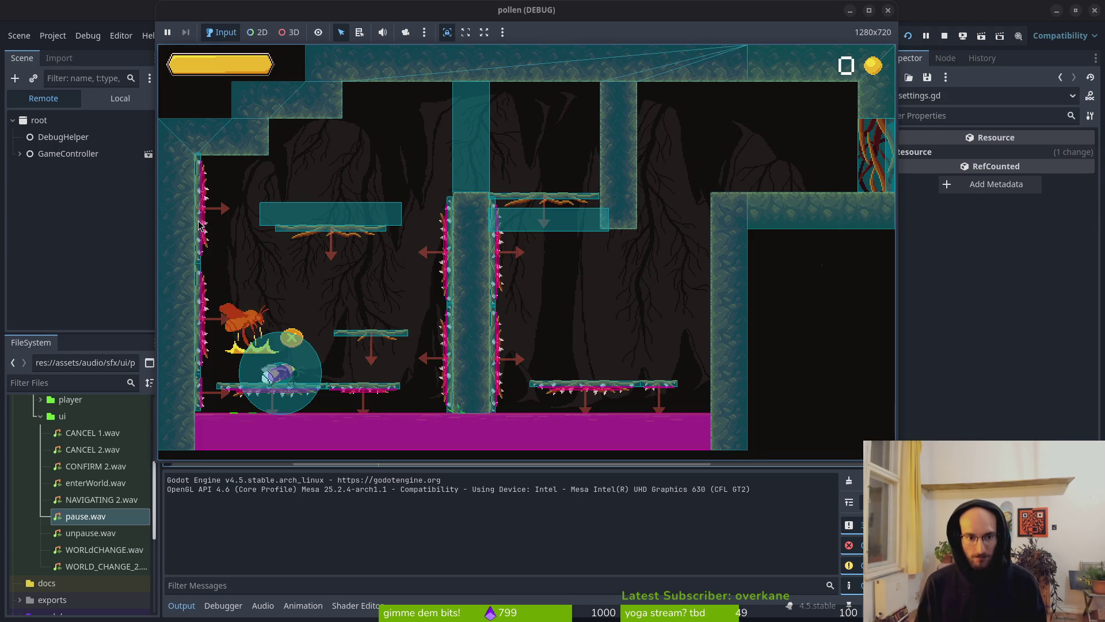
key(Escape)
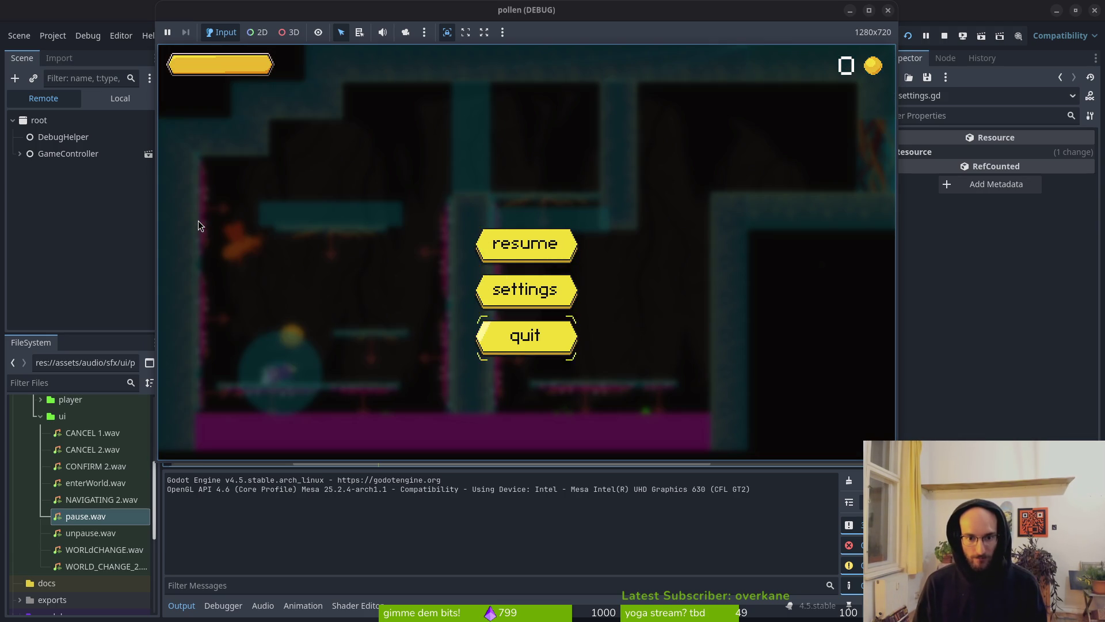
key(Return)
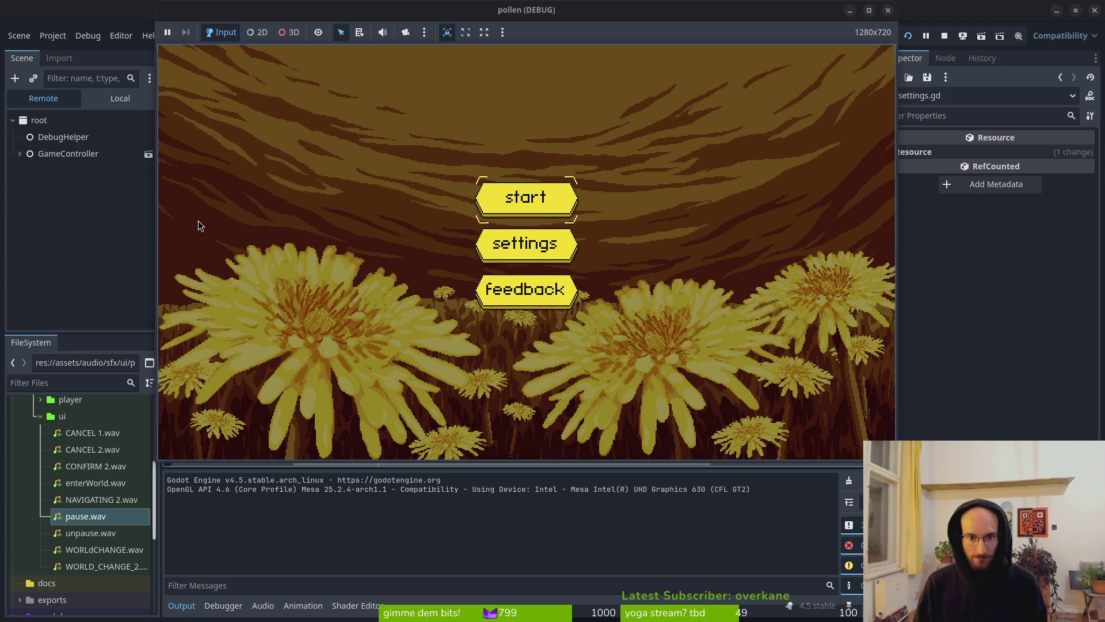
key(Up)
key(Return)
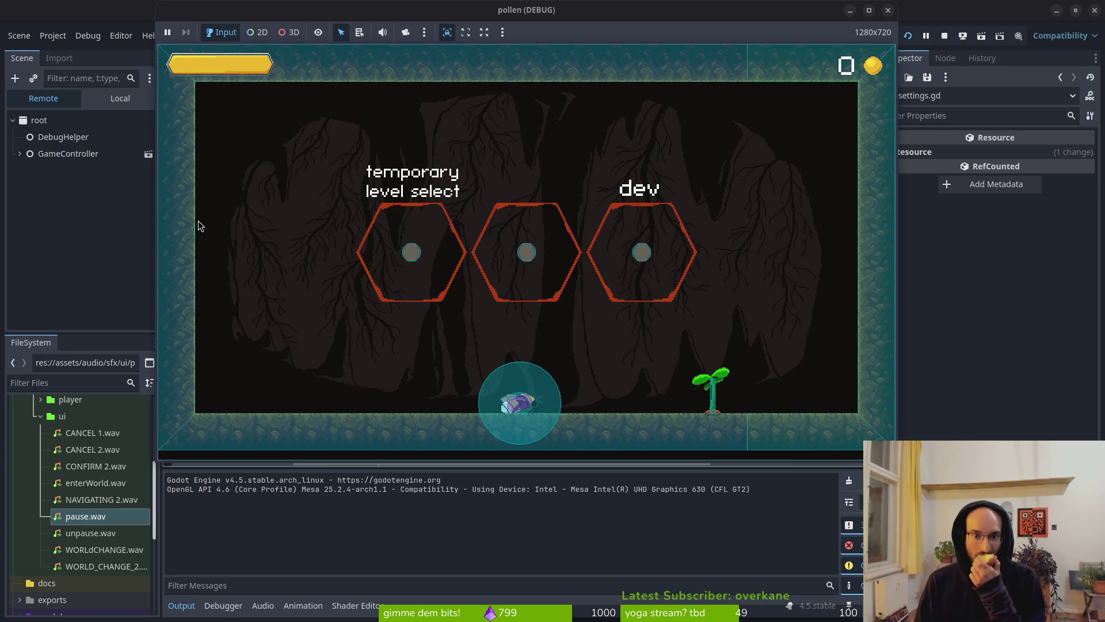
key(Escape)
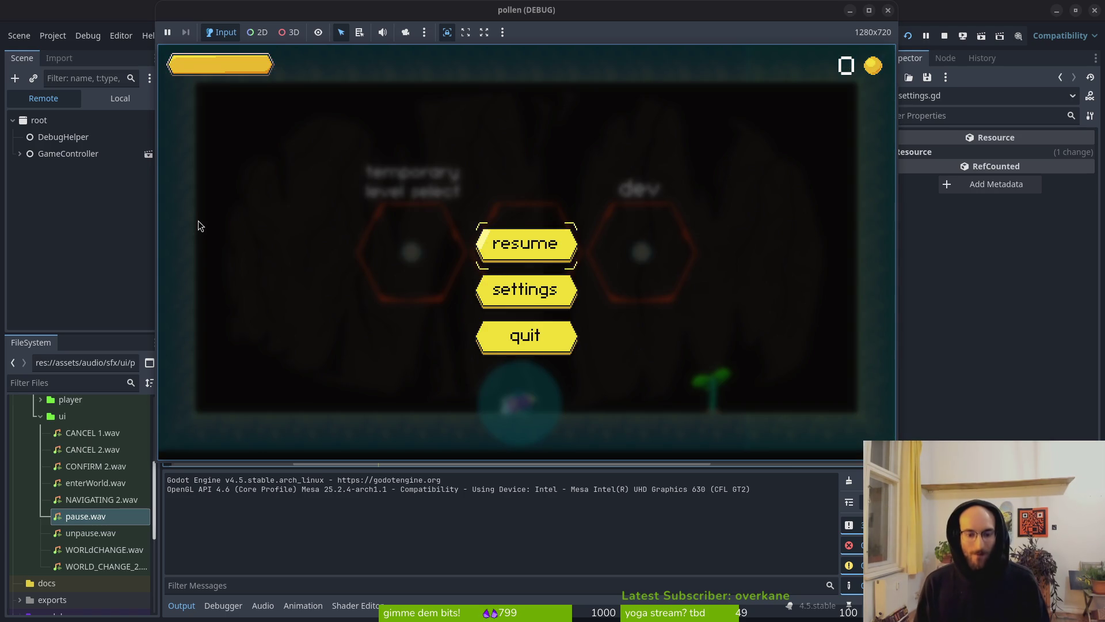
key(Down)
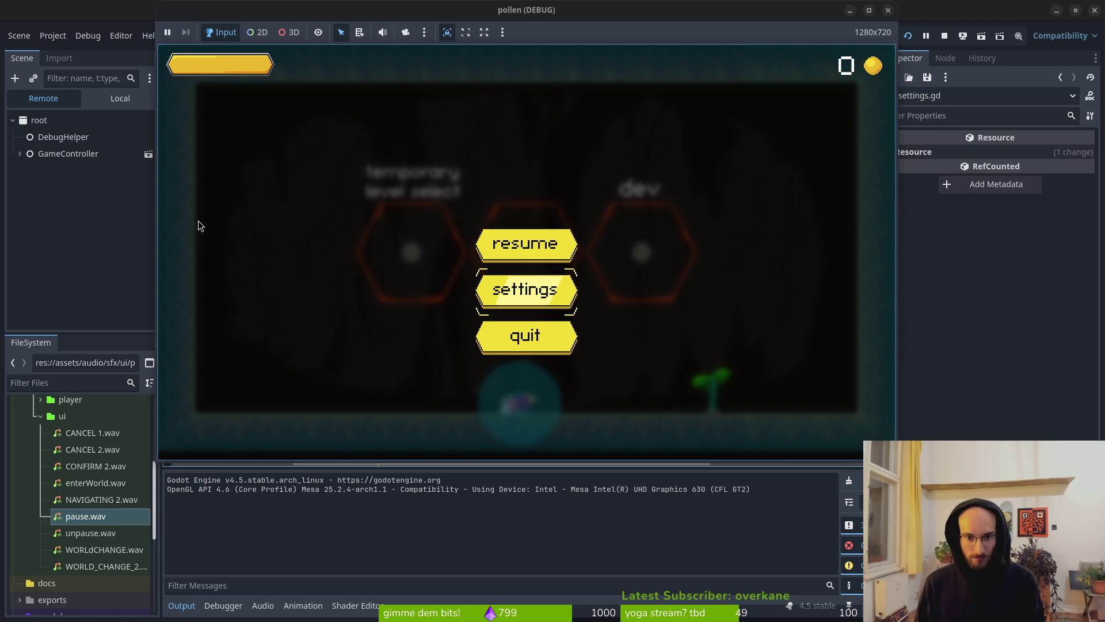
key(Return)
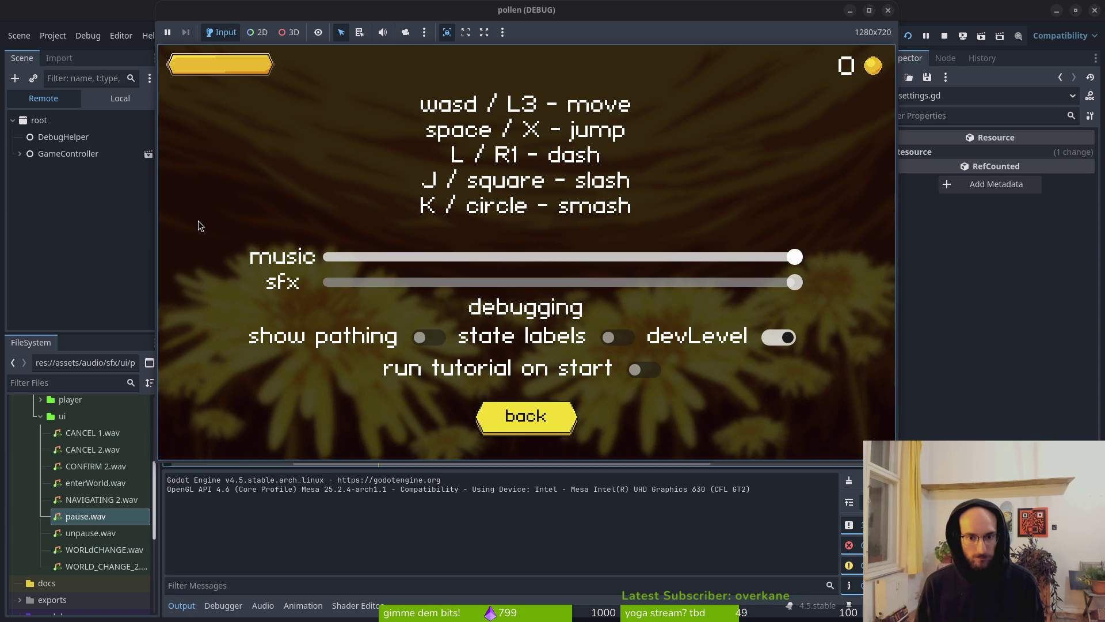
key(Down)
key(Down)
key(Right)
key(Down)
key(Down)
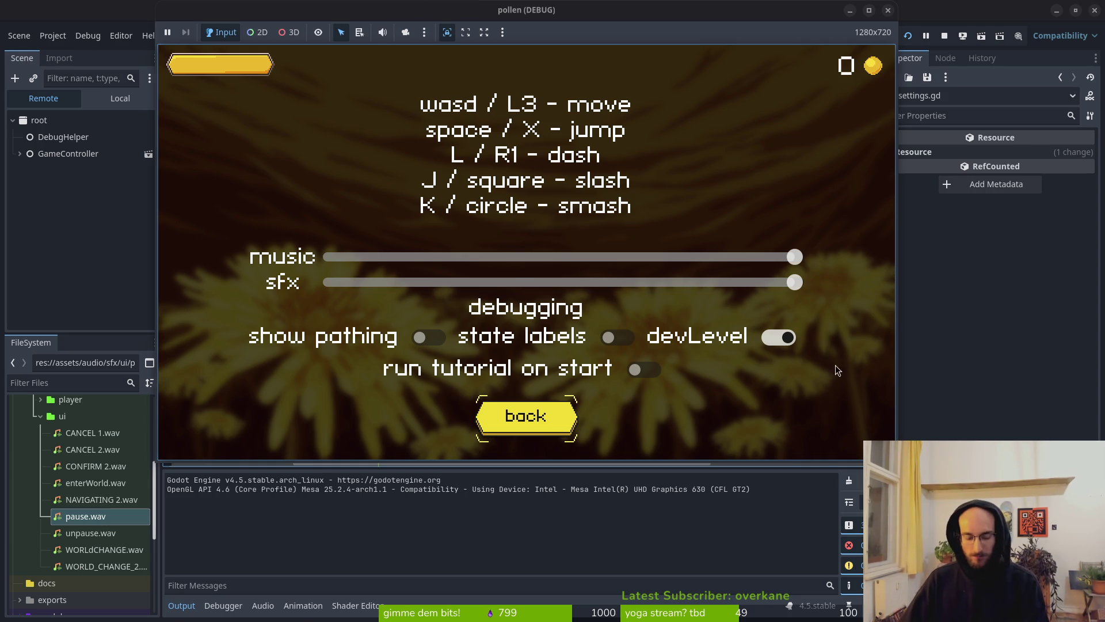
click(944, 36)
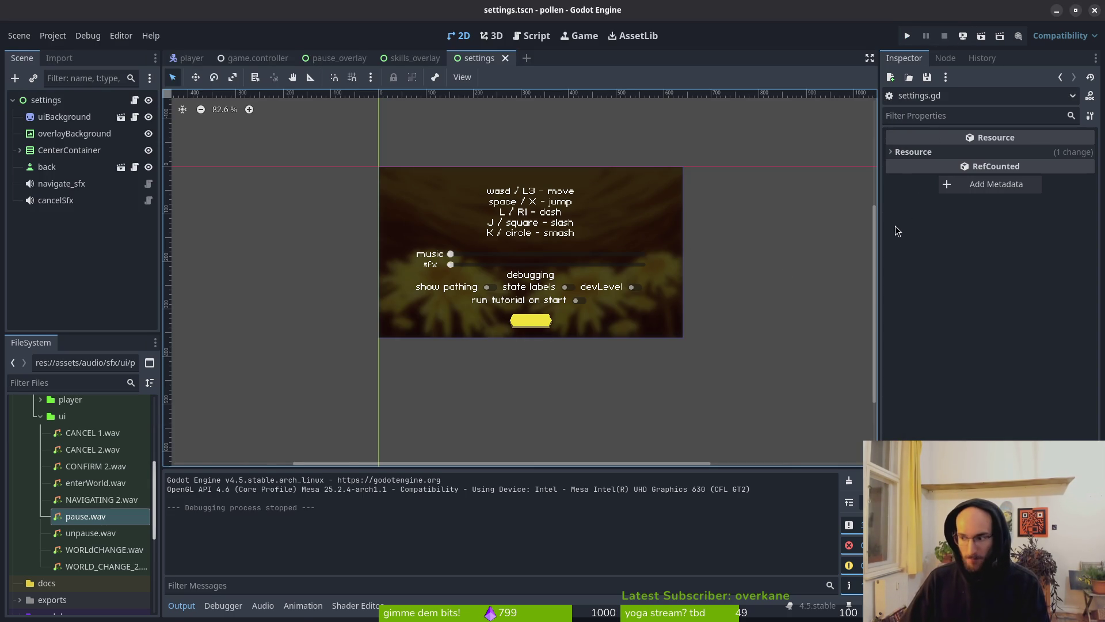
key(alt+Tab)
Launch vim in the project, open pause_overlay.gd via a 'pause' search, and scroll to open_settings
text(v)
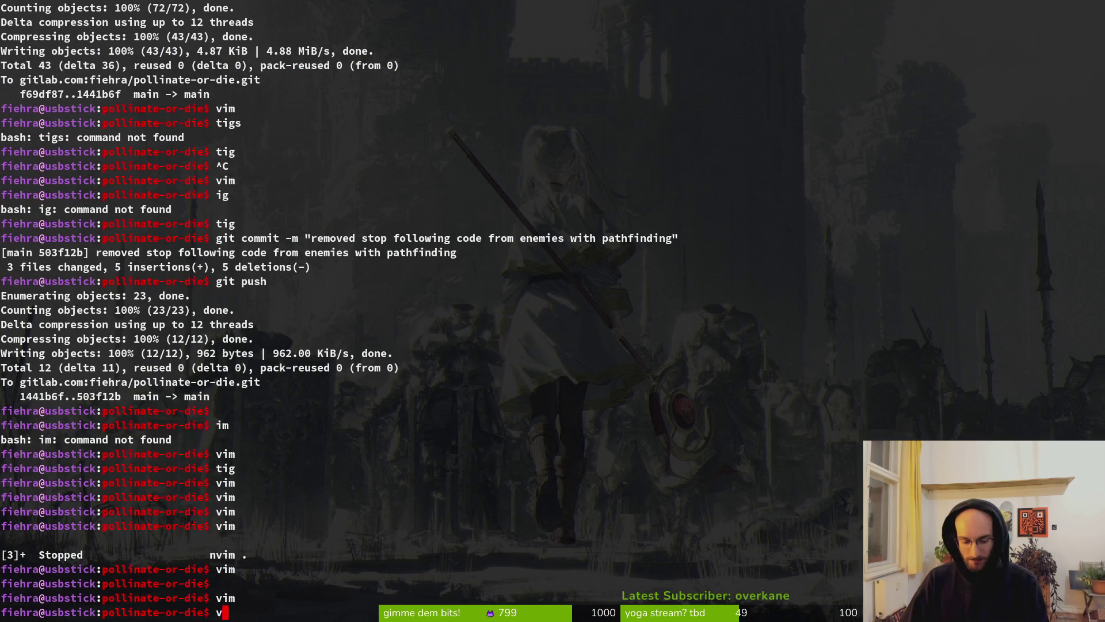
text(im)
key(Return)
key(space)
key(f)
key(f)
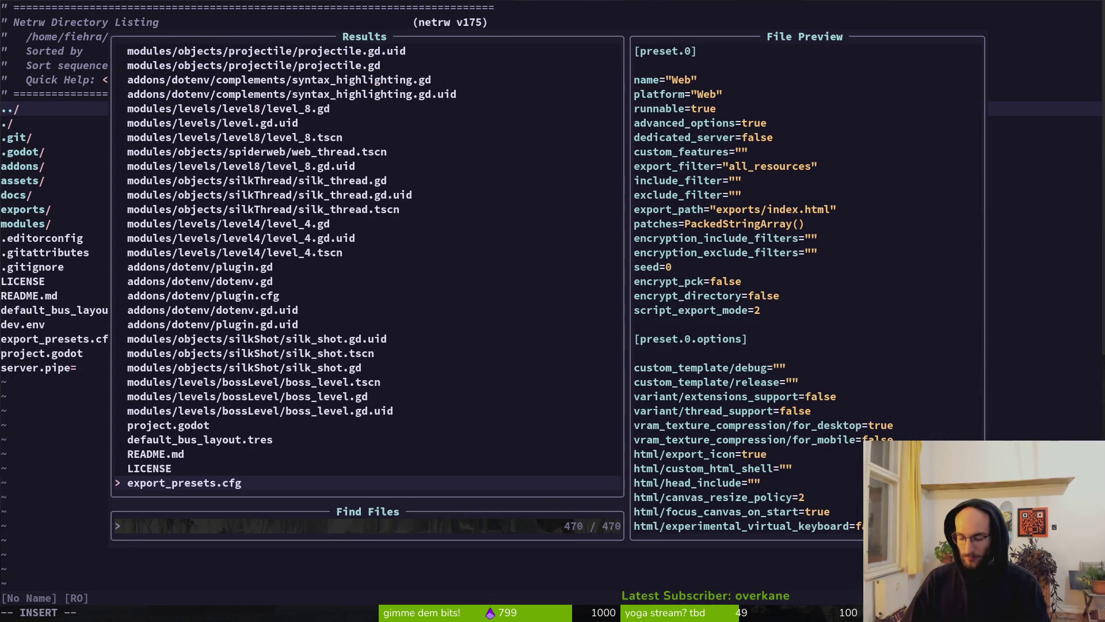
text(pause)
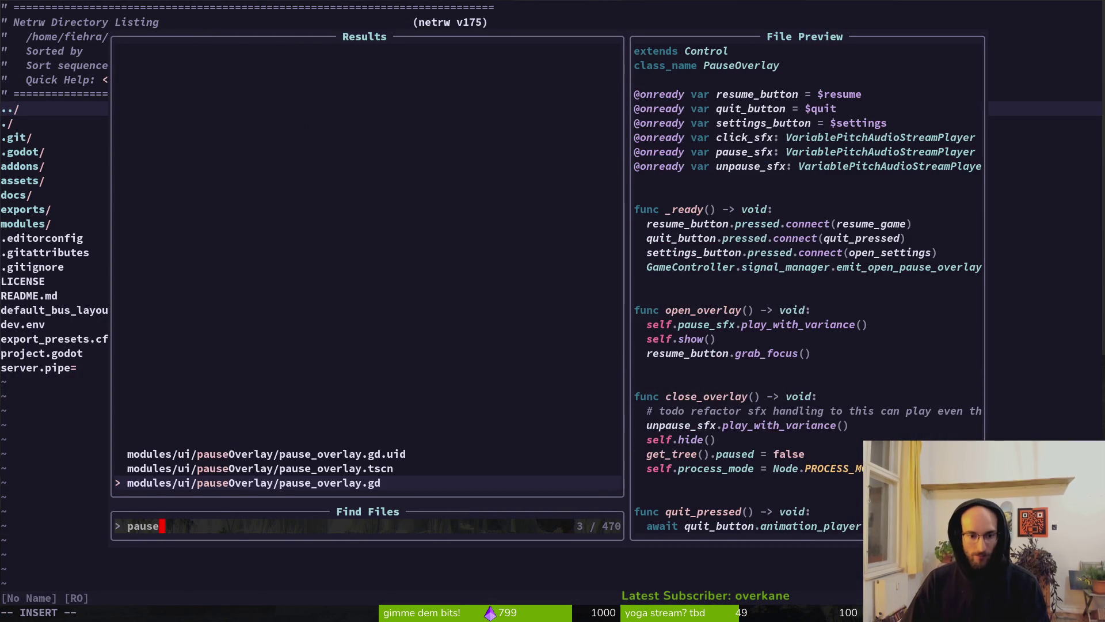
key(Return)
key(j)
key(j)
key(j)
key(j)
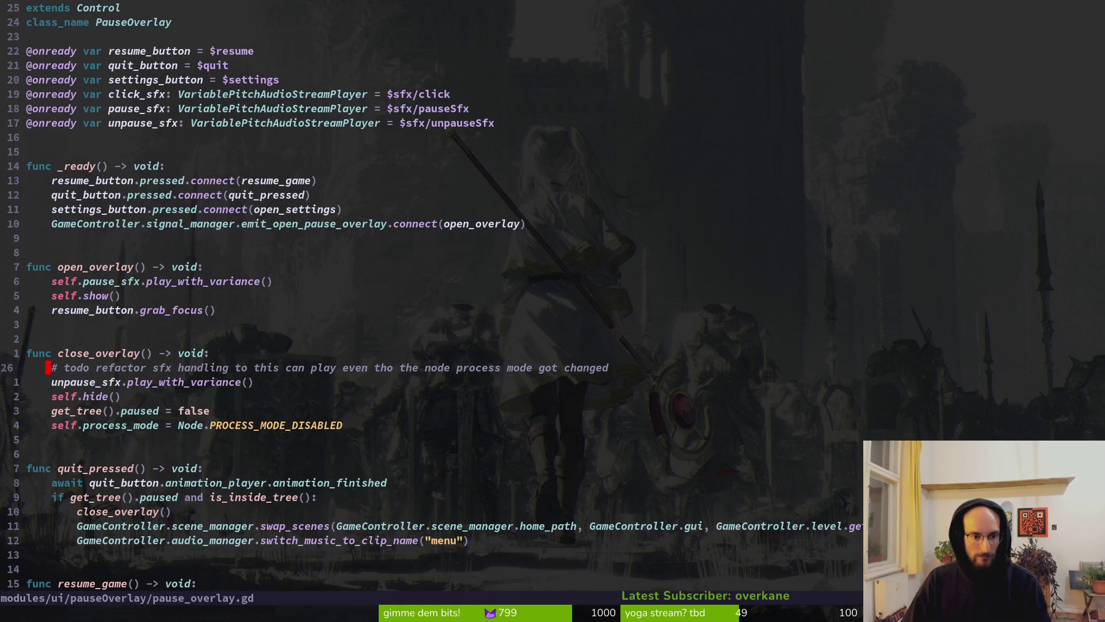
key(ctrl+d)
key(ctrl+d)
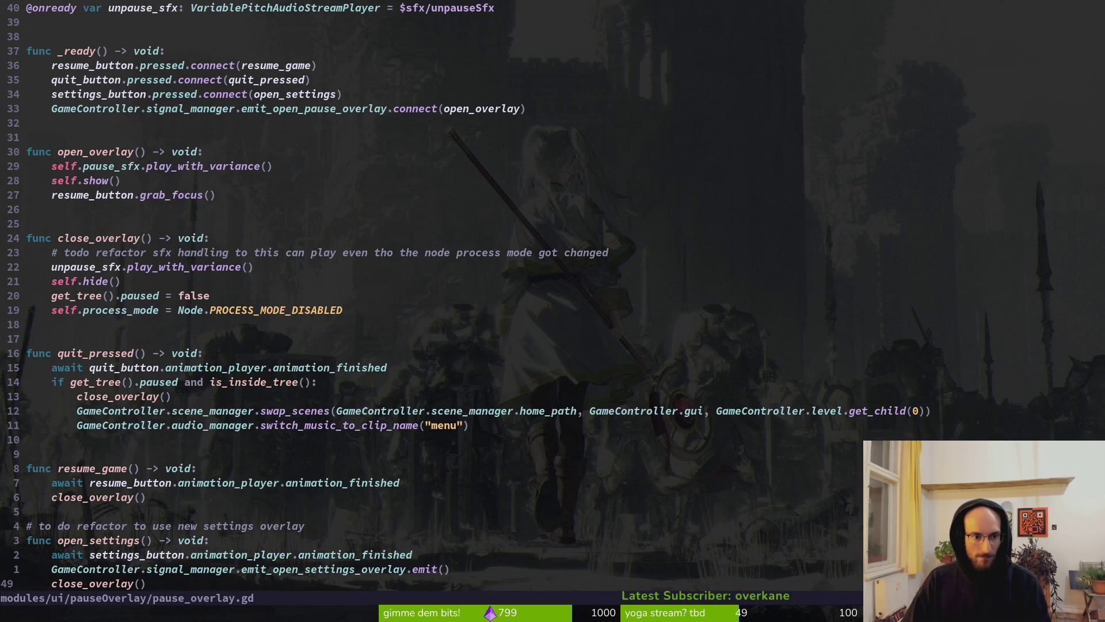
Move the close_overlay() line above the emit line in open_settings and save pause_overlay.gd
key(shift+v)
key(shift+k)
key(Escape)
text(:w)
key(Return)
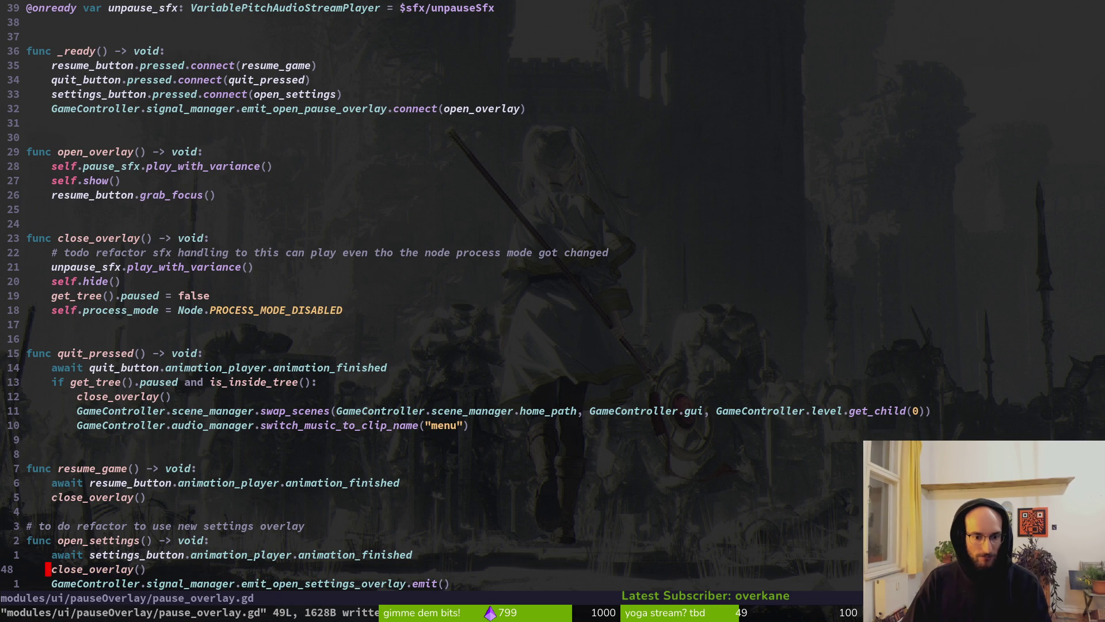
key(j)
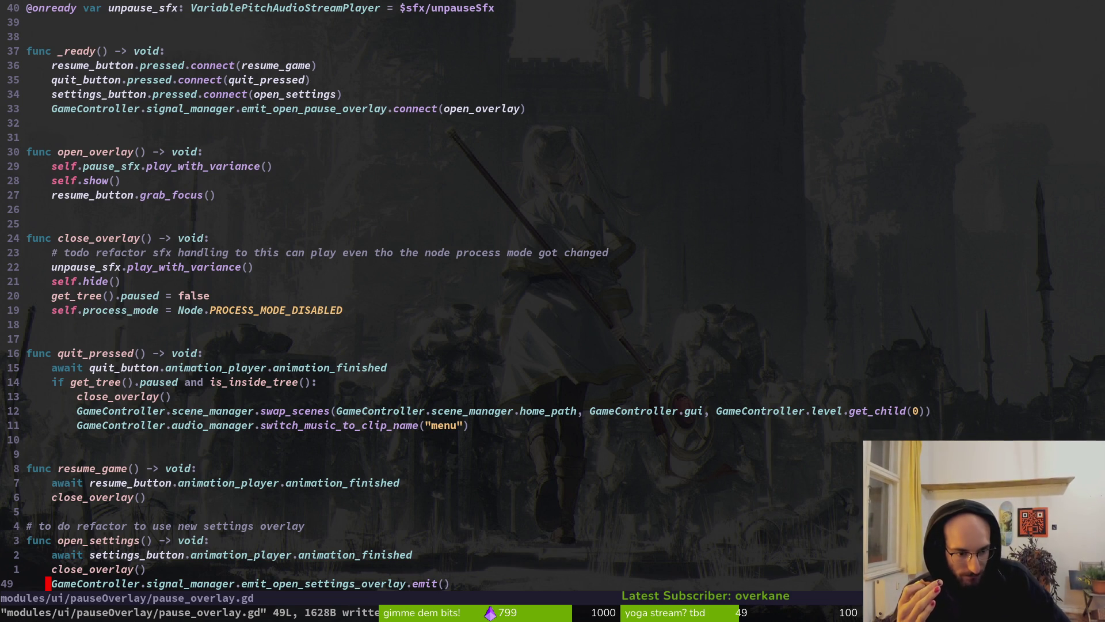
Undo the line move so close_overlay() again follows the settings-overlay emit call
key(u)
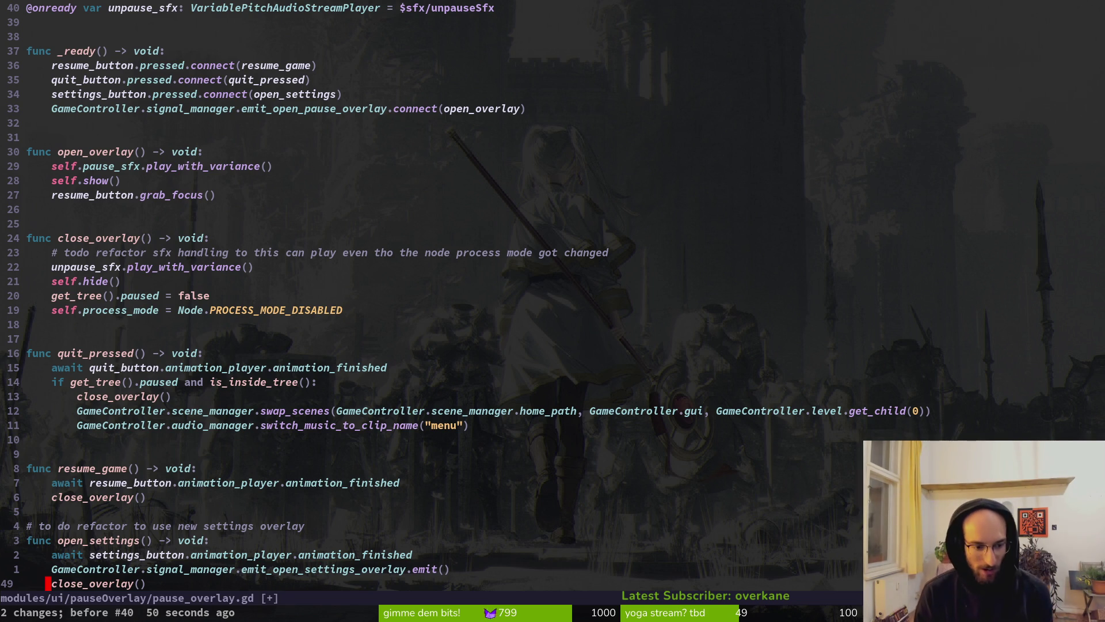
Move the emit line below close_overlay() in open_settings
key(k)
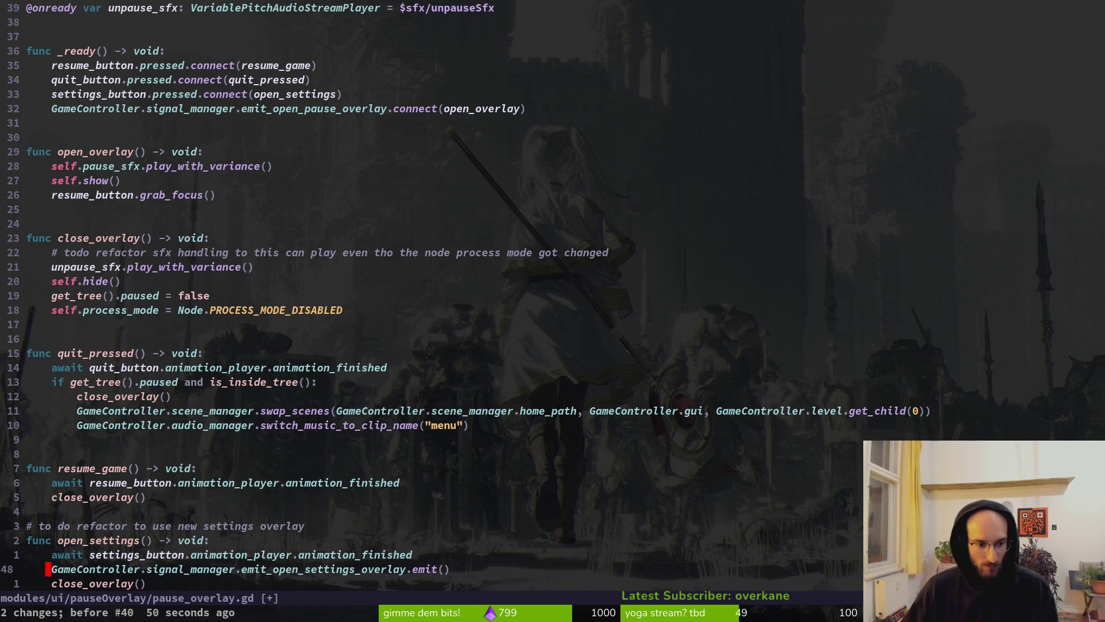
key(shift+v)
key(d)
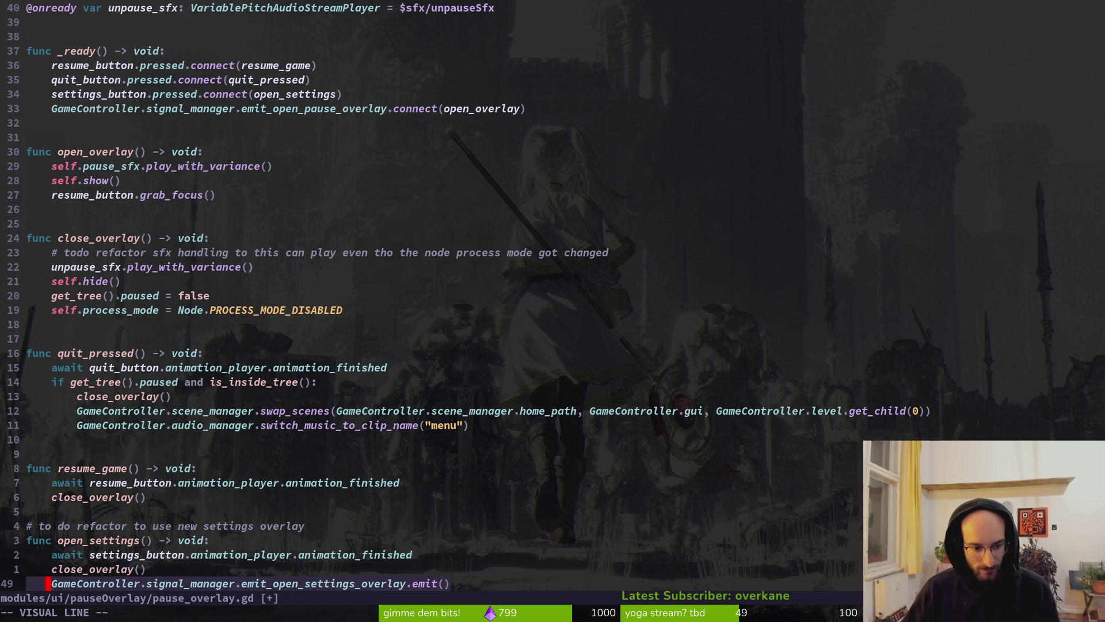
key(p)
Inspect close_overlay's process_mode assignment and function header, starting a visual selection there
scroll(304, 55, down, 5)
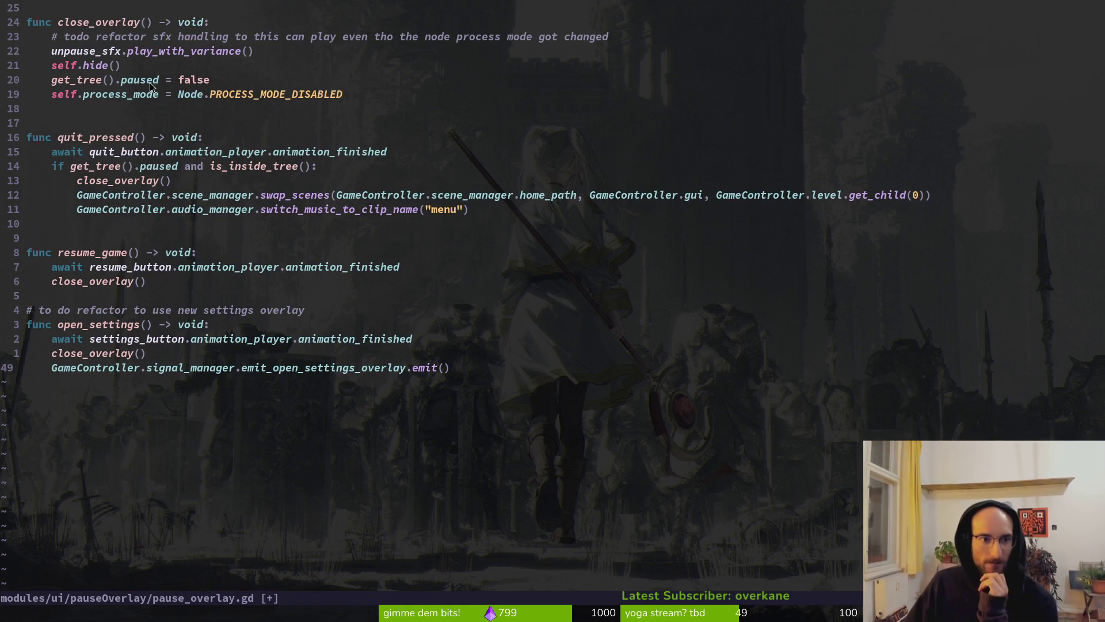
click(120, 95)
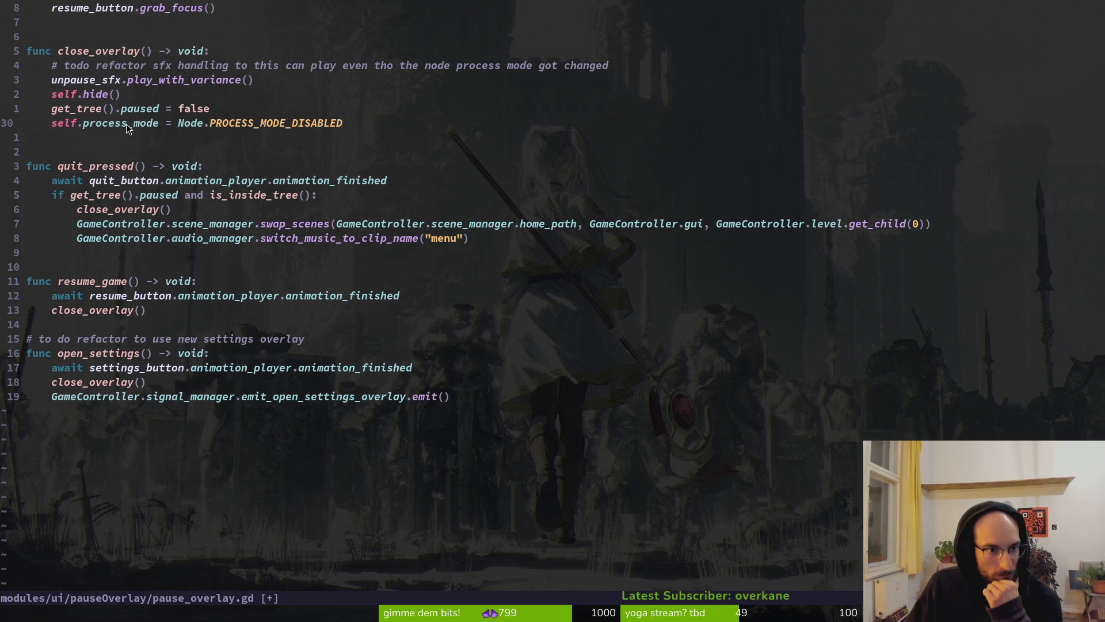
scroll(392, 202, up, 3)
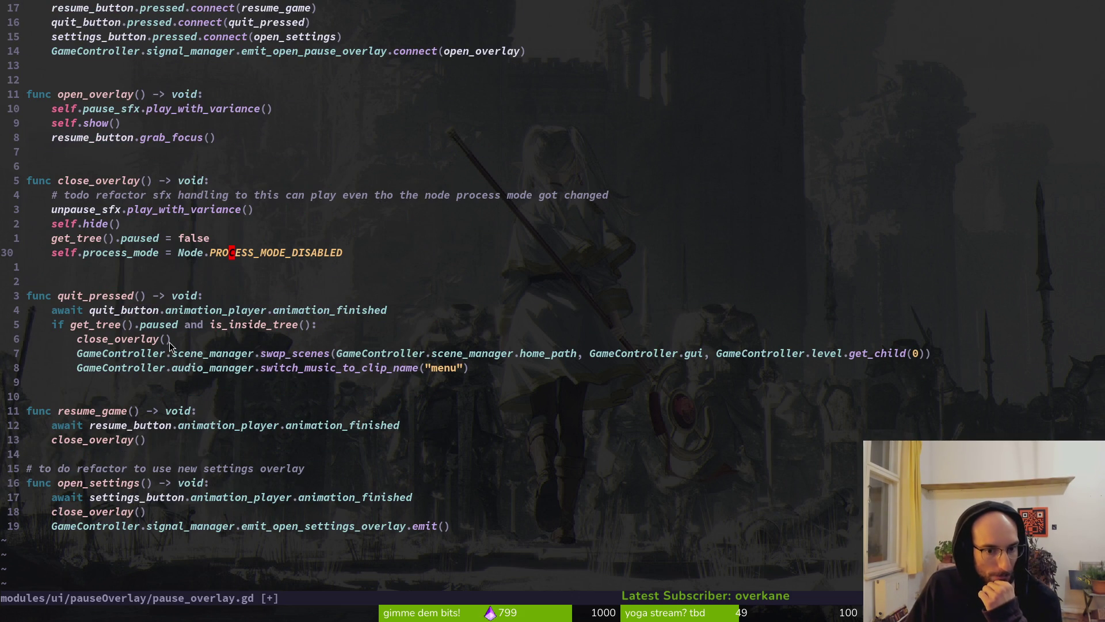
click(94, 183)
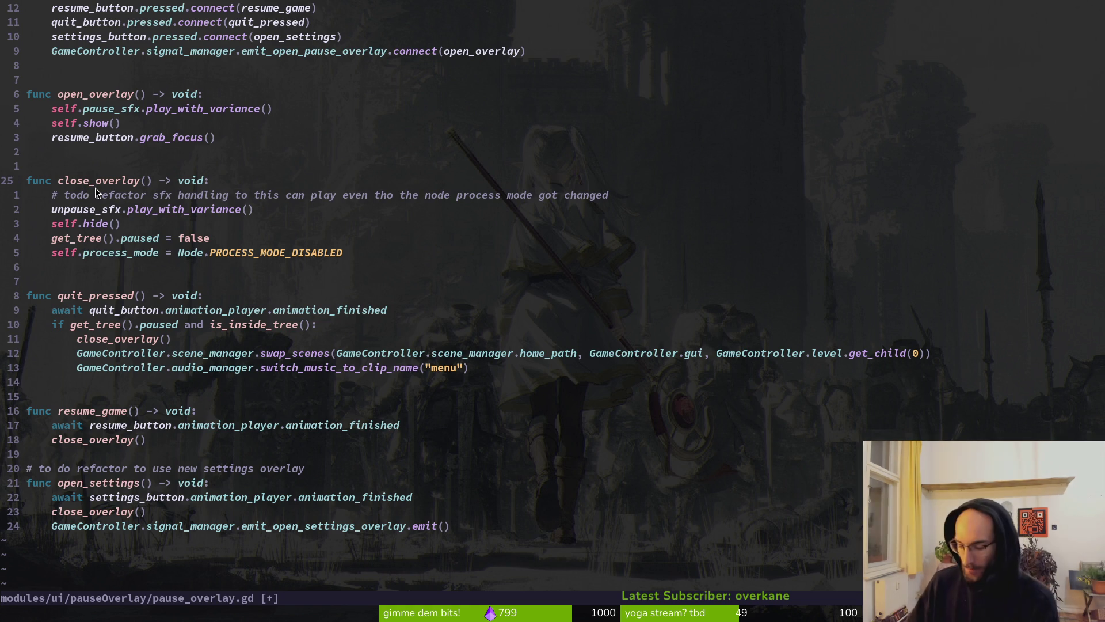
key(v)
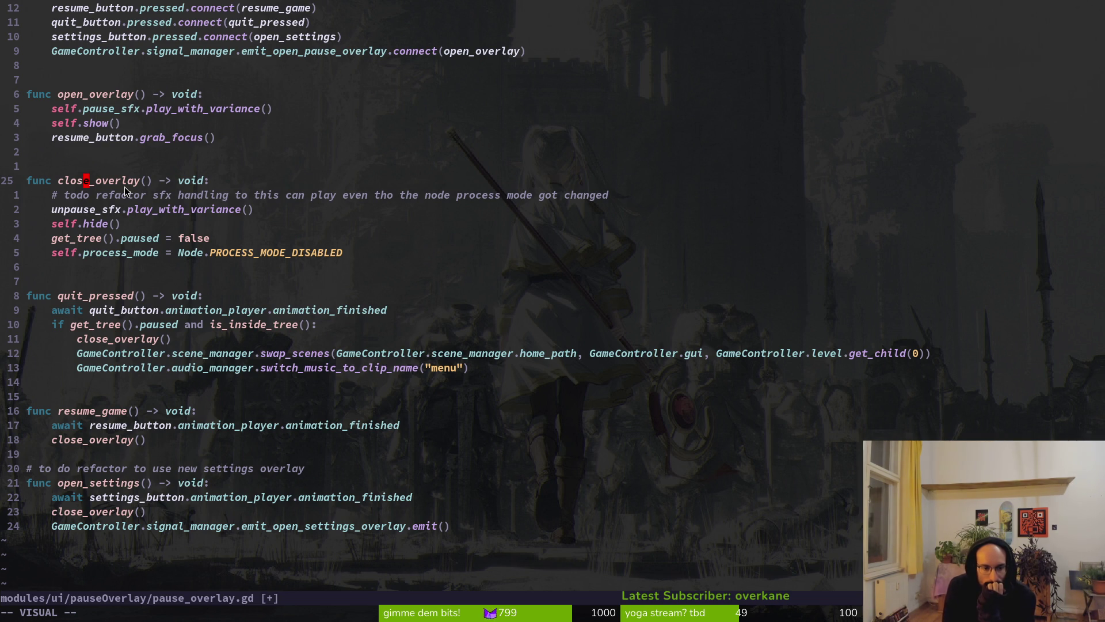
key(alt+Tab)
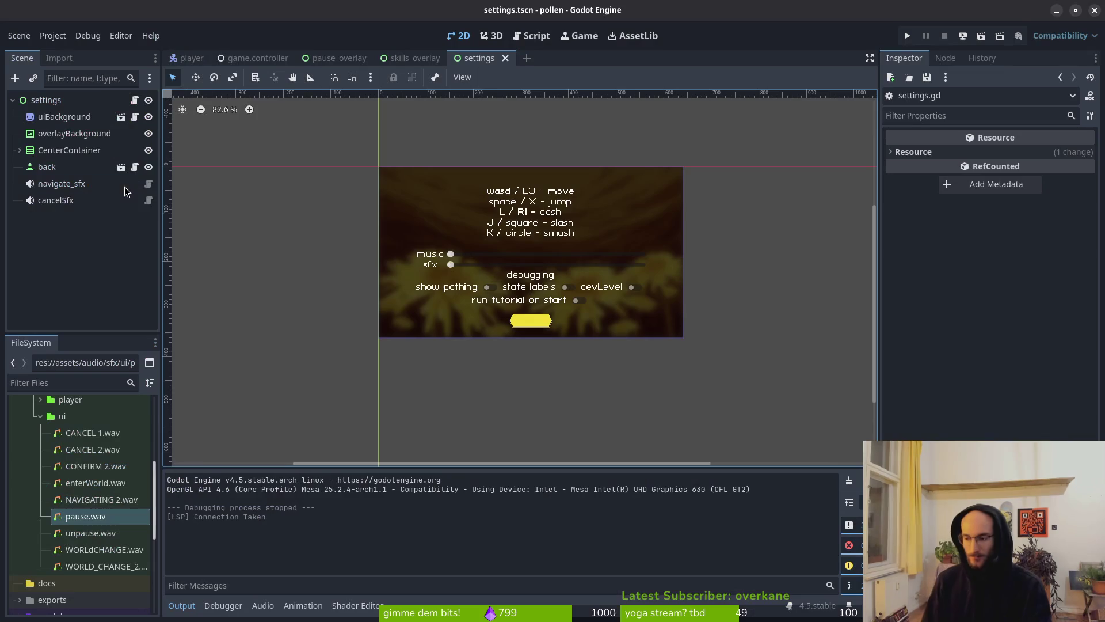
Run the game, start a new game, pause, open Settings, and back out to gameplay
key(F5)
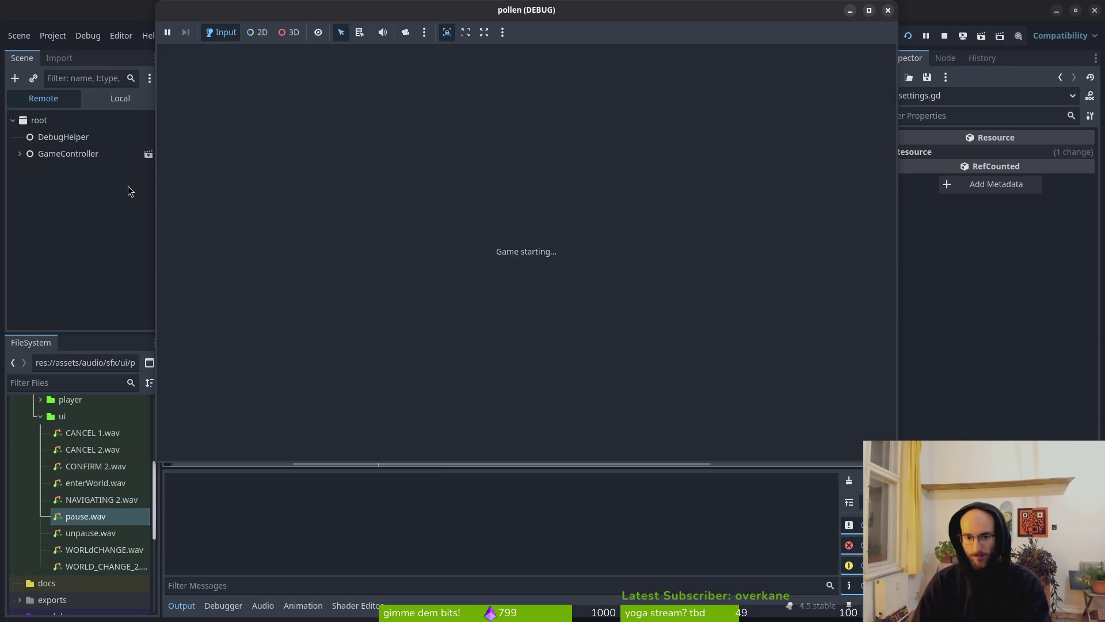
key(Return)
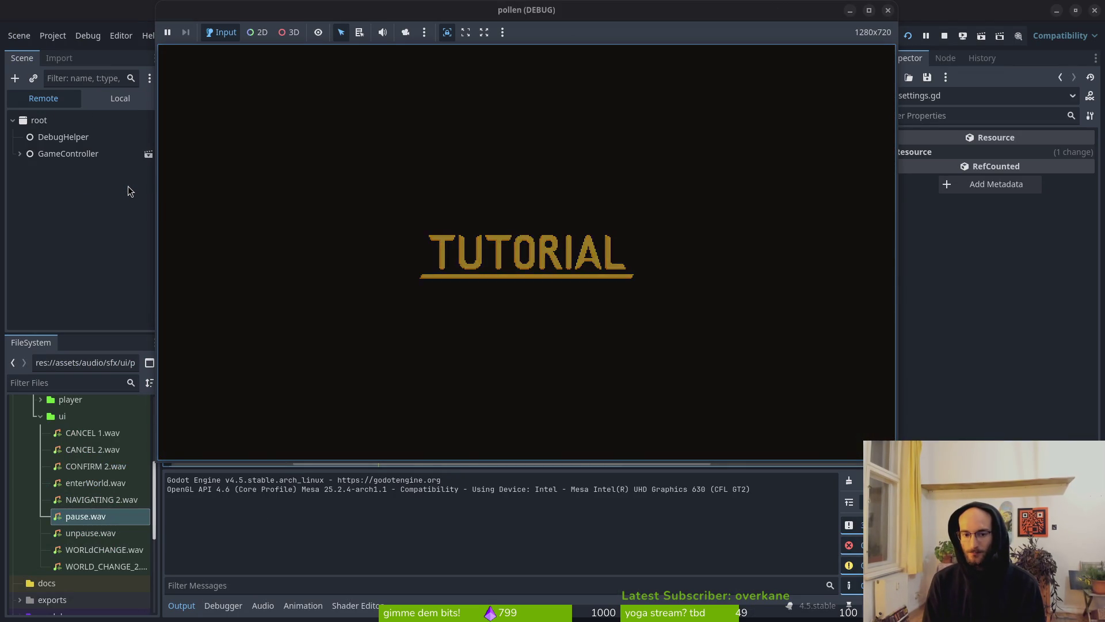
key(Escape)
key(Down)
key(Return)
key(Down)
key(Down)
key(Down)
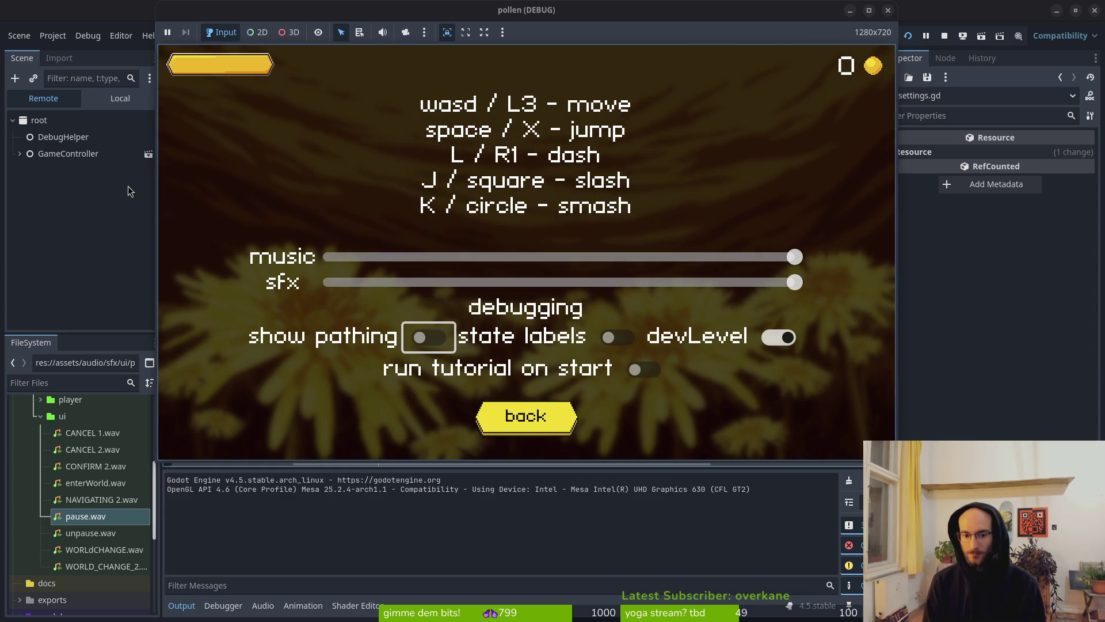
key(Return)
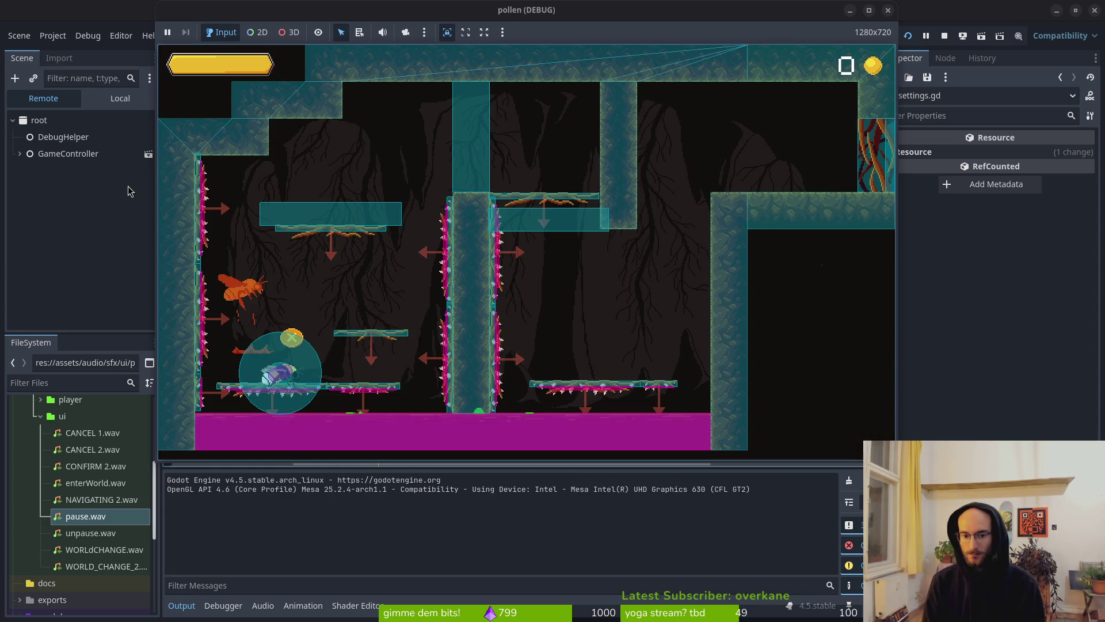
Pause again, open Settings, move through the music, sfx and debug options, then close it
key(Escape)
key(Down)
key(Return)
key(Down)
key(Down)
key(Right)
key(Right)
key(Escape)
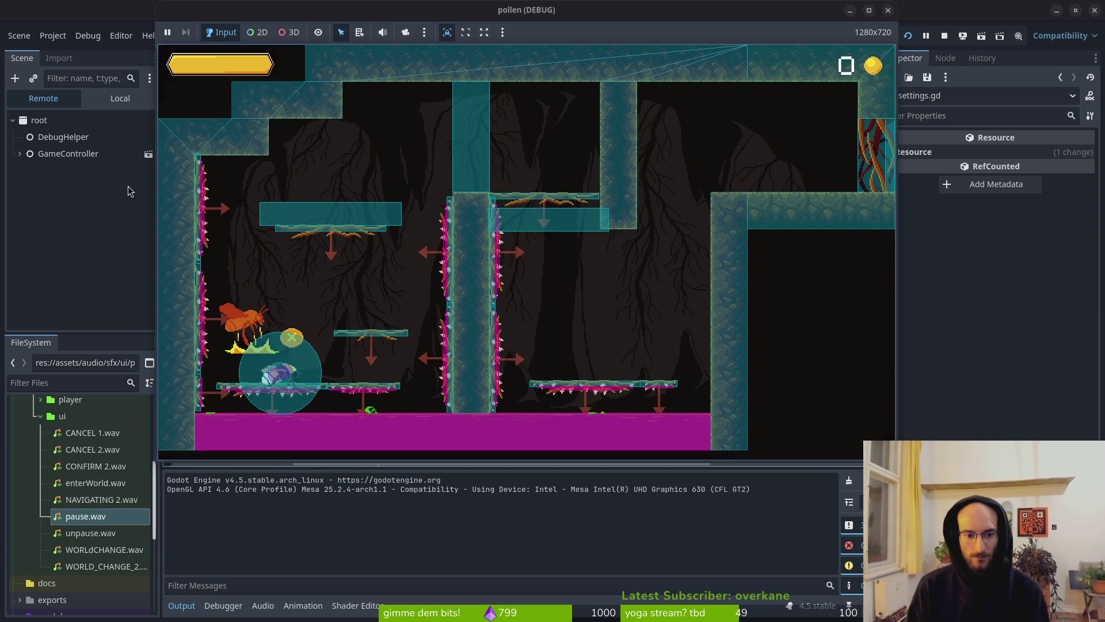
Open and close Settings from the pause menu once more, then return to pause_overlay.gd in Neovim
key(Escape)
key(Down)
key(Return)
key(Escape)
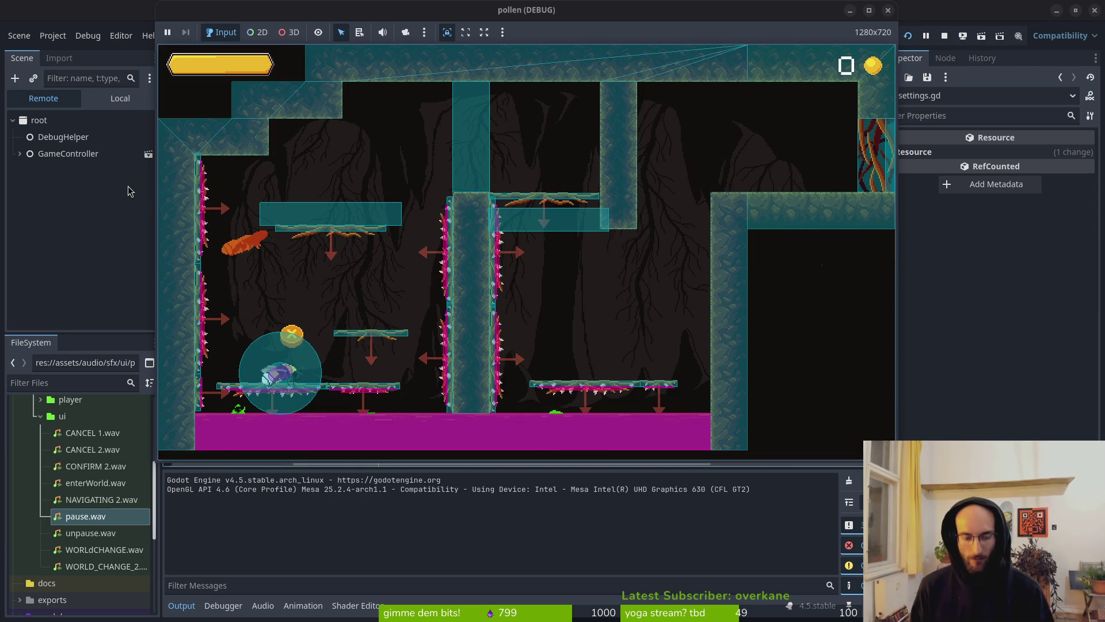
key(alt+Tab)
key(alt+Tab)
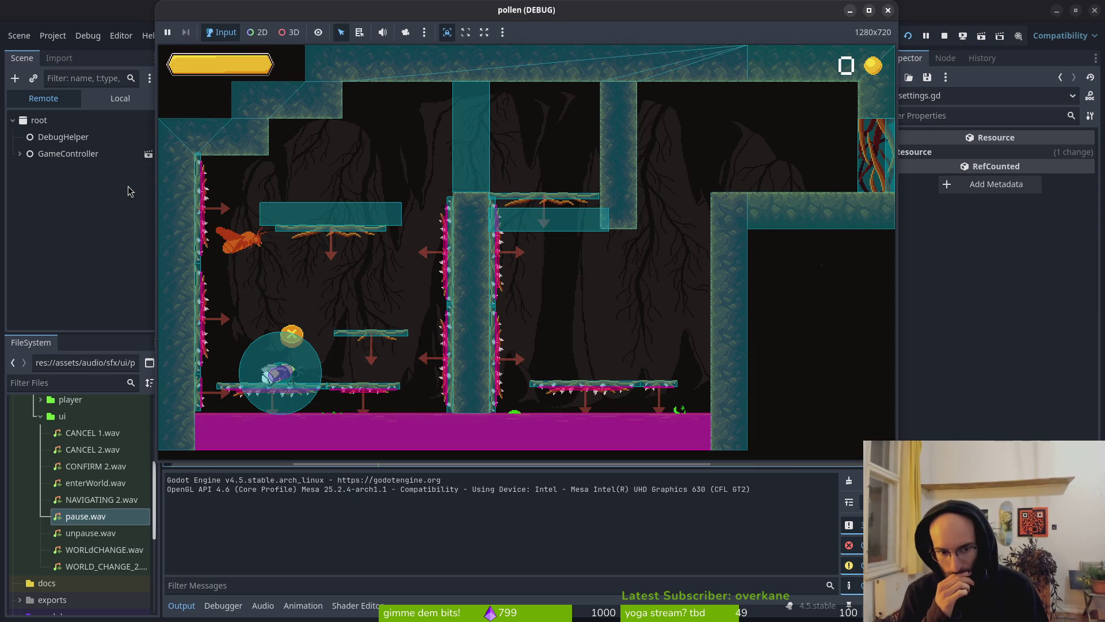
key(alt+Tab)
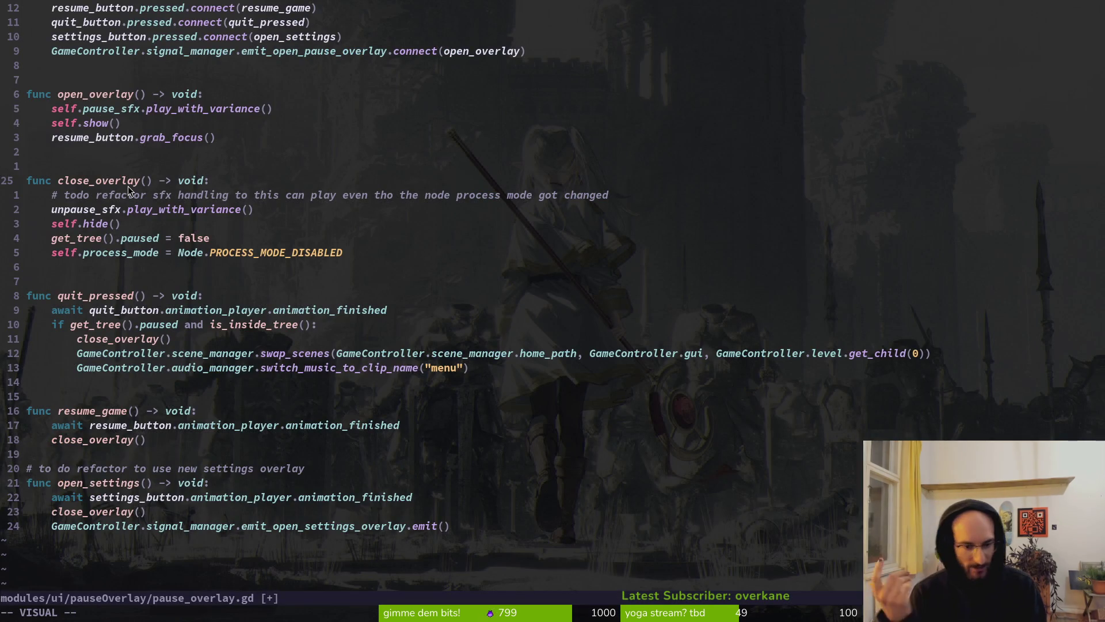
Leave the visual selection in pause_overlay.gd and save it with :w
click(166, 509)
click(190, 526)
text(:w)
key(Return)
key(alt+Tab)
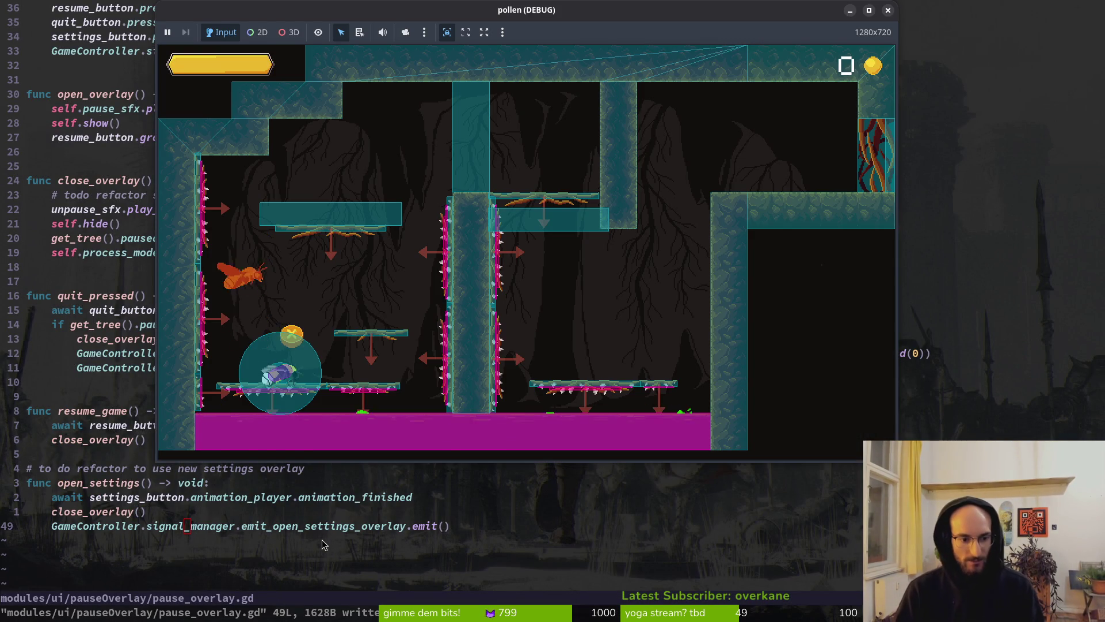
Rerun the game in Godot and open Settings from the Esc pause menu, then close it
key(alt+Tab)
key(alt+Tab)
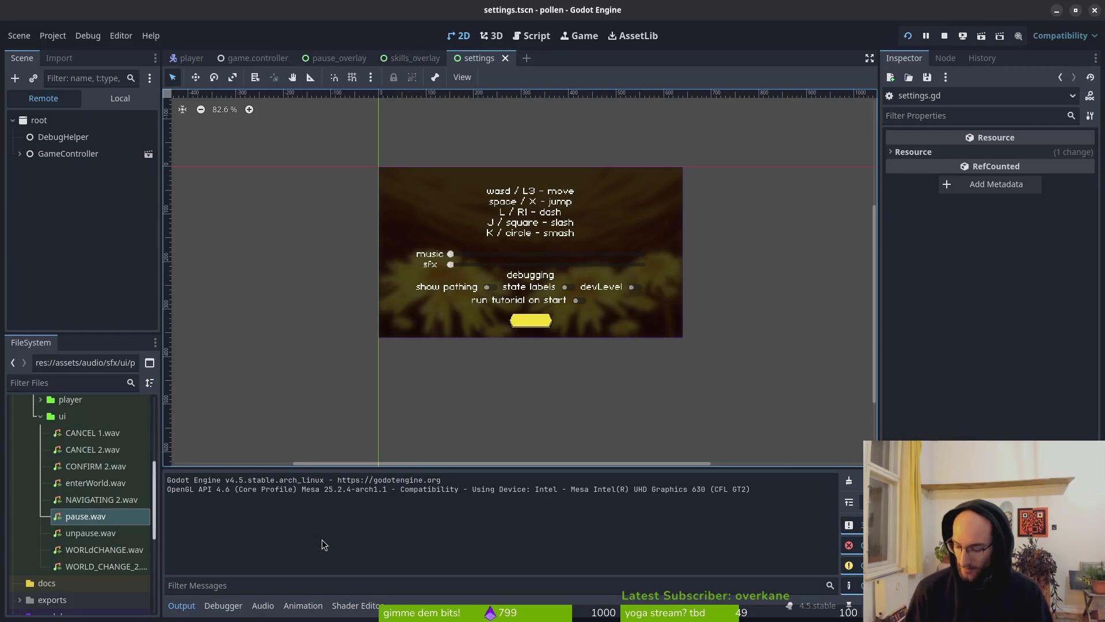
key(F5)
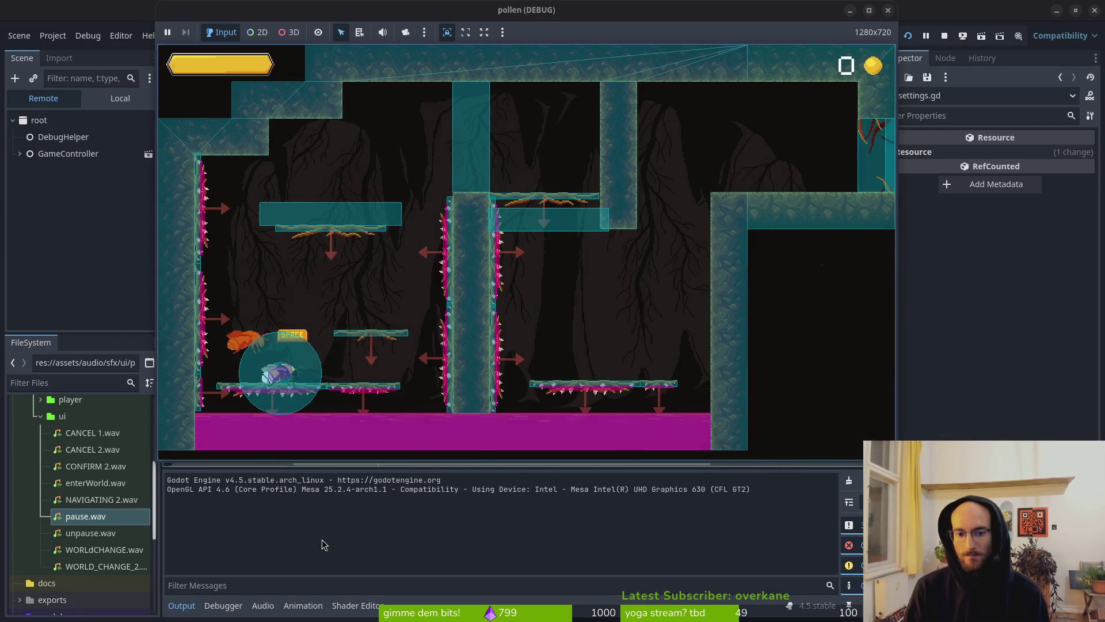
key(Escape)
key(Escape)
key(Escape)
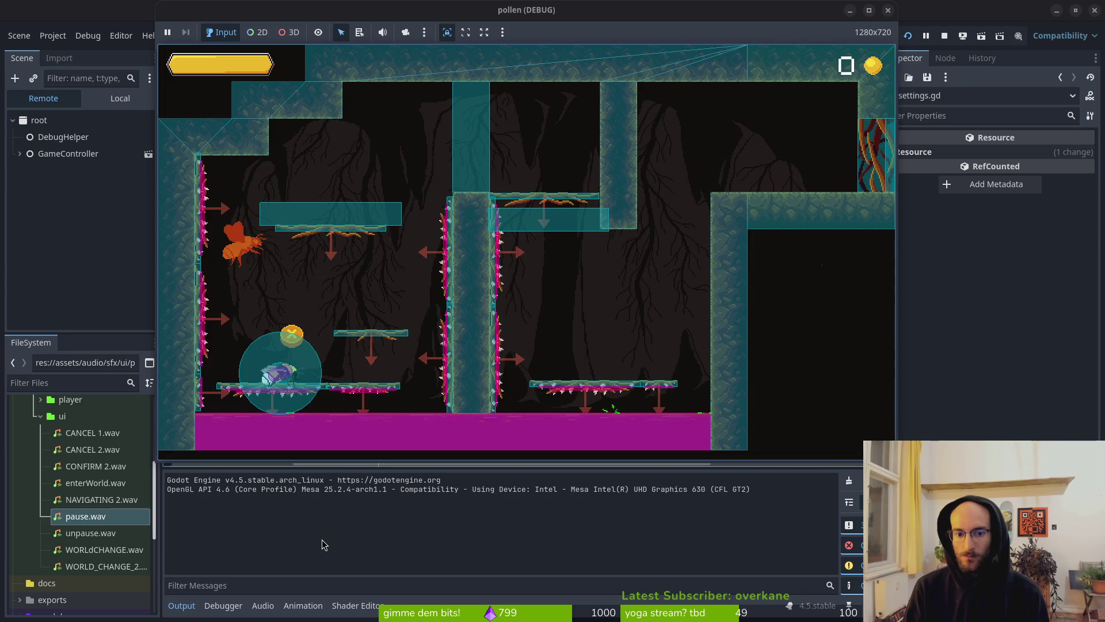
key(Return)
key(Escape)
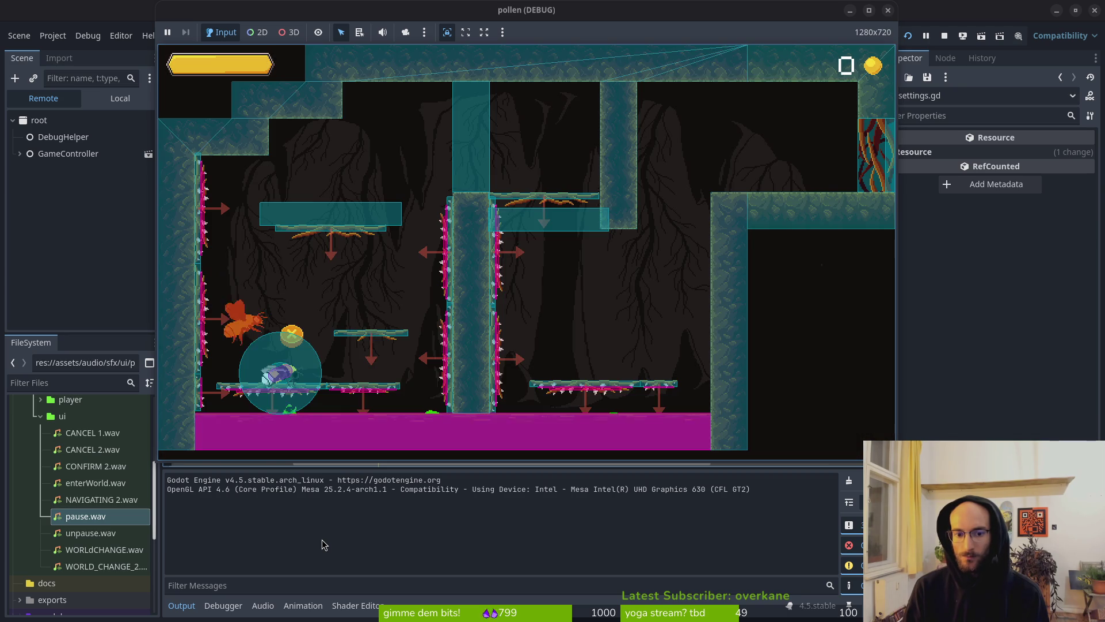
Pause again, revisit Settings, then quit to the main menu and start the game again
key(Escape)
key(Escape)
key(Escape)
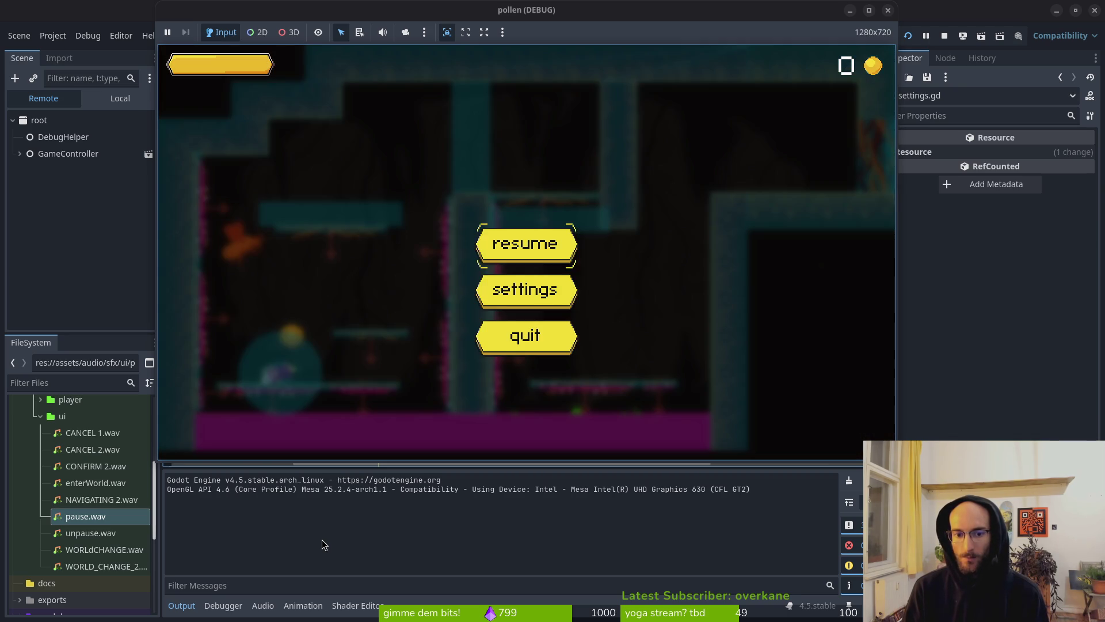
key(Down)
key(Down)
key(Up)
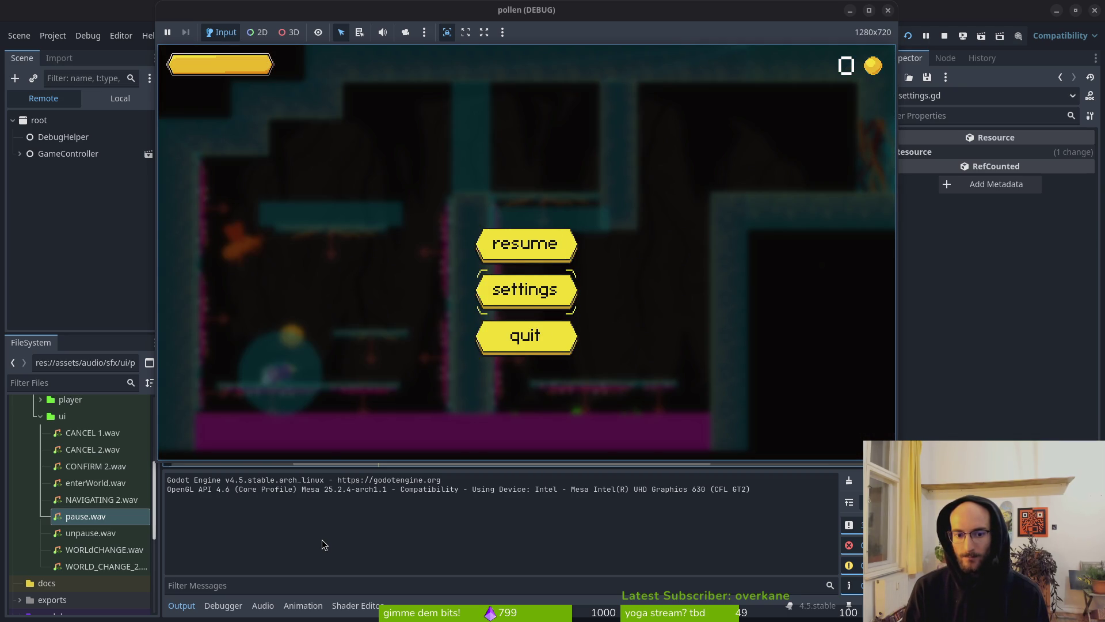
key(Return)
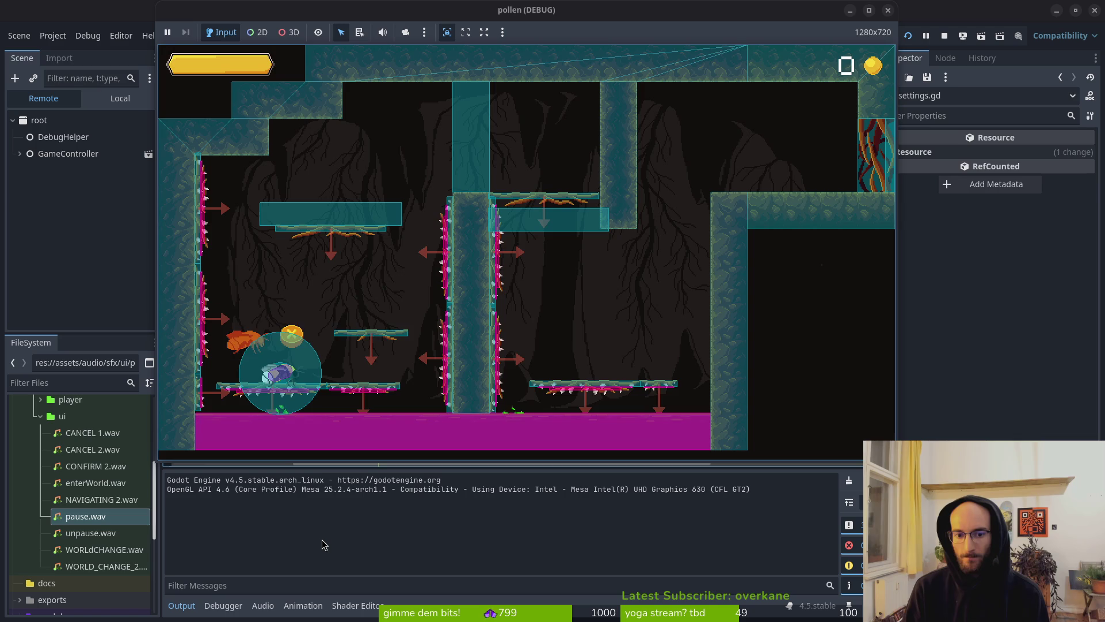
key(Escape)
key(Return)
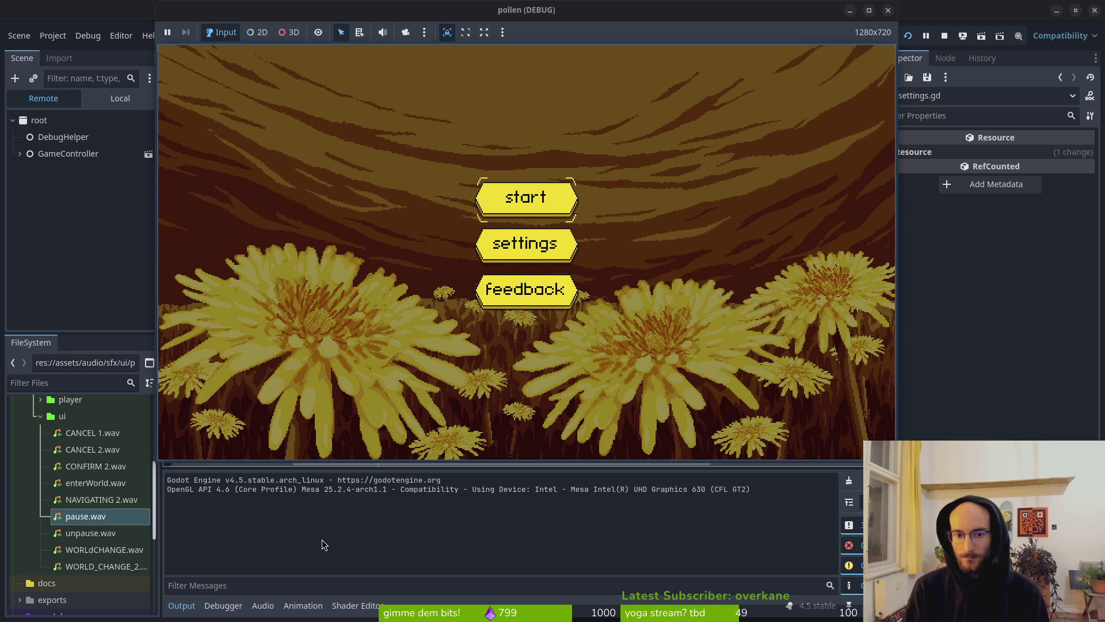
key(Return)
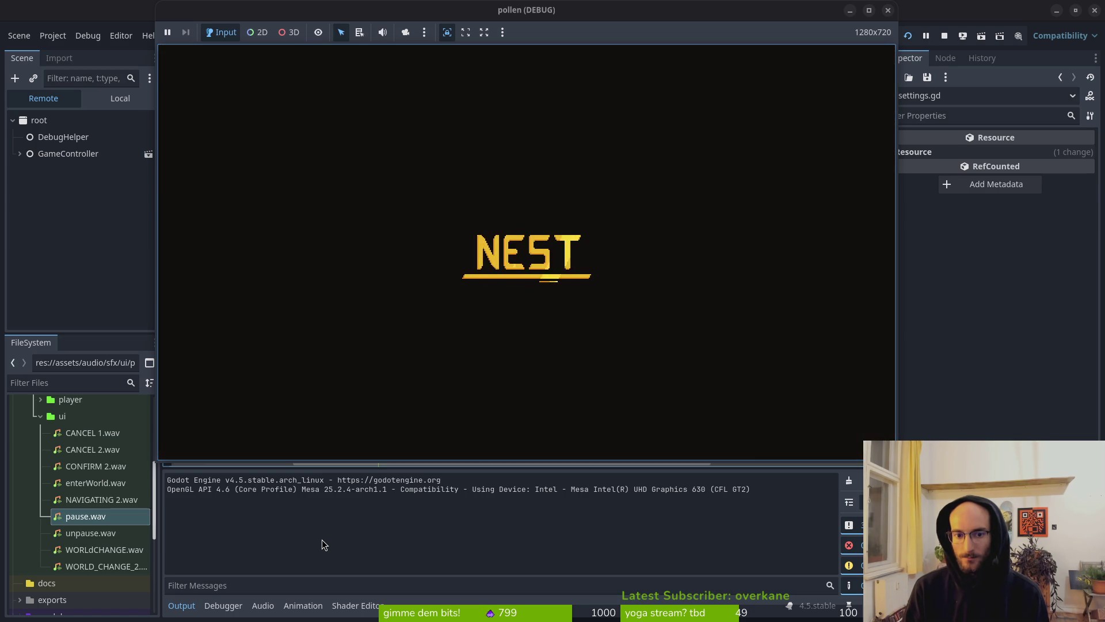
Pause and resume on the level select, then open and close the skill tree, focusing increased slash damage
key(Escape)
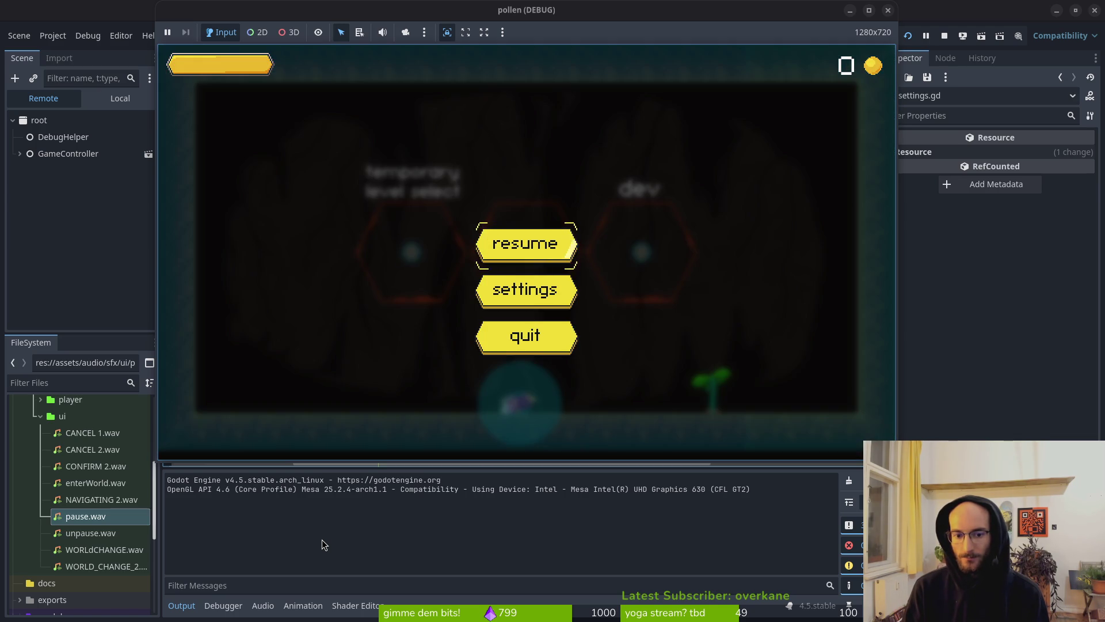
key(Return)
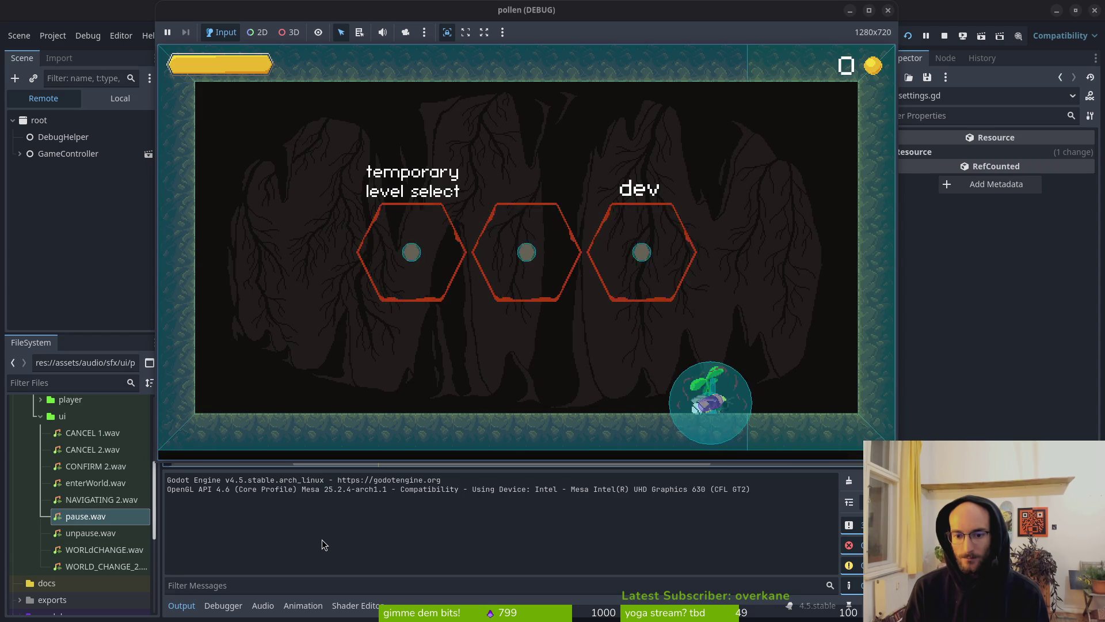
key(Tab)
key(Escape)
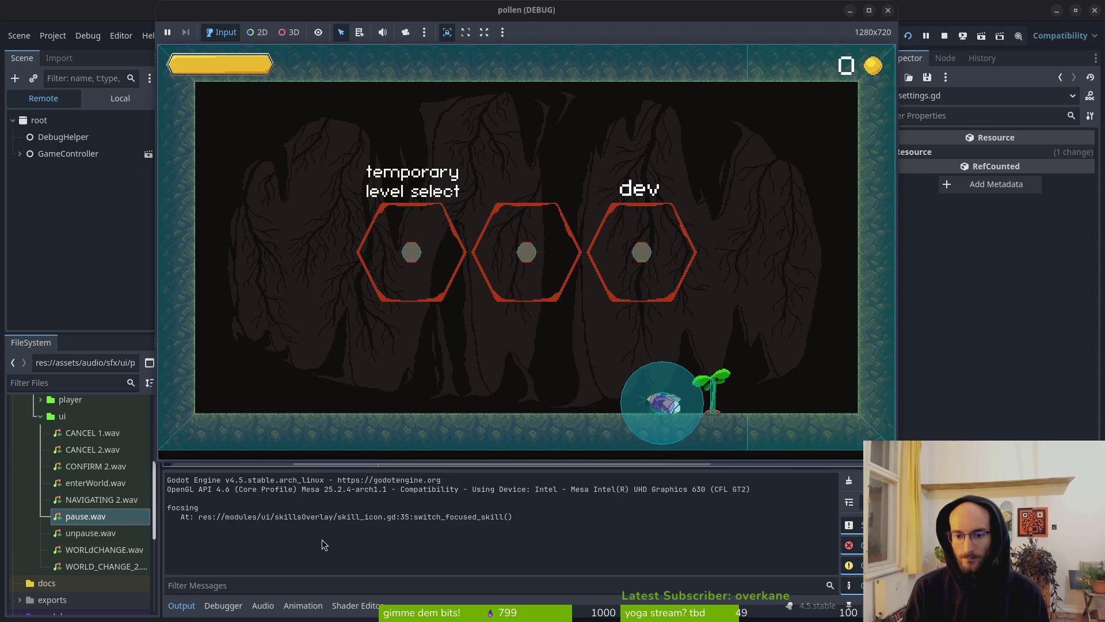
key(Tab)
key(Right)
key(Right)
key(Escape)
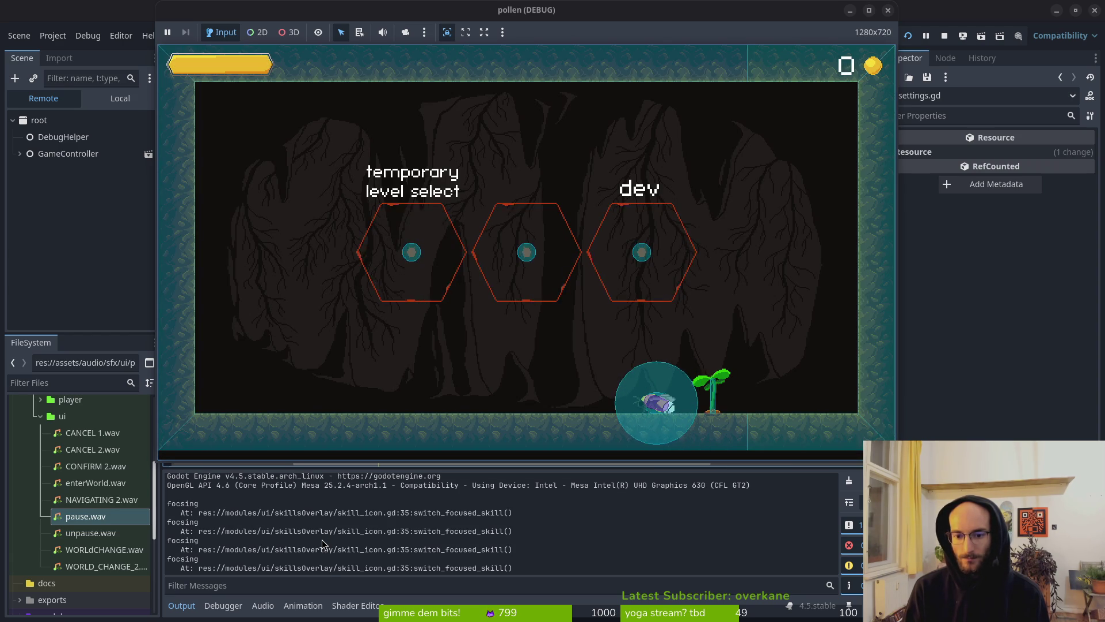
Check the skill tree's increase health focus twice, pause and resume, then stop the game with F8
key(Tab)
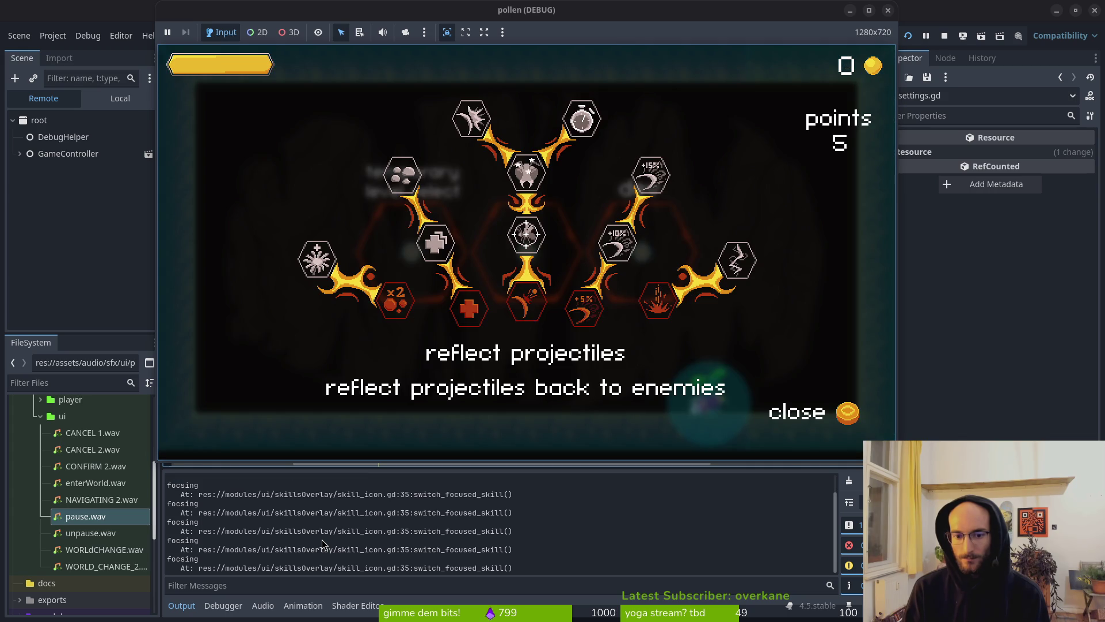
key(Left)
key(Escape)
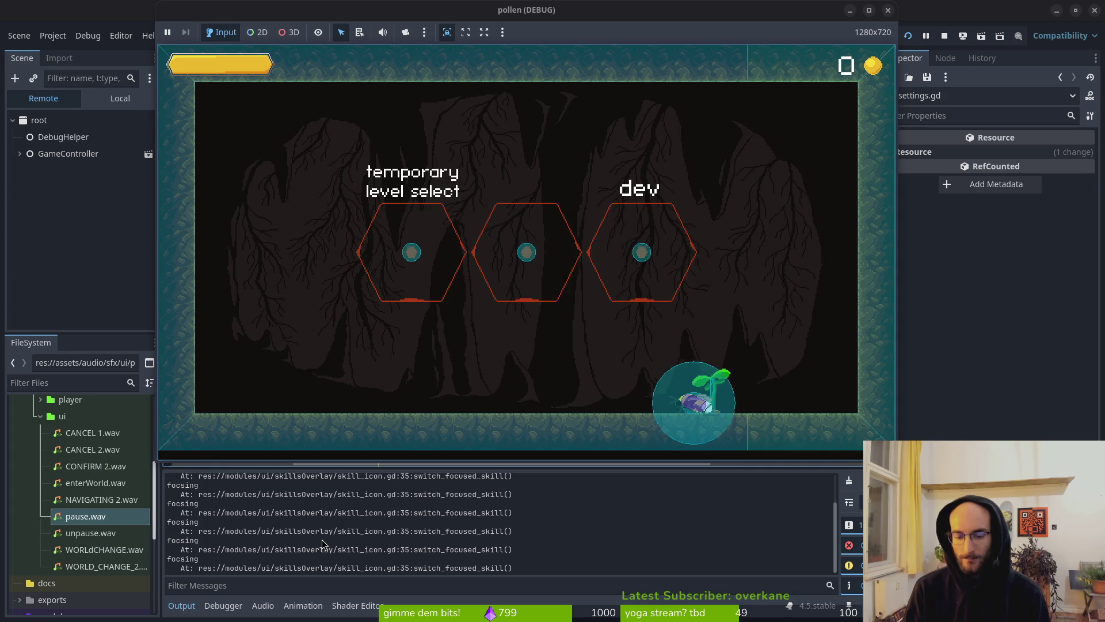
key(Tab)
key(Left)
key(Escape)
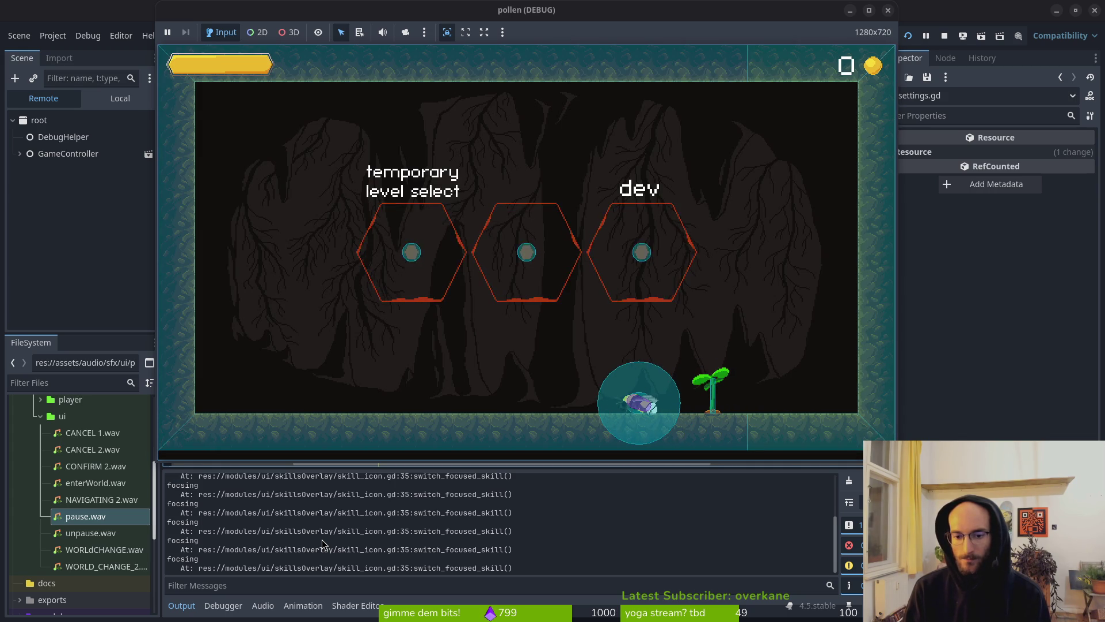
key(Escape)
key(Return)
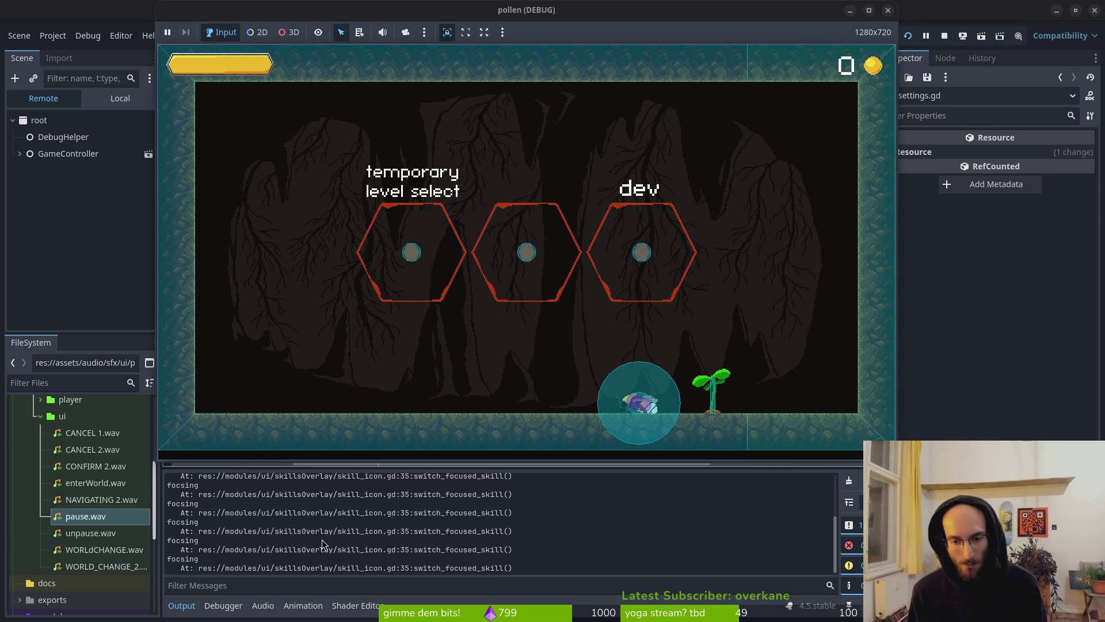
key(F8)
key(alt+Tab)
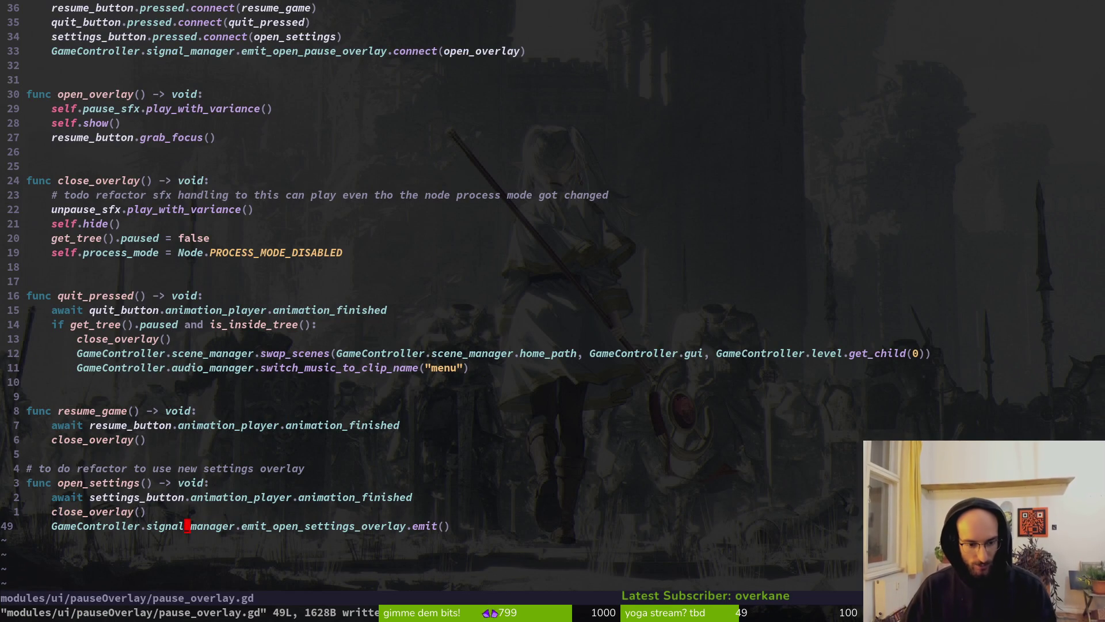
Replace the outdated refactor comment in pause_overlay.gd with a blank line and save
key(k)
key(k)
key(k)
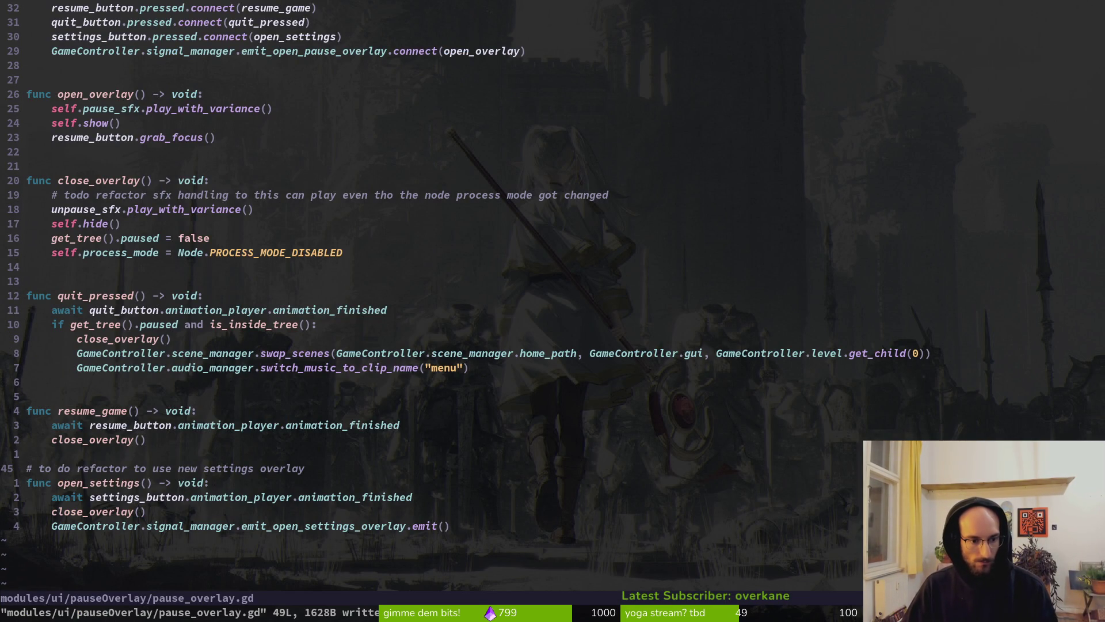
key(d)
key(d)
key(O)
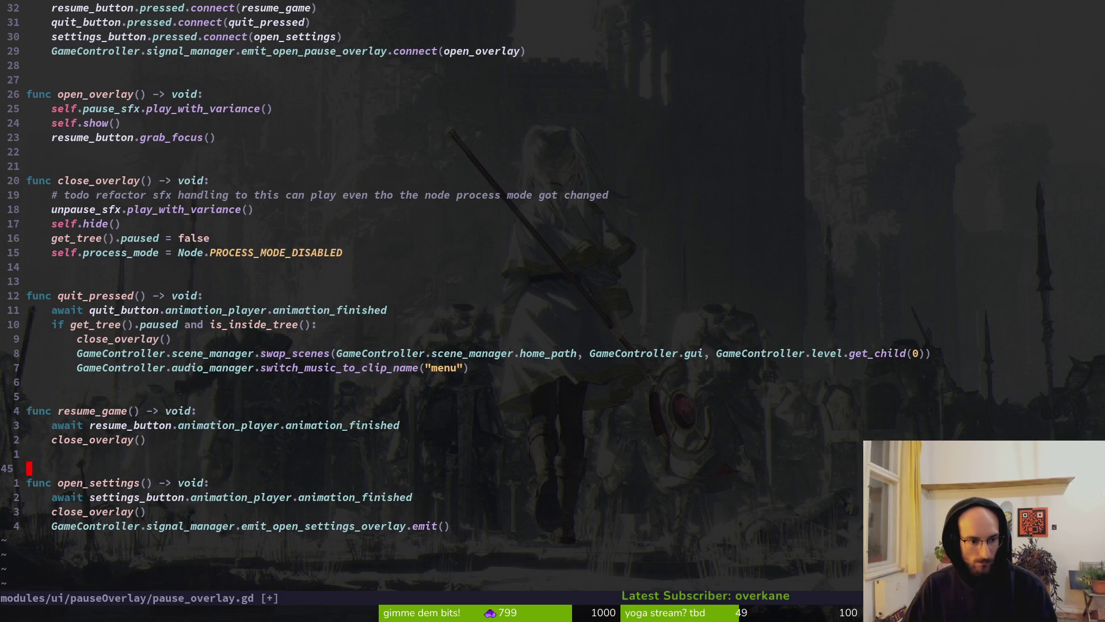
key(Escape)
text(:w)
key(Return)
Inspect close_overlay and resume_game with a cancelled line selection, then save the script again
key(k)
key(k)
key(k)
key(j)
key(j)
key(j)
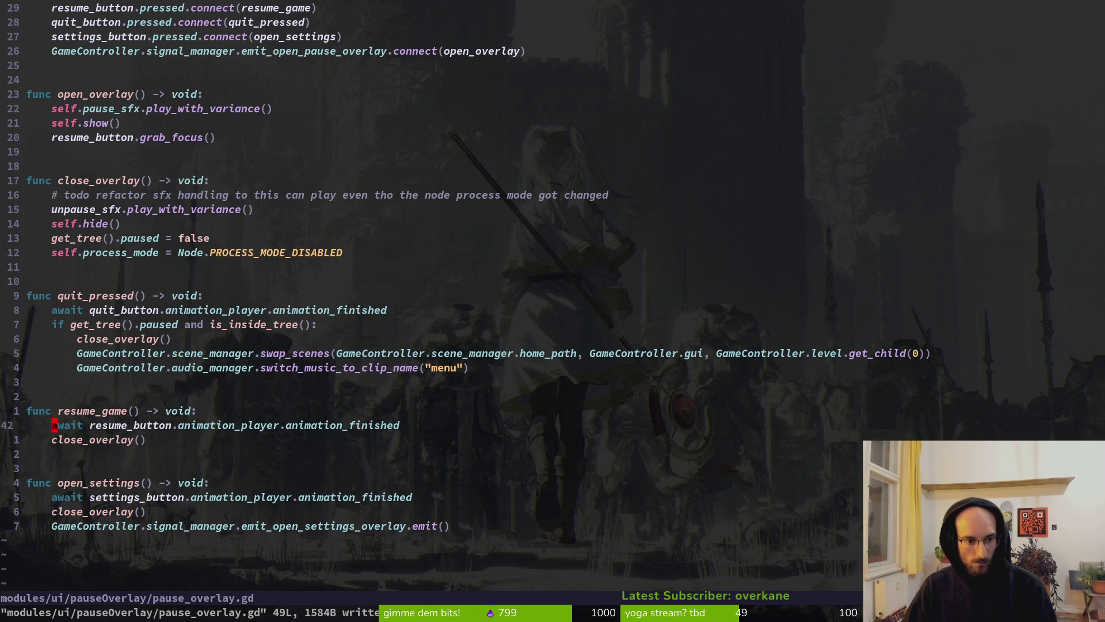
text(k14k)
key(shift+v)
key(y)
key(j)
key(j)
key(j)
key(j)
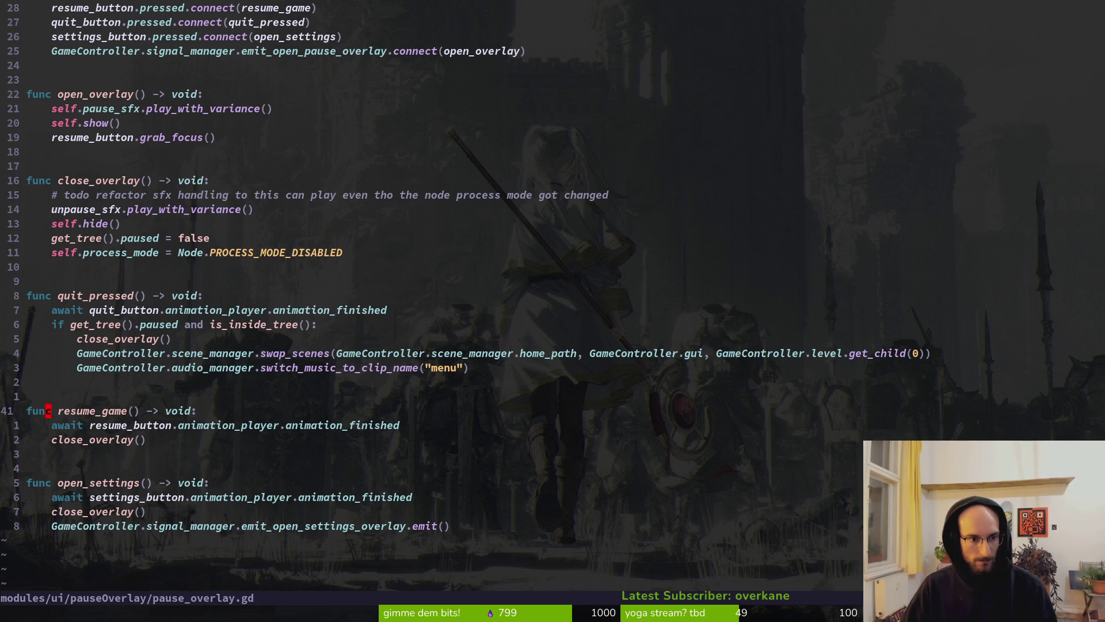
key(j)
key(k)
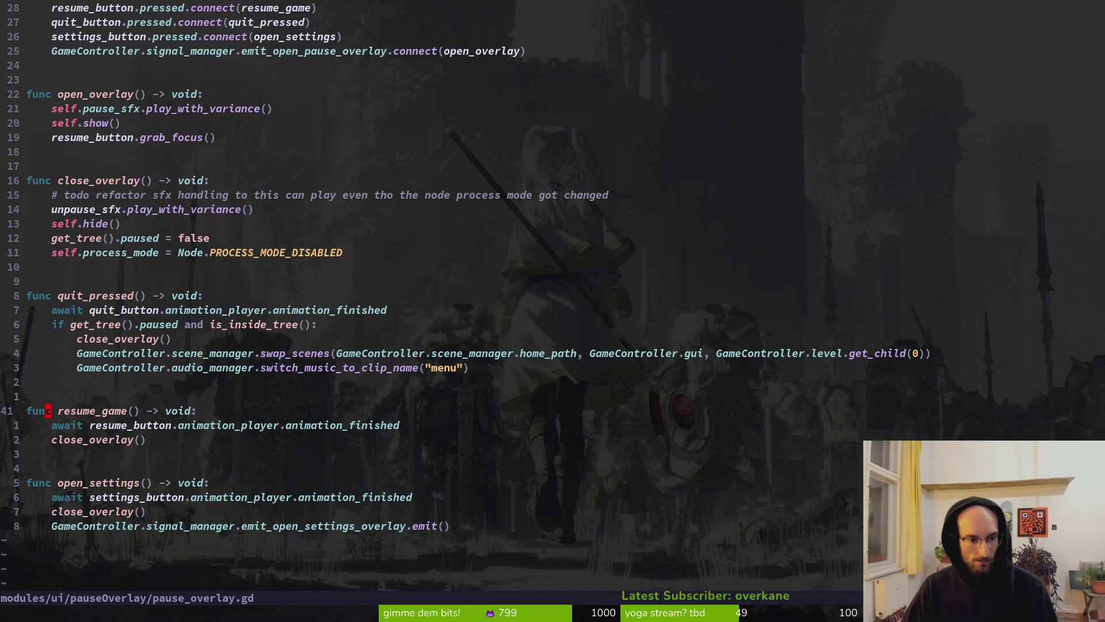
text(:w)
key(Return)
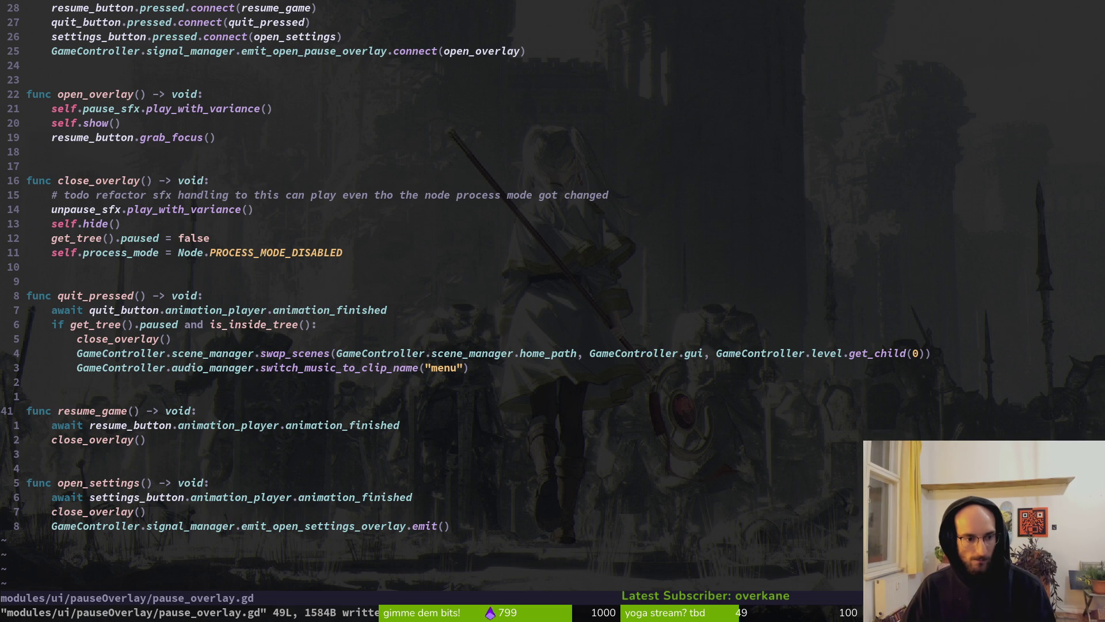
Jump between the close_overlay and resume_game functions with { and }
key(braceleft)
key(braceleft)
key(braceleft)
key(j)
key(j)
key(j)
key(j)
key(j)
key(k)
Move the cursor up to the paused check in quit_pressed
key(j)
key(braceright)
key(braceright)
key(j)
key(j)
key(k)
key(4)
key(k)
key(3)
key(k)
Open settings.gd by searching 'setti' in the project file finder
key(space)
key(f)
key(f)
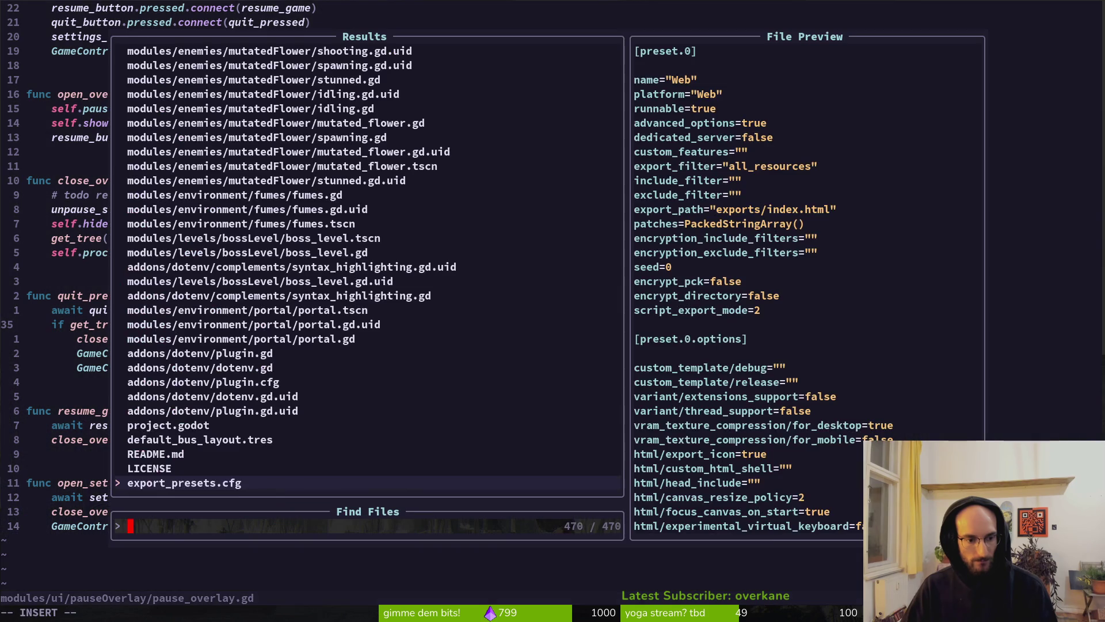
text(setti)
key(Return)
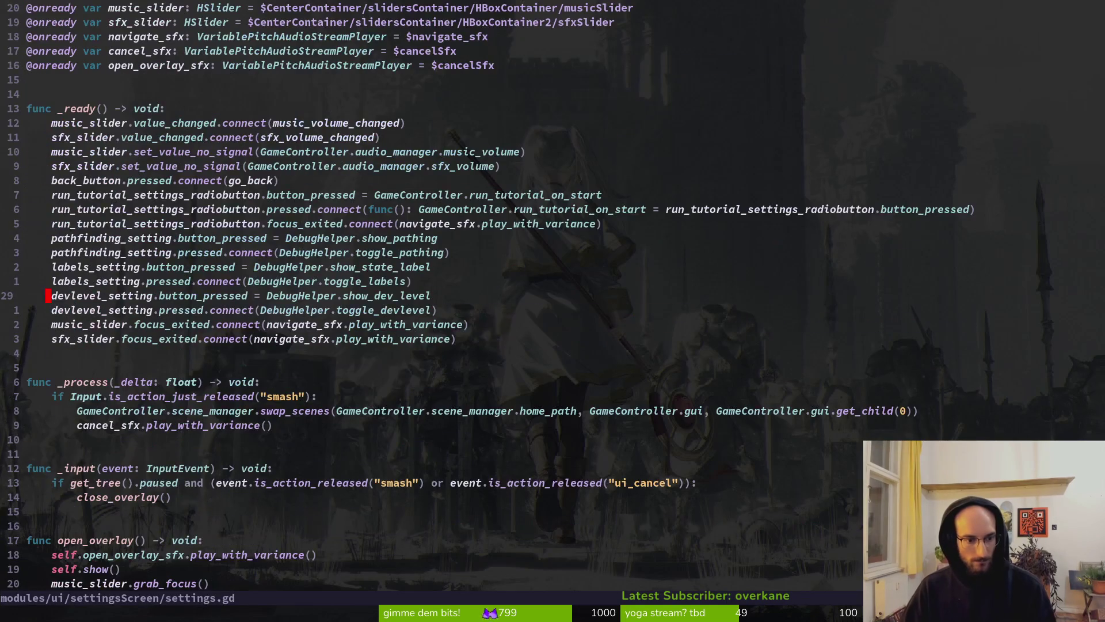
Line-select the func _process block and the blank line after it
key(j)
key(4)
key(j)
key(6)
key(j)
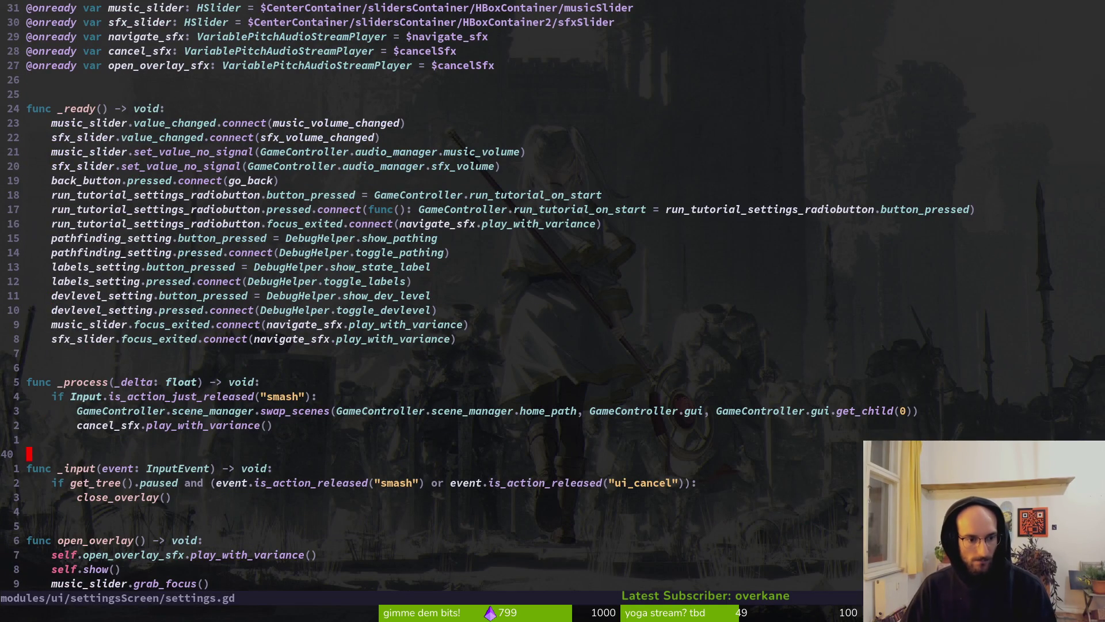
key(k)
key(k)
key(k)
key(k)
key(k)
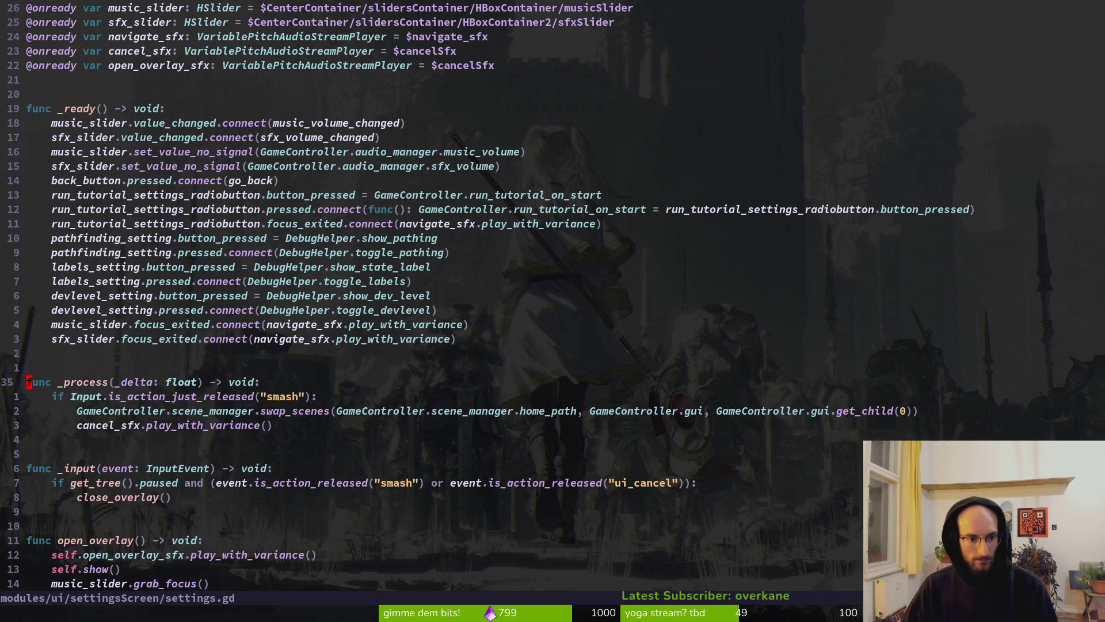
key(shift+v)
key(j)
key(j)
key(j)
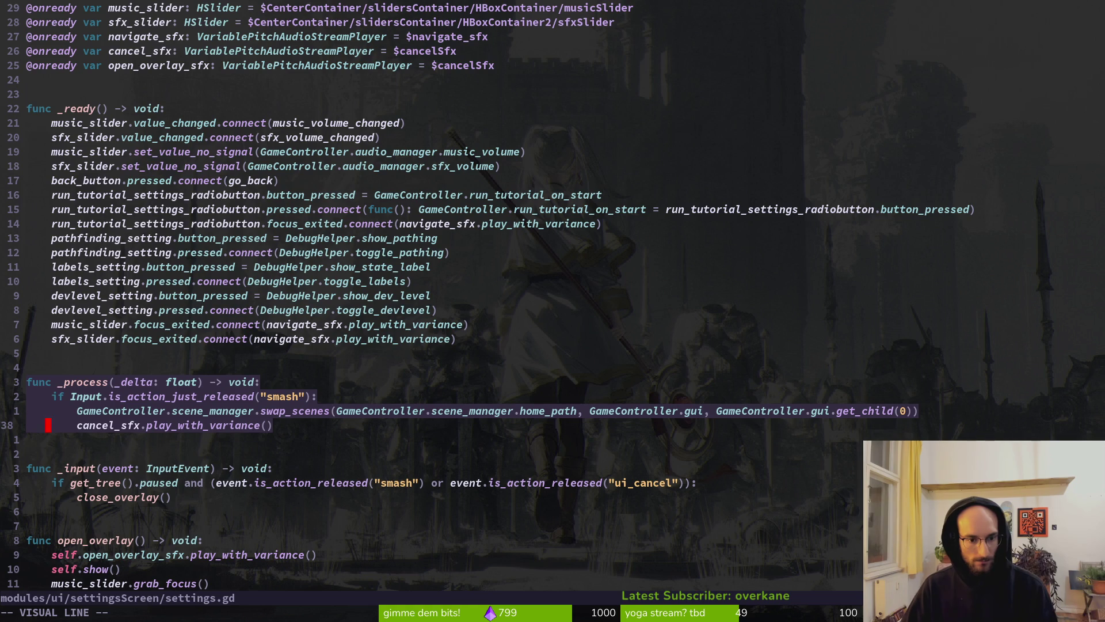
key(j)
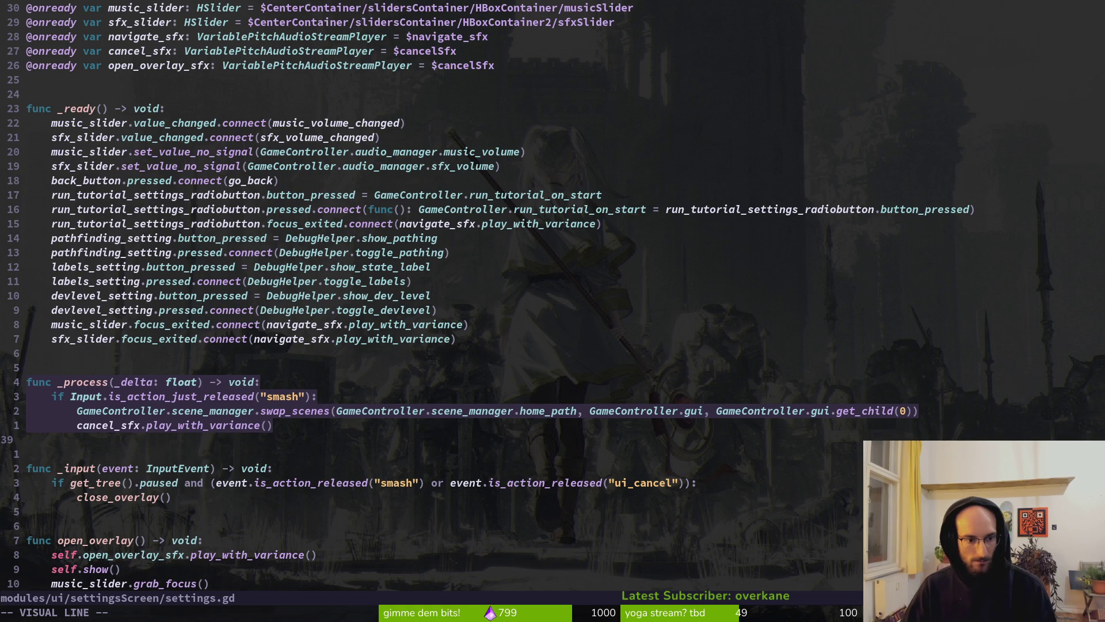
Delete the selected _process lines and save settings.gd
text(jd:w)
key(Return)
key(alt+Tab)
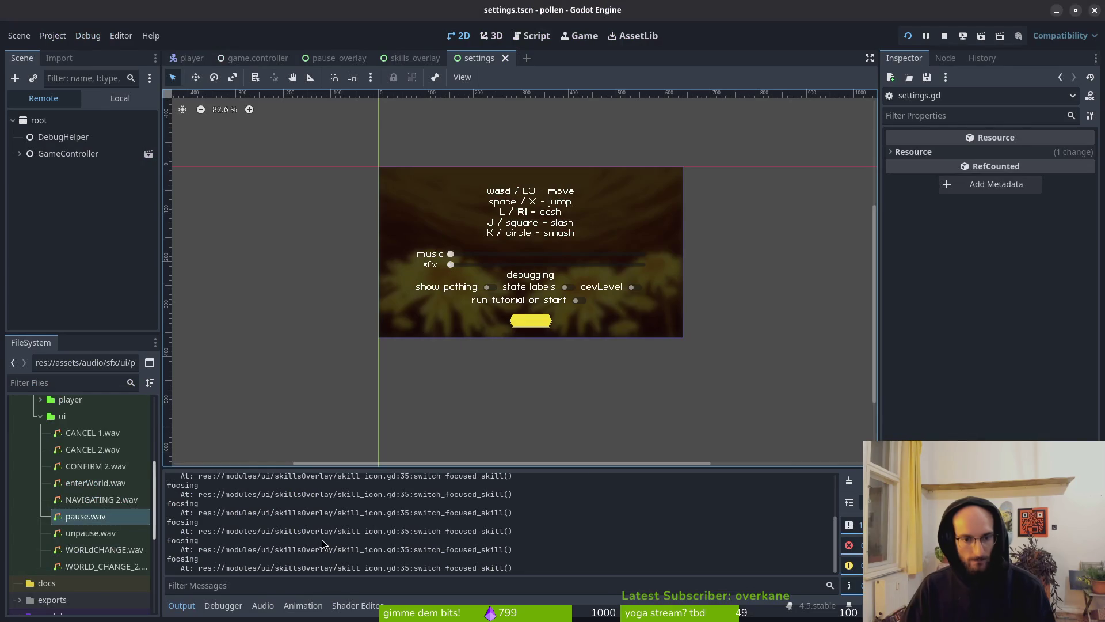
Run pollen with F5, try the title menu, and stop it with F8
key(F5)
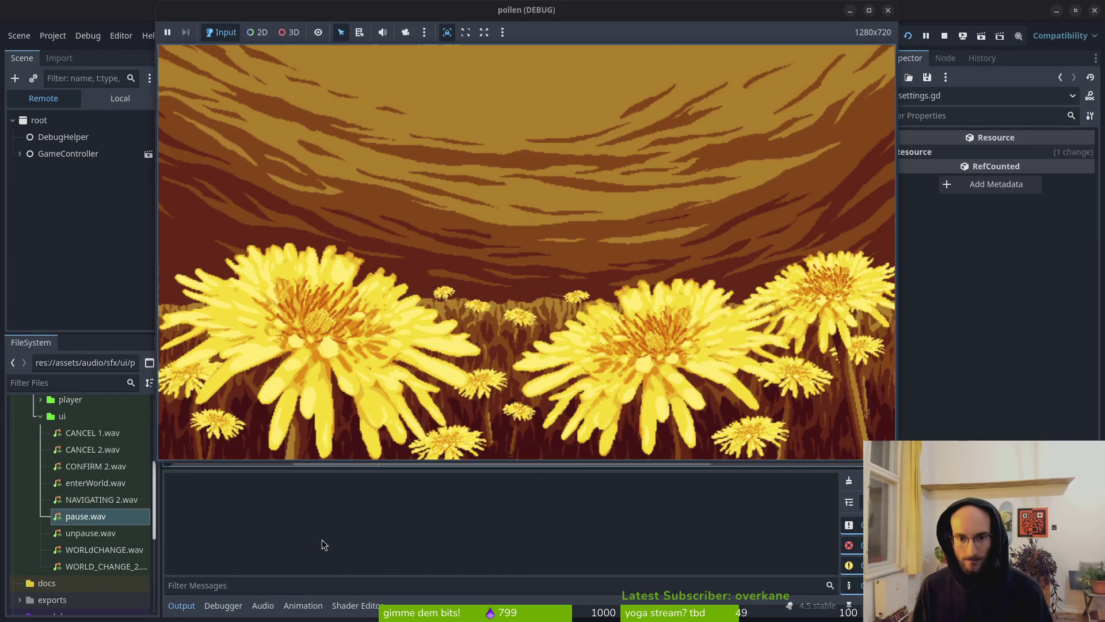
key(Escape)
key(Escape)
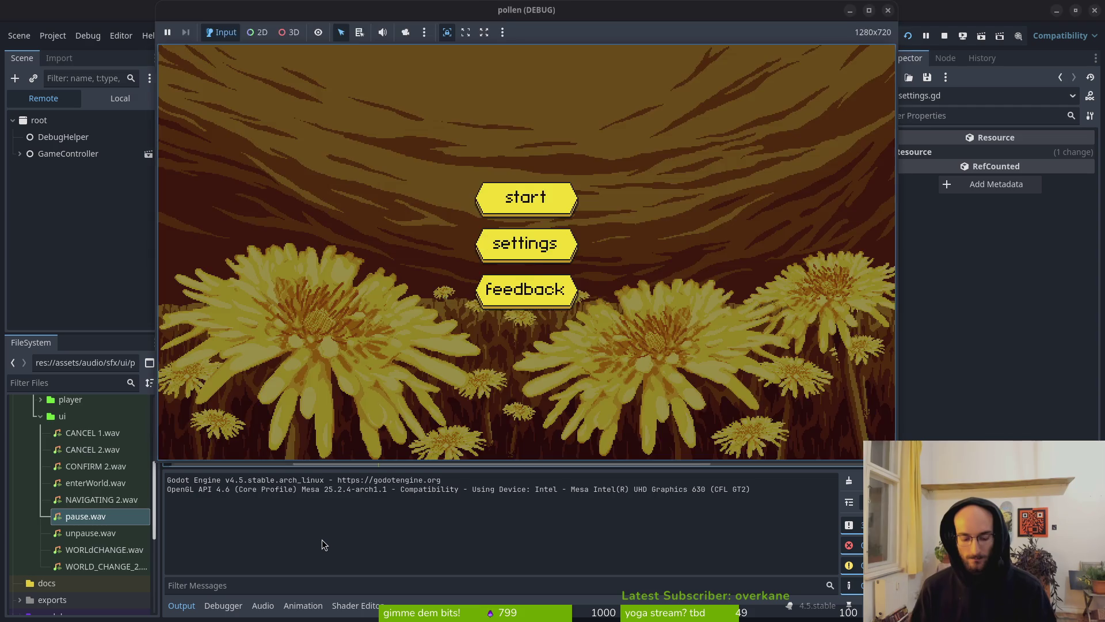
key(F8)
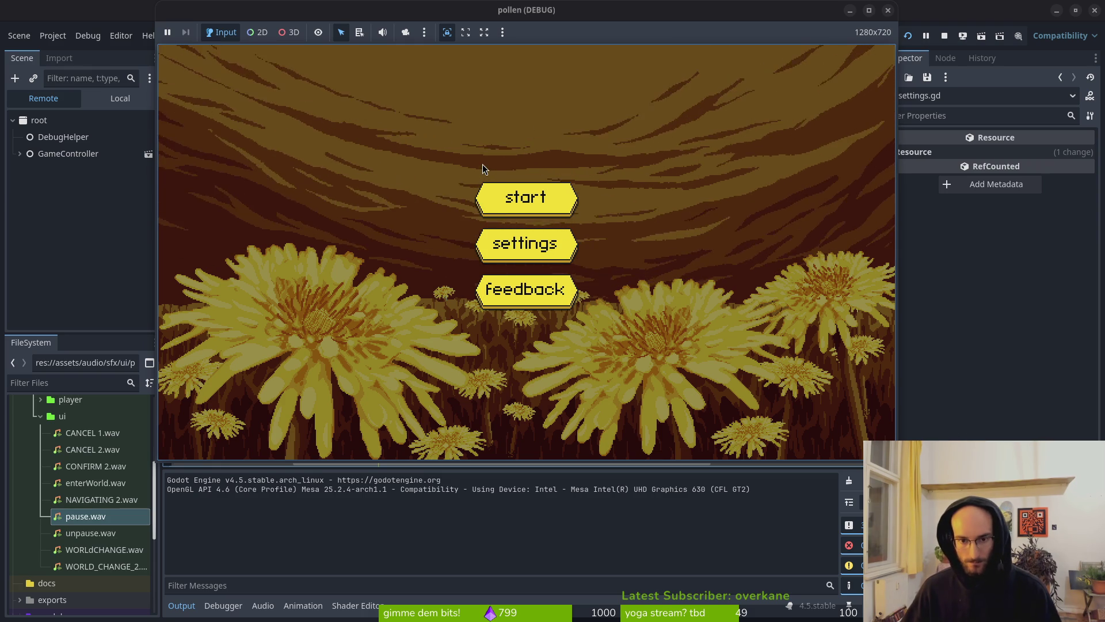
key(F8)
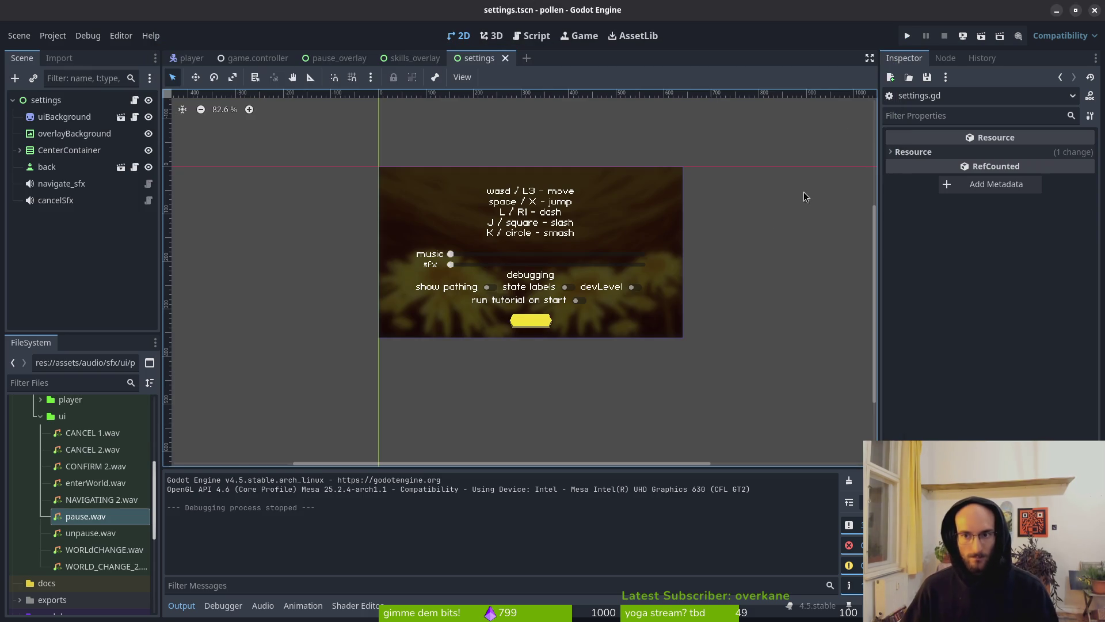
Open home.gd by searching 'home' in the Neovim file finder
key(alt+Tab)
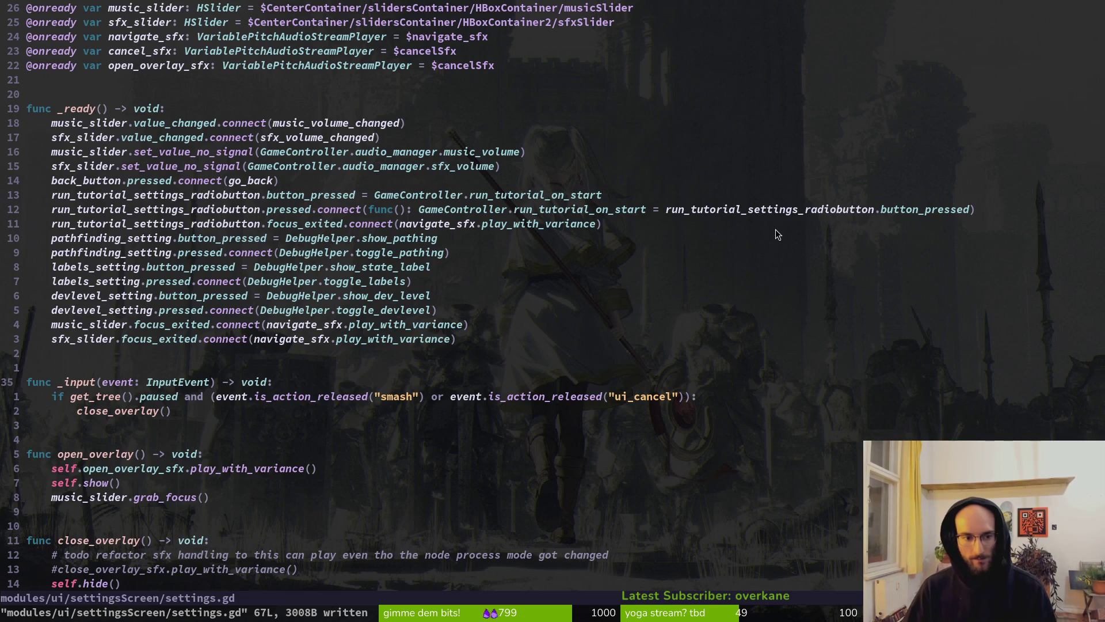
key(ctrl+p)
text(home)
key(Return)
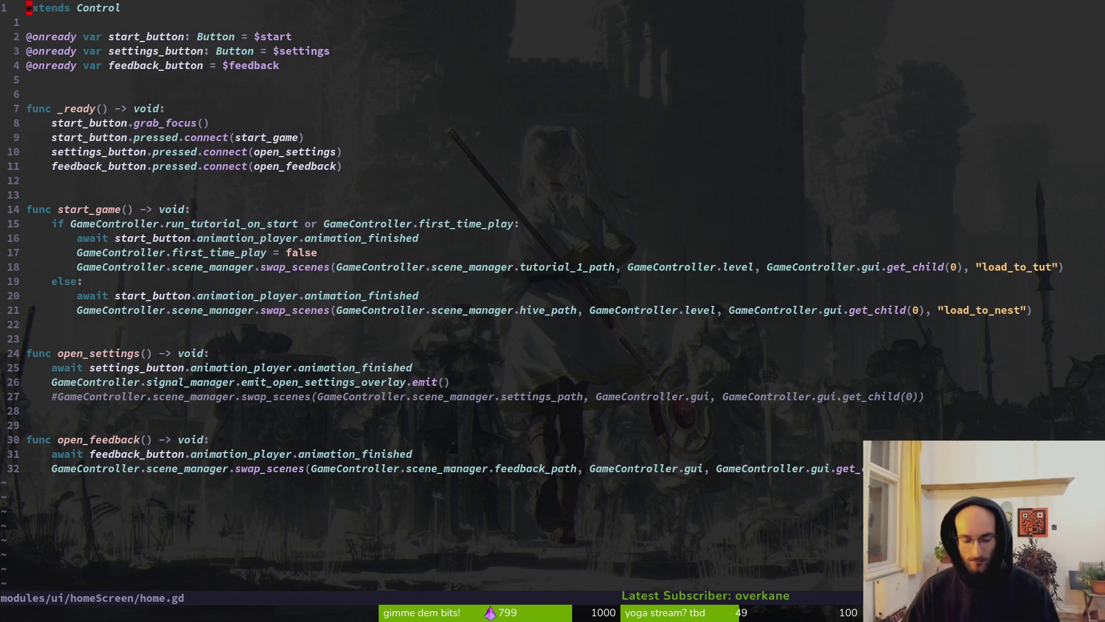
Delete the commented-out swap_scenes line in open_settings and save home.gd
click(49, 396)
key(shift+v)
text(d:w)
key(Return)
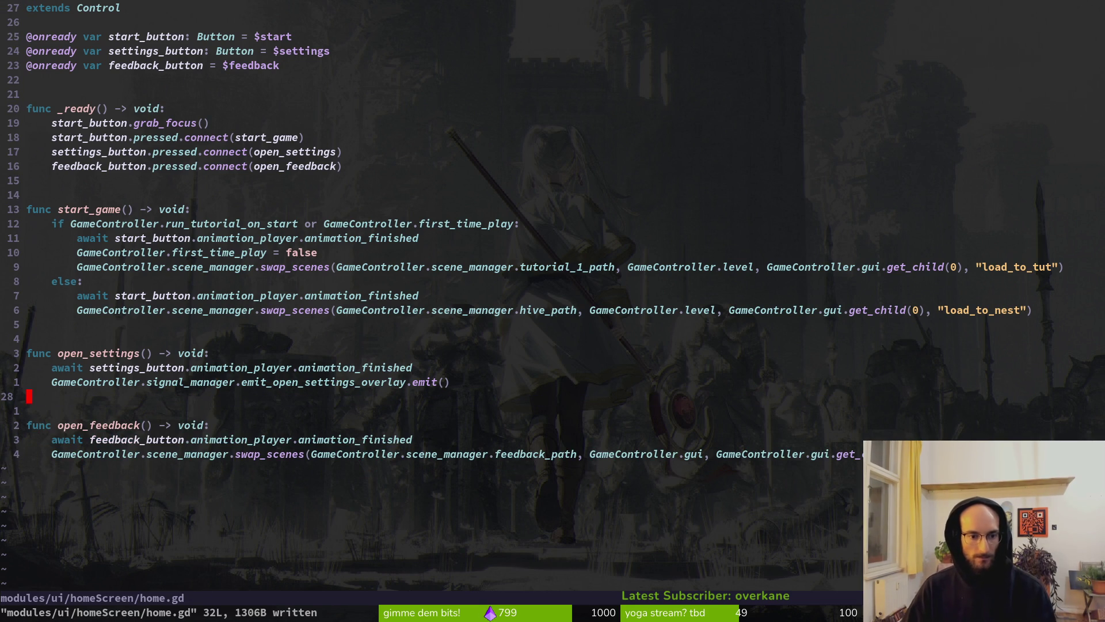
text(:w)
key(Return)
Move the cursor around the top of start_game to its first await line
key(k)
key(k)
key(k)
key(k)
key(k)
key(k)
key(j)
key(j)
key(j)
key(k)
key(j)
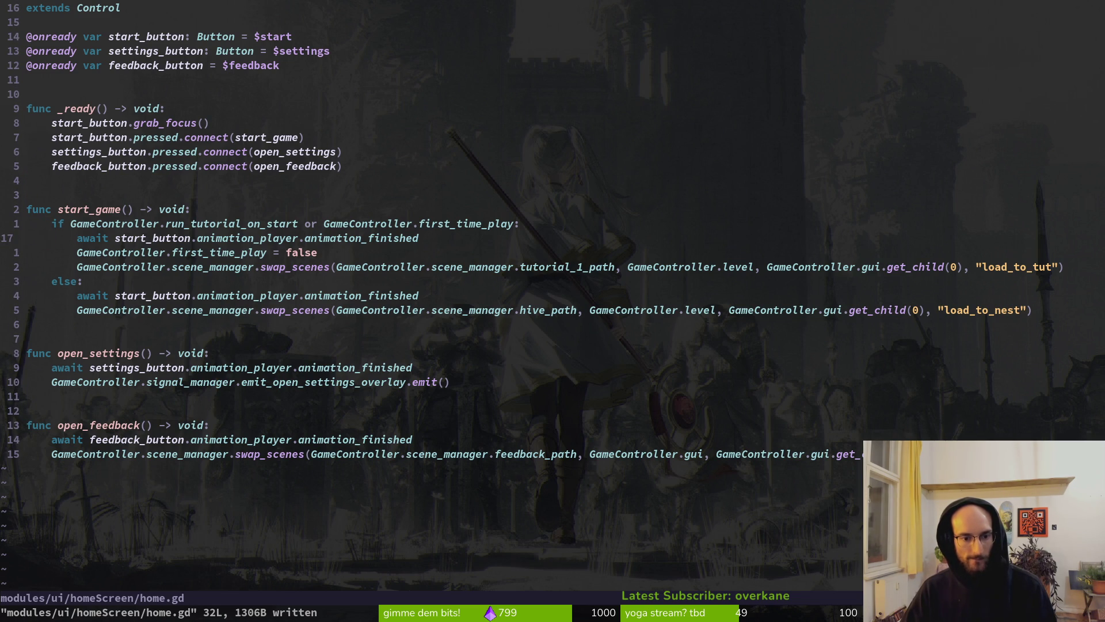
Insert a new func _input above start_game using completion
key(k)
key(k)
key(k)
key(k)
key(o)
key(Return)
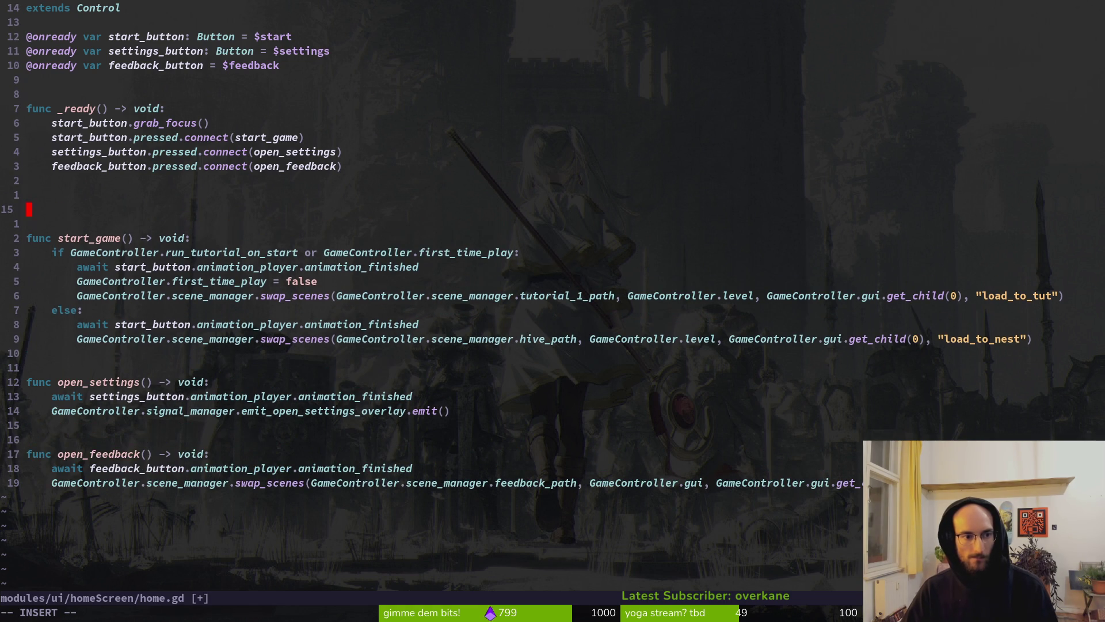
text(f)
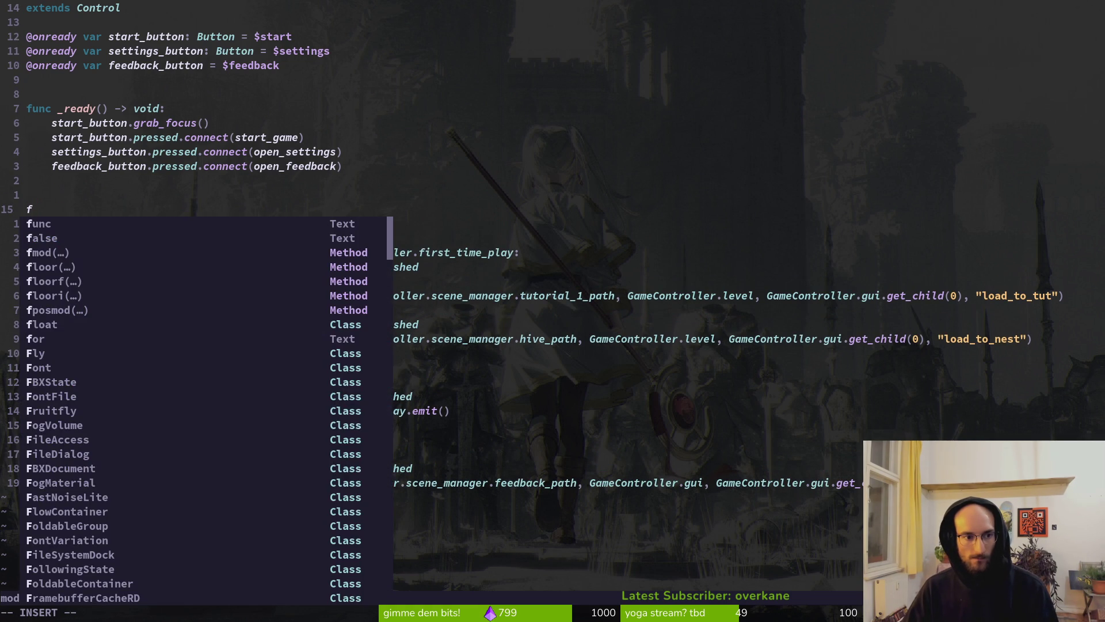
text(unc in)
key(Tab)
key(Tab)
key(Return)
key(Return)
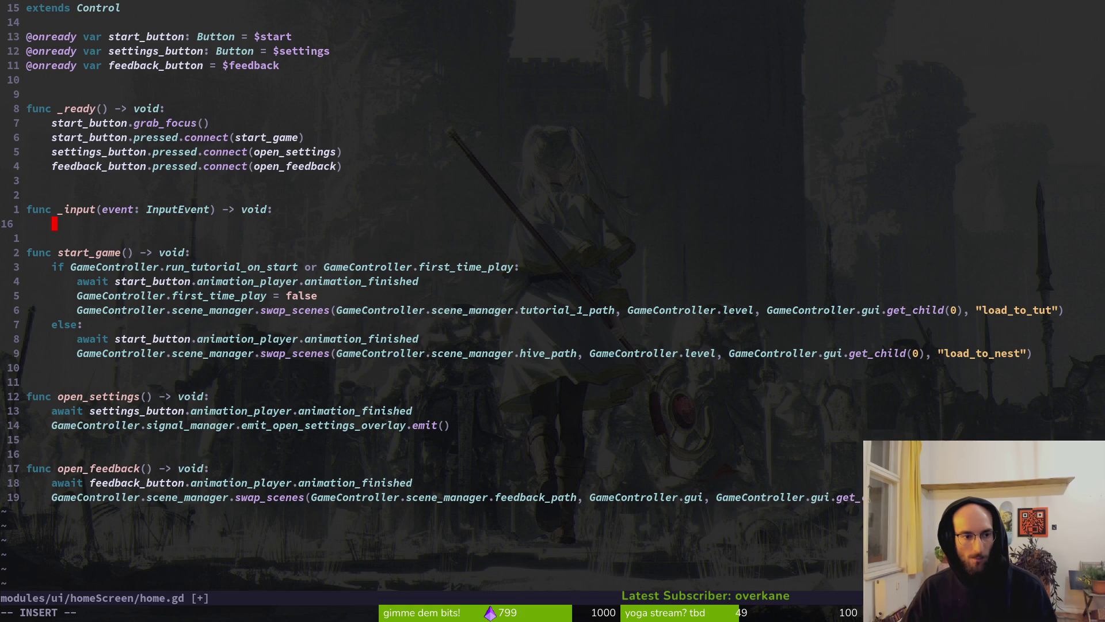
Write the condition 'if !has_focus()' using the focus completions
text(if )
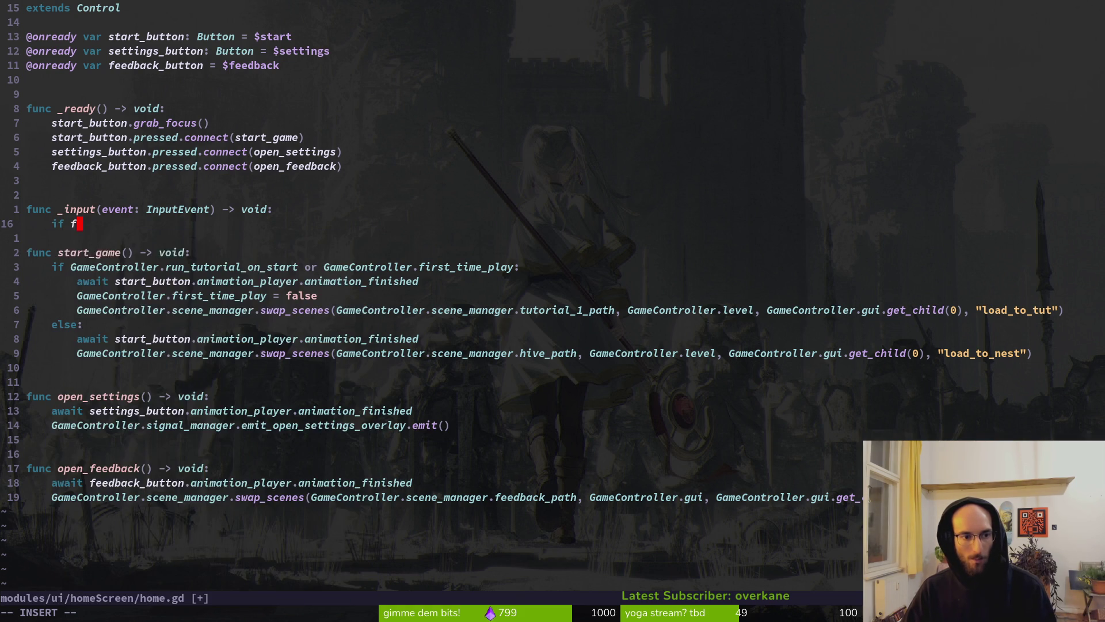
text(foc)
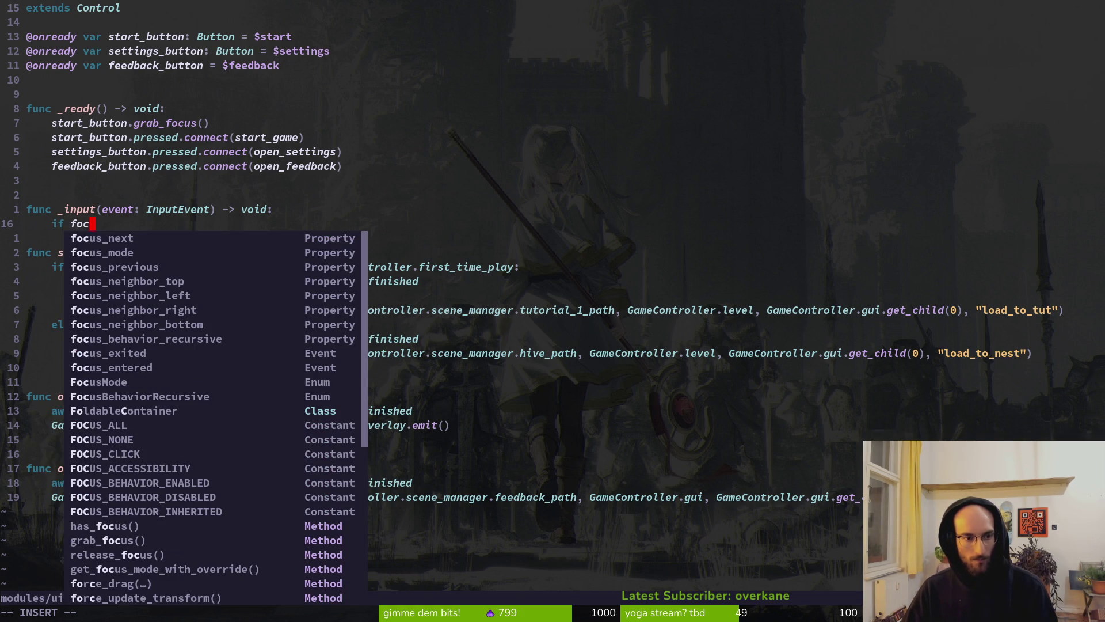
key(Tab)
key(Tab)
key(Tab)
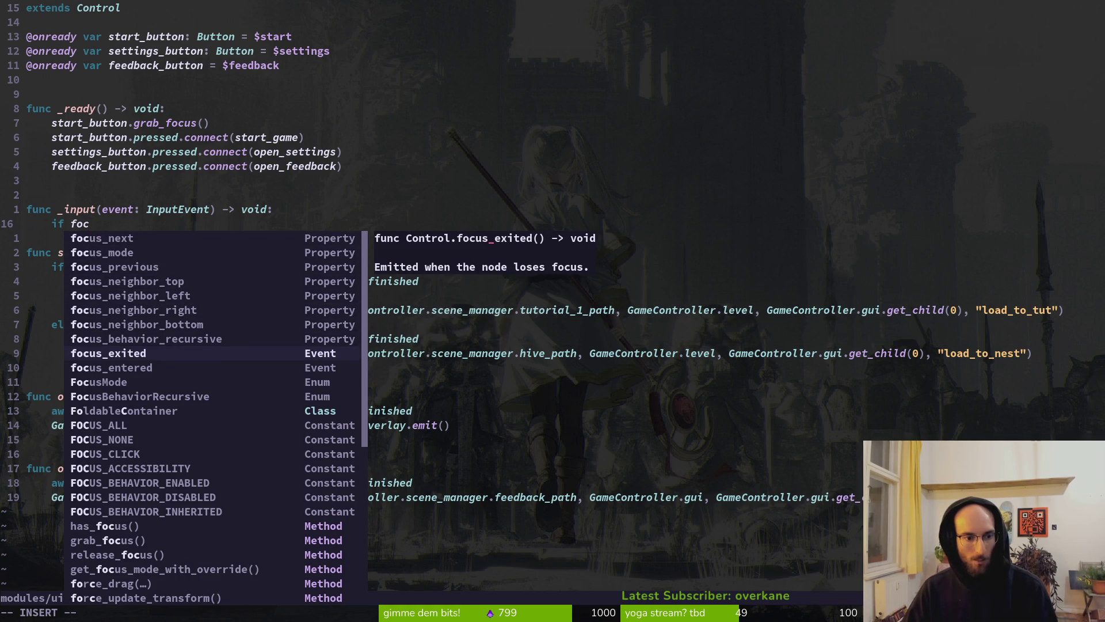
key(Tab)
key(Tab)
key(Tab)
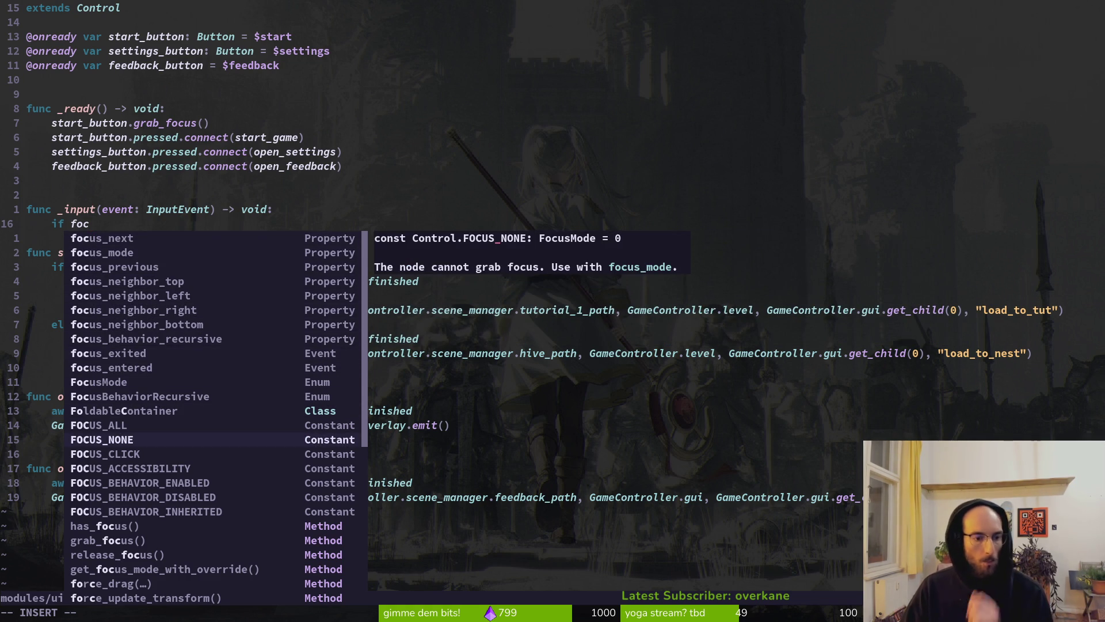
key(Tab)
key(Tab)
key(Tab)
key(Tab)
key(Tab)
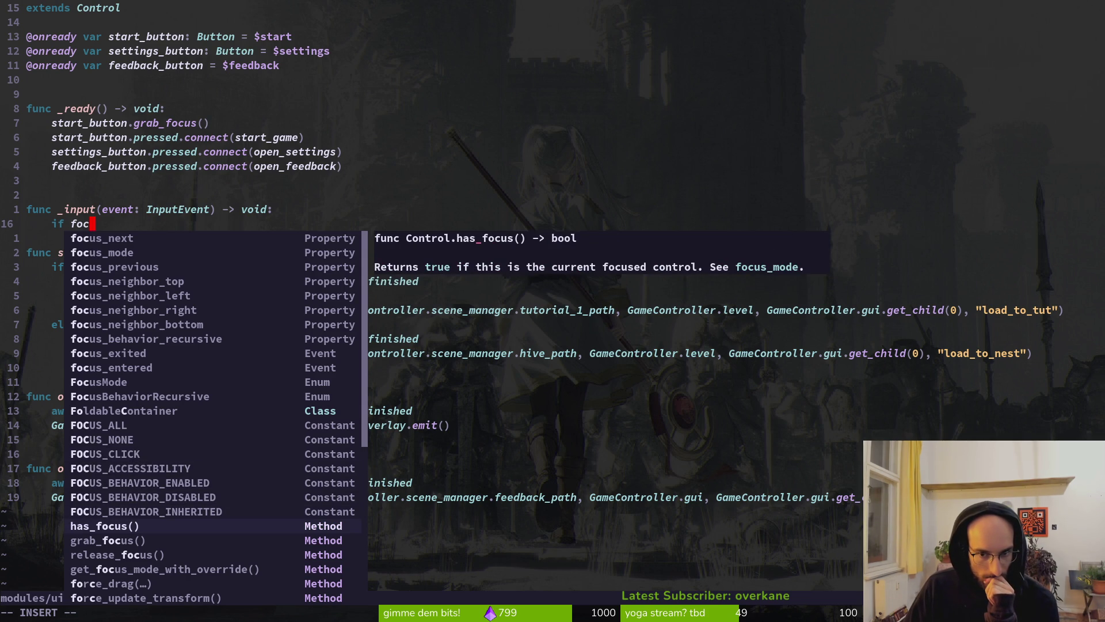
key(Return)
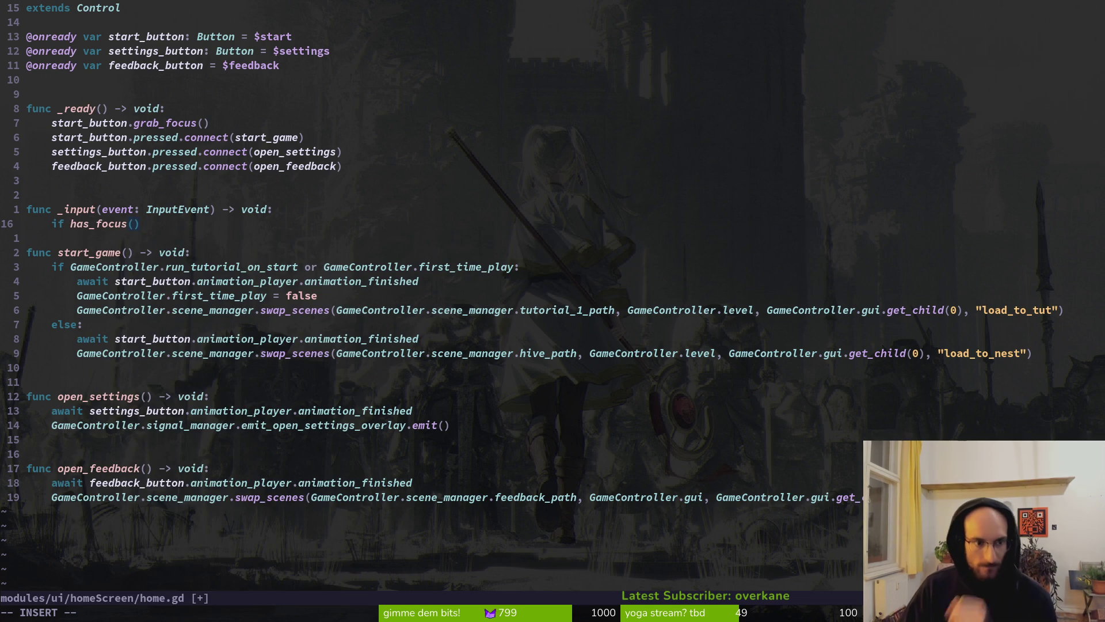
key(Escape)
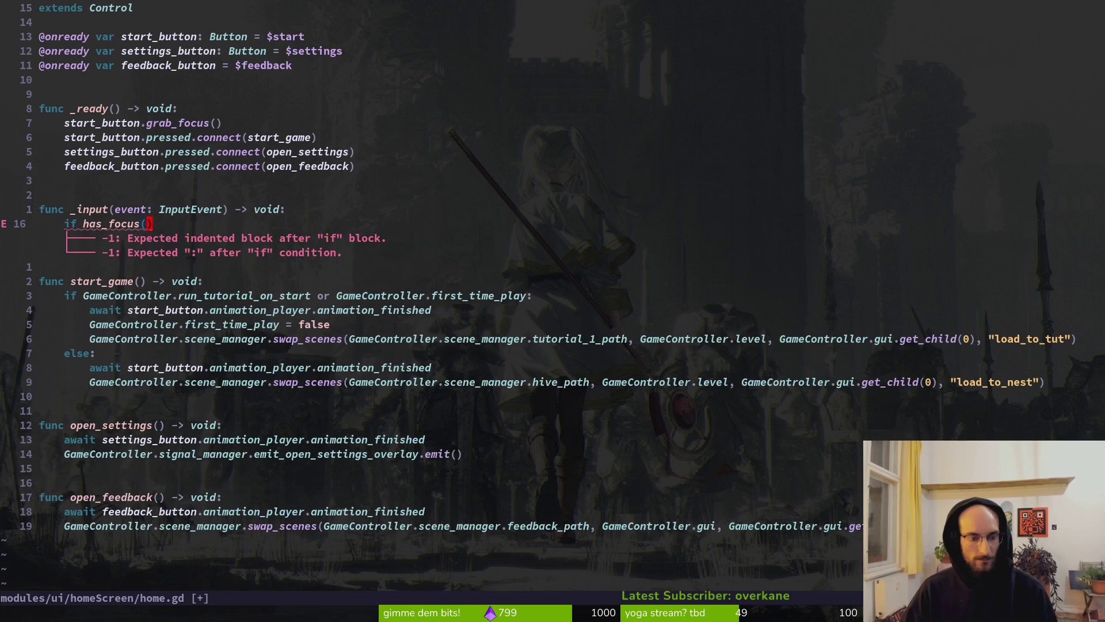
text(Bi!)
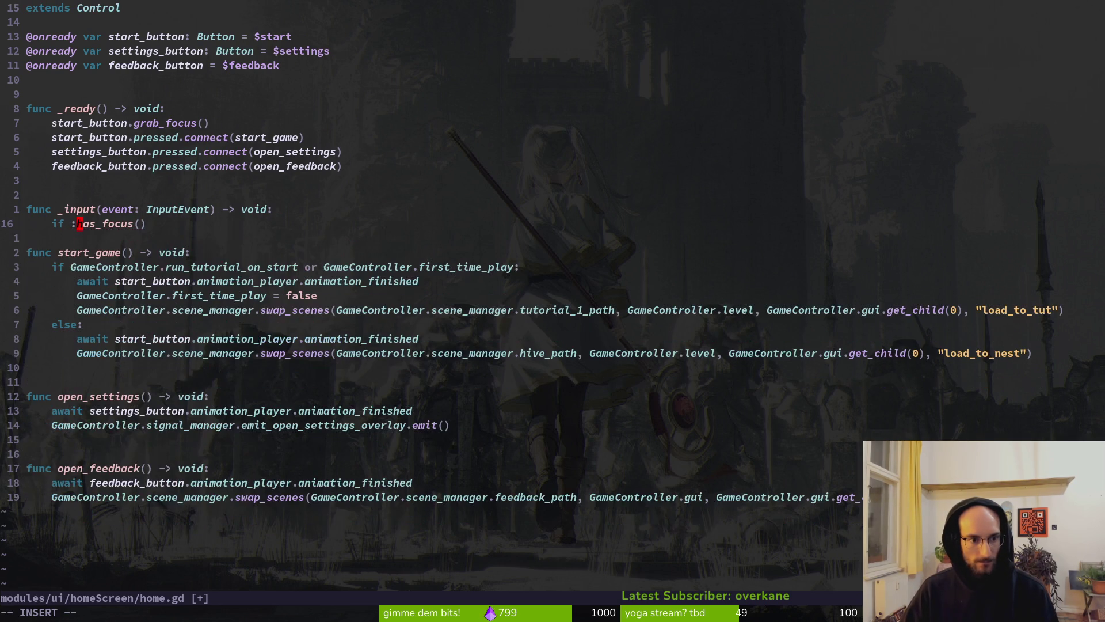
key(Escape)
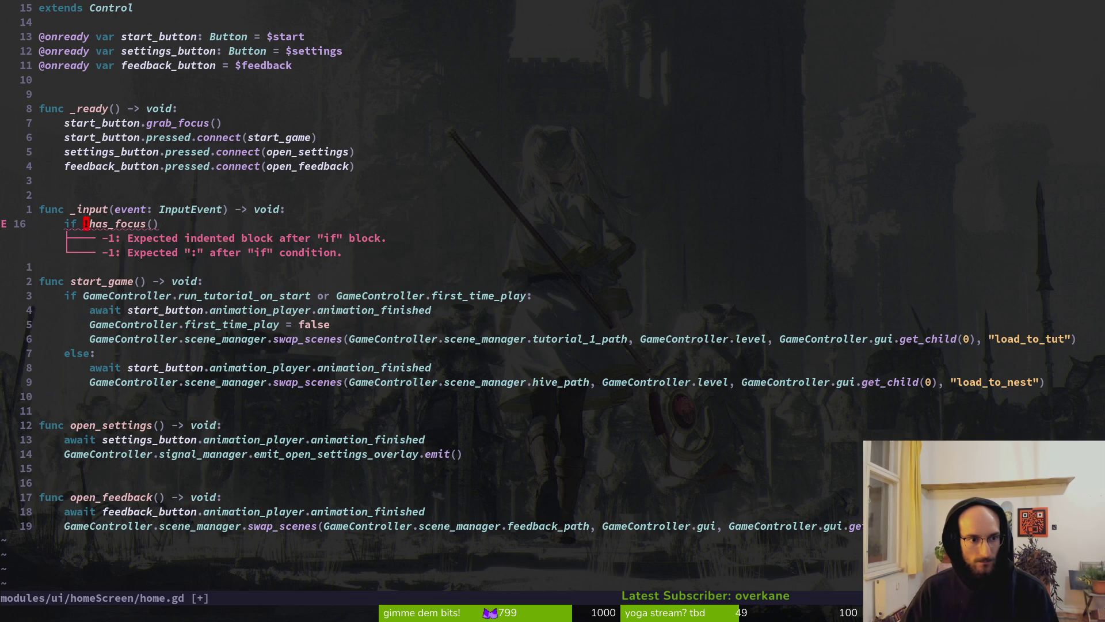
Finish the if with a colon and an indented start_button.grab_focus() body, then save
text(A:)
key(Return)
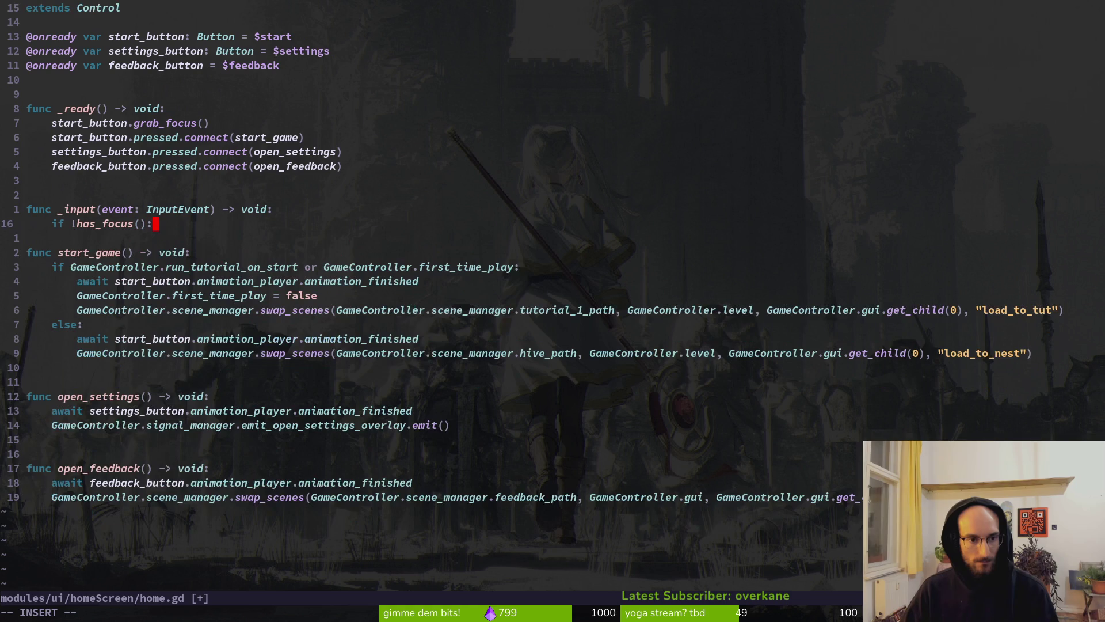
key(Tab)
text(start_button.grab_focus())
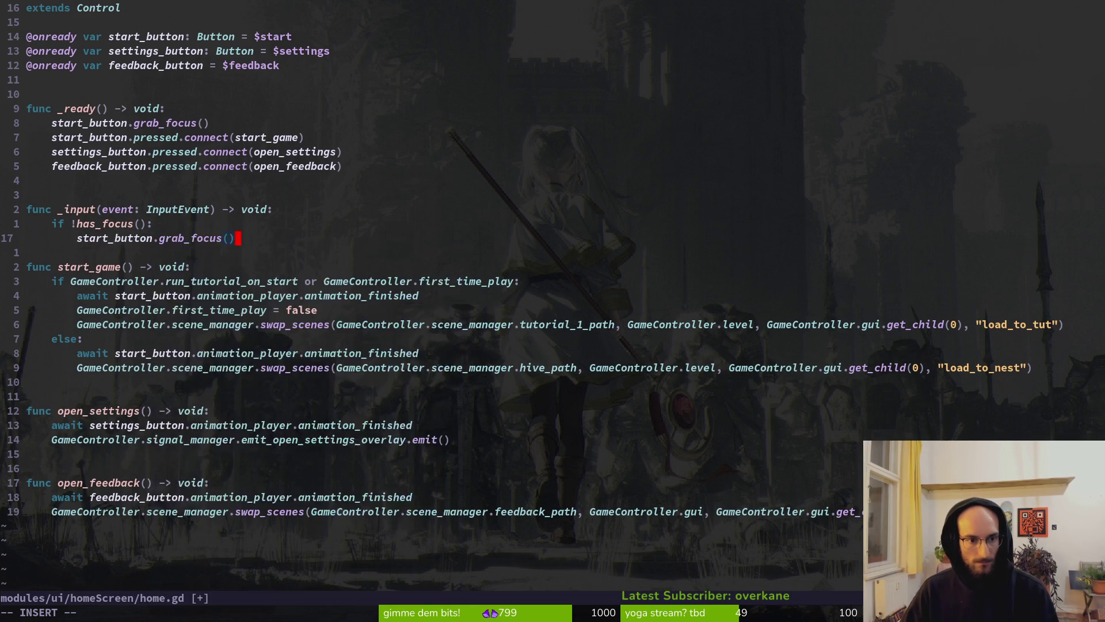
key(Escape)
text(:w)
key(Return)
key(alt+Tab)
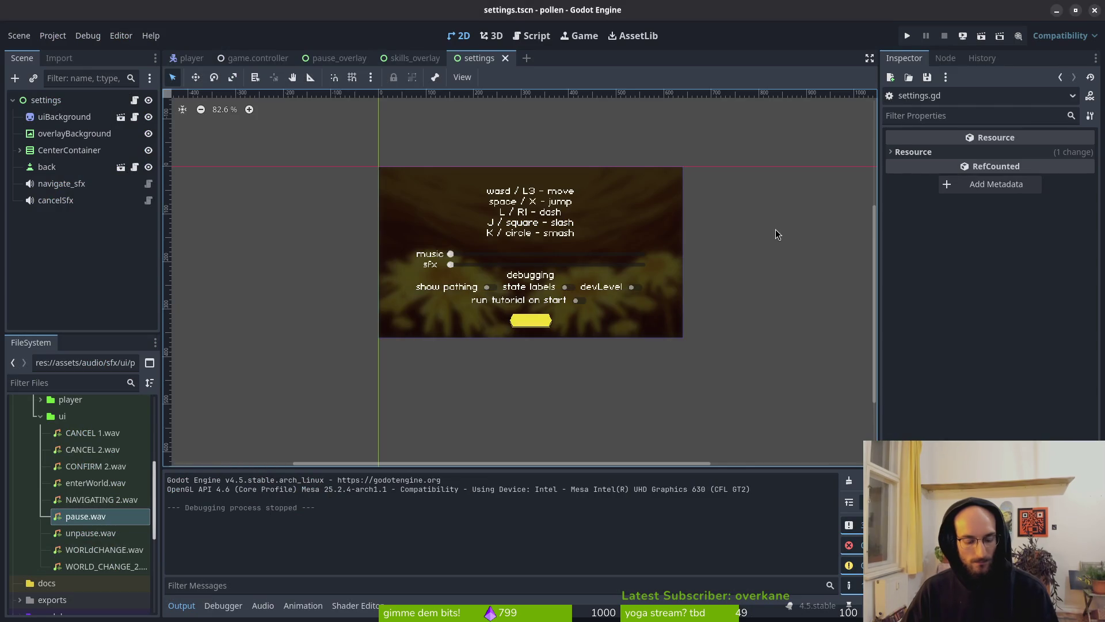
Run pollen, start the tutorial, pause, and quit back to the dandelion main menu
key(F5)
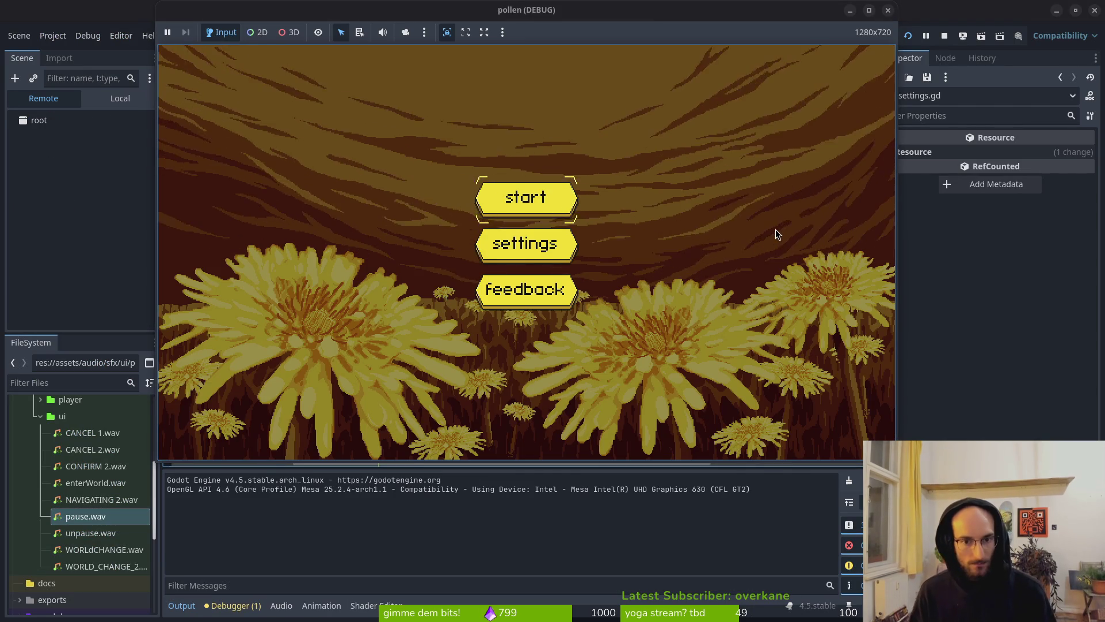
key(Return)
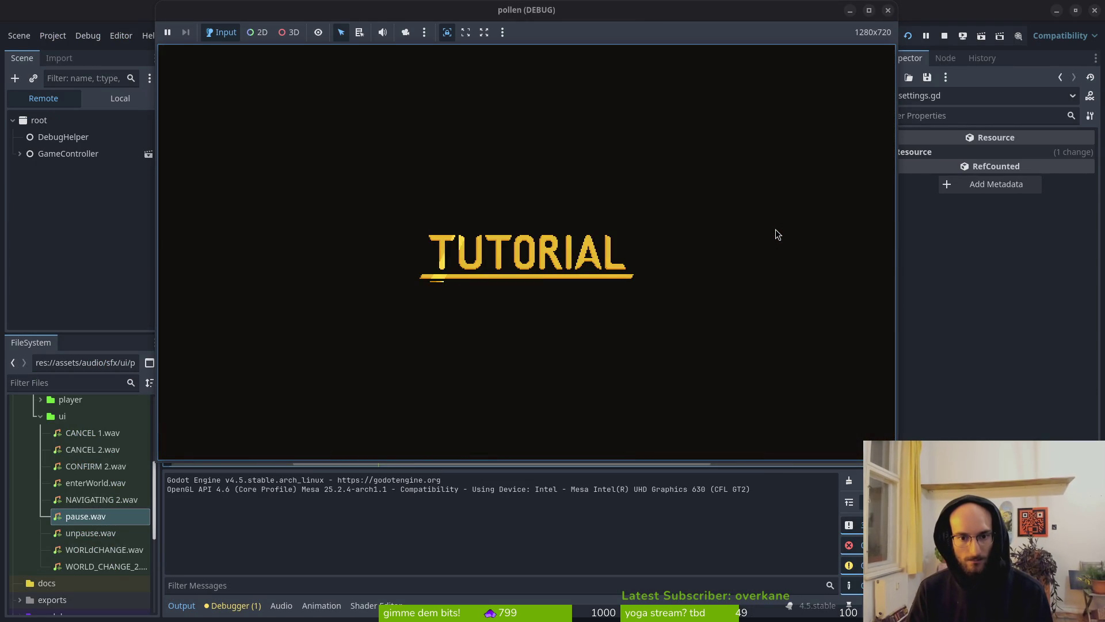
key(Escape)
key(Up)
key(Return)
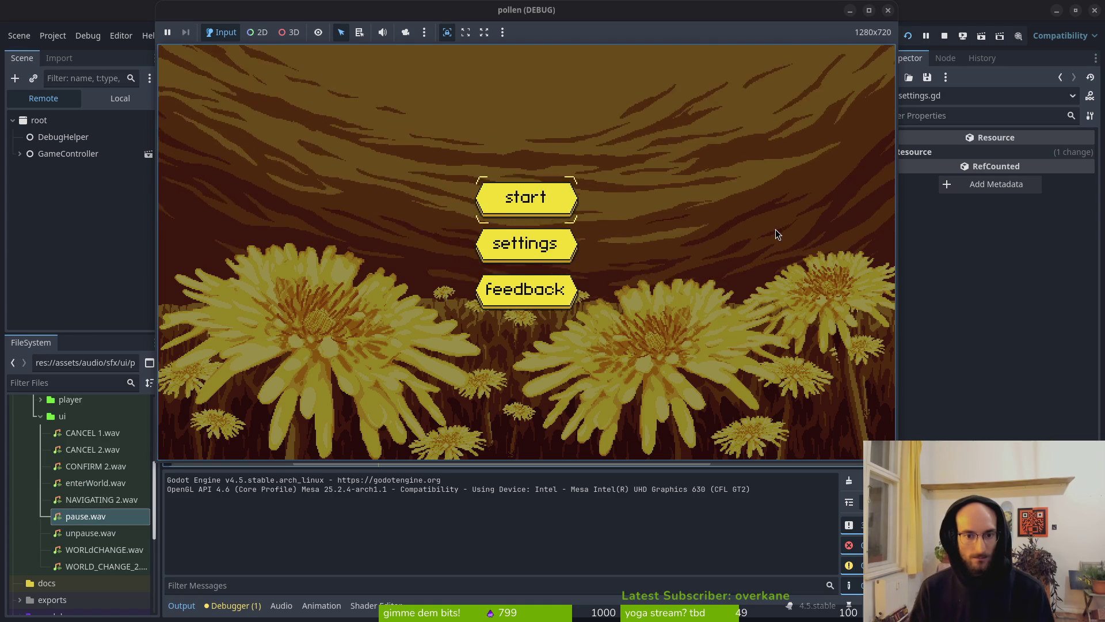
key(alt+Tab)
key(alt+Tab)
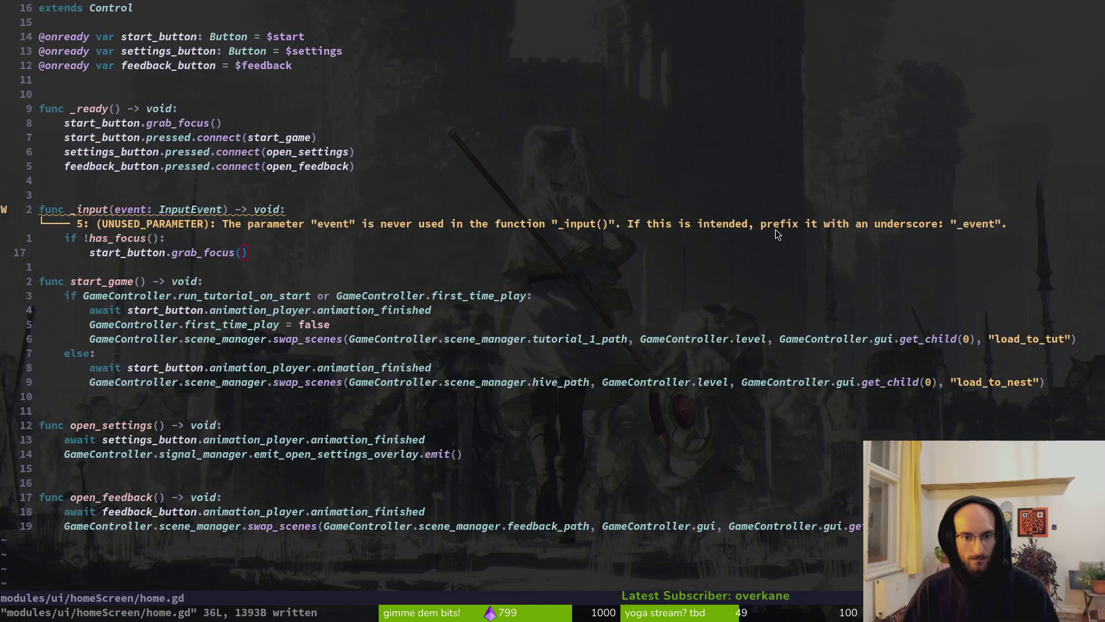
Rewrite the has_focus condition line to begin with 'if !start_button.'
key(k)
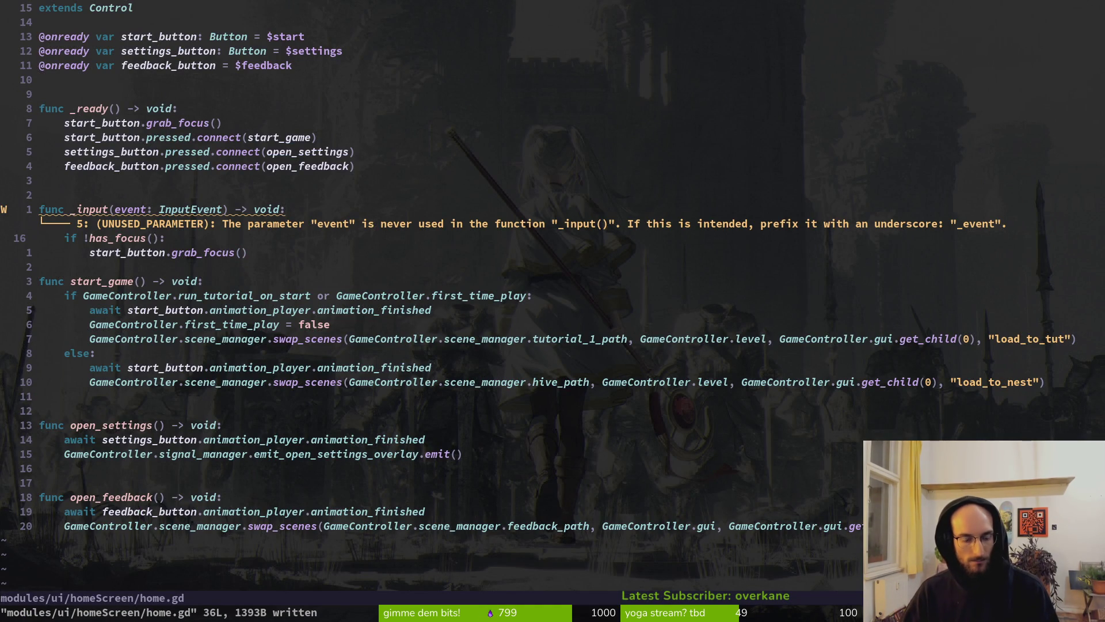
key(h)
key(h)
key(h)
key(h)
key(h)
key(h)
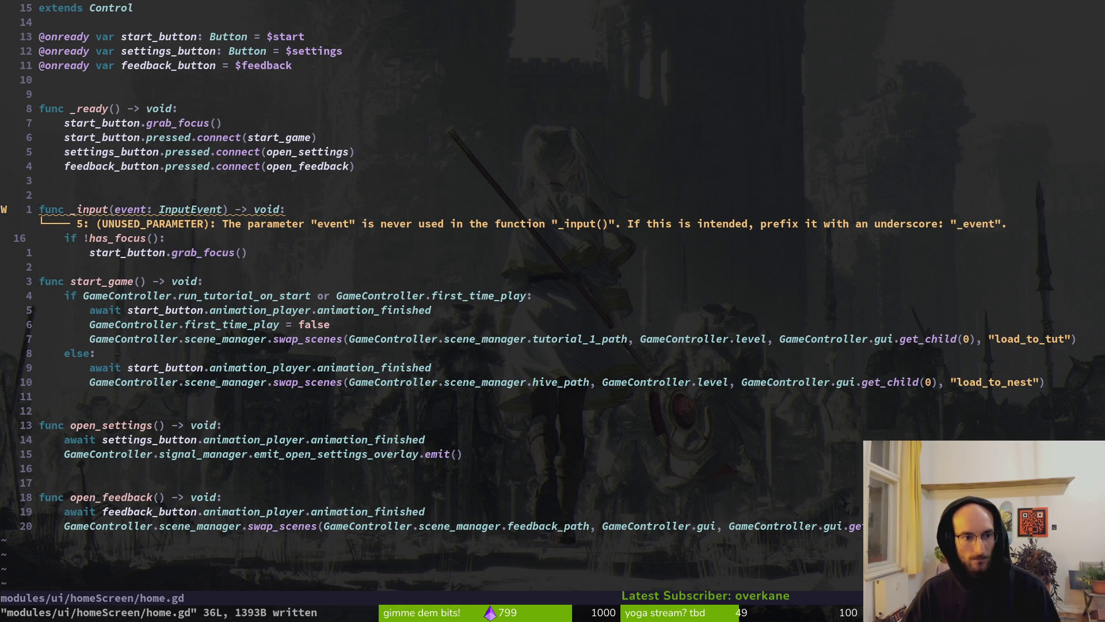
text(if !star)
key(Tab)
text(.)
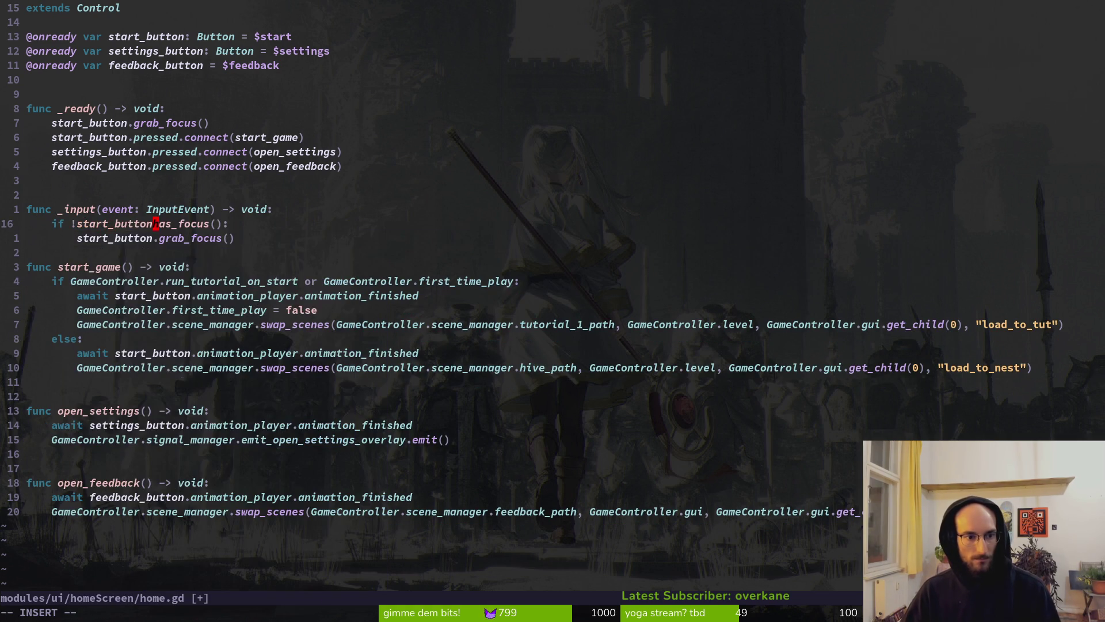
key(Escape)
Declare a new function below _input that checks whether nothing is focused, returning void
key(Return)
key(Return)
key(k)
key(k)
key(k)
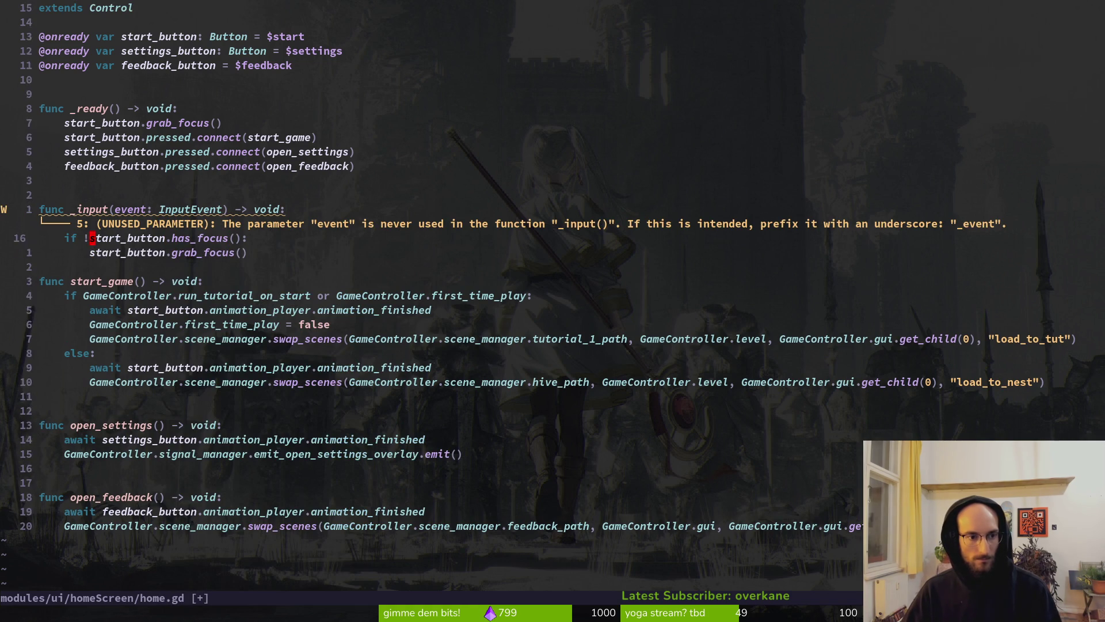
text(ofunc)
key(BackSpace)
key(BackSpace)
key(BackSpace)
text(i)
key(BackSpace)
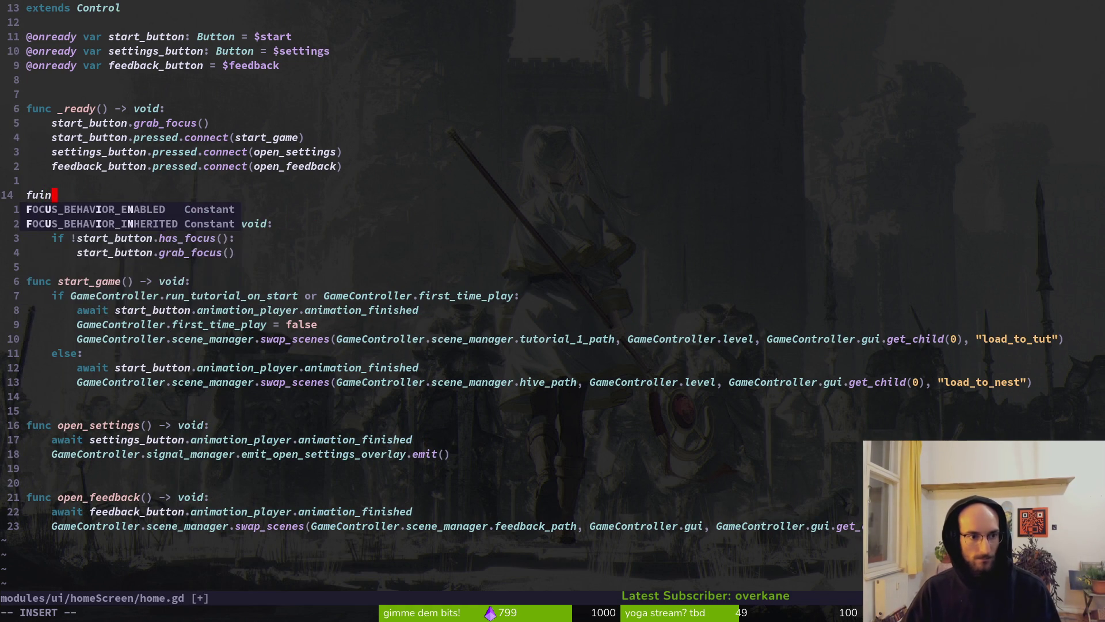
text(nc check)
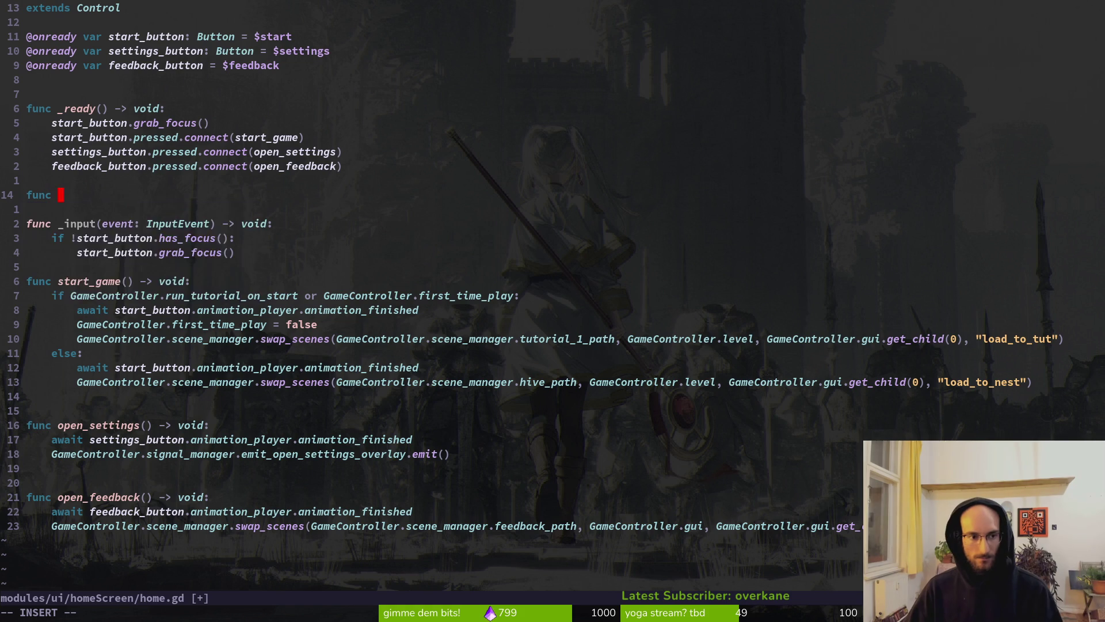
key(BackSpace)
text(_if)
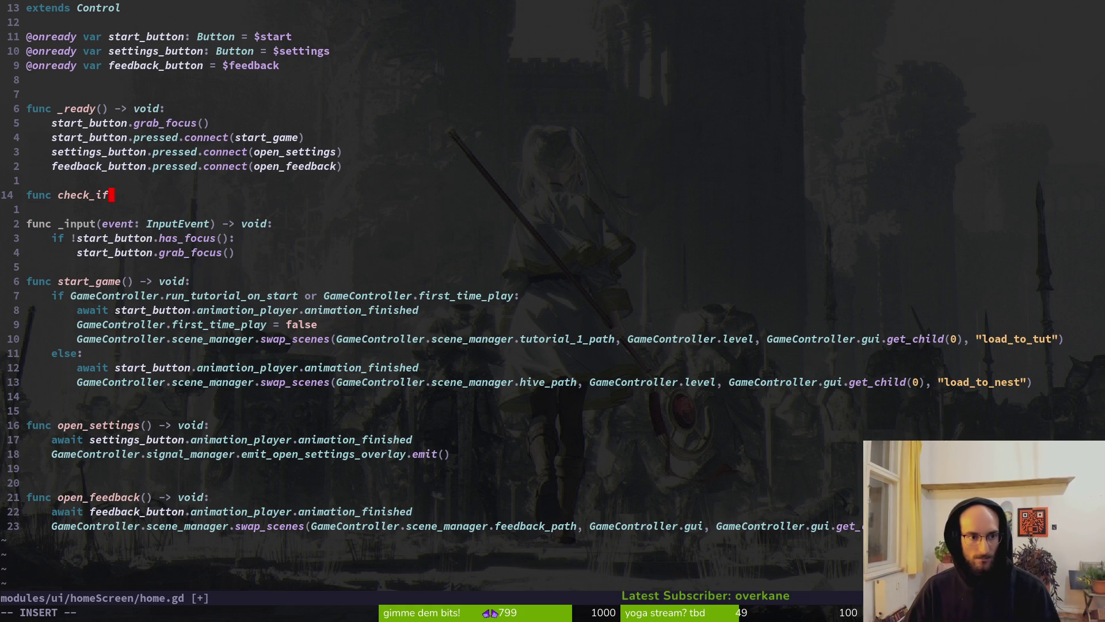
text(_nothing_i)
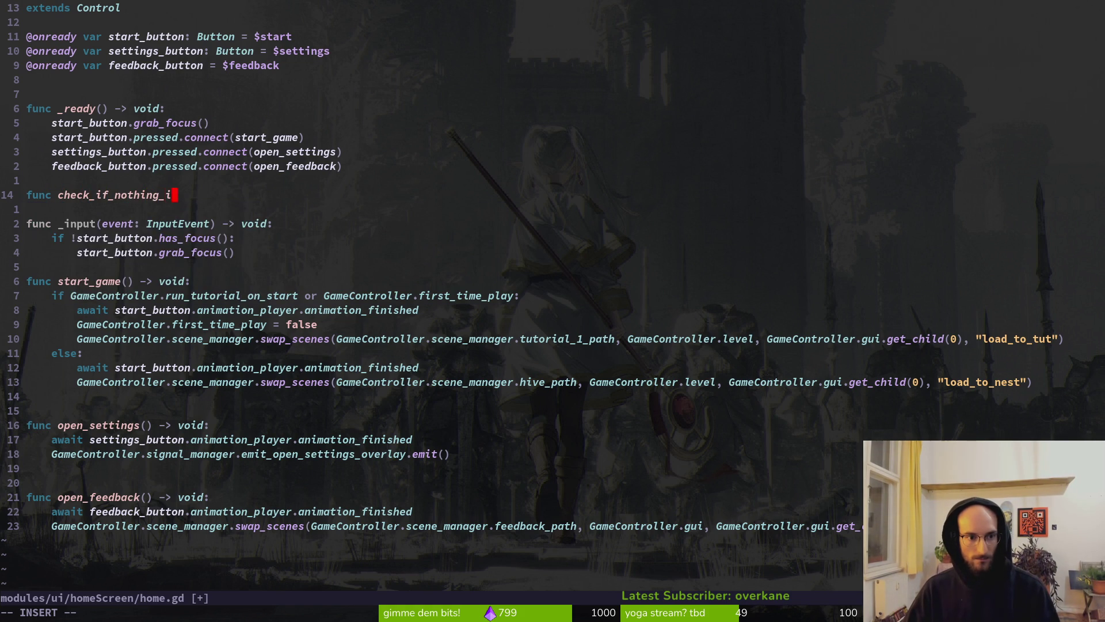
text(s_focused)
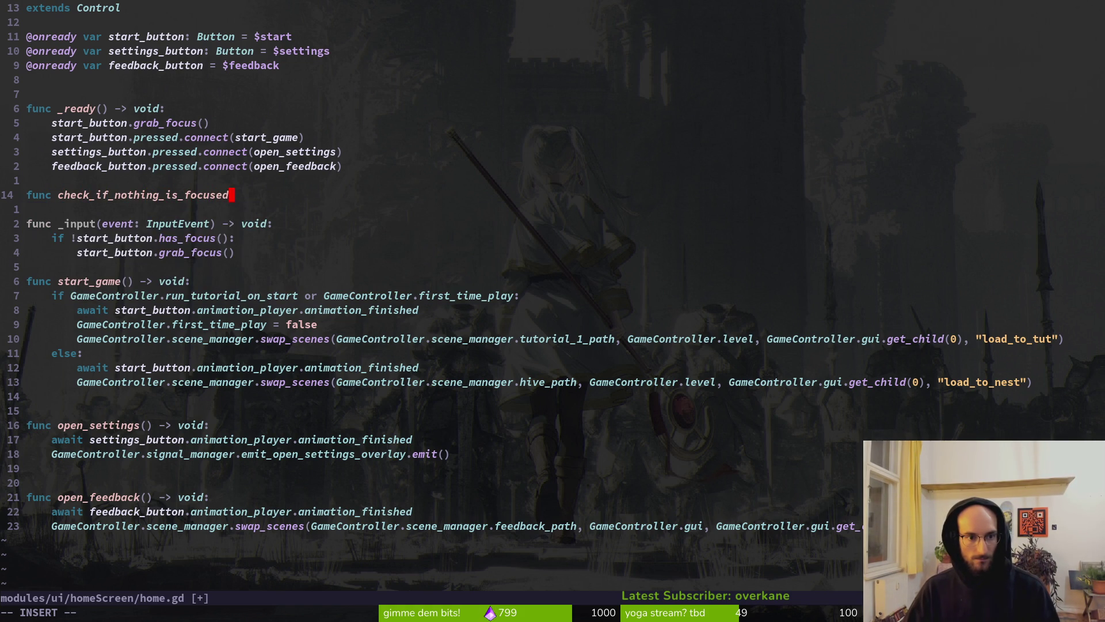
text(())
text( -0-)
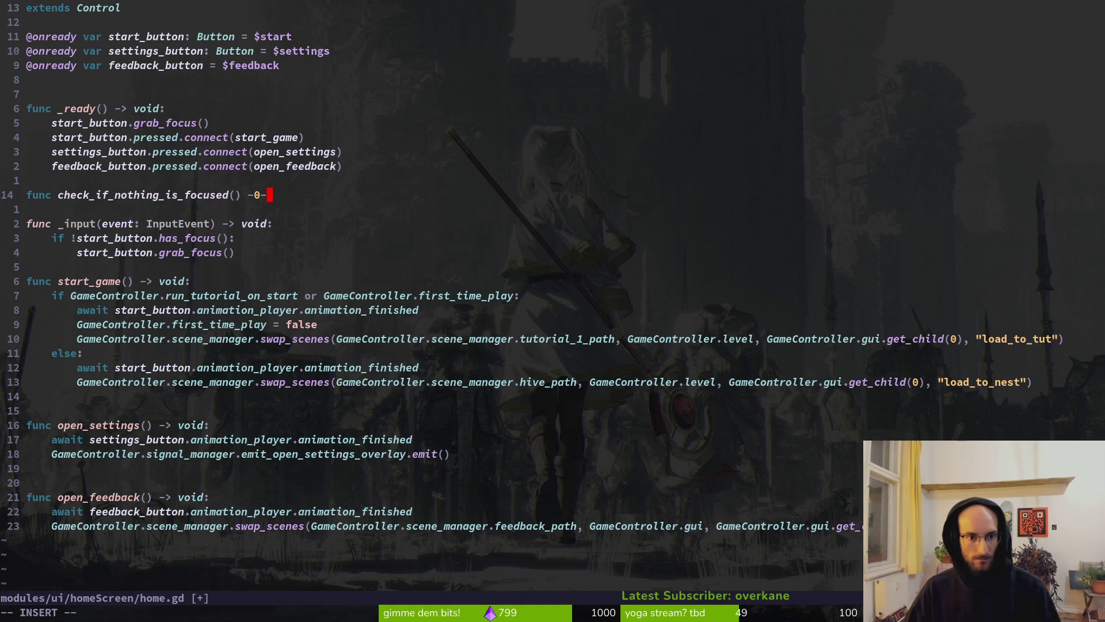
text(> void:)
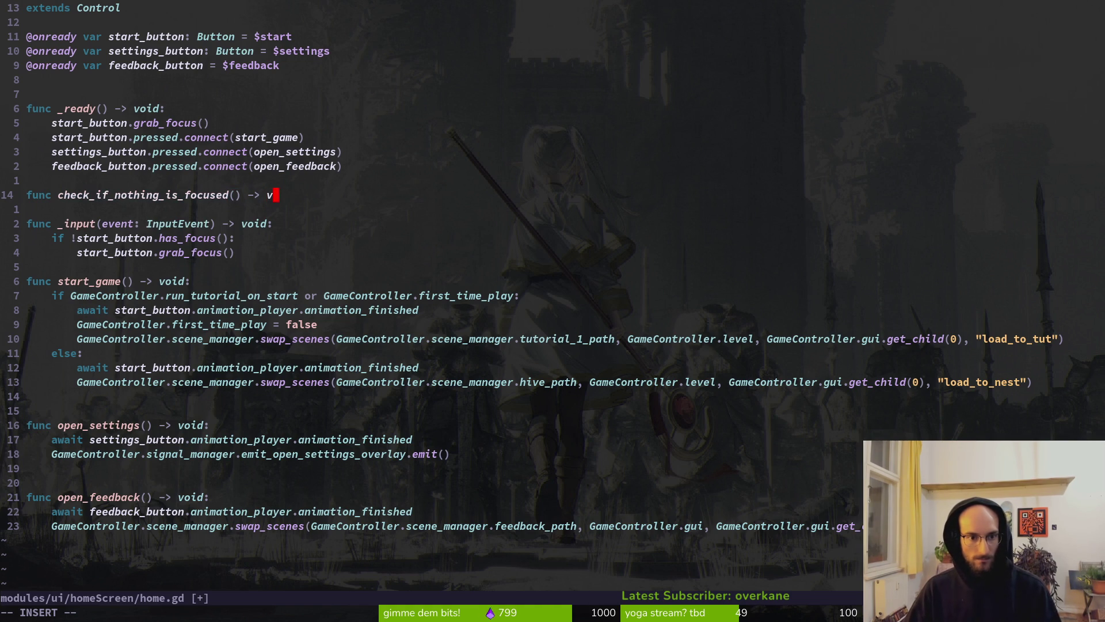
key(Return)
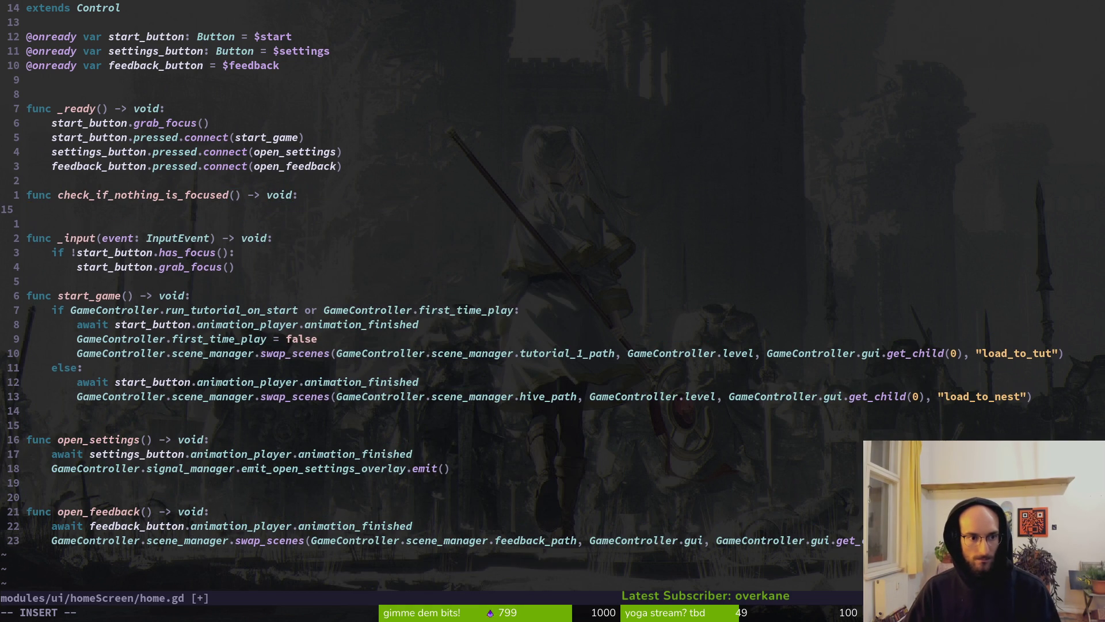
key(Escape)
Add the body condition 'if start_button and settings_button and feedback_button.has_focus():'
key(O)
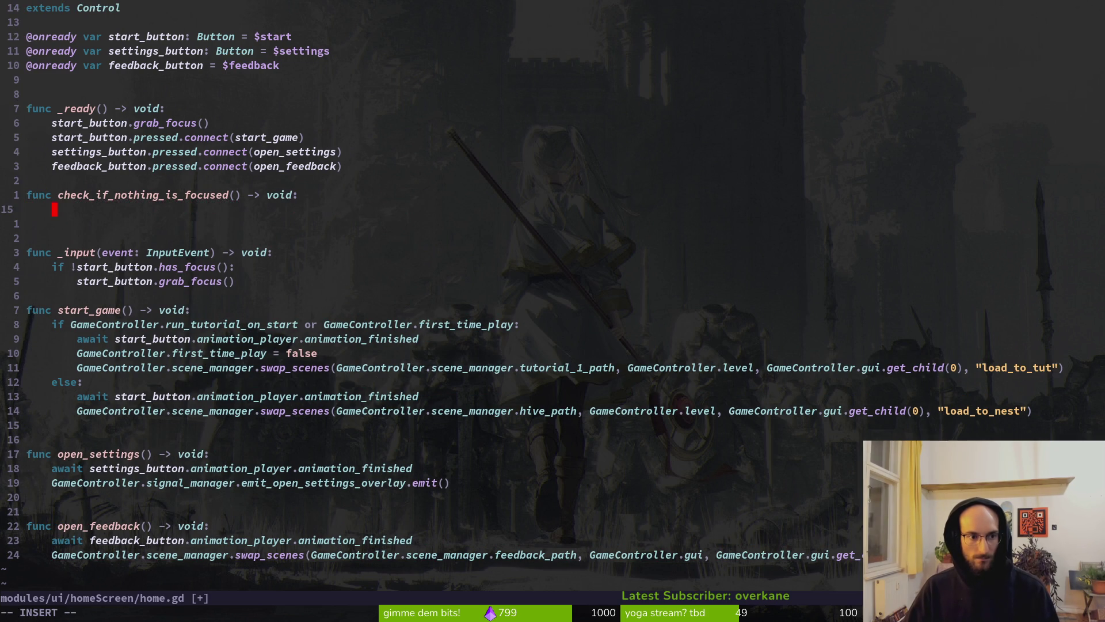
text(if )
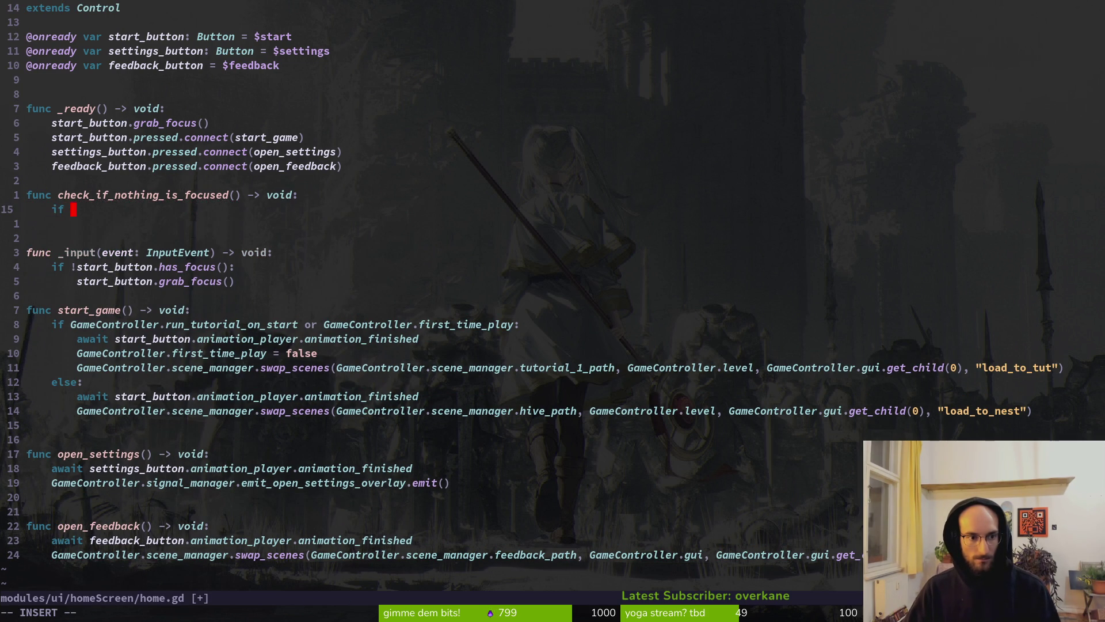
text(start_button)
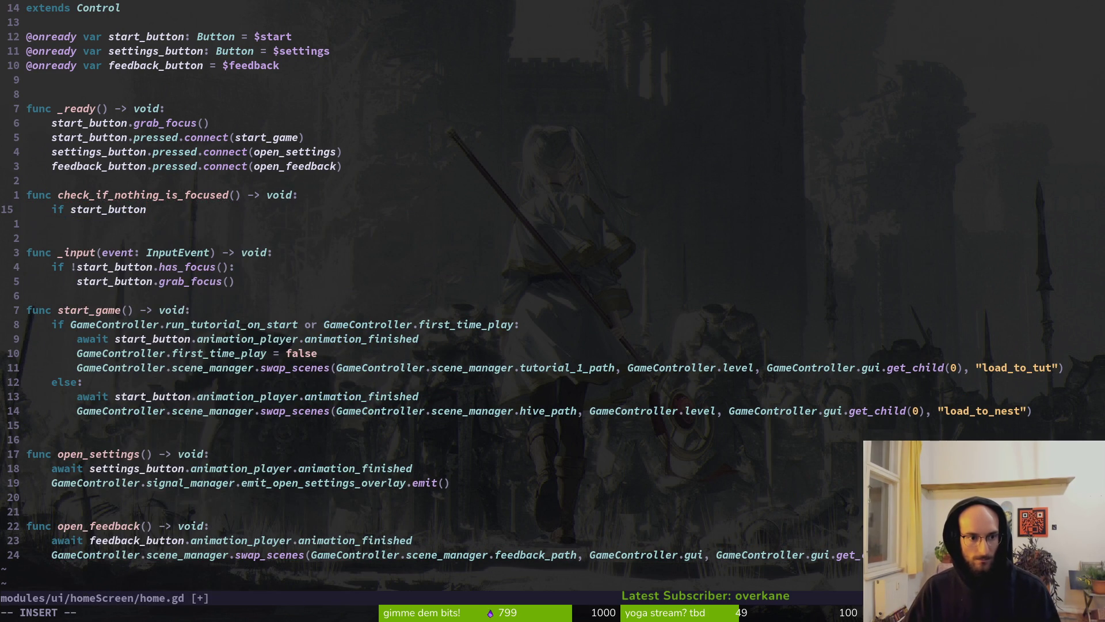
text( and )
text(settings_button amd)
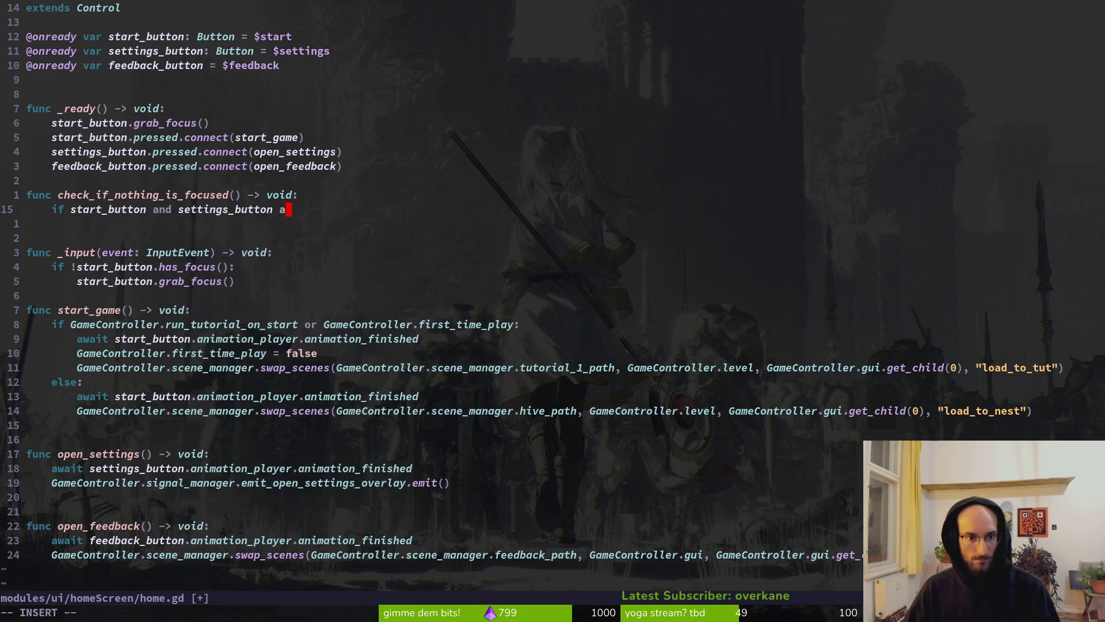
key(BackSpace)
key(BackSpace)
key(BackSpace)
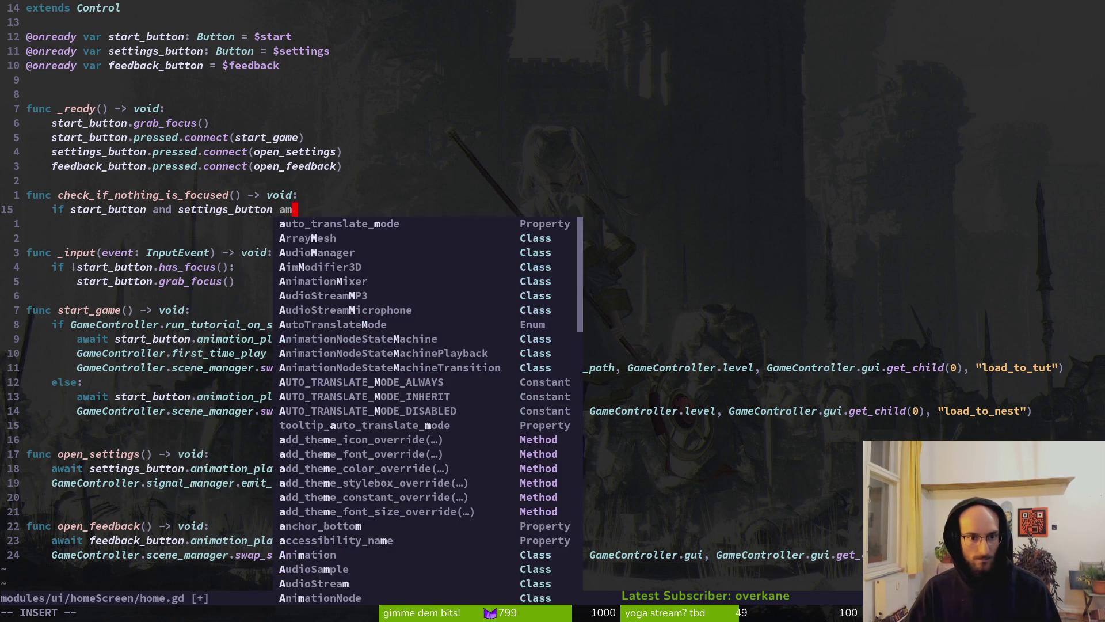
text(nd)
text( f)
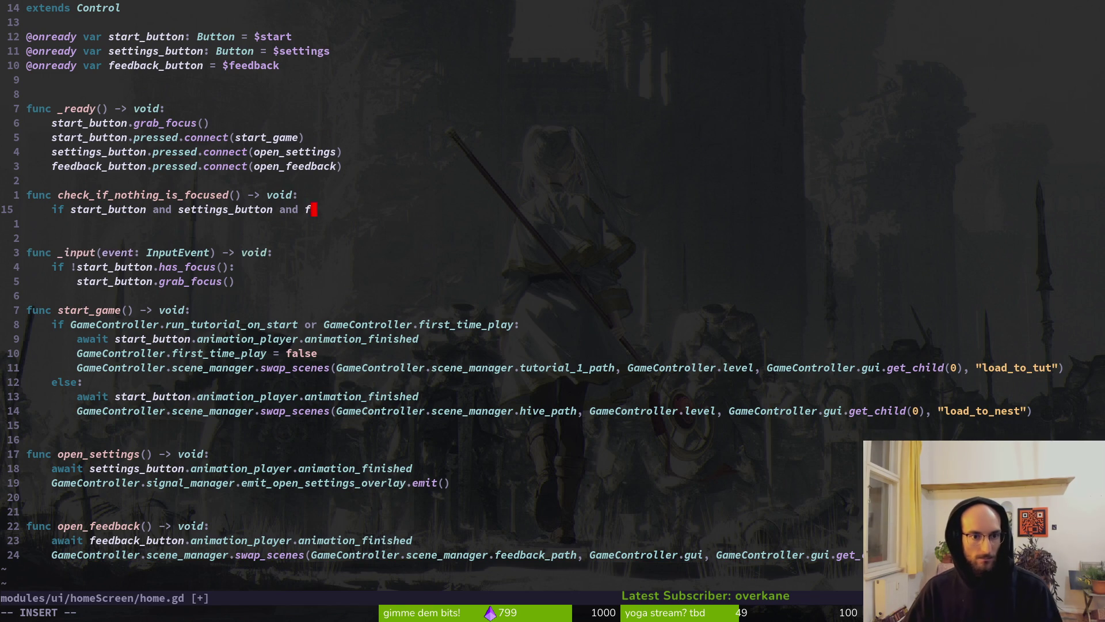
text(eedback_button).has)
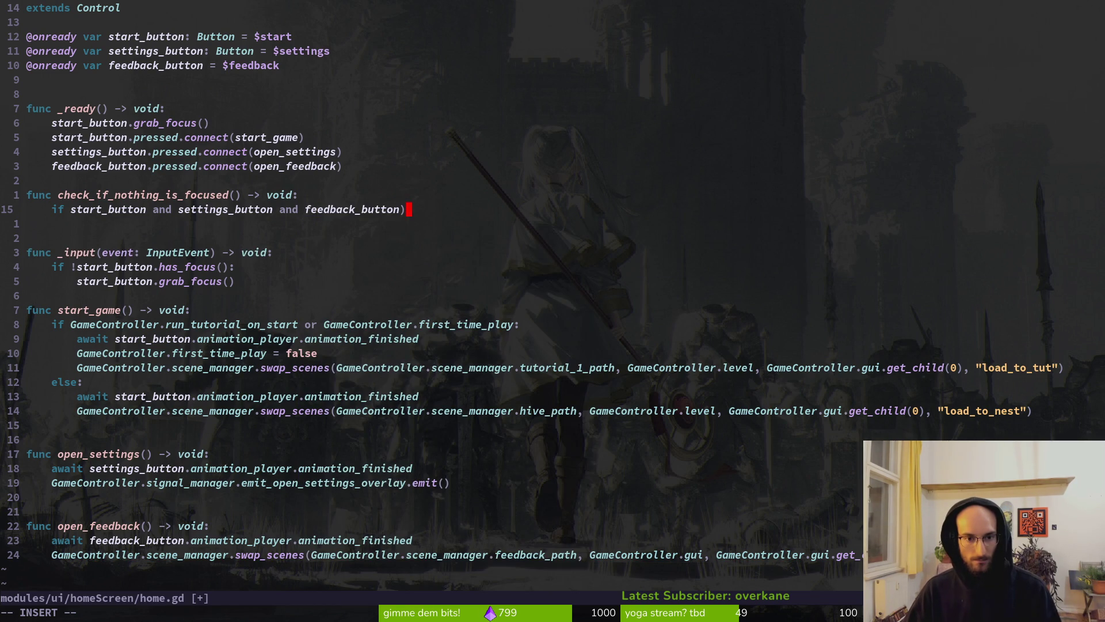
key(Return)
text(:)
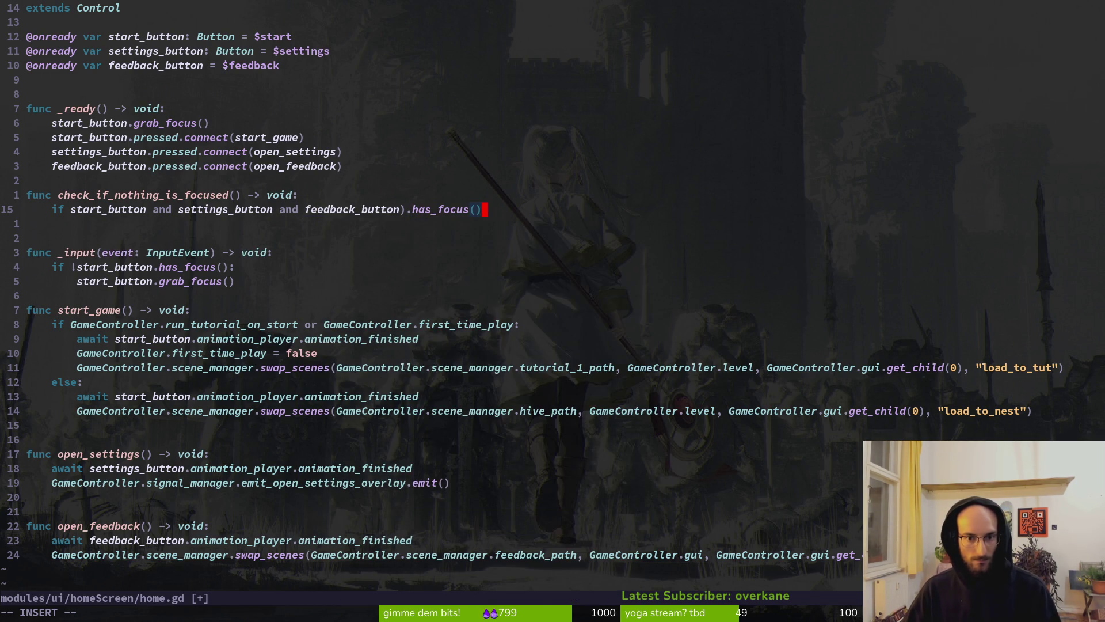
key(Return)
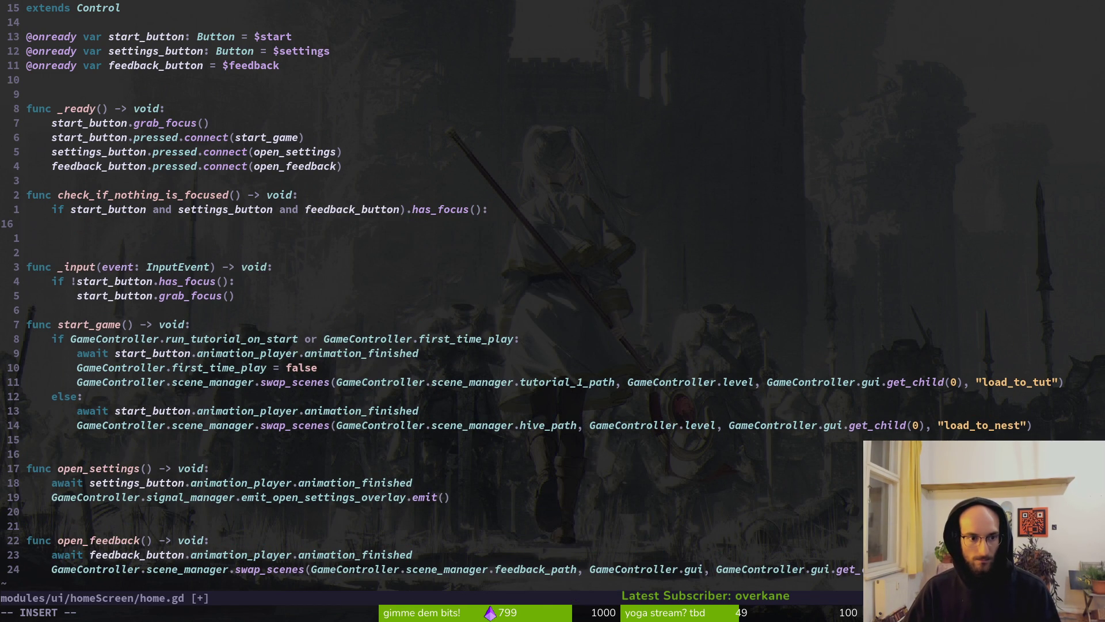
key(Escape)
Paste start_button.grab_focus() under the new condition, add an opening parenthesis, and save
key(j)
key(j)
key(j)
key(j)
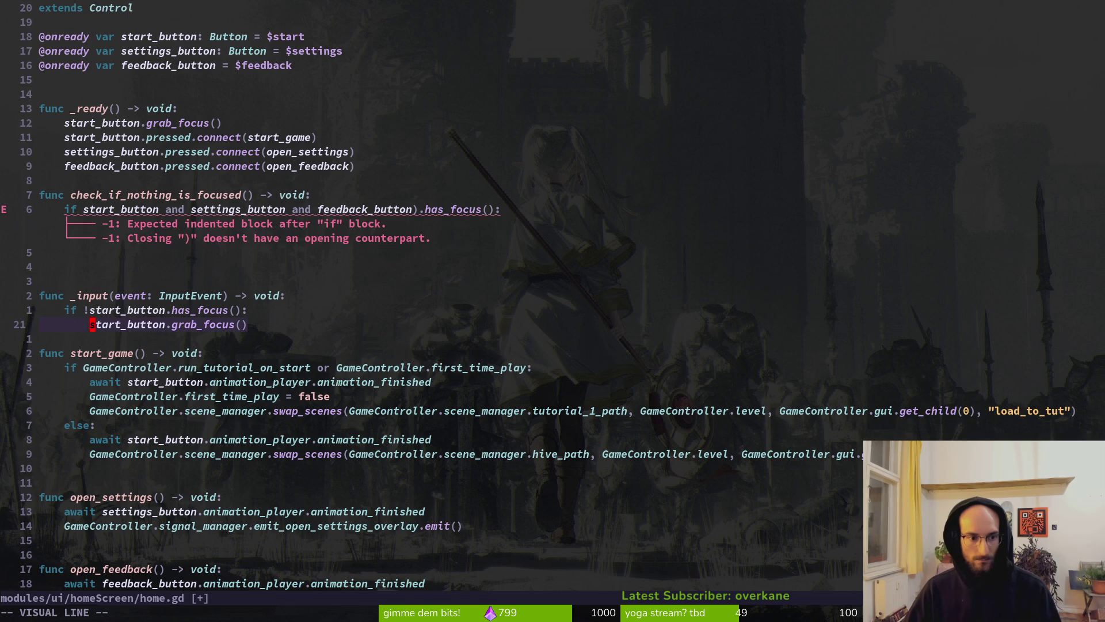
key(k)
key(braceleft)
key(braceleft)
key(braceleft)
key(j)
key(p)
key(k)
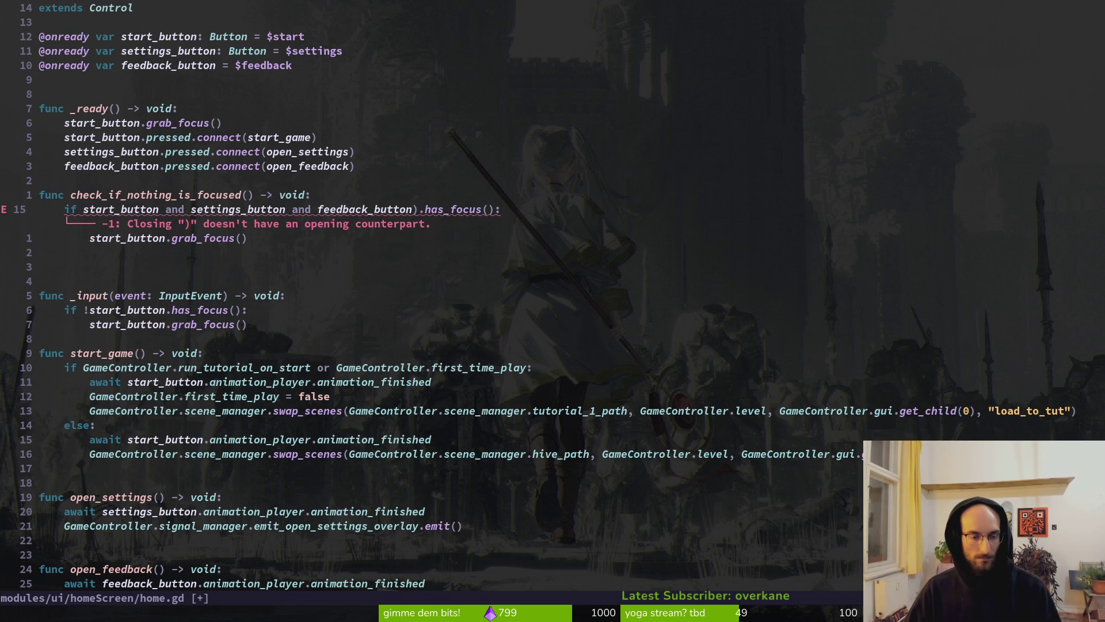
key(j)
key(k)
text(jkh)
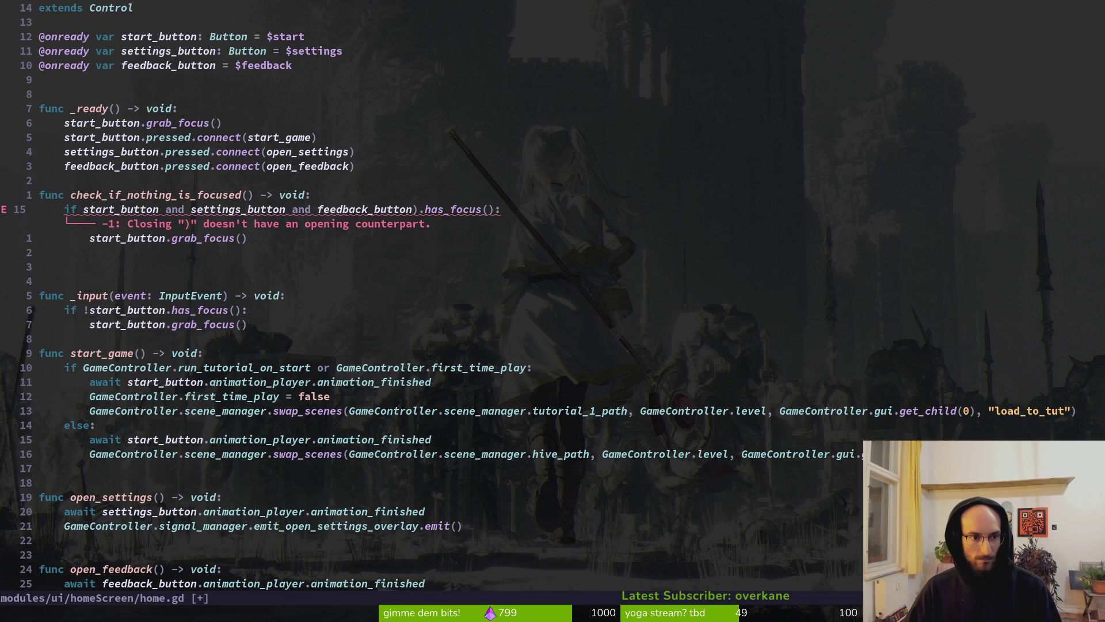
text(i()
key(Escape)
text(:w)
key(Return)
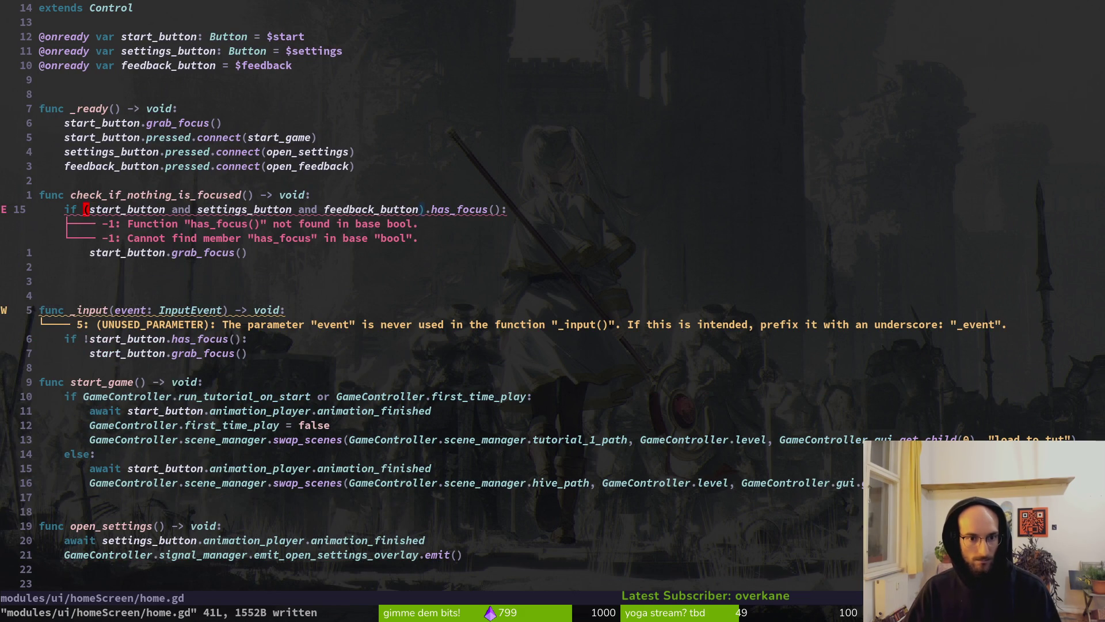
Negate the condition and give start_button its own has_focus() check
key(l)
key(l)
key(j)
key(k)
key(k)
key(k)
key(j)
text(jhhs!)
key(BackSpace)
key(Escape)
key(l)
key(l)
key(l)
key(l)
key(l)
key(l)
text(a.has)
key(Return)
key(Escape)
Add has_focus() to settings_button, delete the stray ')' and save with :w
key(w)
key(w)
key(w)
text(bi.has)
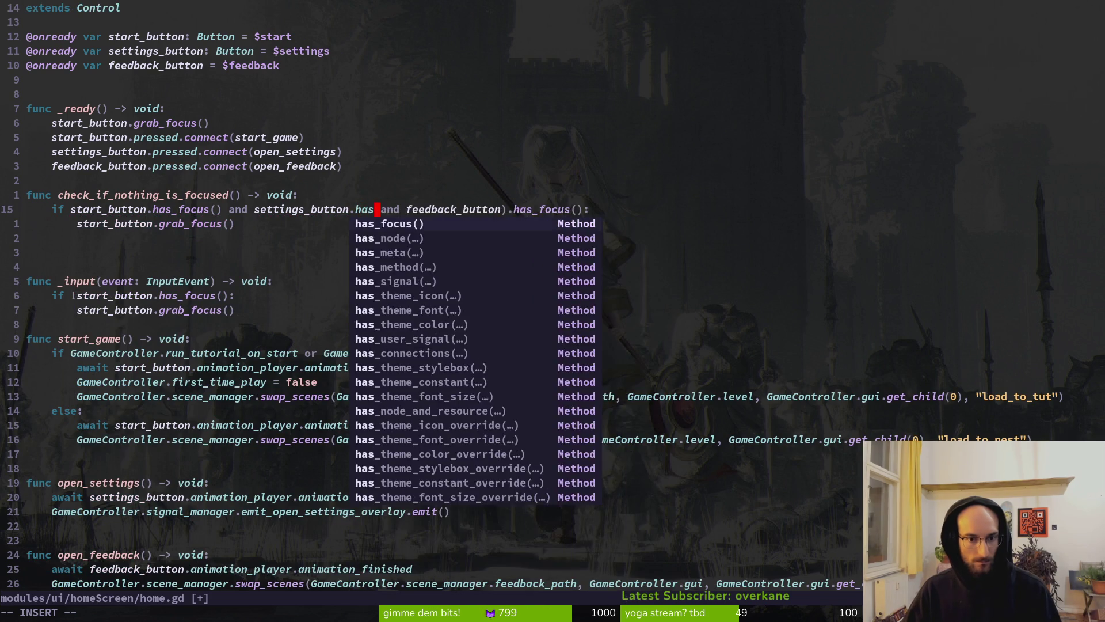
key(Return)
key(Escape)
key(w)
key(w)
key(w)
text(x)
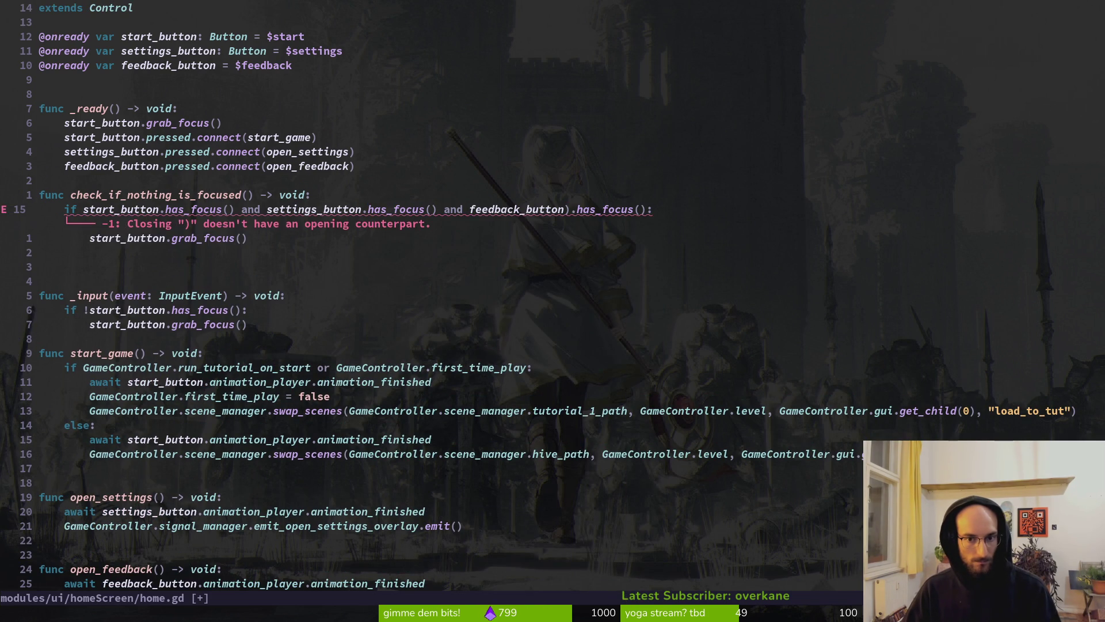
text(:w)
key(Return)
Undo back to the _process version with the negated has_focus checks
key(j)
key(j)
key(j)
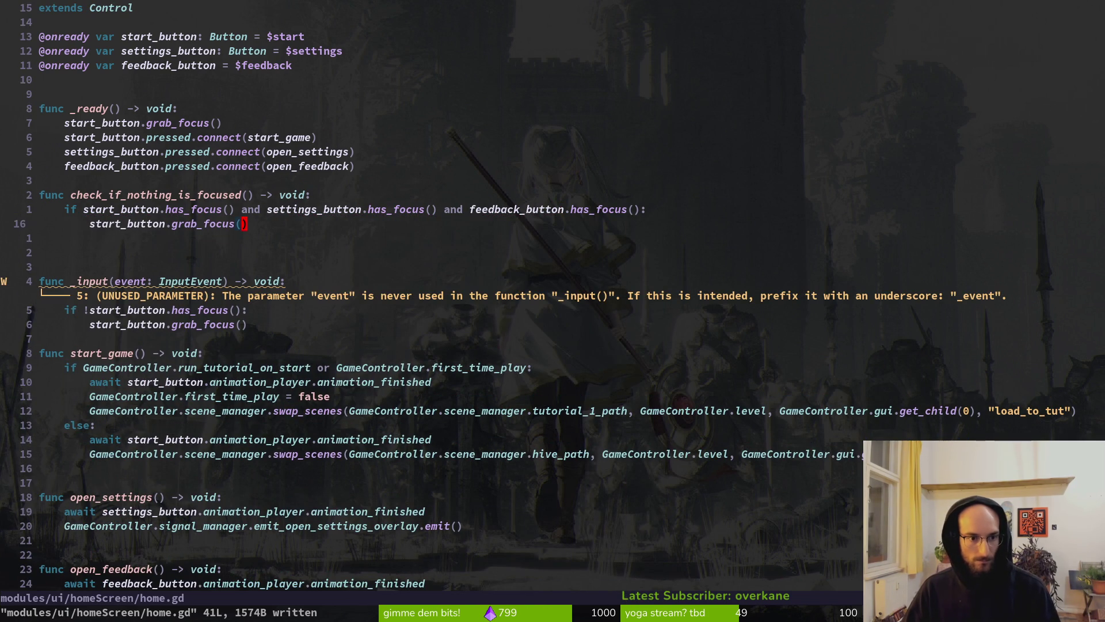
key(k)
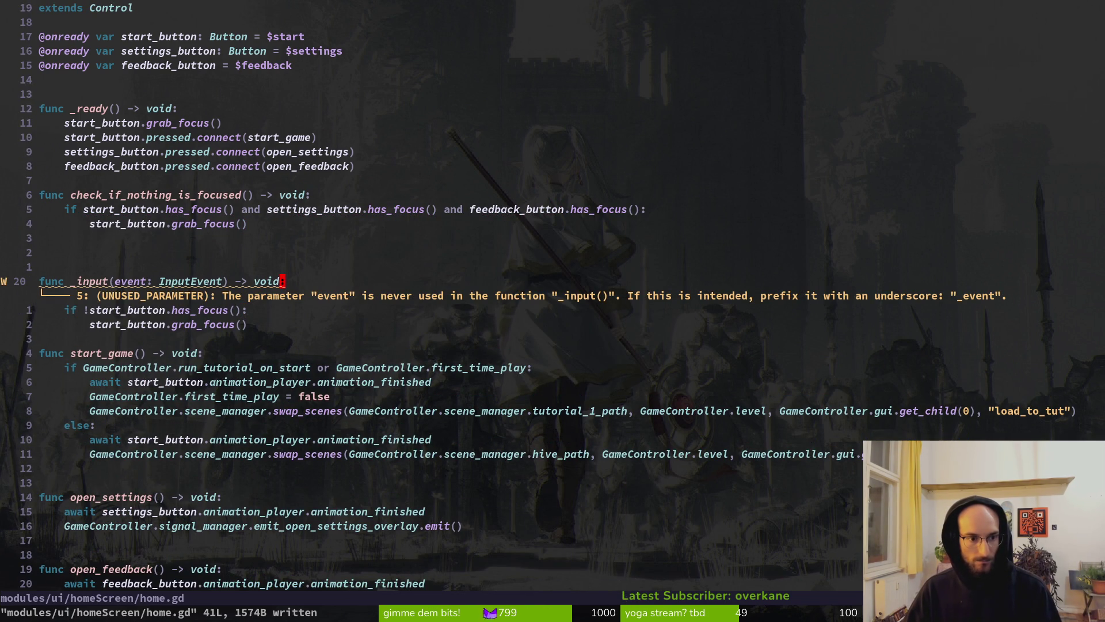
key(j)
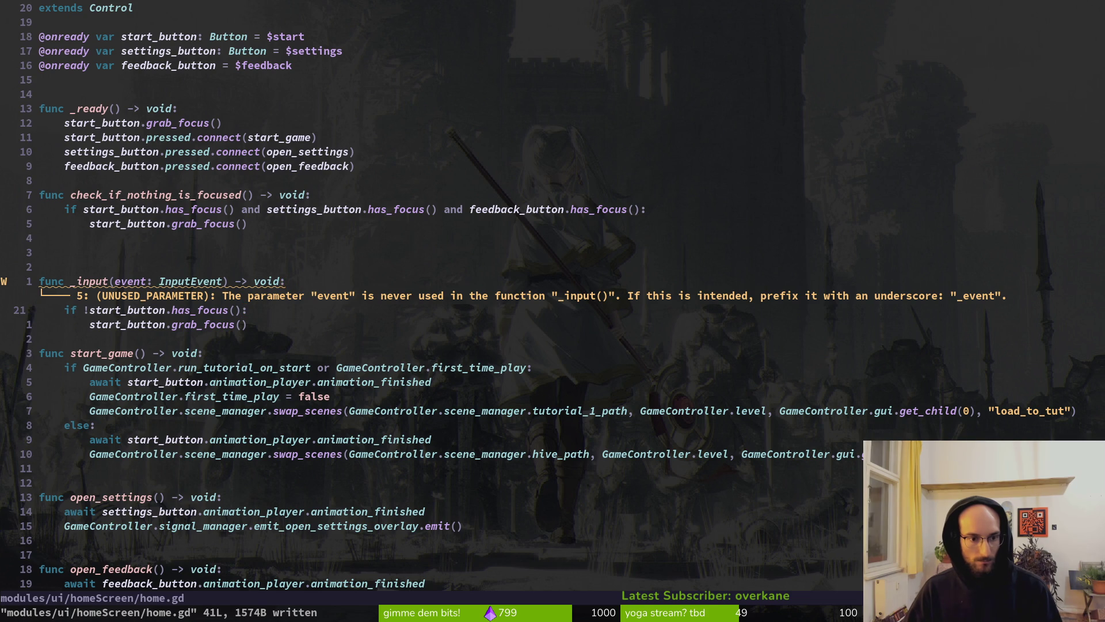
key(u)
key(k)
key(k)
key(k)
key(k)
key(k)
key(j)
key(j)
key(j)
key(j)
key(j)
key(j)
key(j)
key(j)
key(k)
key(j)
Put the cursor on the await line in start_game and switch to the Godot editor
key(k)
key(k)
key(k)
key(j)
key(j)
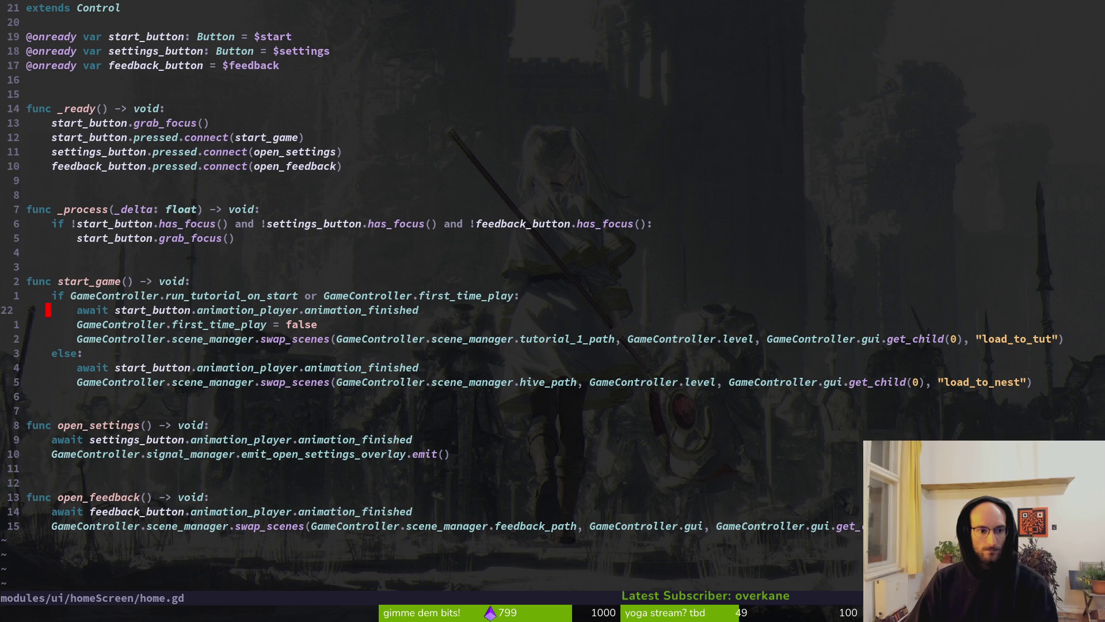
key(k)
key(j)
key(k)
key(k)
key(k)
key(k)
key(j)
key(j)
key(j)
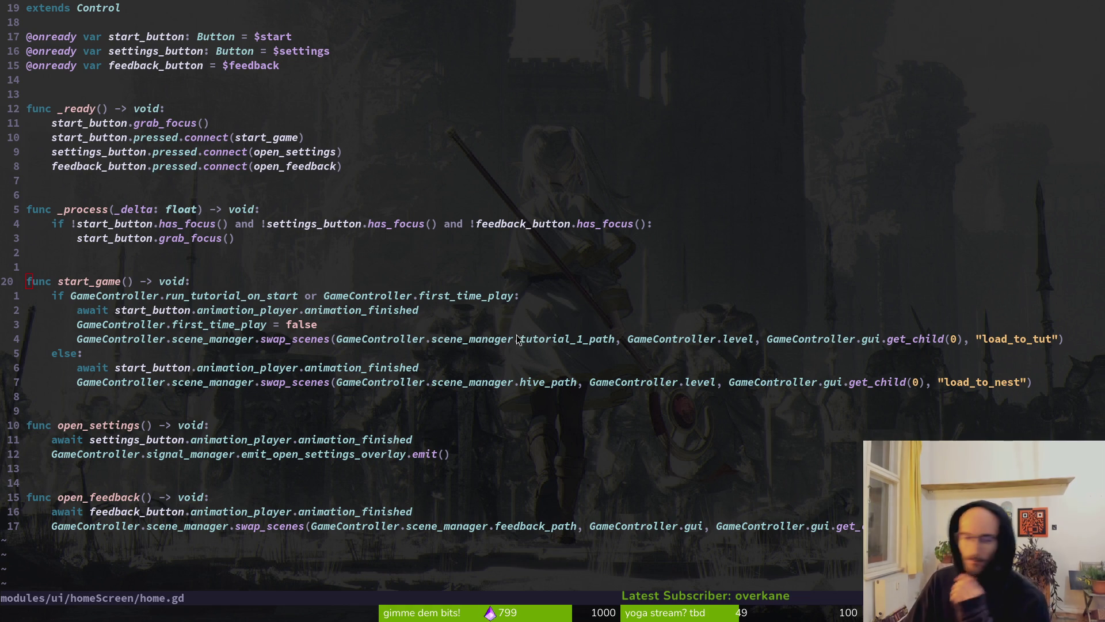
click(271, 309)
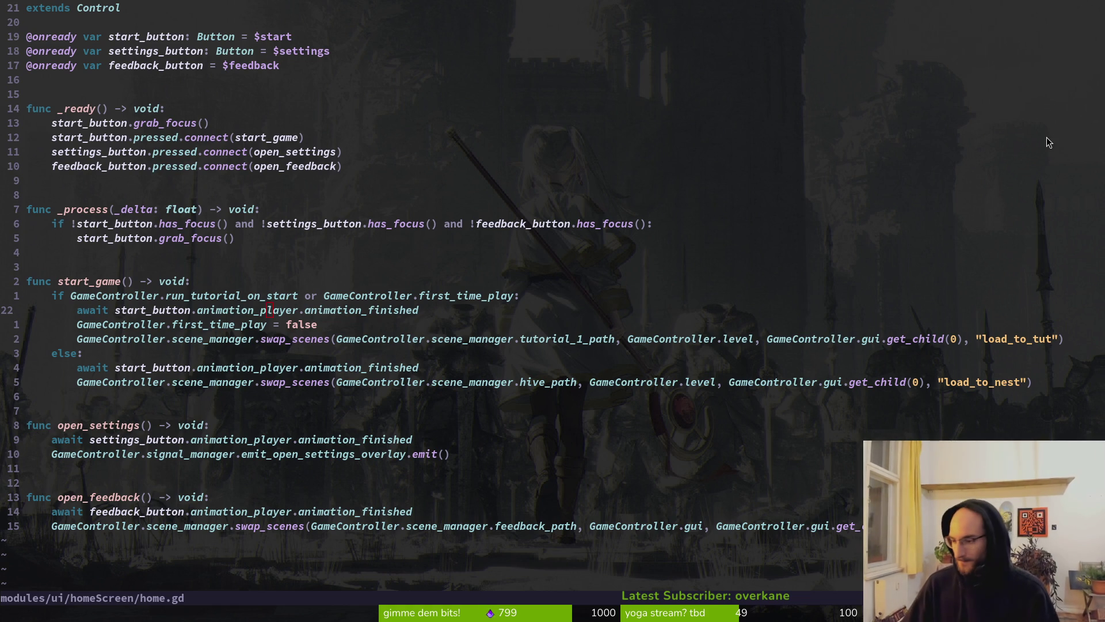
key(alt+Tab)
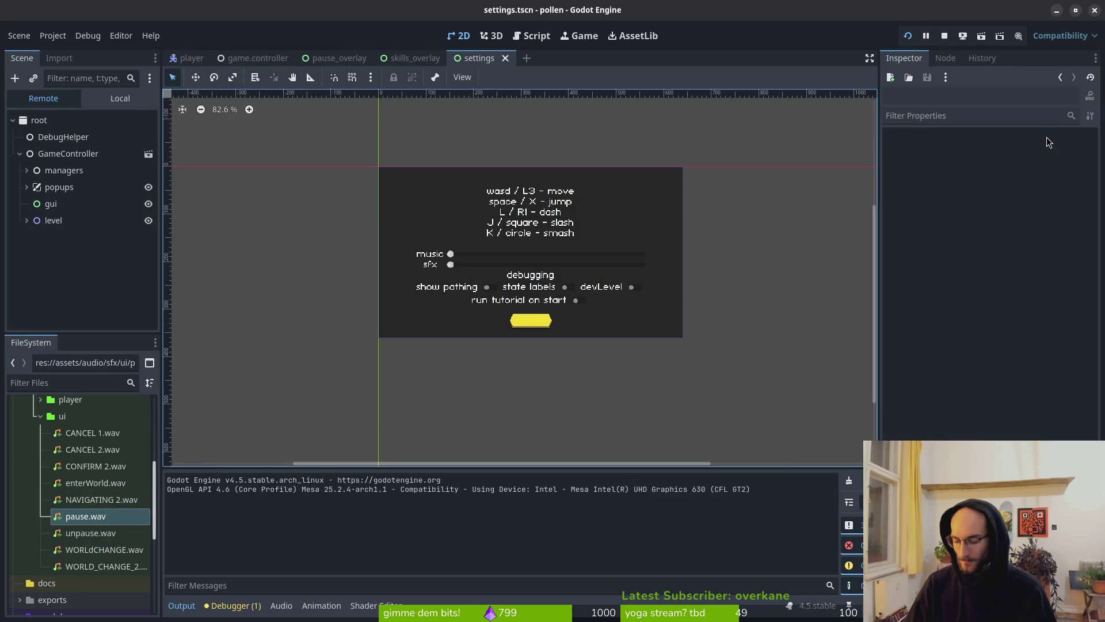
Stop the running pollen game with F8 and return to home.gd in Neovim
key(F8)
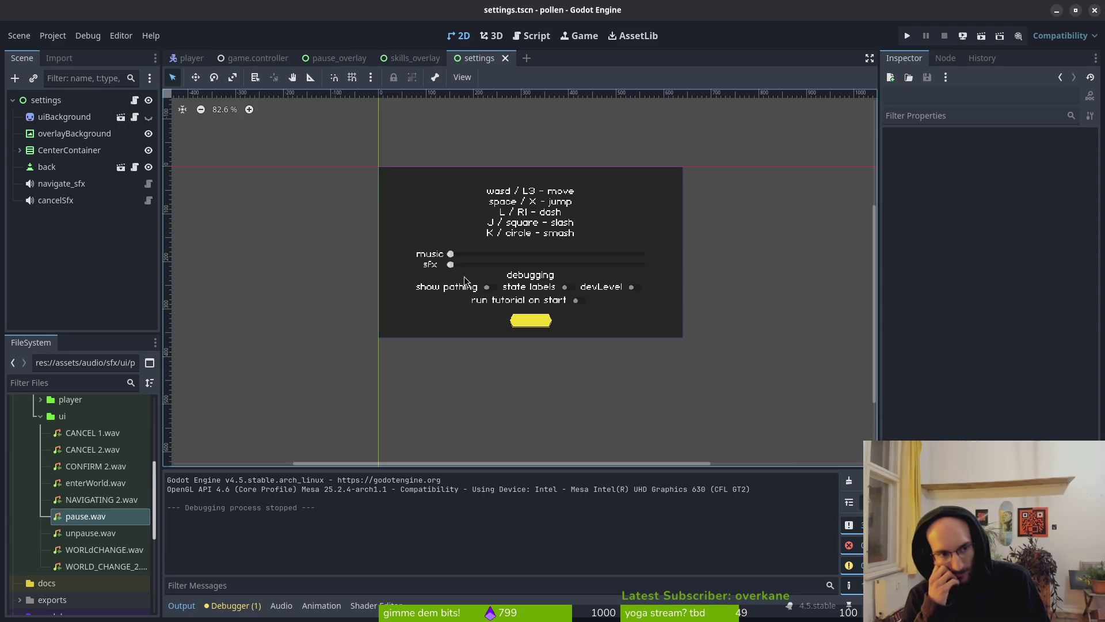
key(alt+Tab)
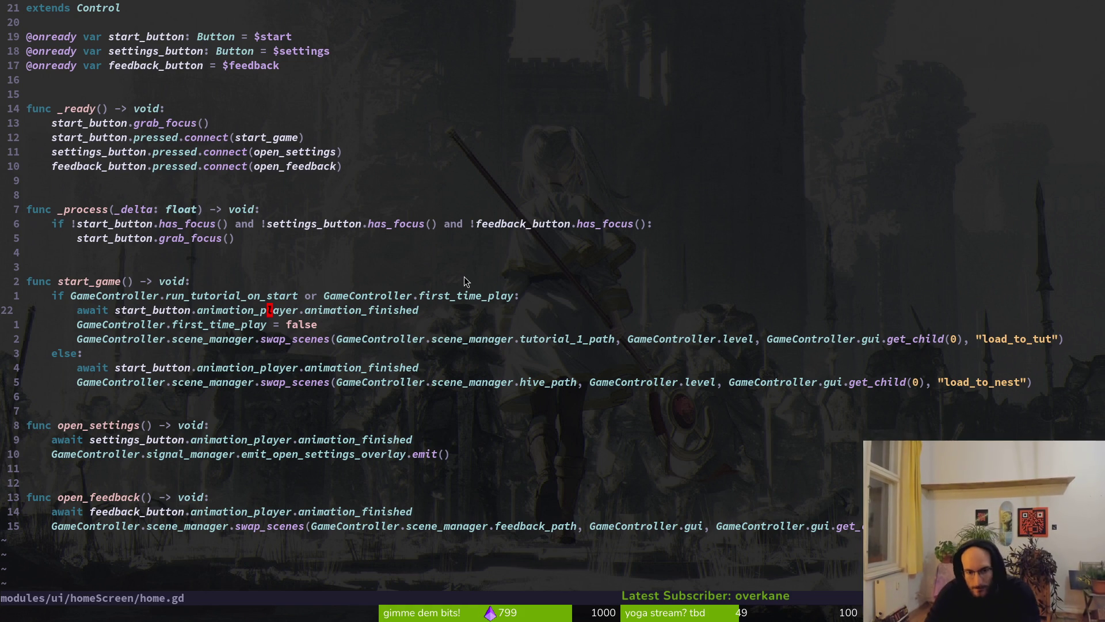
Add 'self.process_mode = Node.PROCESS_MODE_DISABLED' to start_game and save
text(o)
text(sdelf)
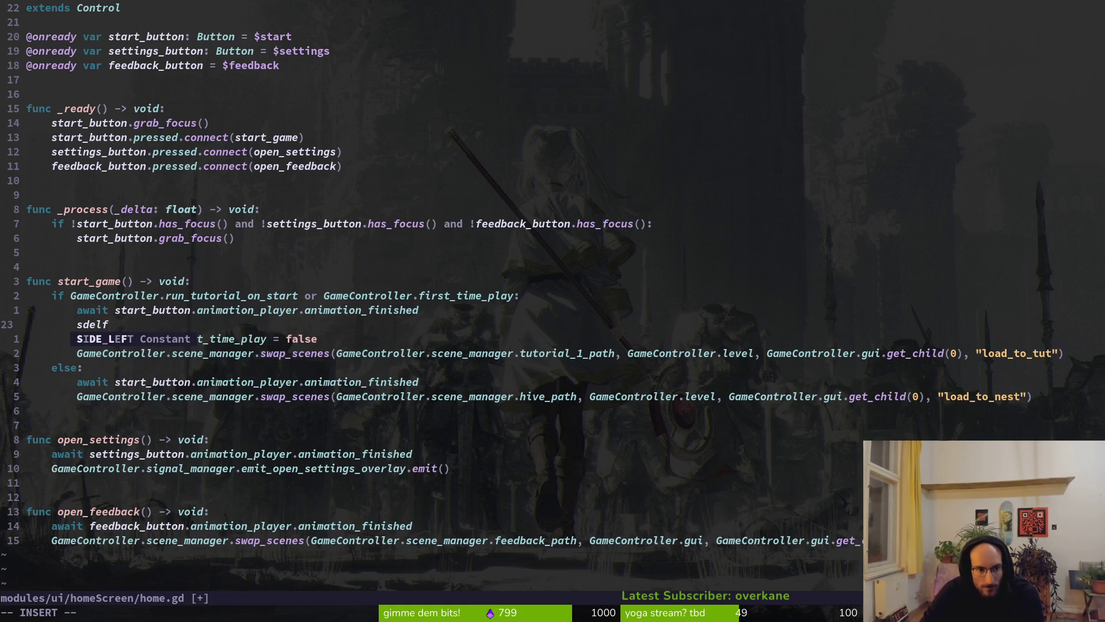
key(ctrl+w)
text(self;)
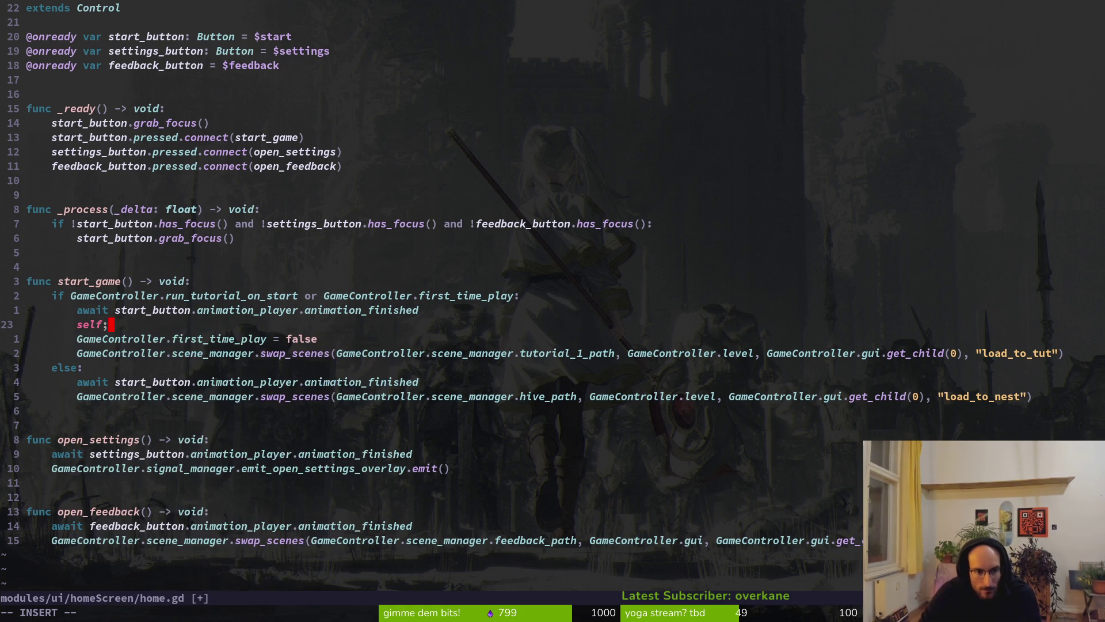
key(BackSpace)
text(.)
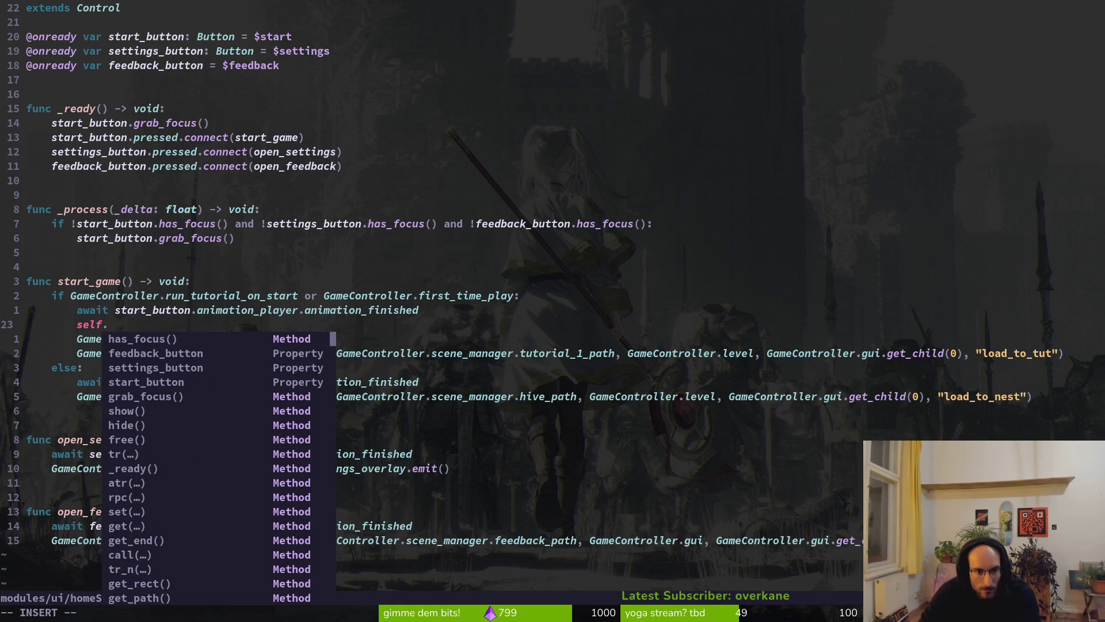
text(proc)
key(Tab)
key(Return)
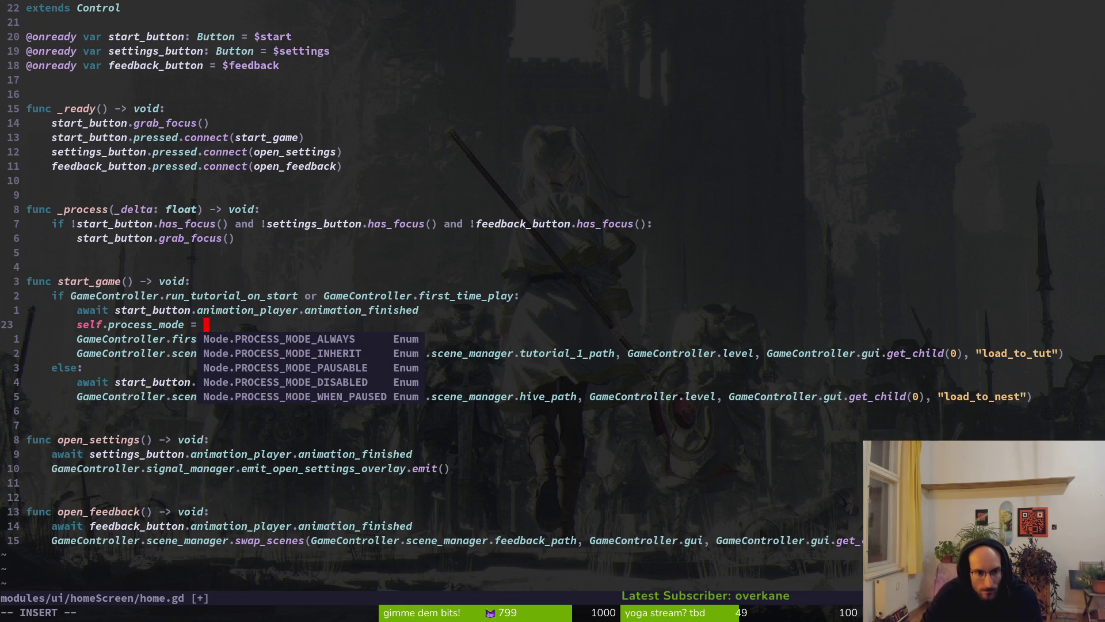
key(Tab)
key(Tab)
key(Tab)
key(Return)
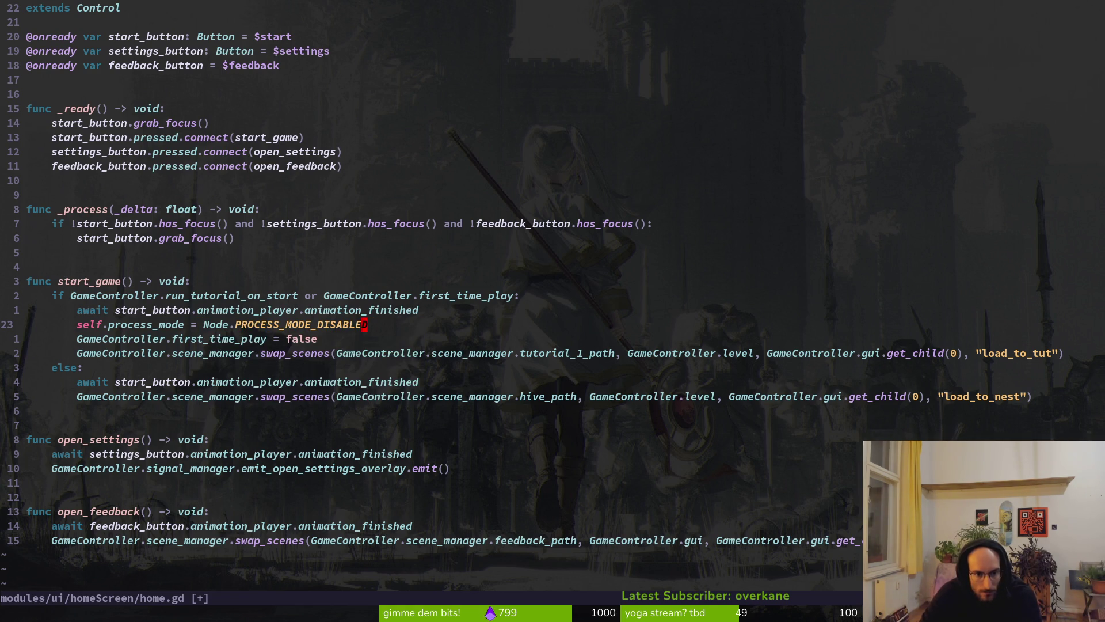
key(Escape)
text(:w)
key(Return)
key(shift+v)
key(Escape)
text(:w)
key(Return)
Place the DISABLED line after the nest scene swap and copy it below the tutorial swap
key(shift+v)
key(J)
key(J)
key(J)
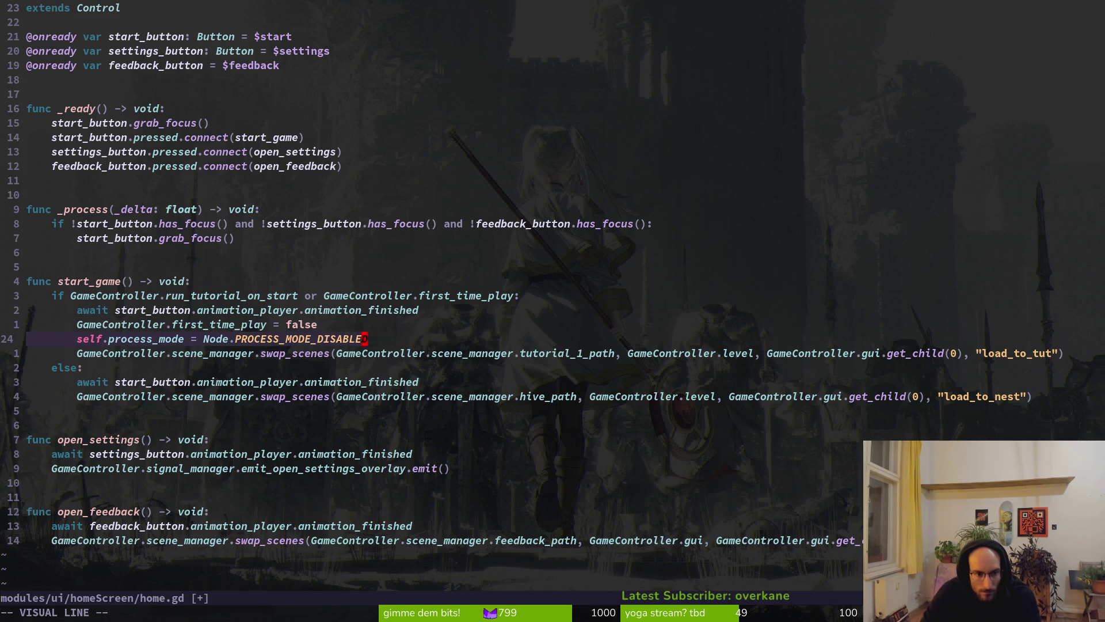
key(Escape)
key(shift+v)
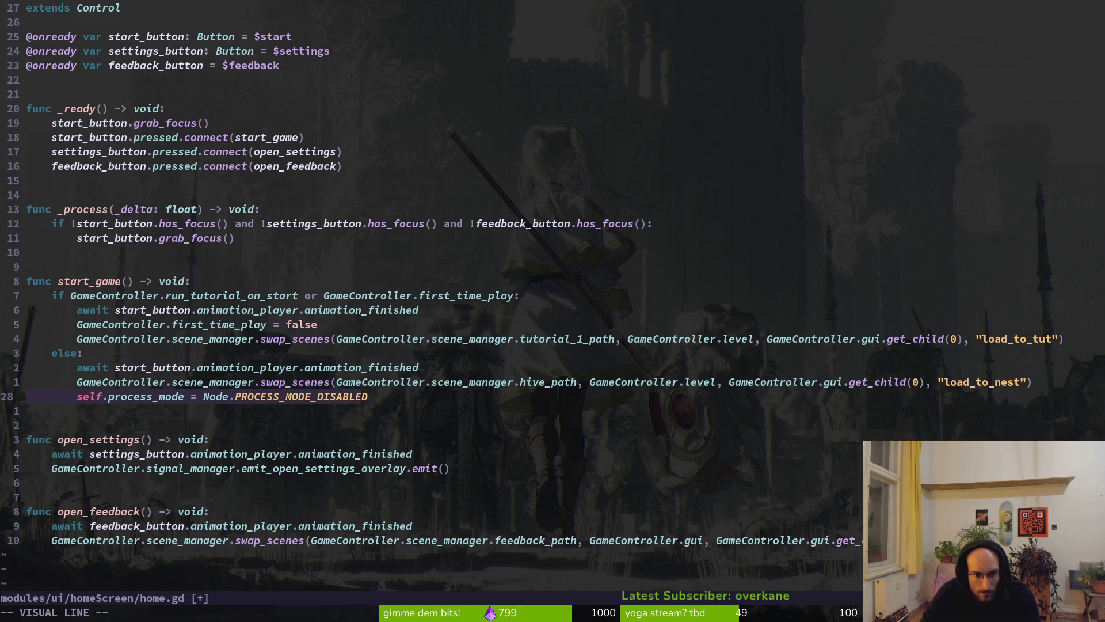
key(y)
key(k)
key(k)
key(k)
text(self.p)
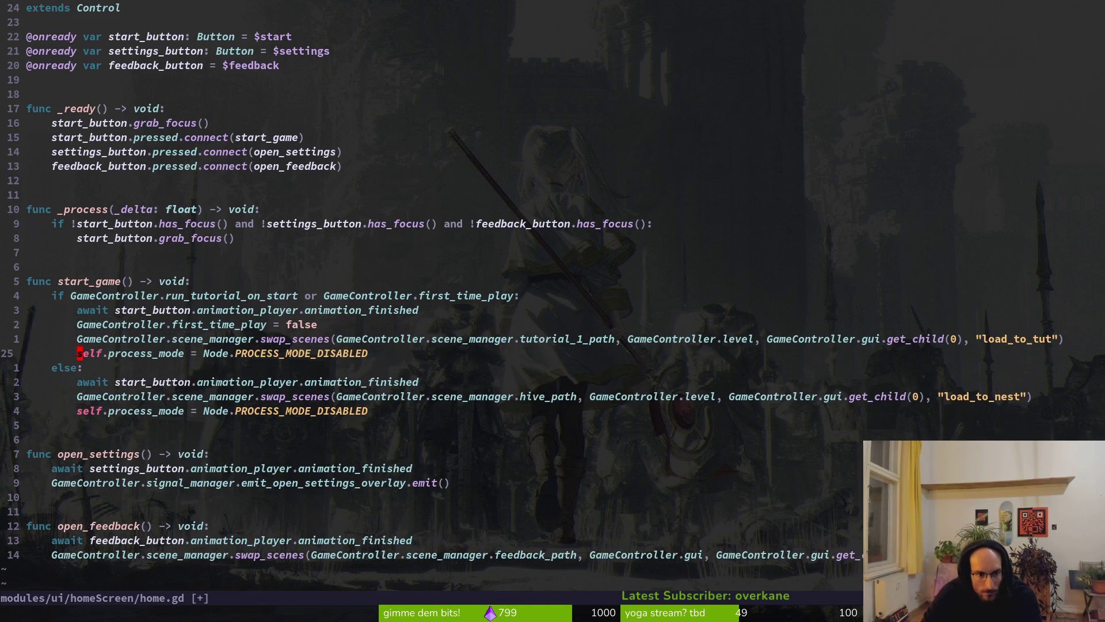
text(:w)
key(Return)
Paste the line into _ready, fix its indent, change it to PROCESS_MODE_INHERIT, and save
key(k)
key(k)
key(k)
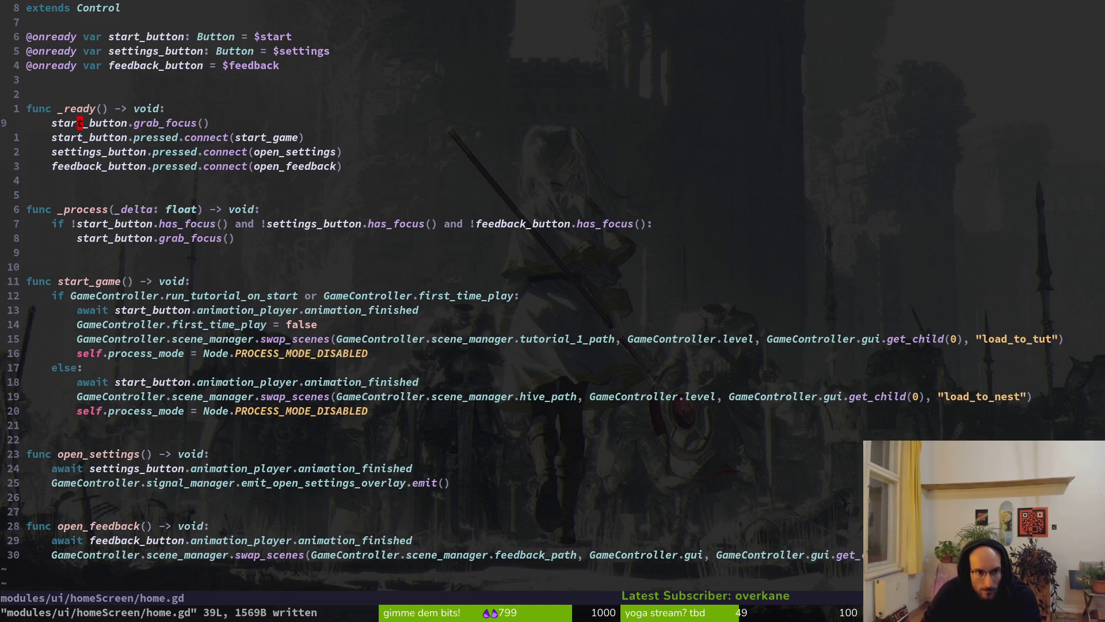
key(p)
key(shift+v)
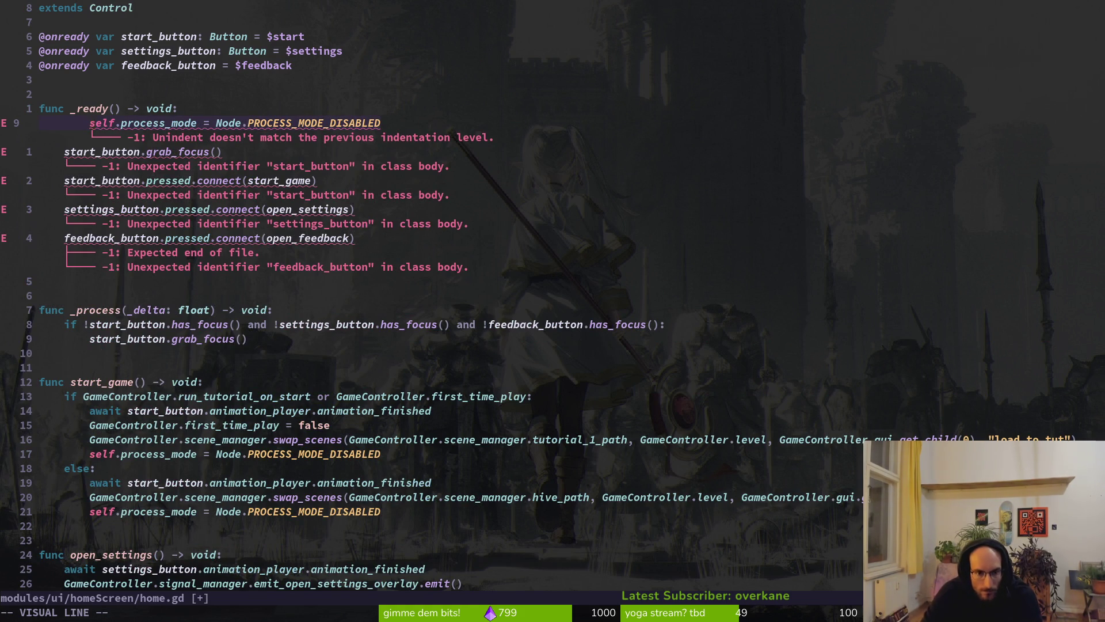
key(<)
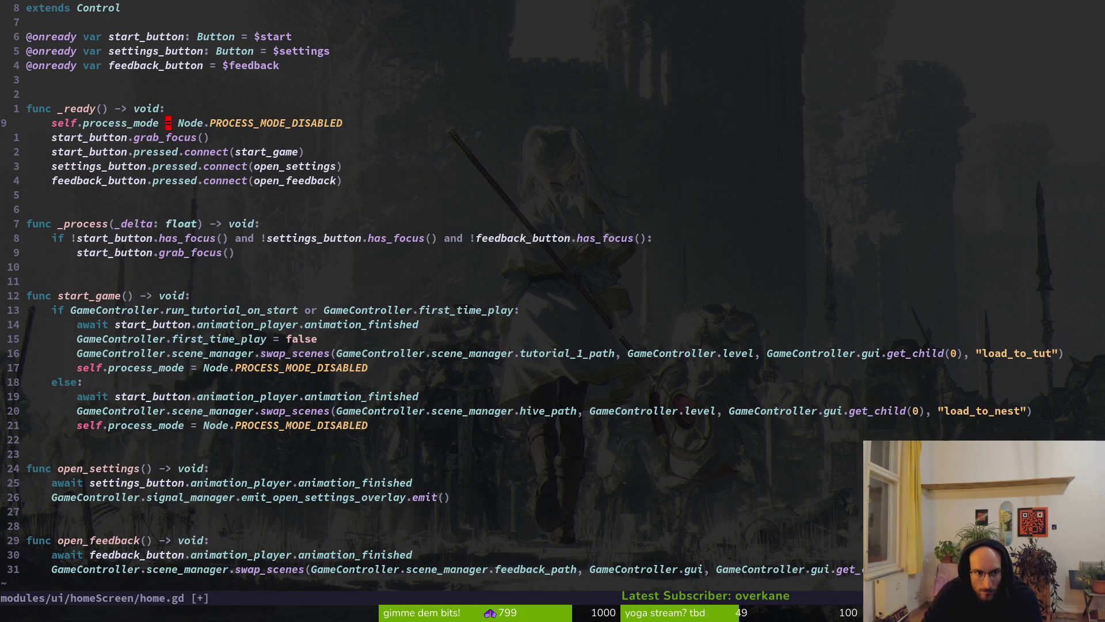
key(c)
key(i)
key(w)
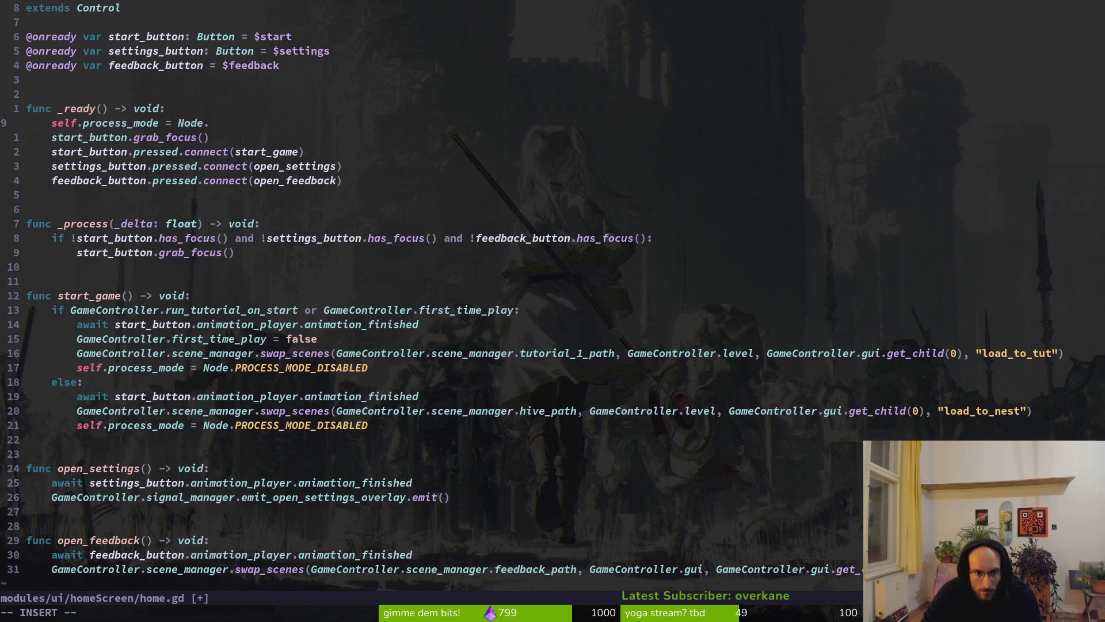
text(in)
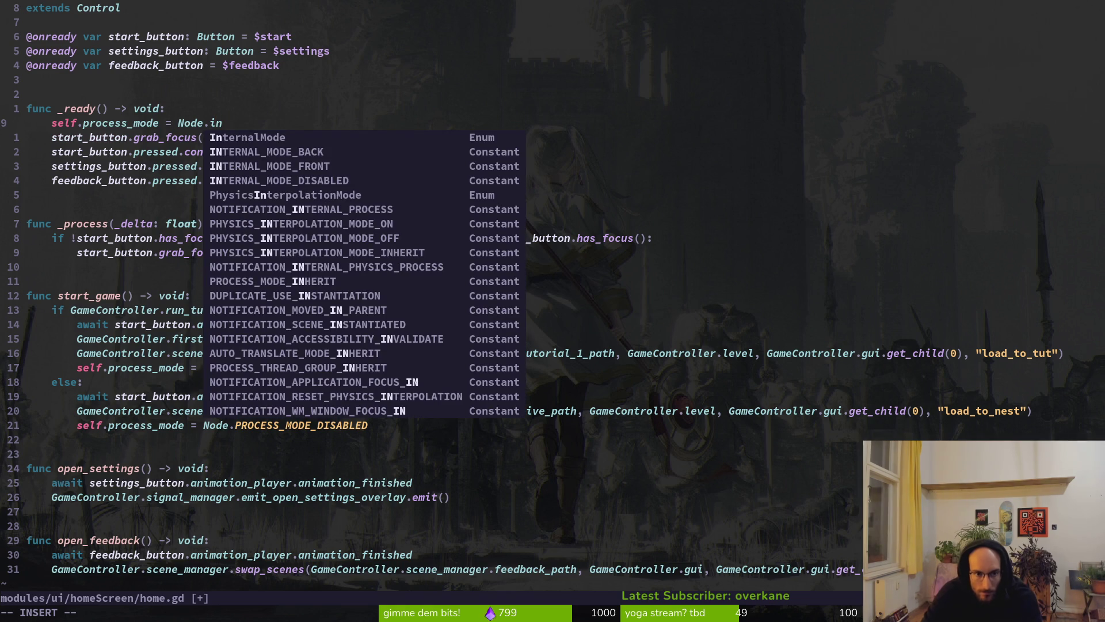
text(her)
key(Tab)
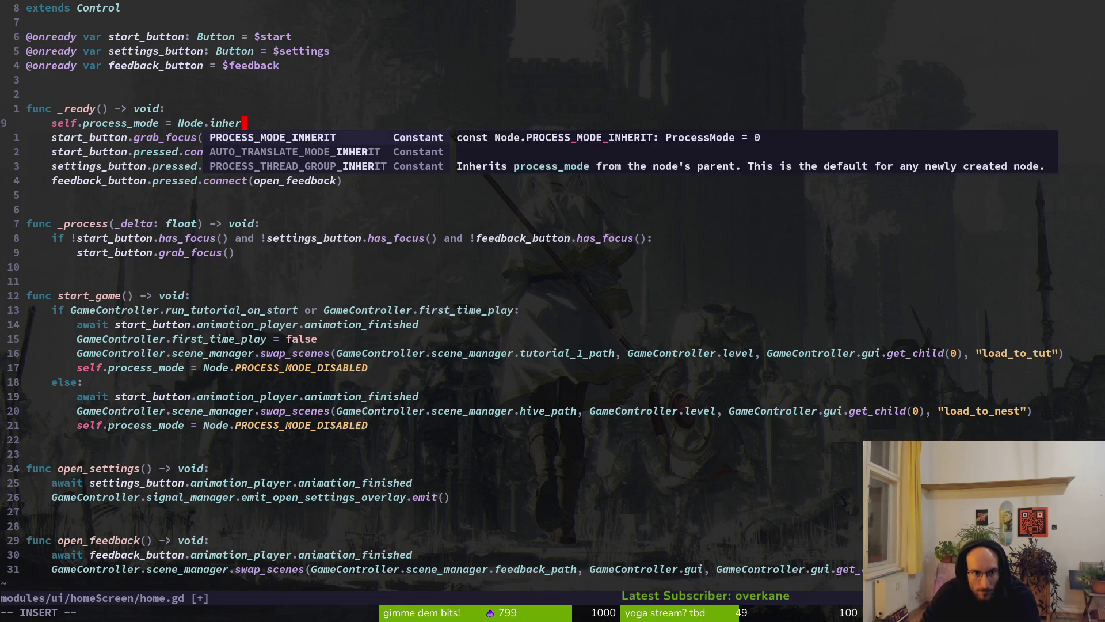
key(Escape)
text(:w)
key(Return)
key(alt+Tab)
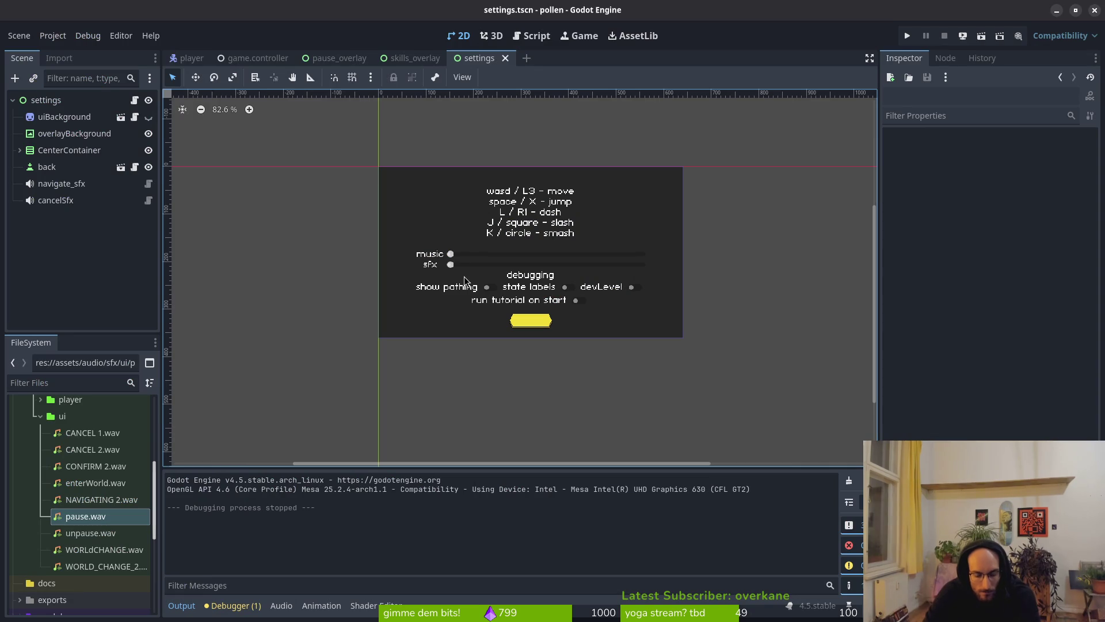
Run pollen into the tutorial, pause and quit to the home menu, then start again into the nest
key(F5)
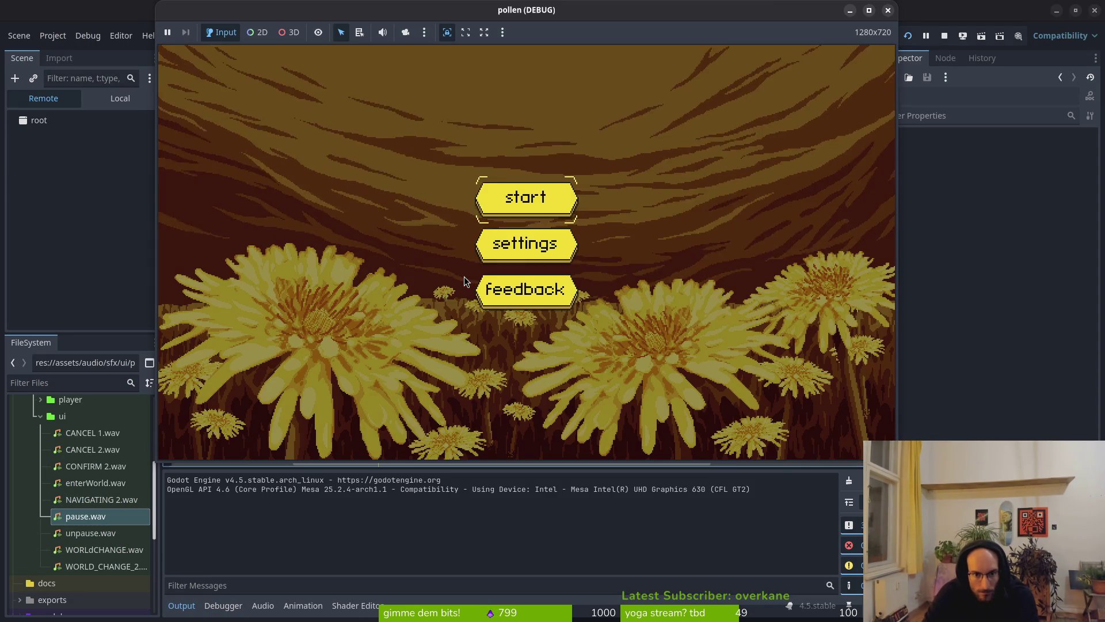
key(Return)
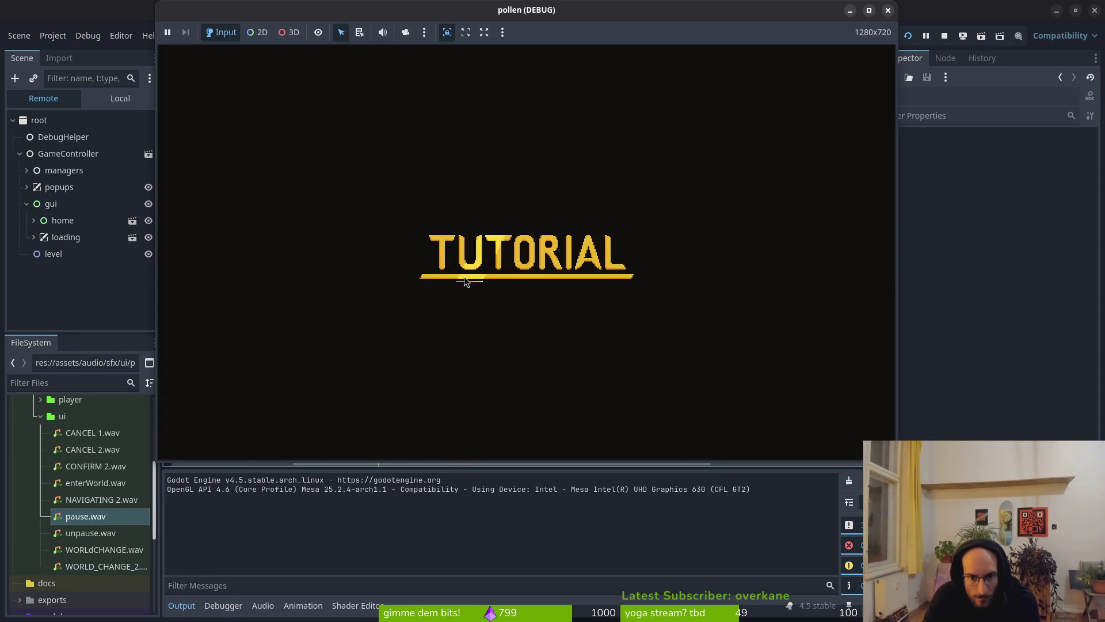
key(Escape)
key(Down)
key(Down)
key(Return)
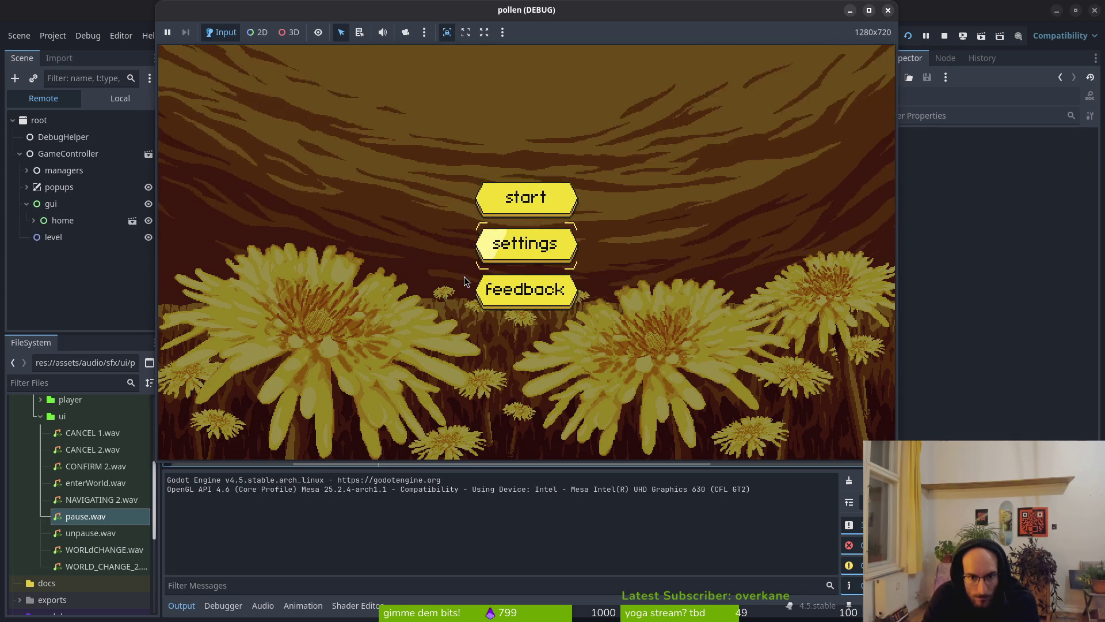
key(Up)
key(Return)
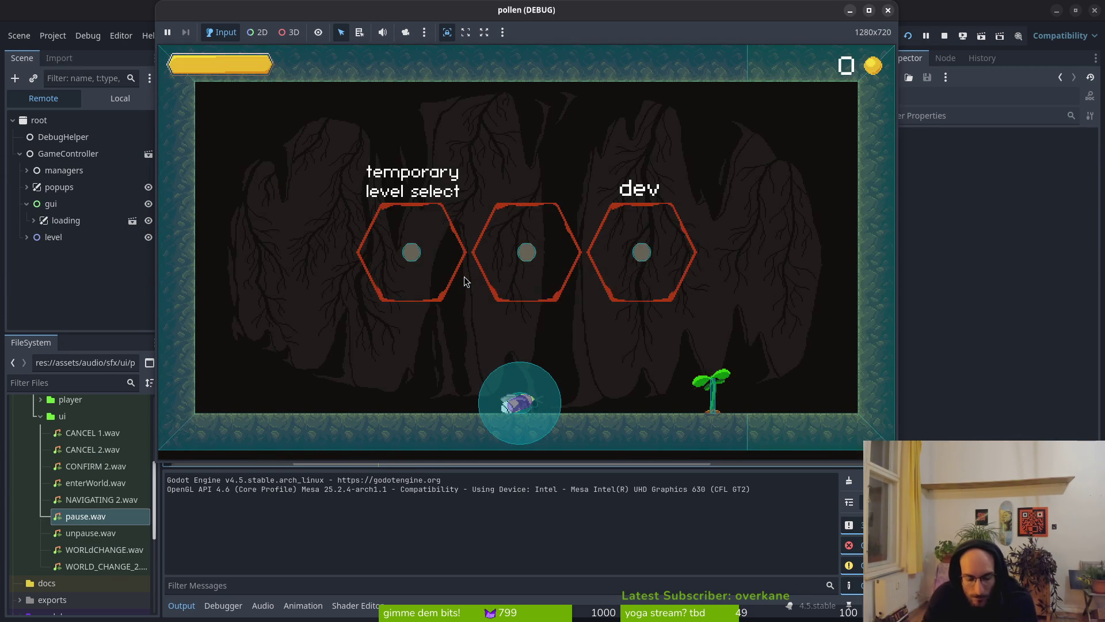
key(alt+Tab)
key(Tab)
key(Tab)
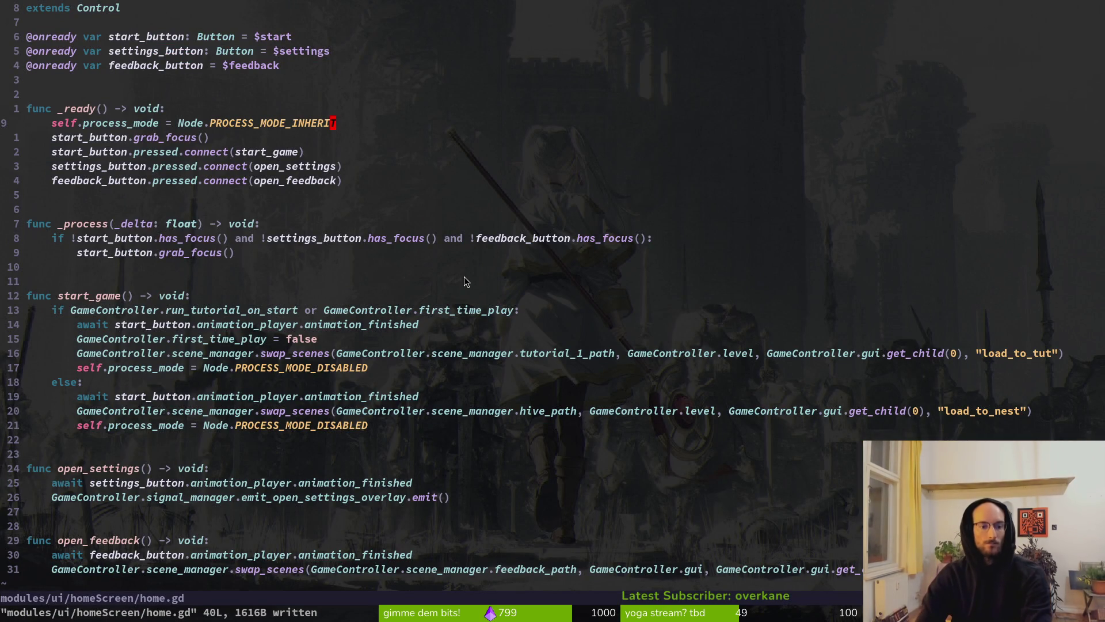
Move both DISABLED lines above their swap_scenes calls in start_game and save home.gd
text(:w)
key(Return)
key(j)
key(j)
key(j)
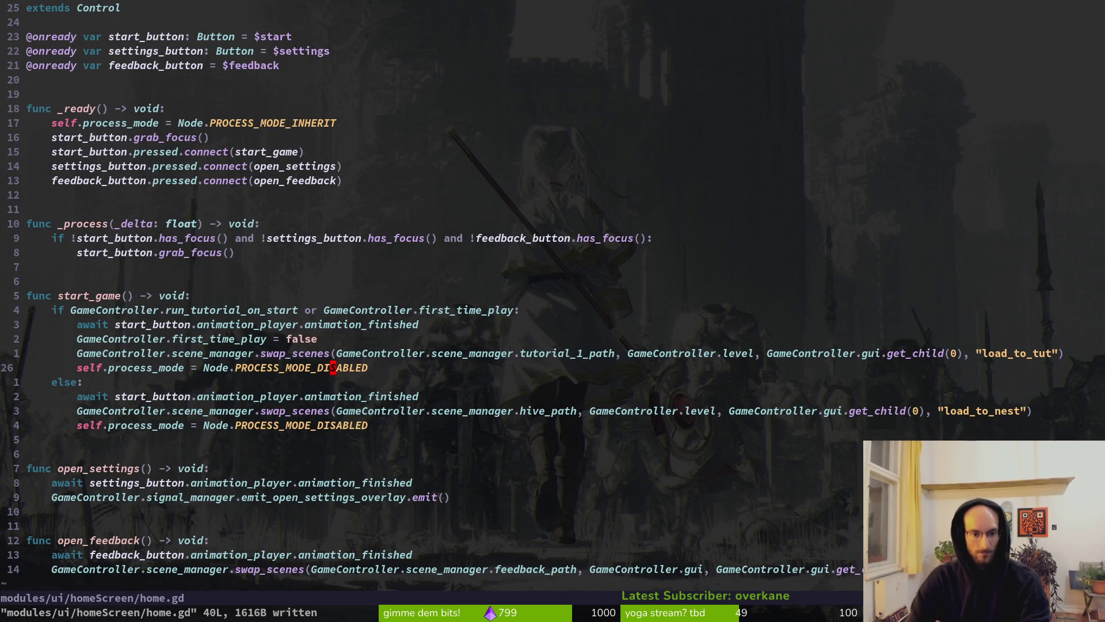
key(d)
key(d)
key(k)
key(P)
key(j)
key(j)
key(j)
key(j)
key(j)
key(alt+k)
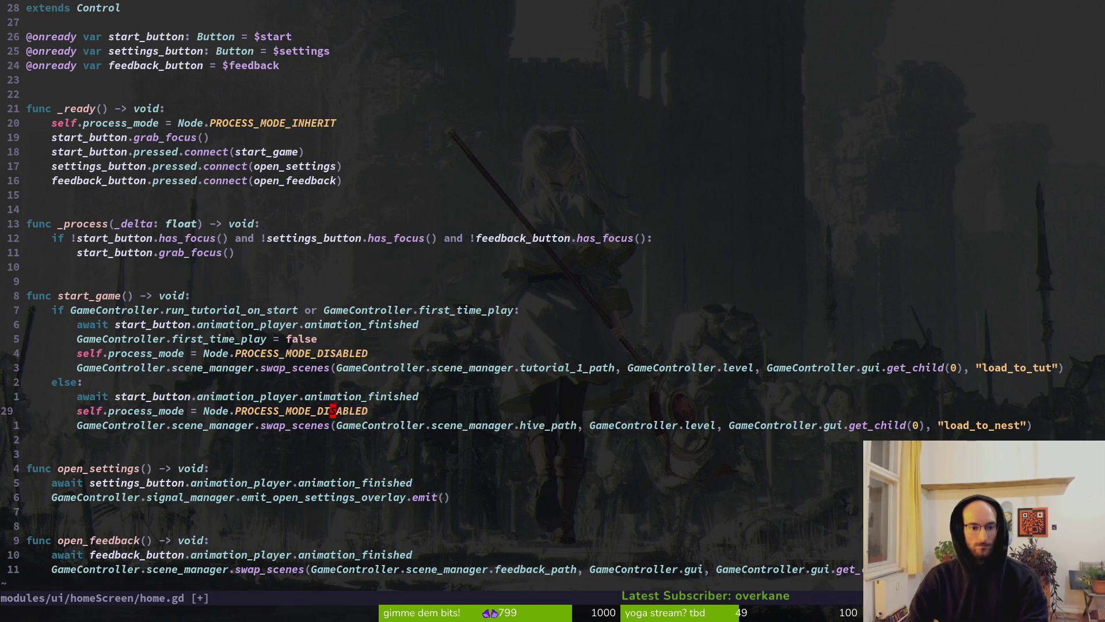
text(:w)
key(Return)
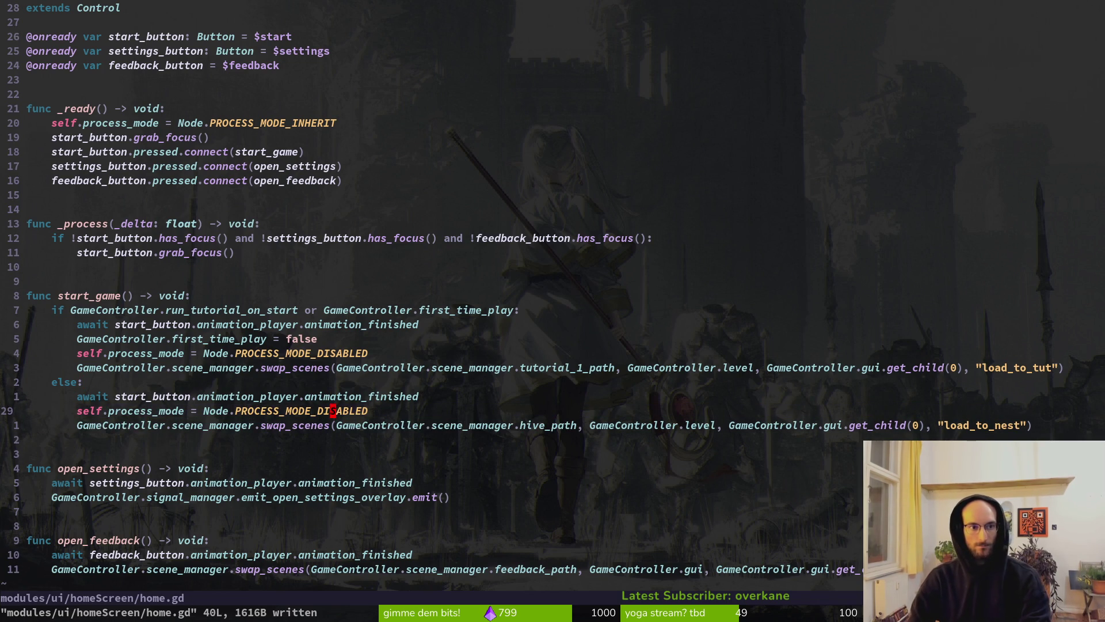
key(alt+Tab)
key(alt+Tab)
key(alt+Tab)
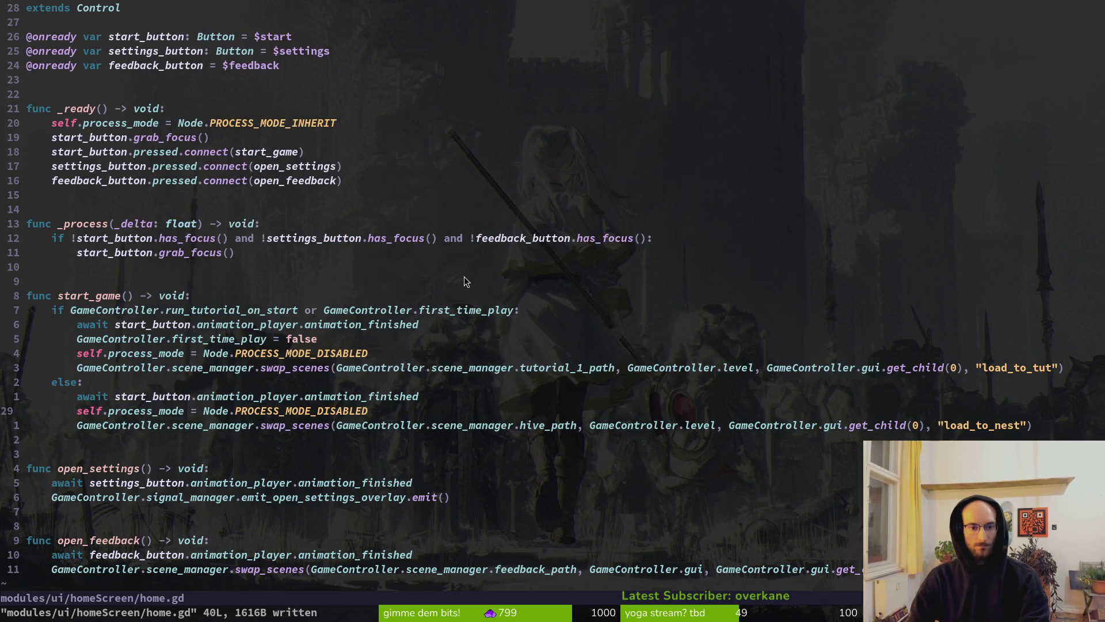
key(alt+Tab)
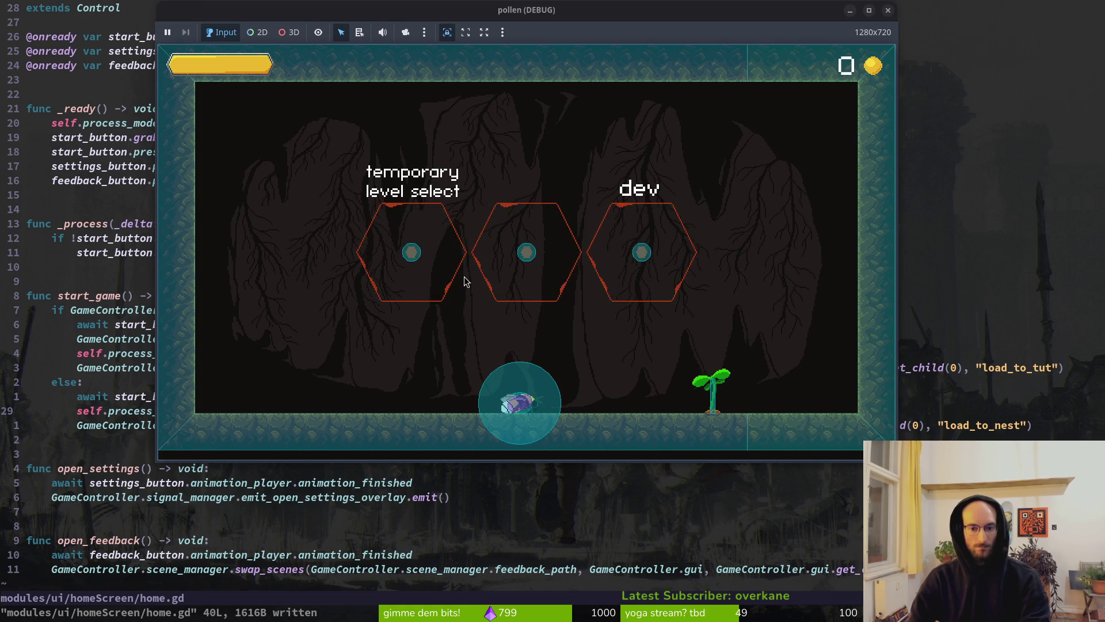
Rerun pollen with F5, start into the tutorial level, then return to home.gd in Neovim
key(alt+Tab)
key(F5)
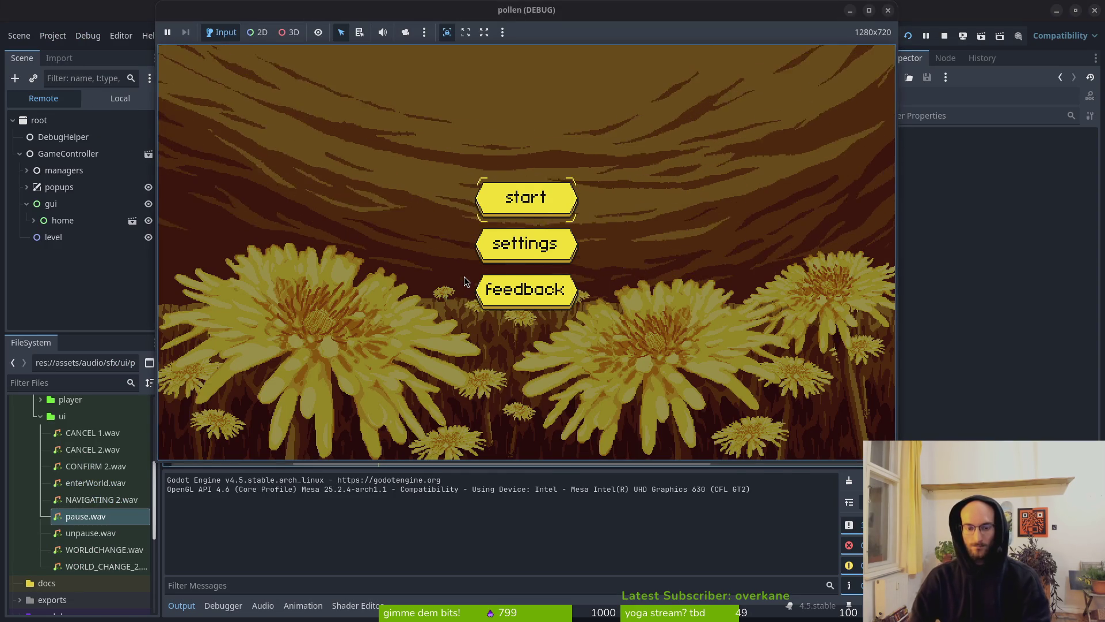
key(Return)
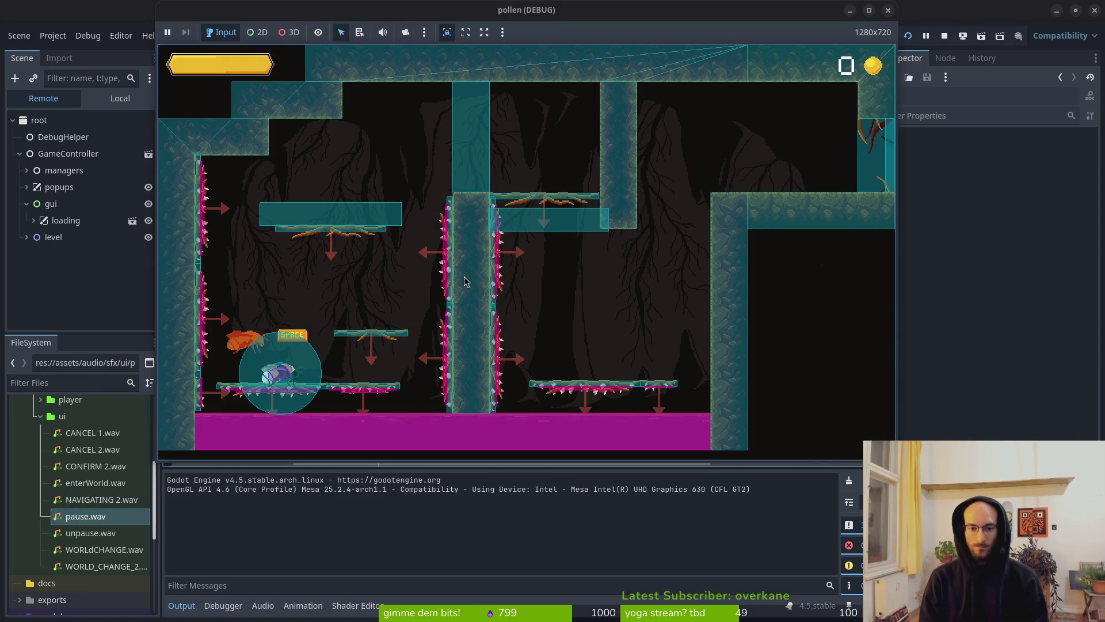
key(alt+Tab)
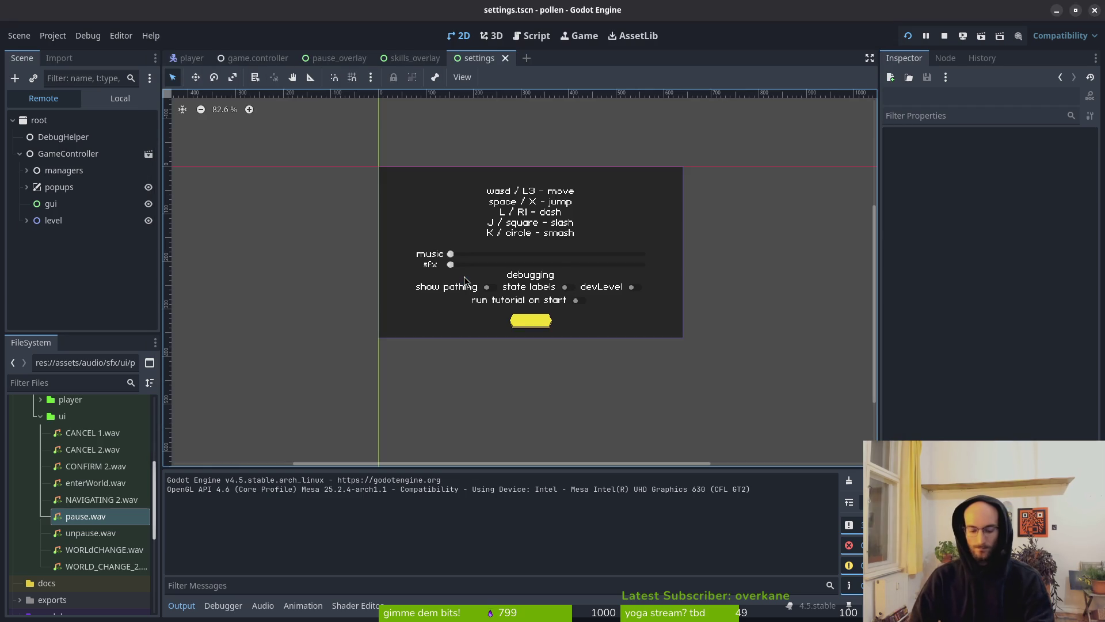
key(alt+Tab)
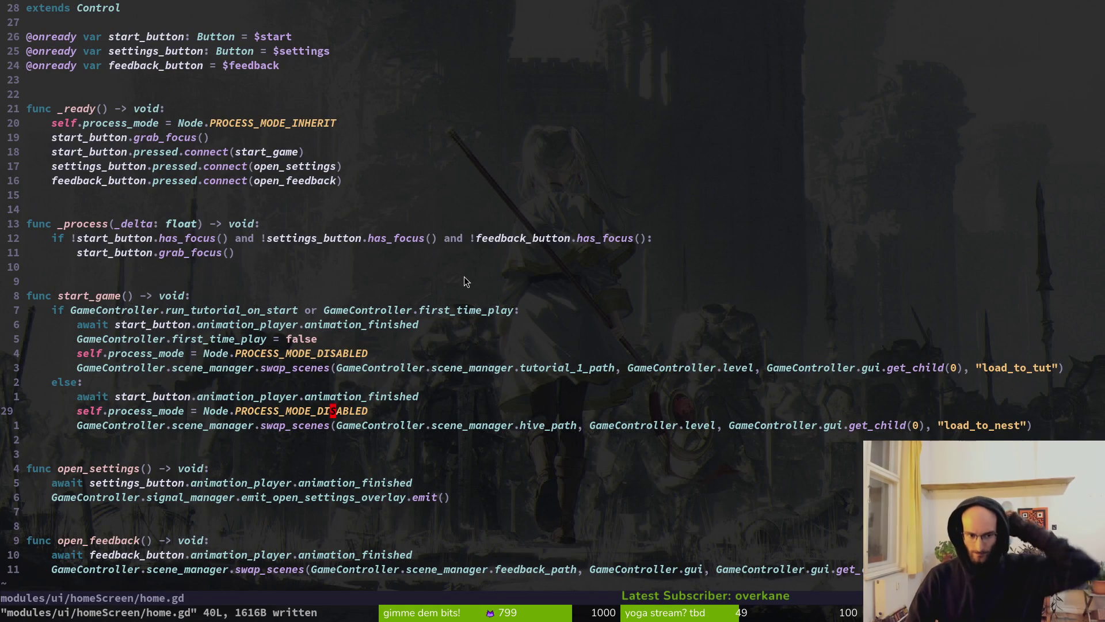
Try moving the tutorial branch's disable line below swap_scenes, restore it above, and save home.gd
key(k)
key(k)
key(k)
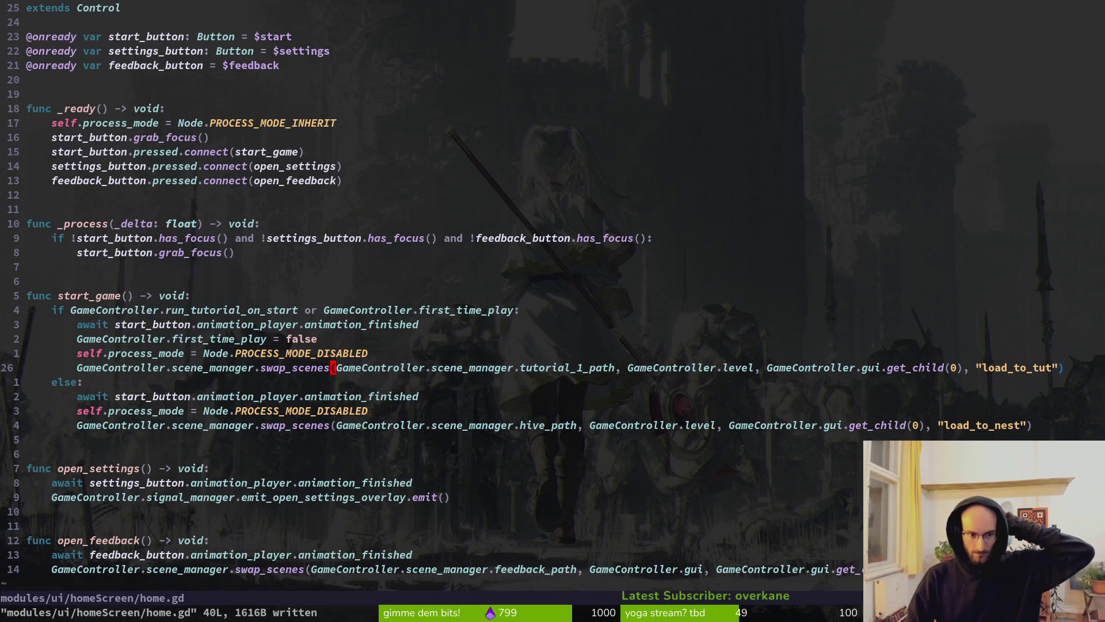
key(k)
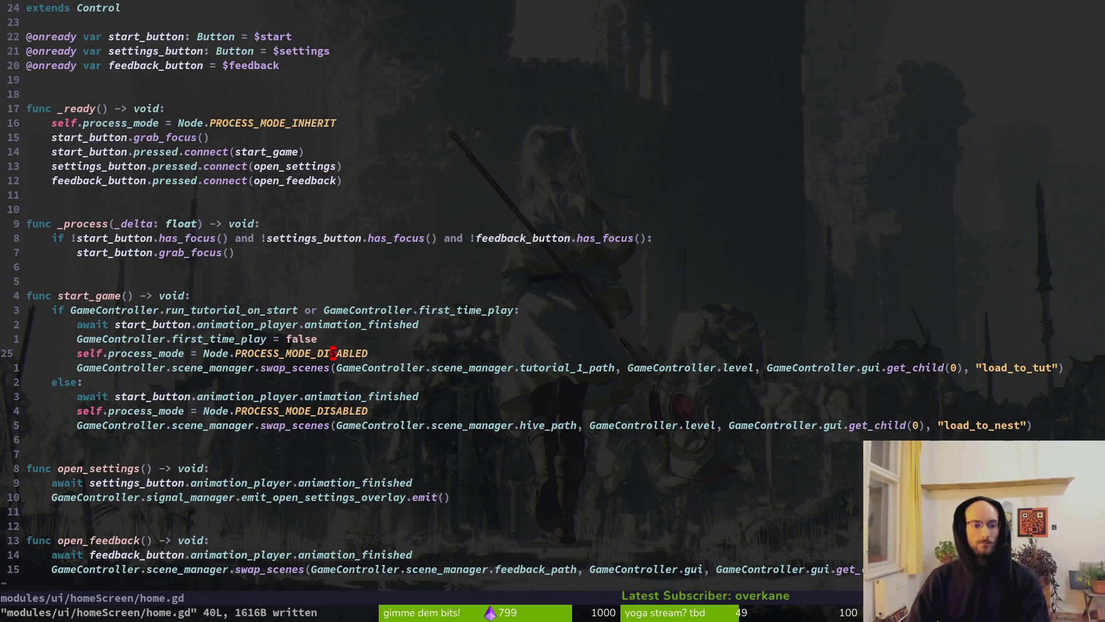
key(V)
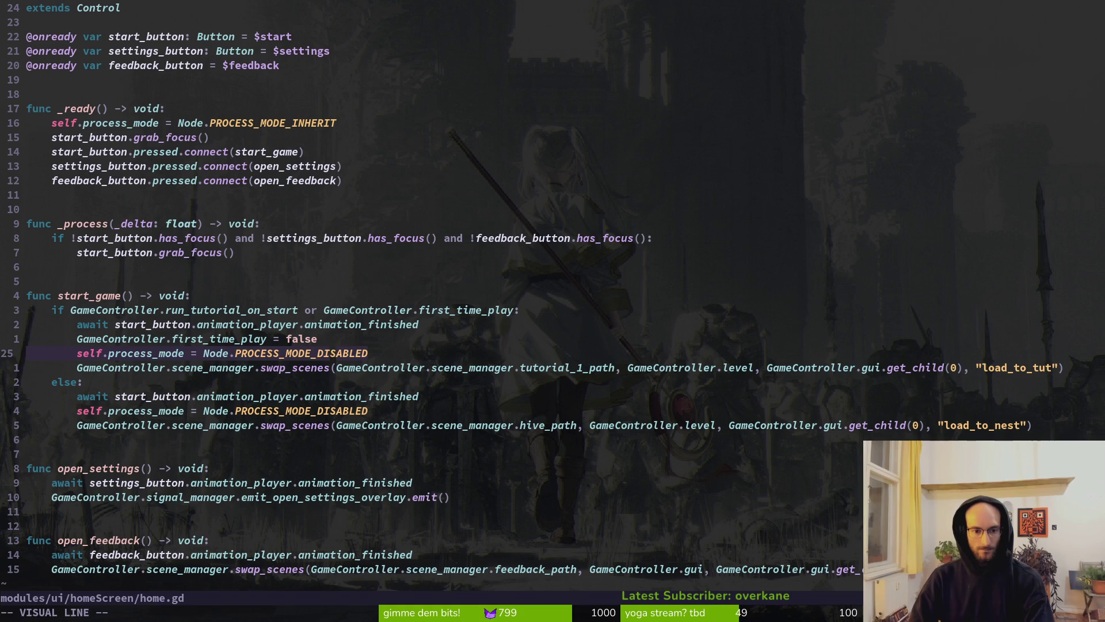
key(alt+j)
key(Escape)
key(j)
key(j)
key(j)
key(V)
key(alt+j)
key(Escape)
key(V)
key(alt+k)
key(Escape)
key(k)
key(k)
key(k)
key(V)
key(alt+k)
key(Escape)
key(Return)
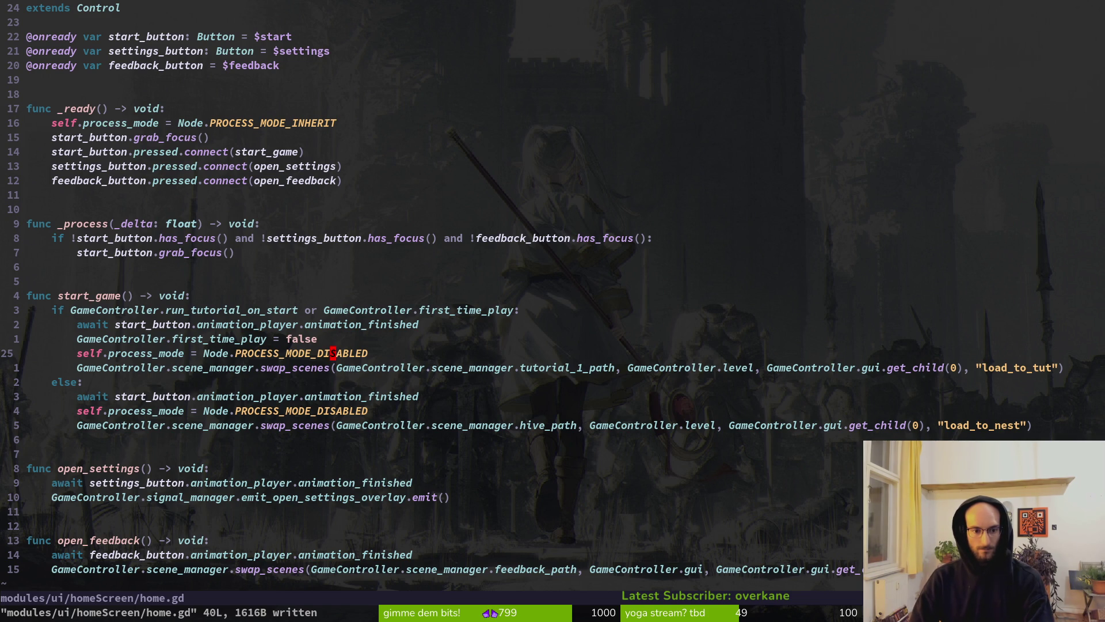
Undo an attempted rewrite of Node.PROCESS_MODE_DISABLED, compare with settings.gd, and resave home.gd
key(c)
key(i)
key(w)
key(ctrl+w)
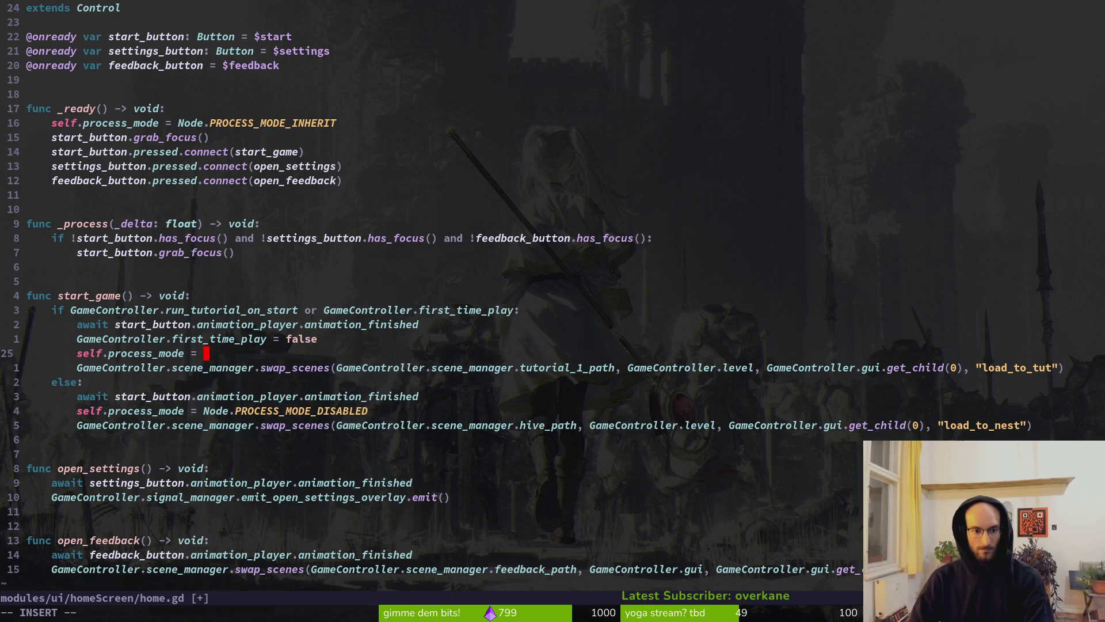
text(or)
key(BackSpace)
key(BackSpace)
key(Escape)
key(u)
key(ctrl+6)
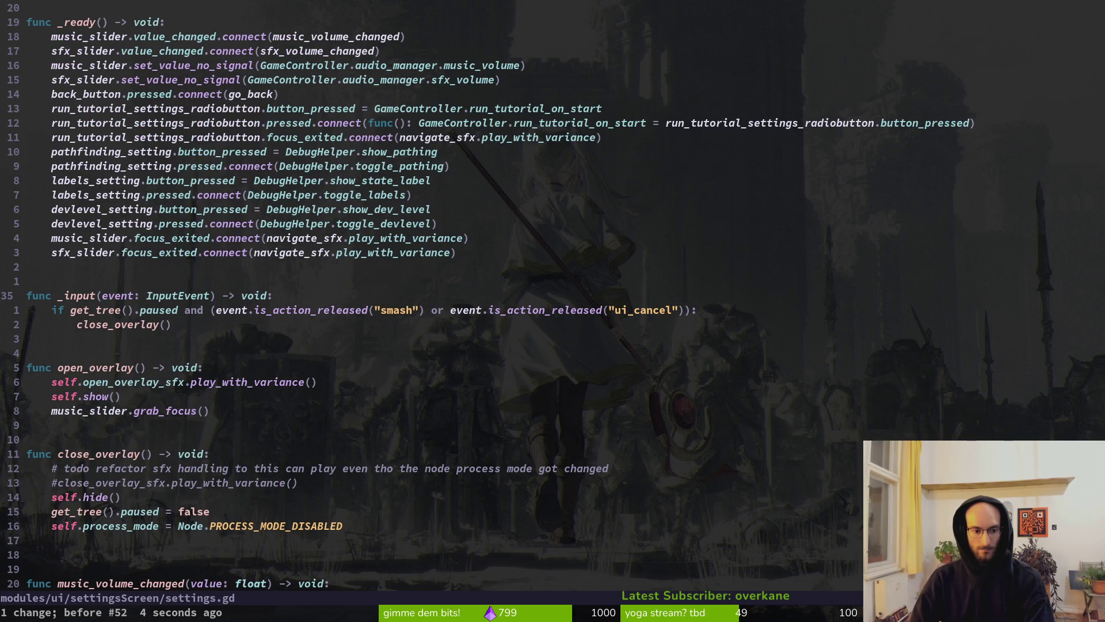
key(ctrl+6)
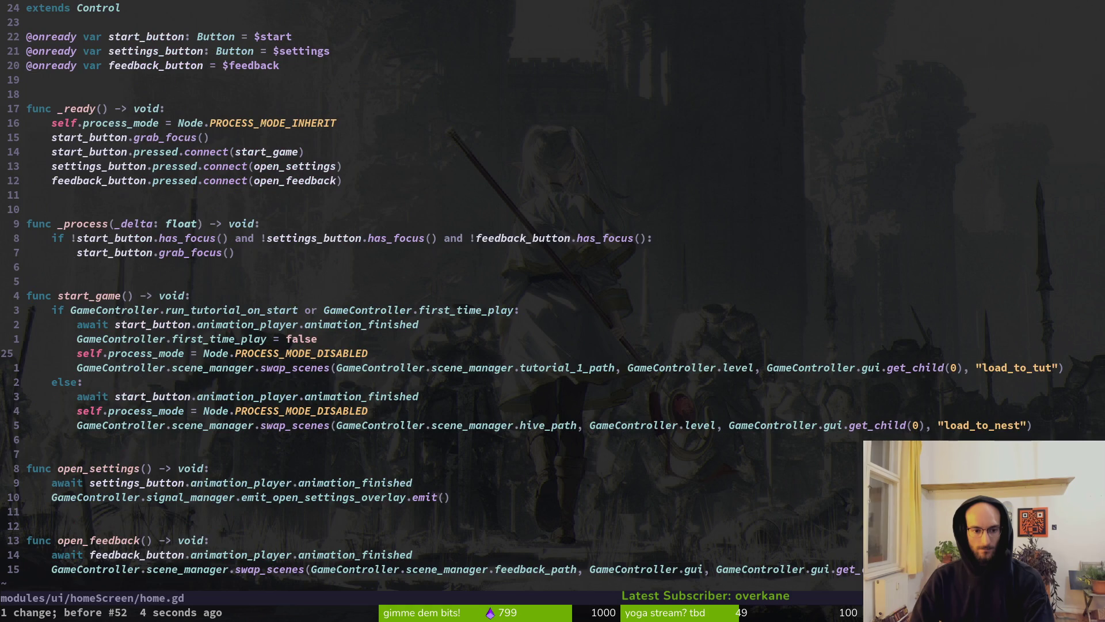
text(:w)
key(Return)
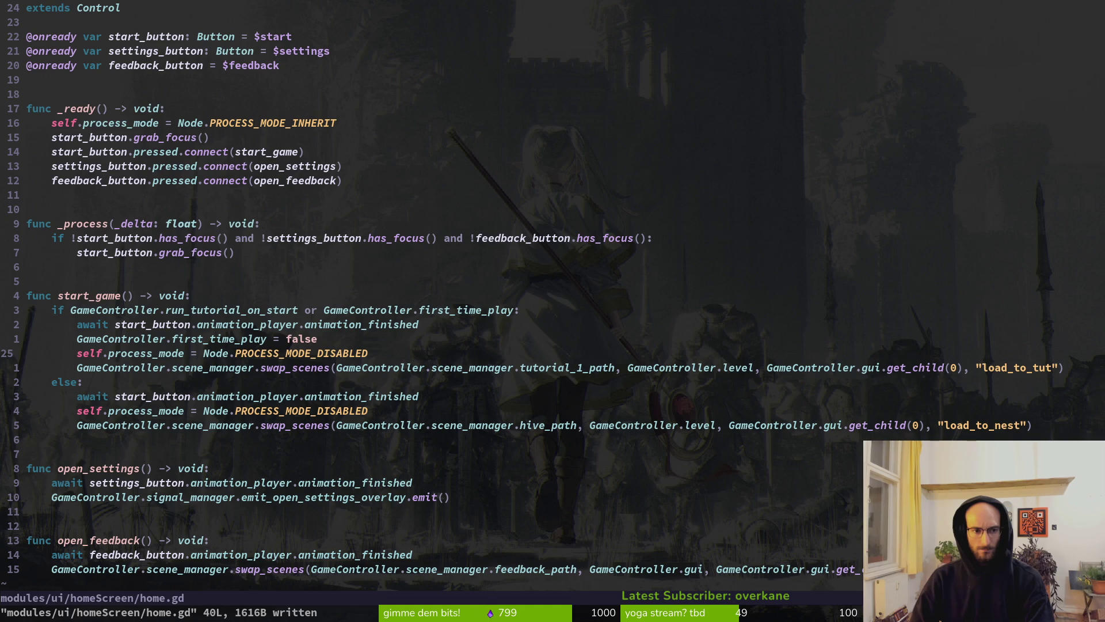
Open a line after the tutorial branch's disable line and begin a print_debug(" call
key(shift+g)
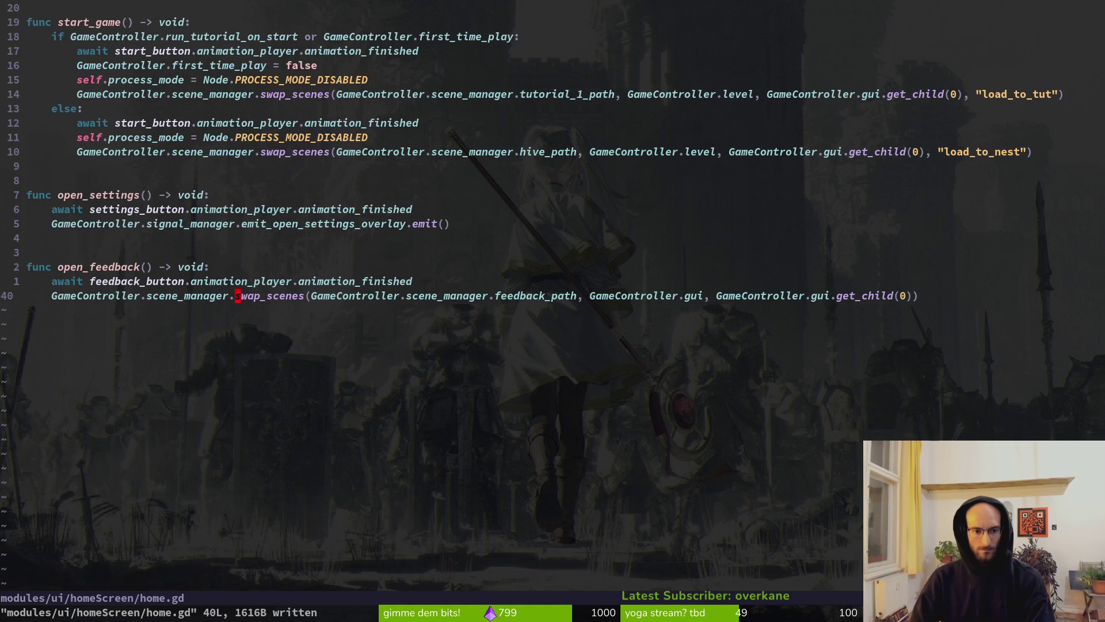
key(ctrl+u)
key(j)
key(j)
key(j)
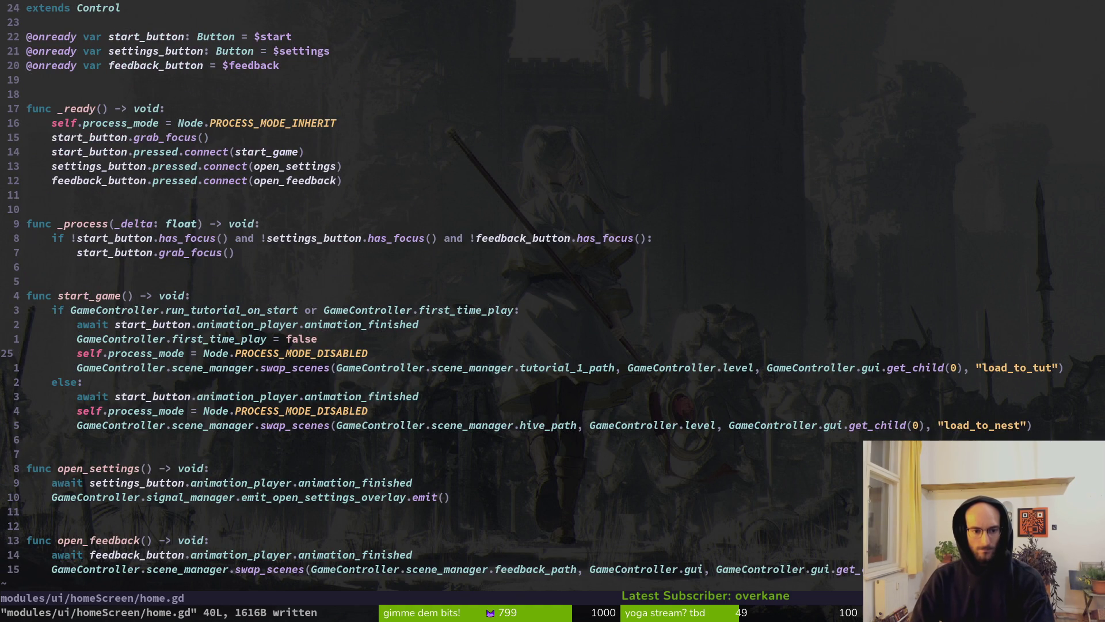
text(opri)
key(BackSpace)
text(nt_d)
key(Return)
text("diabling)
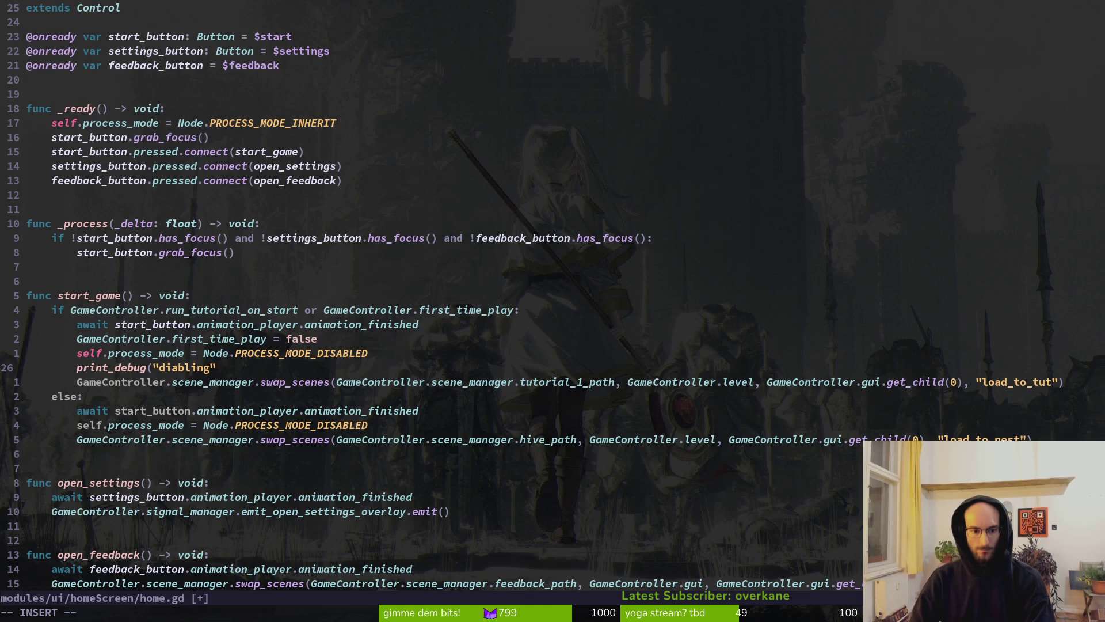
text())
Copy the print_debug("diabling") line into the else branch, save home.gd, and run the game with F5
key(Escape)
key(shift+v)
key(y)
key(j)
key(j)
key(j)
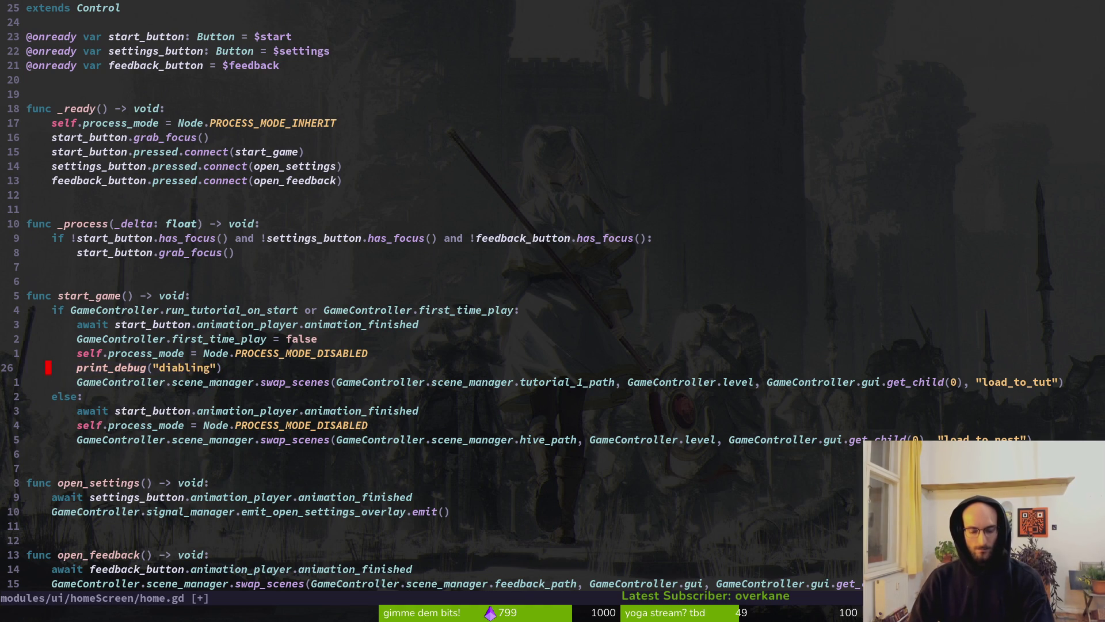
text(p:w)
key(Return)
key(alt+Tab)
key(F5)
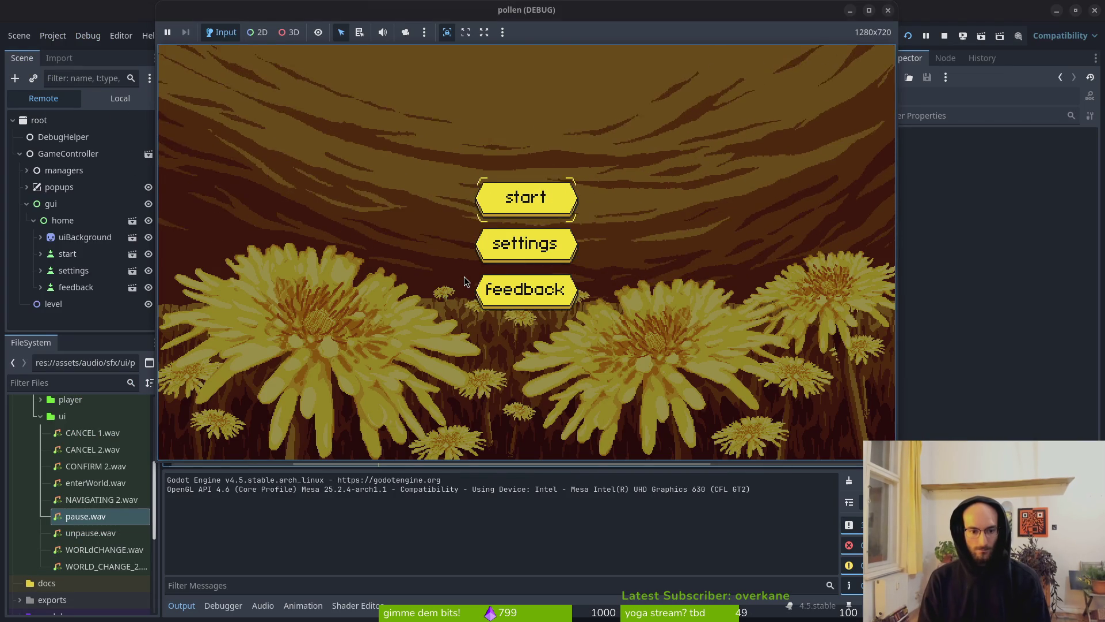
Start a run to see "diabling" logged, stop it, and select gui in game.controller
key(Return)
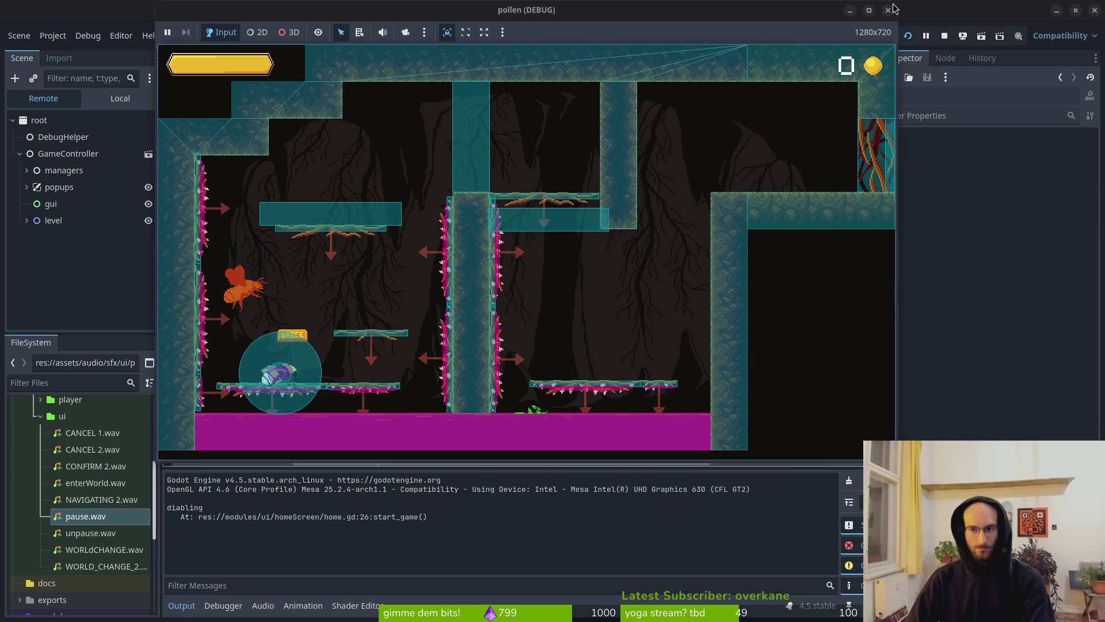
click(945, 36)
click(269, 61)
click(44, 199)
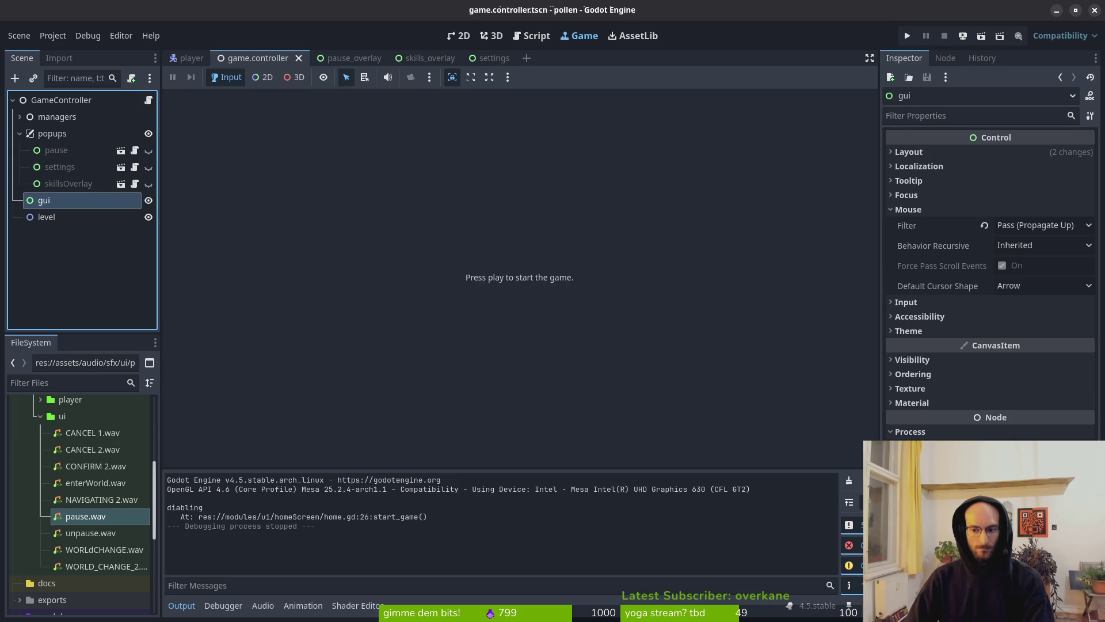
Change the gui node's Process Mode and save the game.controller scene
click(1044, 448)
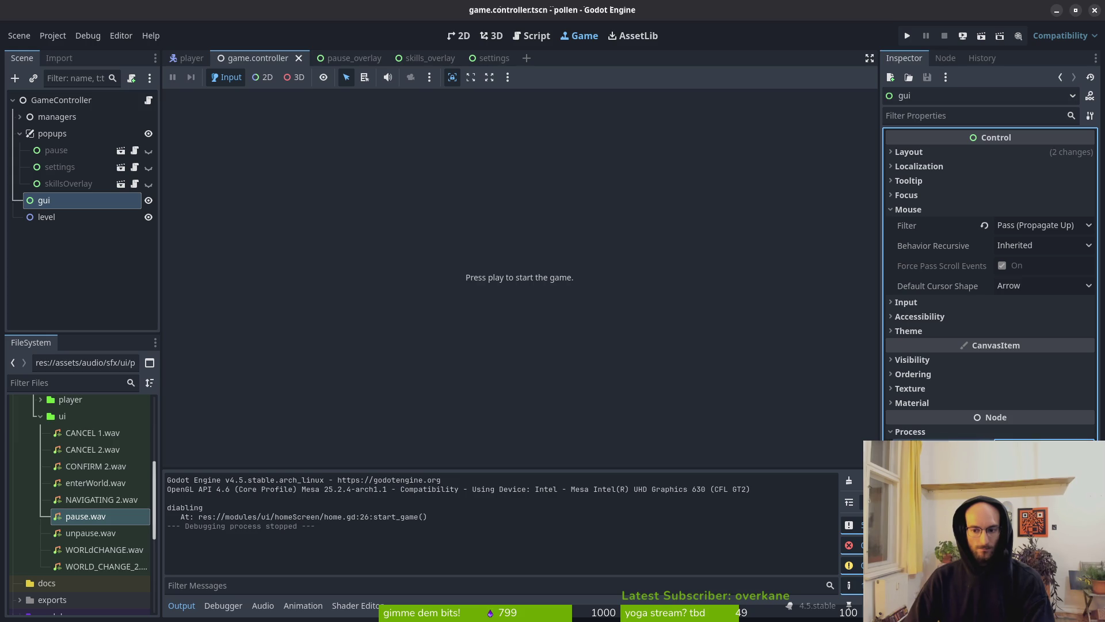
click(1043, 448)
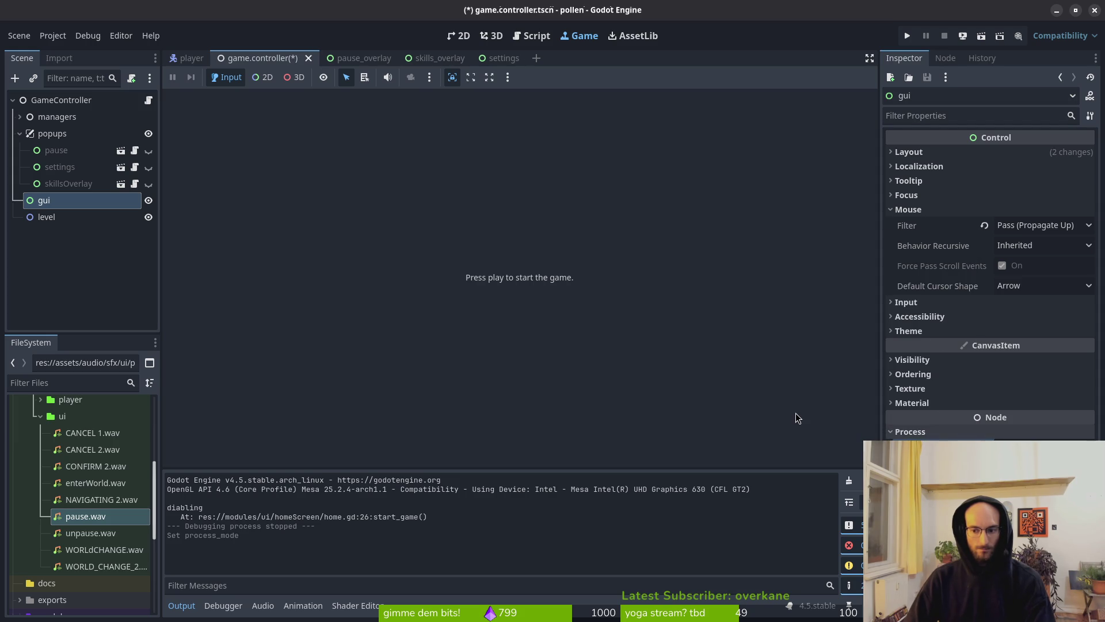
key(ctrl+s)
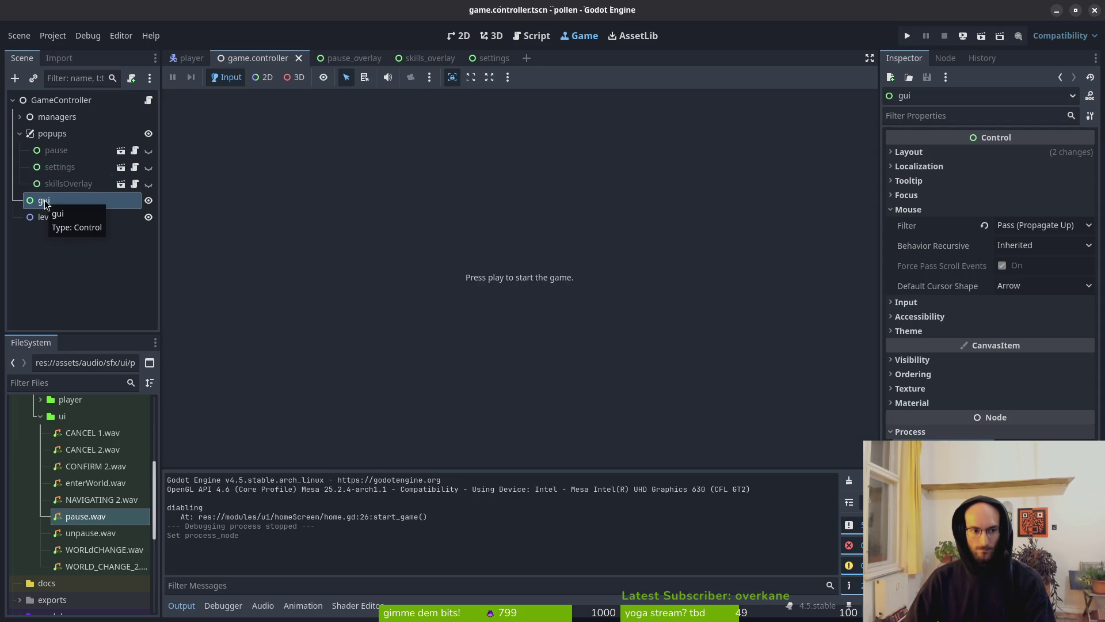
Reset the level node's Process Mode from Pausable to Inherit and run the game
click(43, 217)
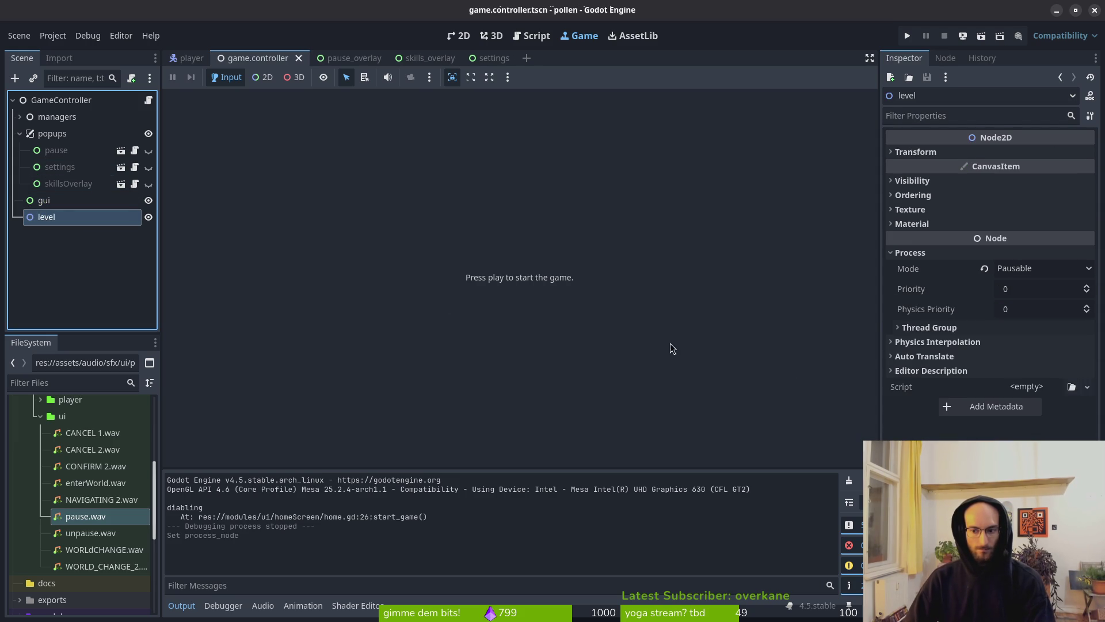
click(985, 269)
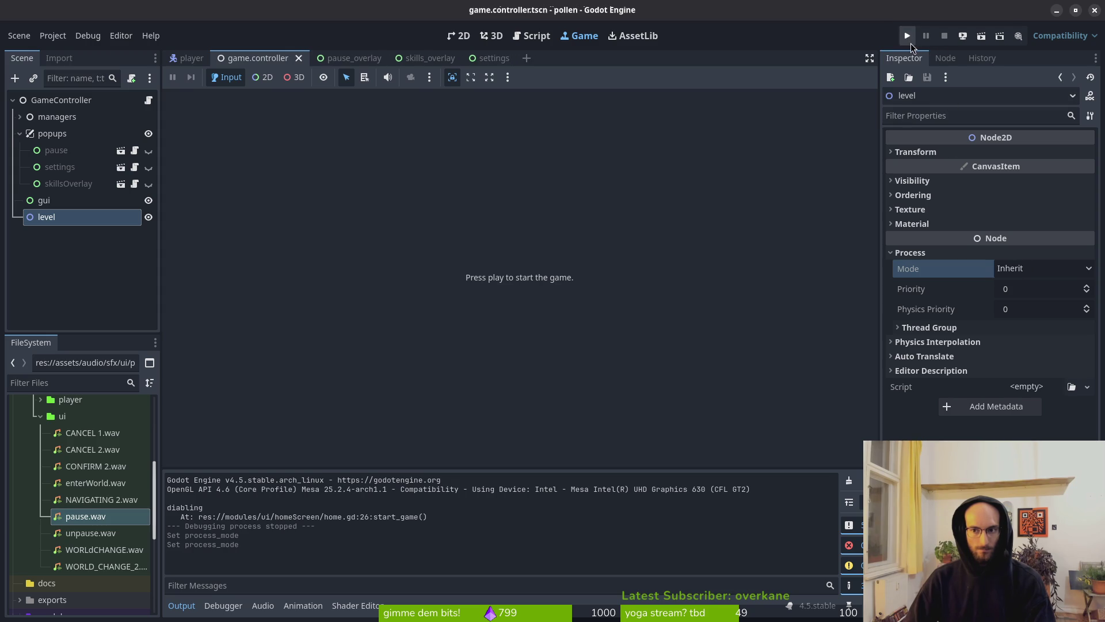
click(907, 36)
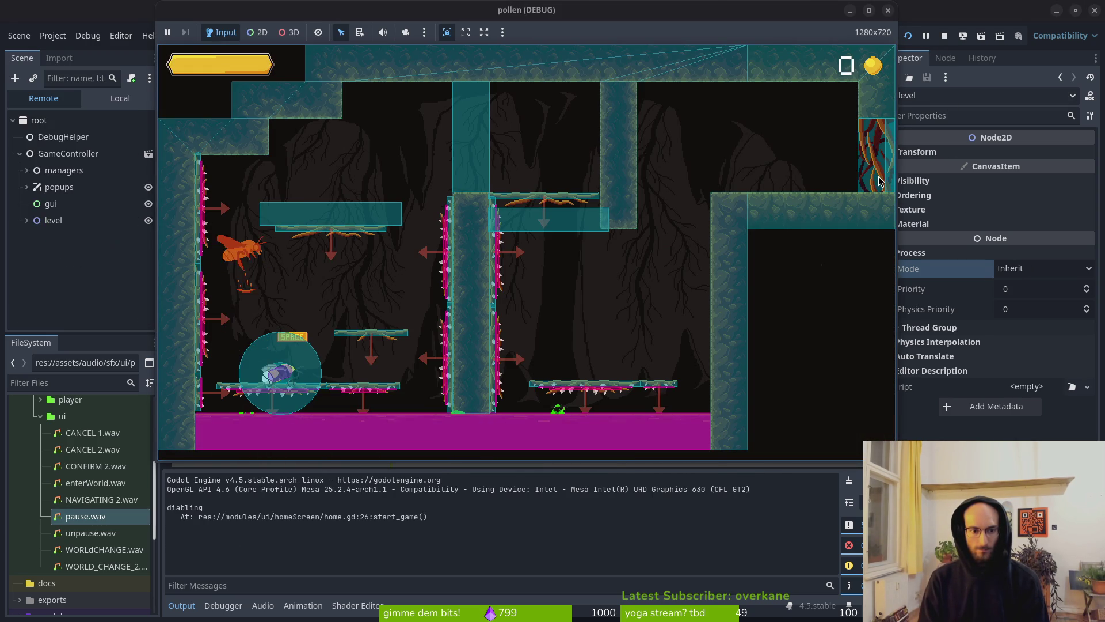
Pause the level and quit back to the home screen
key(Escape)
key(Down)
key(Return)
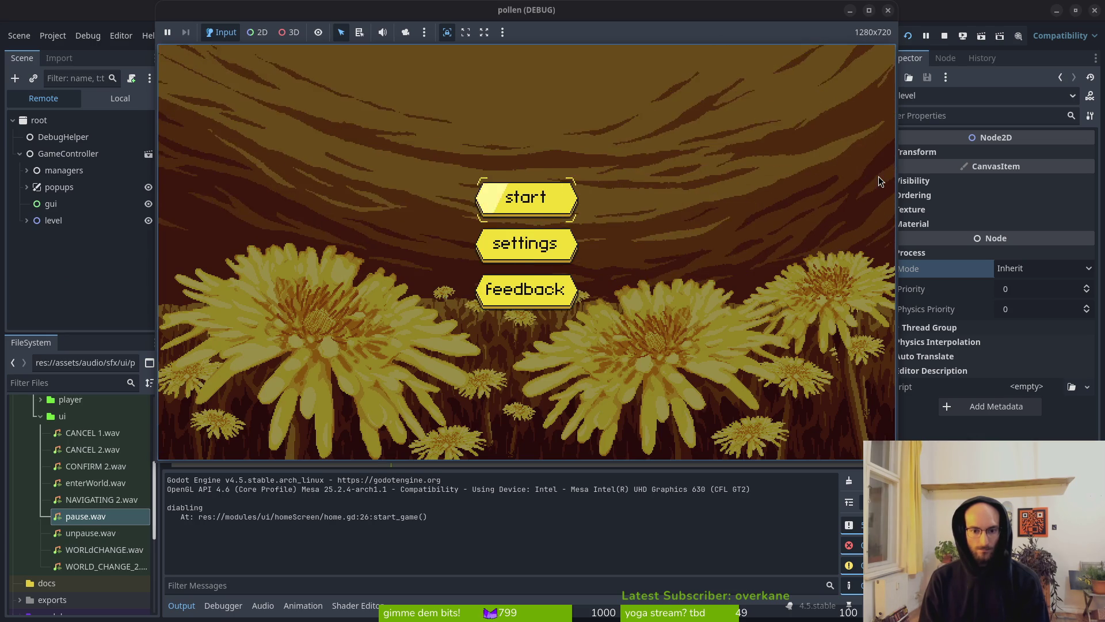
Start a new run to the NEST level select, then stop the game and return to home.gd
key(Return)
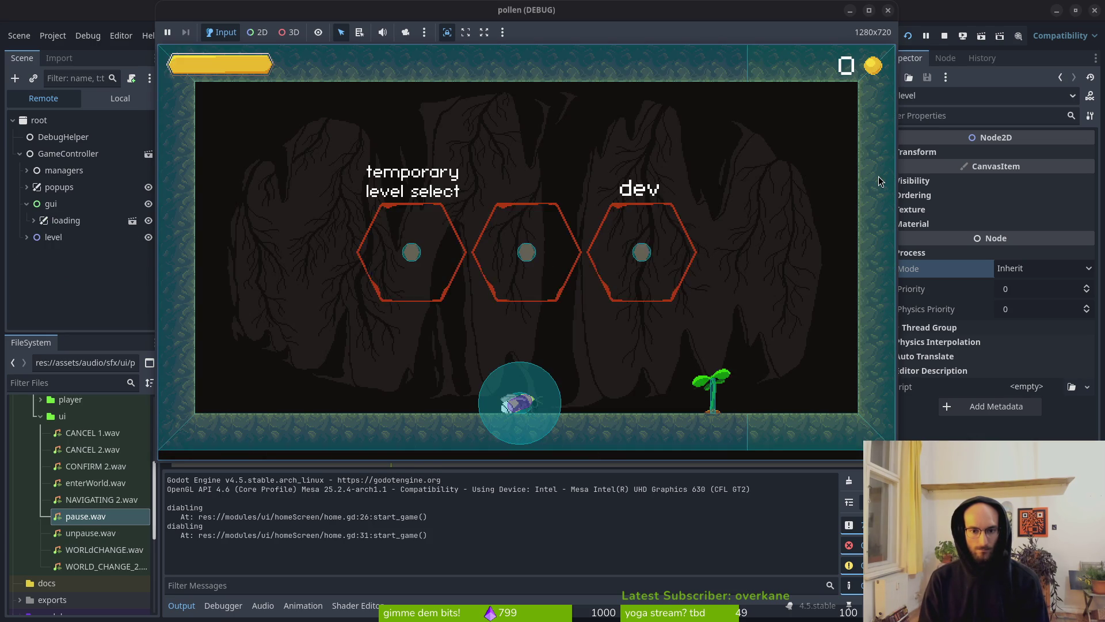
key(Tab)
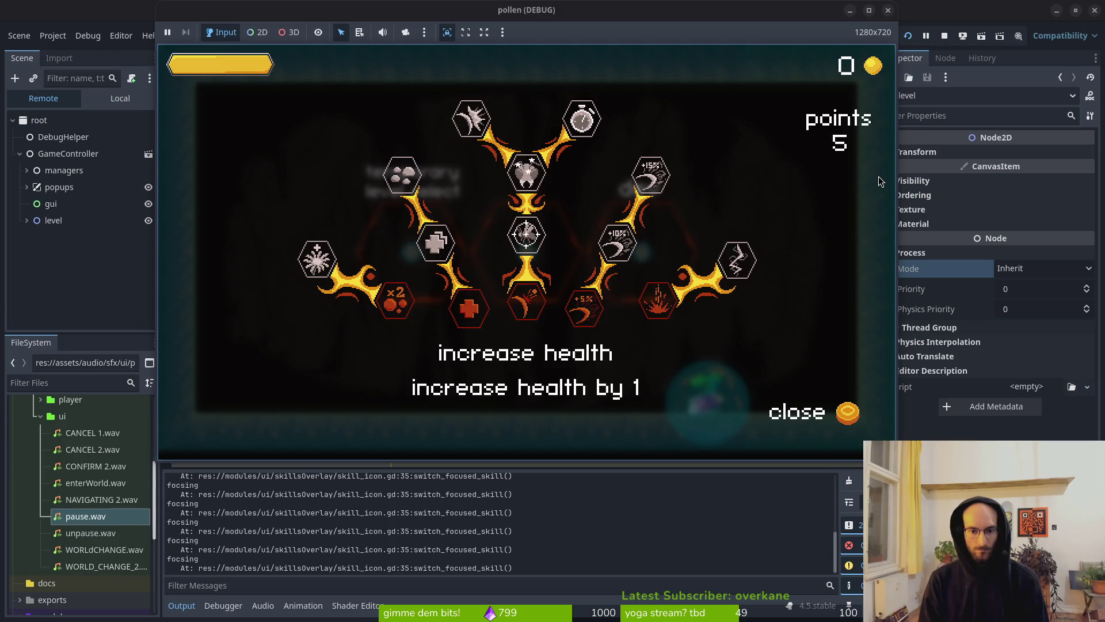
key(Escape)
key(Left)
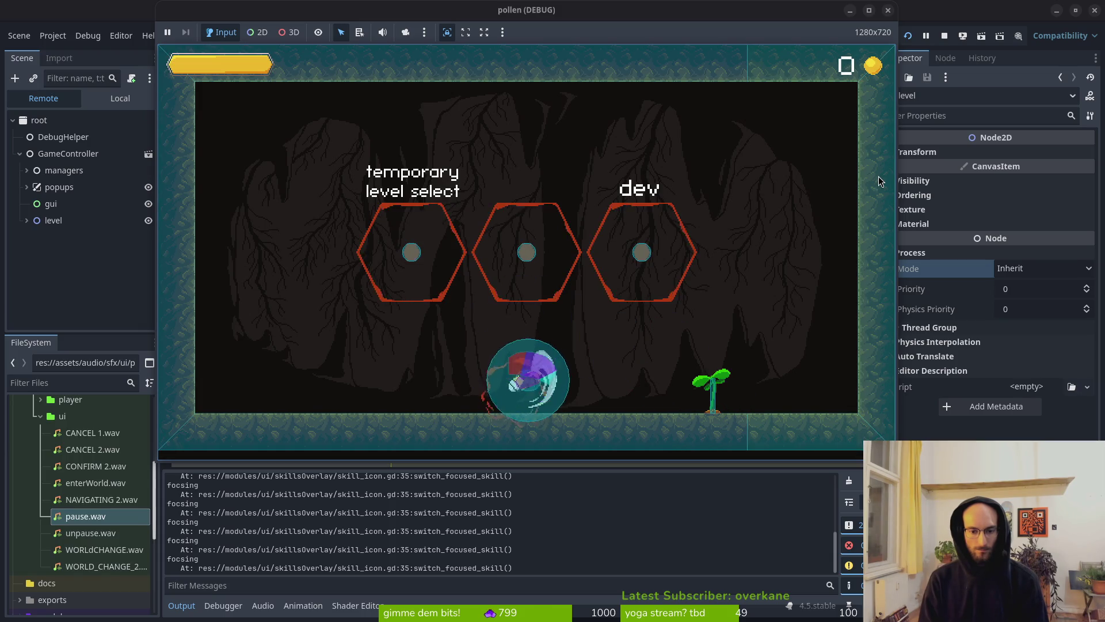
click(944, 36)
key(alt+Tab)
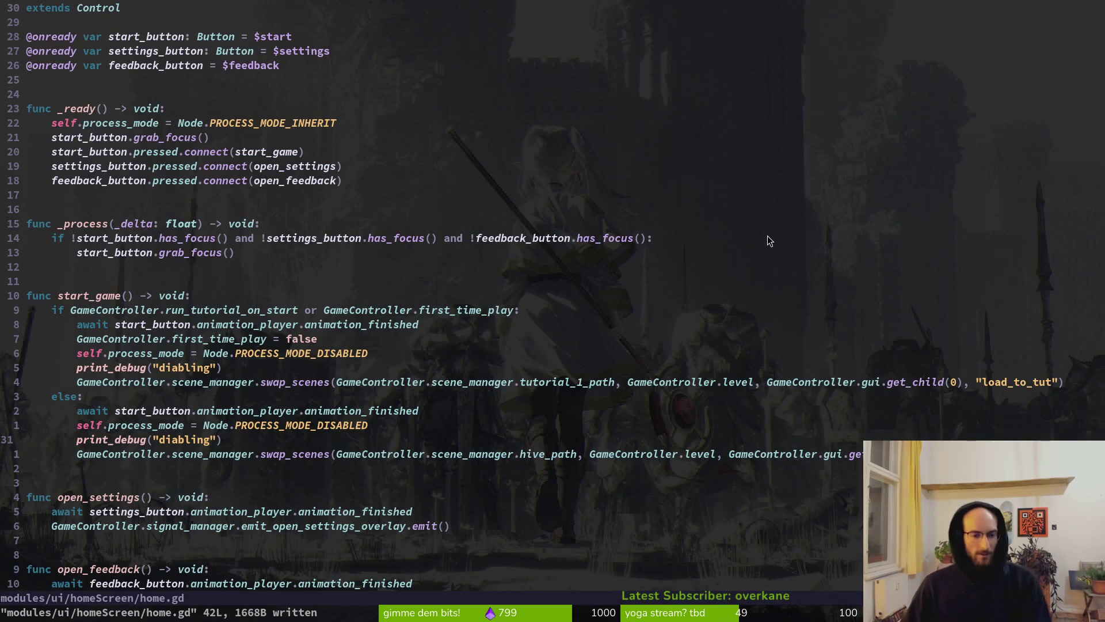
Move to start_game's process_mode line and relaunch the pollen game with F5
key(k)
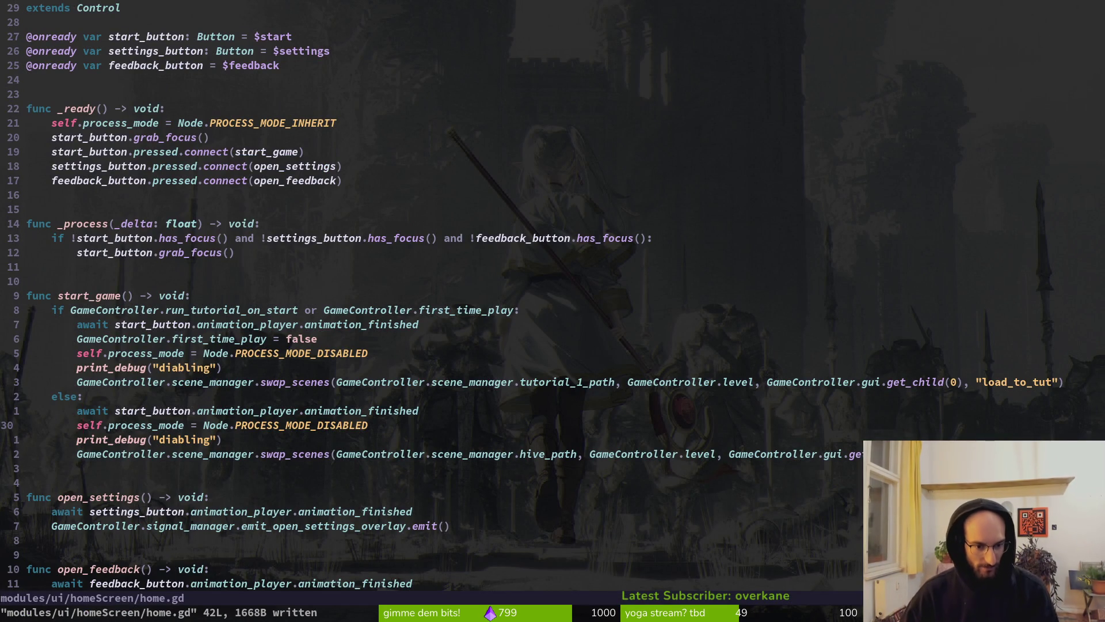
key(alt+Tab)
key(F5)
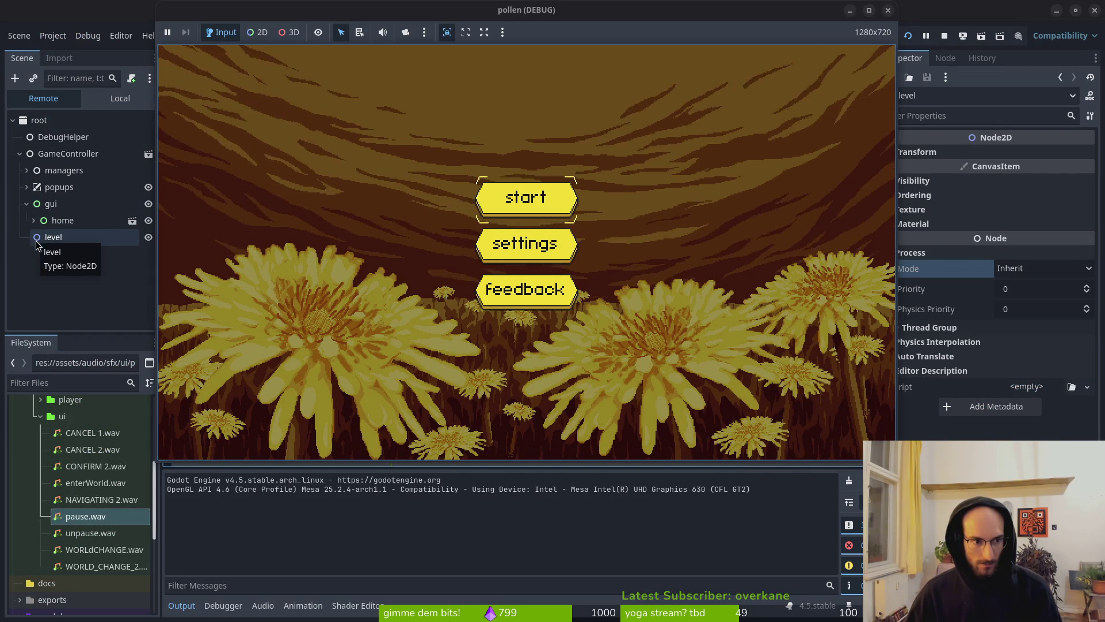
Select the live home node under gui in the Remote tree and check its Process Mode is Inherit
click(29, 209)
click(50, 204)
click(56, 220)
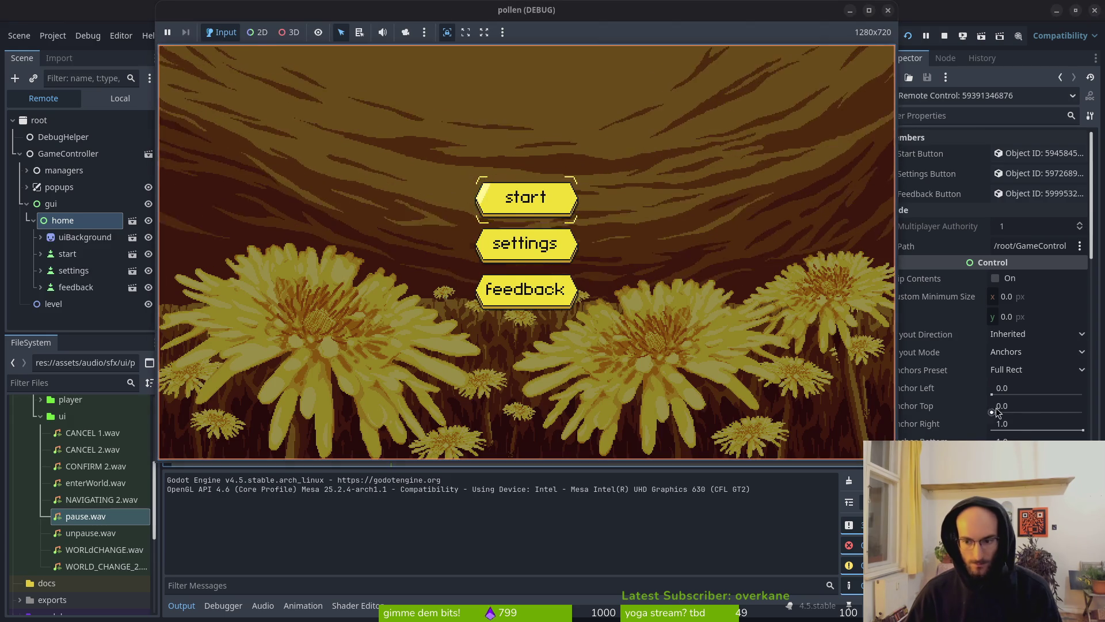
scroll(990, 276, down, 10)
scroll(980, 402, down, 10)
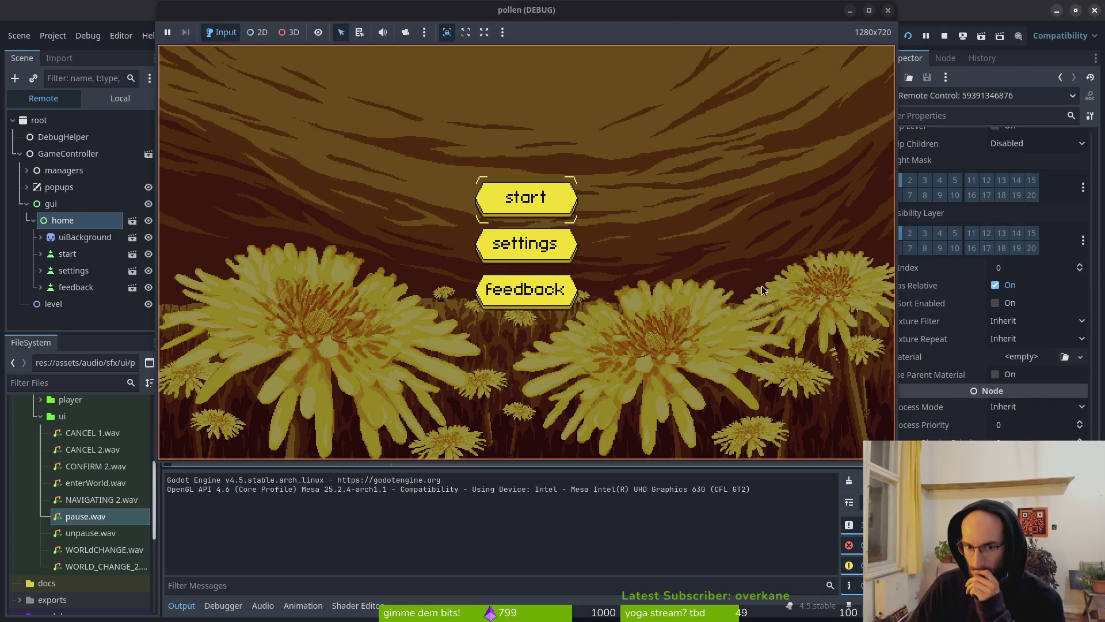
Press start to enter the tutorial level logging "diabling", then restart and close the run
click(534, 202)
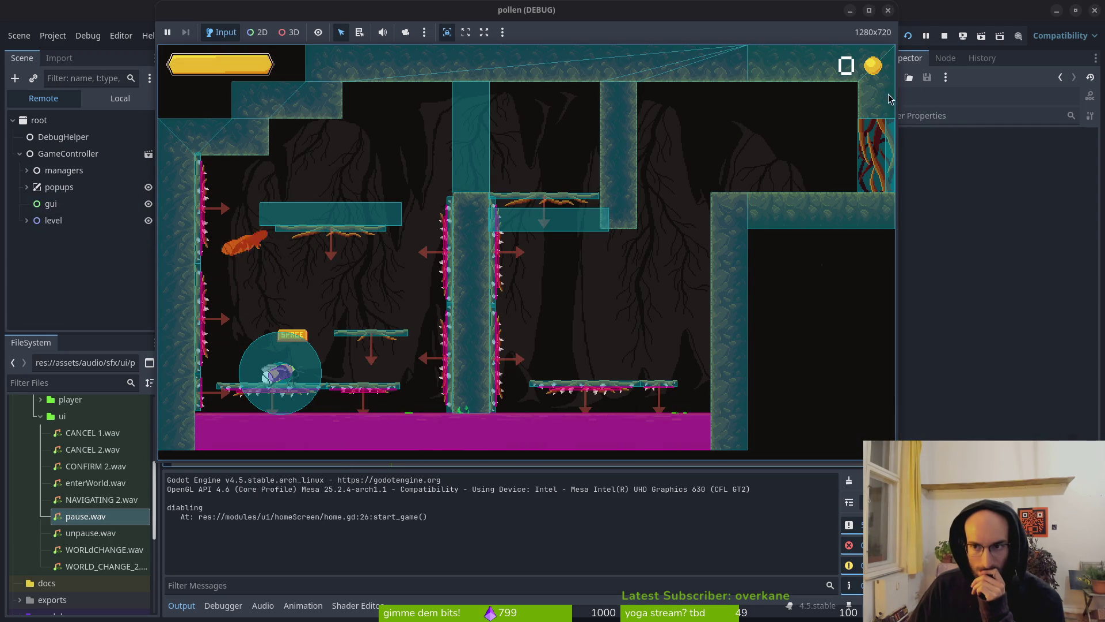
click(907, 36)
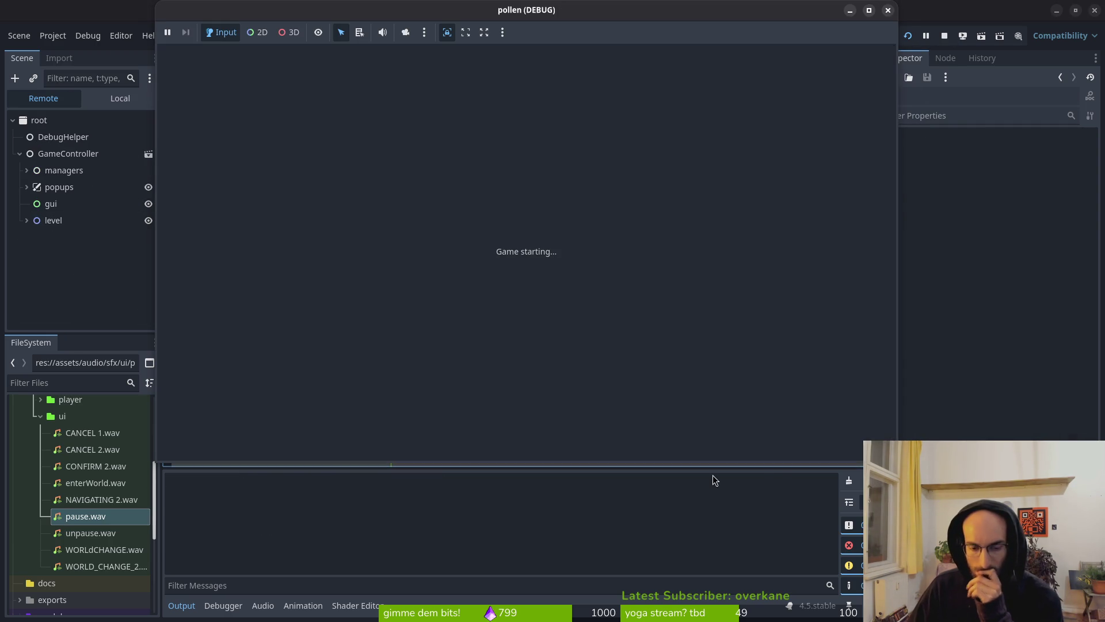
key(F8)
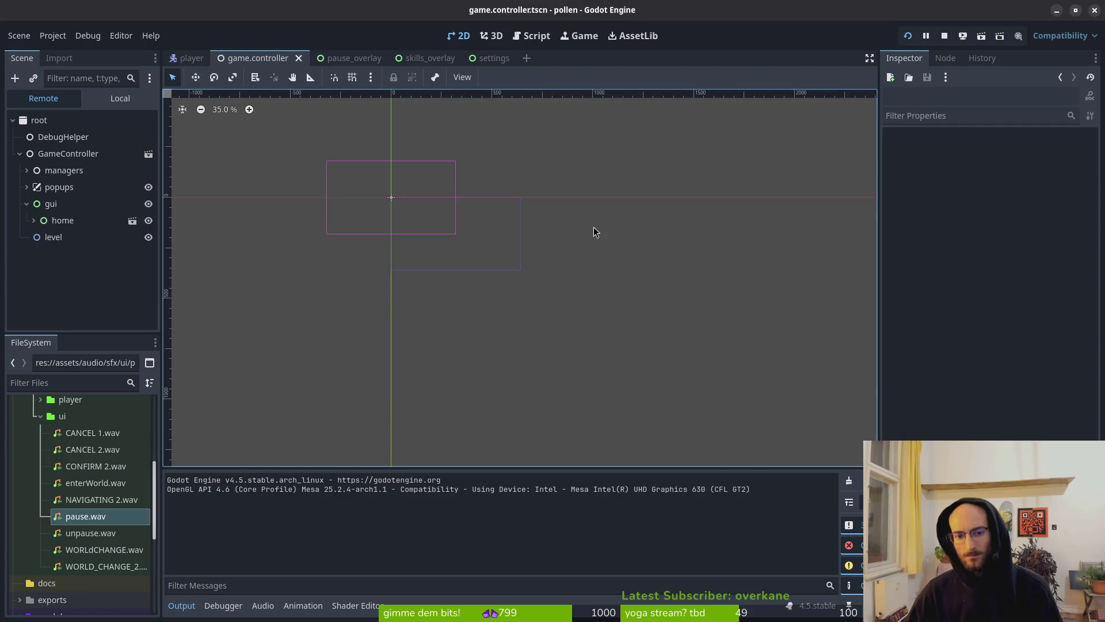
Paste the PROCESS_MODE_DISABLED line under _ready's INHERIT line, dedent it, save, and relaunch with F5
key(alt+Tab)
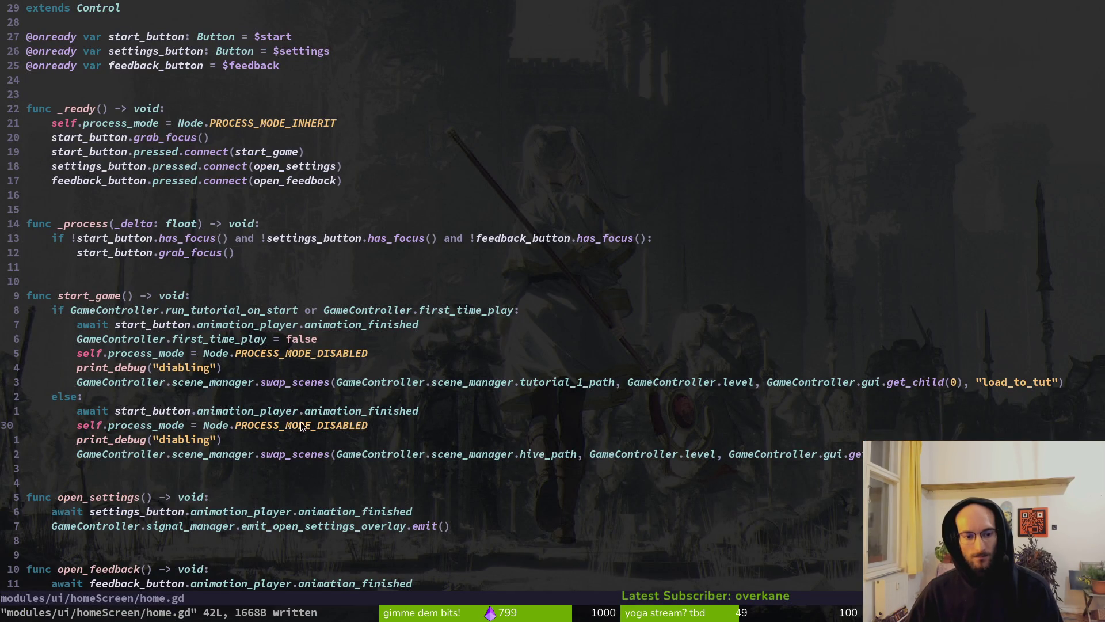
key(k)
key(k)
key(k)
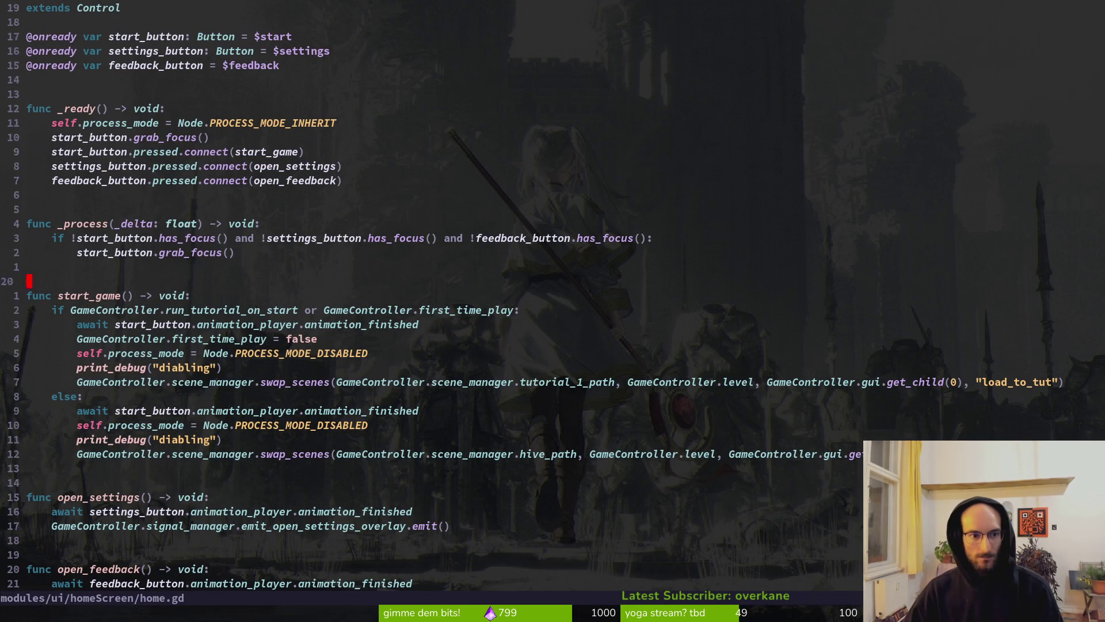
key(p)
key(shift+v)
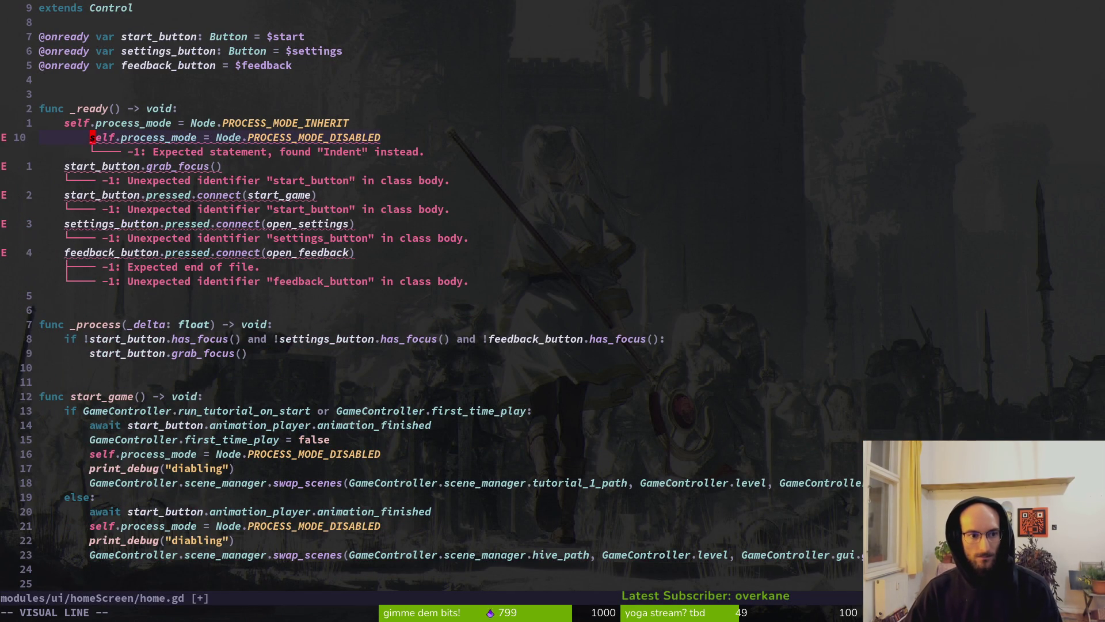
key(less)
text(:w)
key(Return)
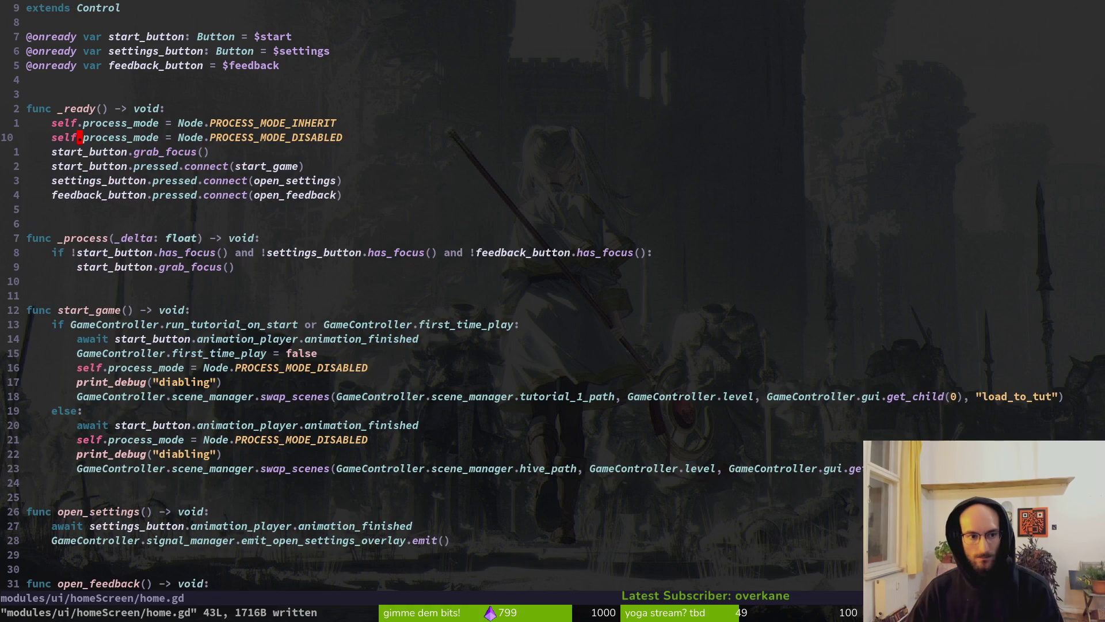
key(alt+Tab)
key(F5)
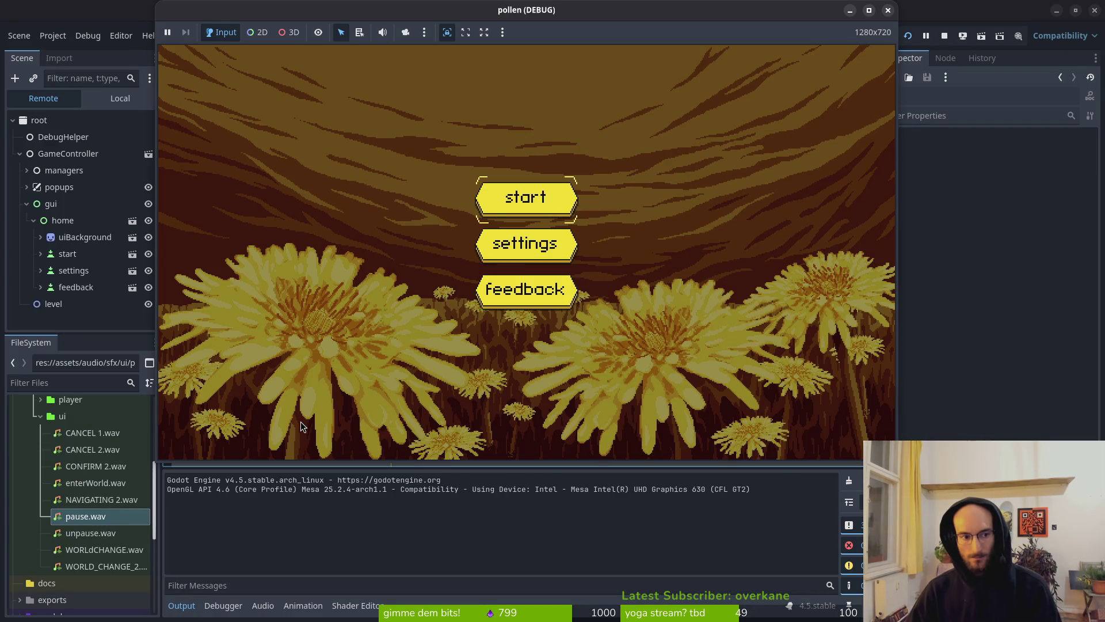
Inspect the live home node and confirm its Process Mode dropdown shows Disabled
click(60, 222)
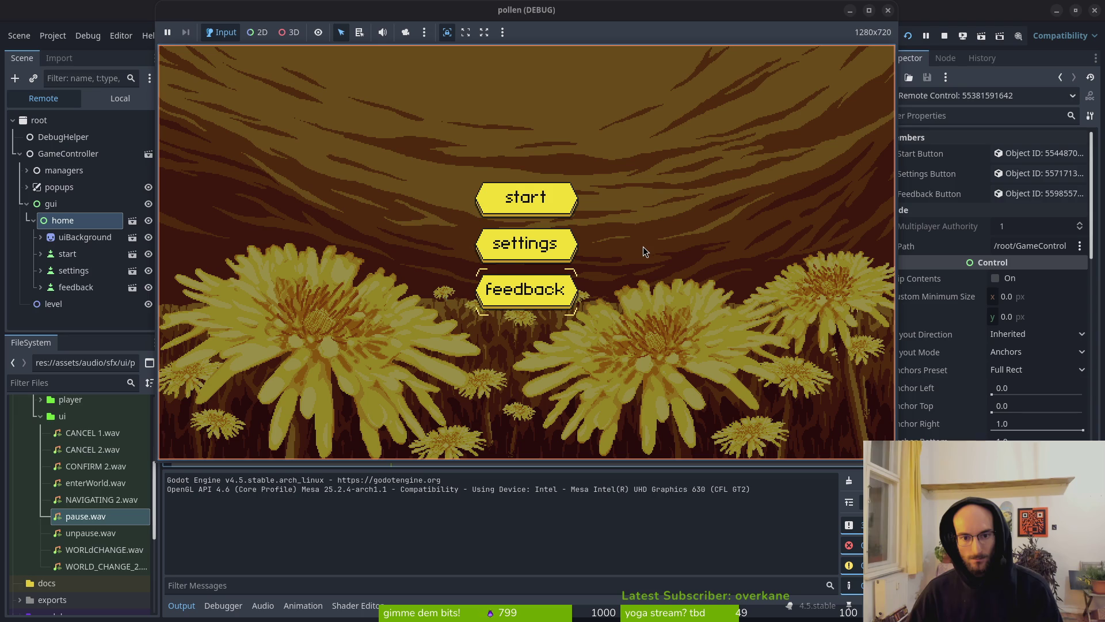
scroll(1004, 395, down, 15)
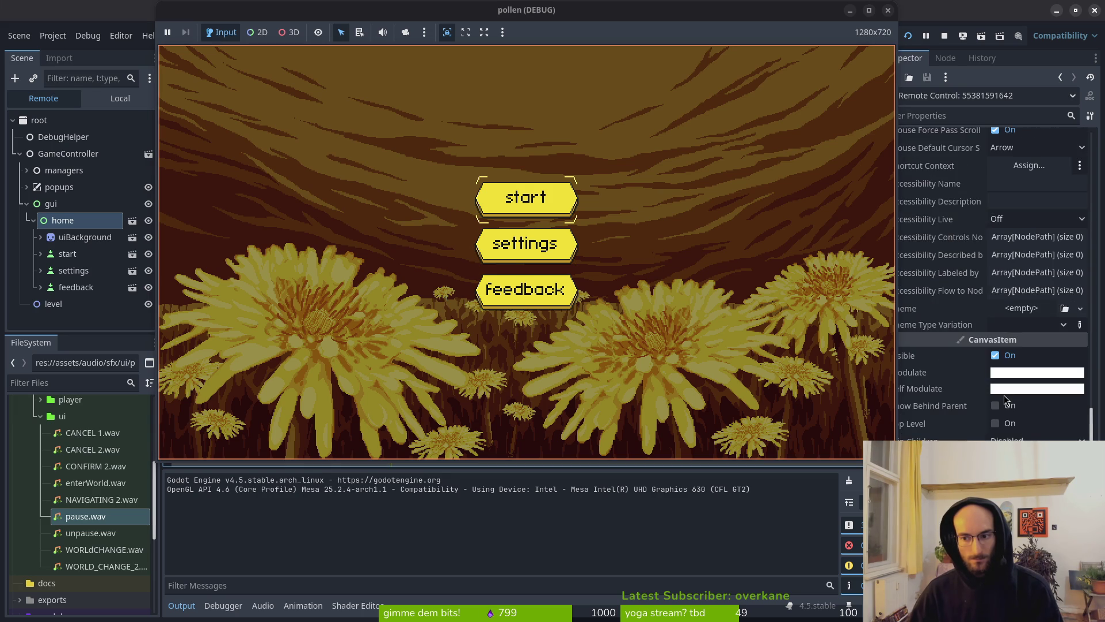
scroll(1004, 397, down, 5)
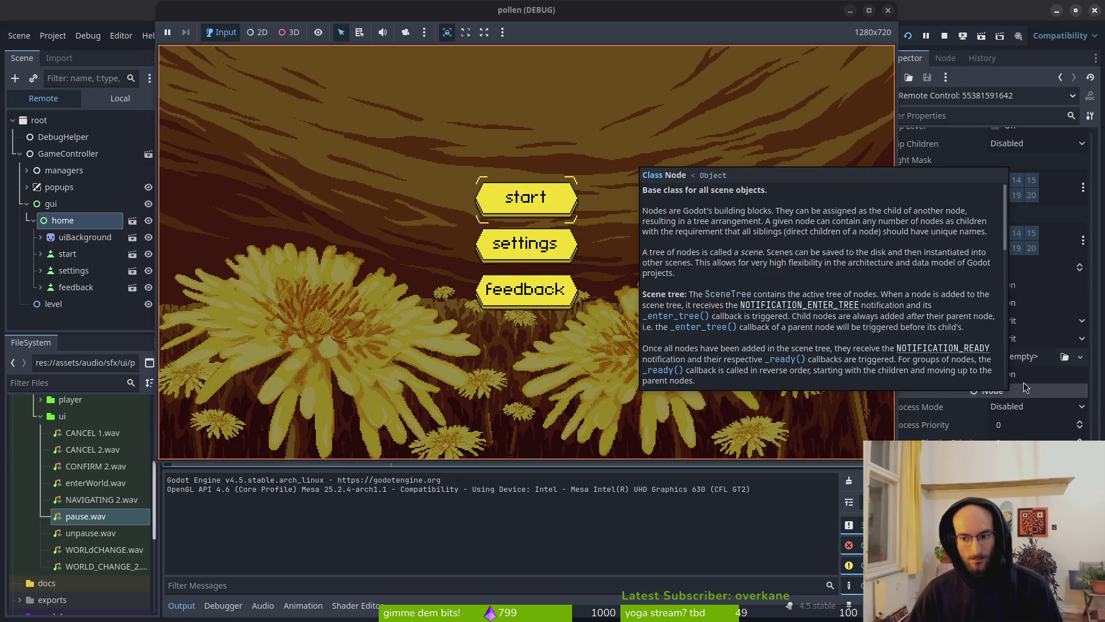
click(1034, 412)
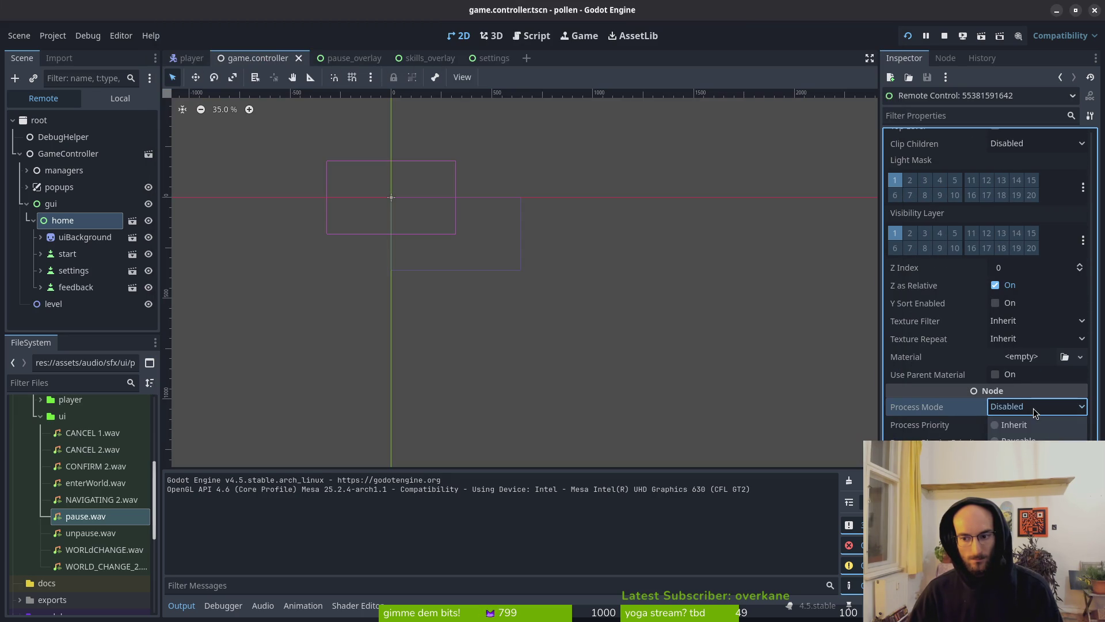
click(936, 409)
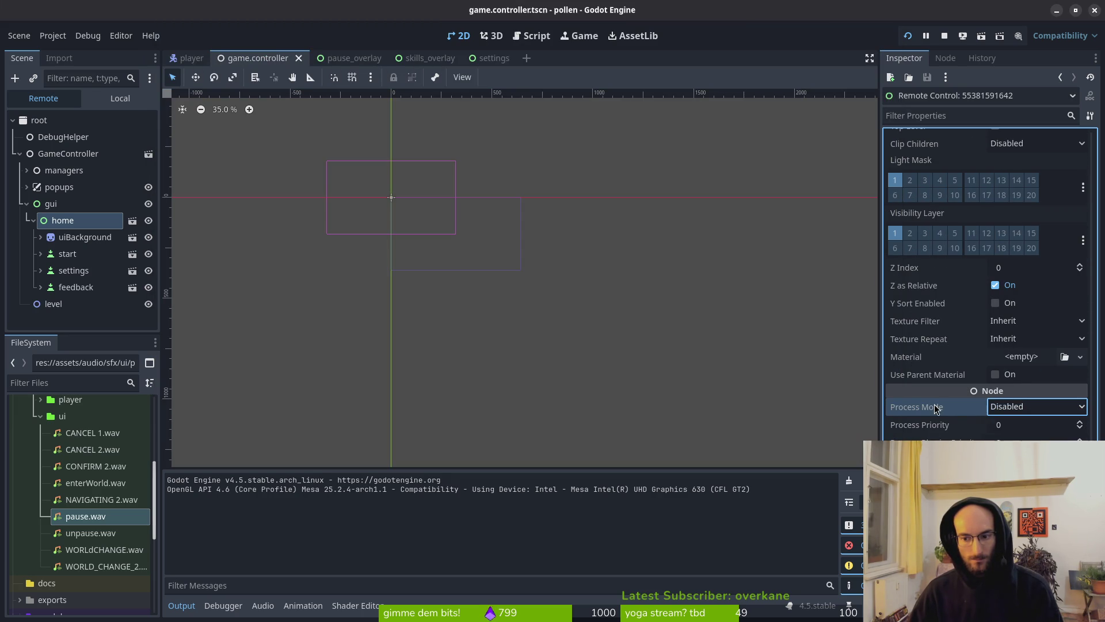
mouse_move(939, 410)
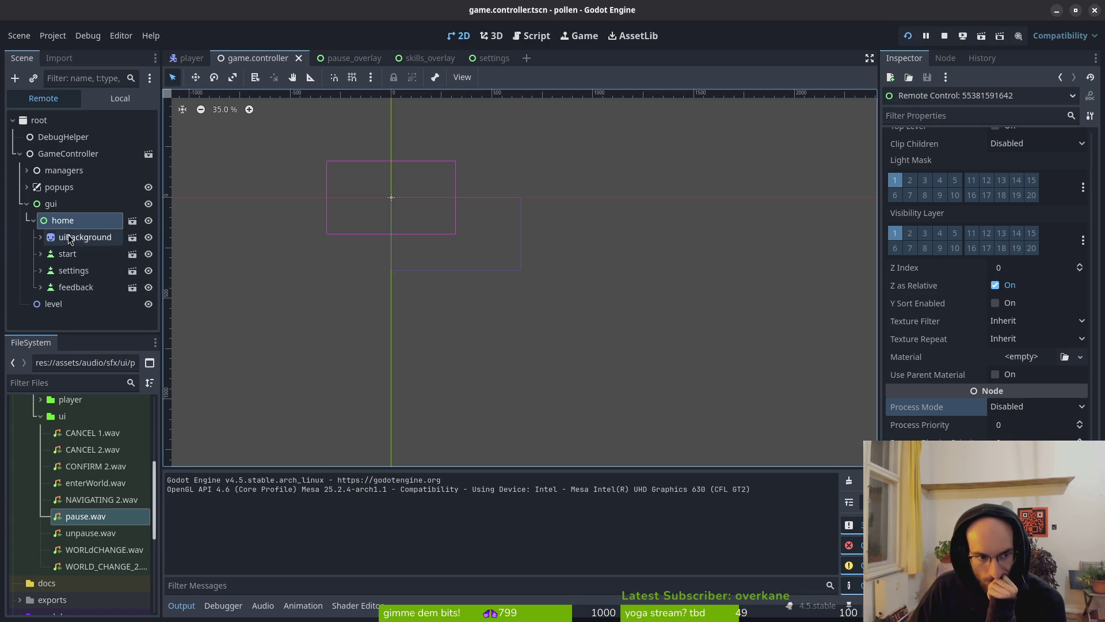
Inspect the start button's properties, then the home and gui nodes in the Remote tree
click(77, 260)
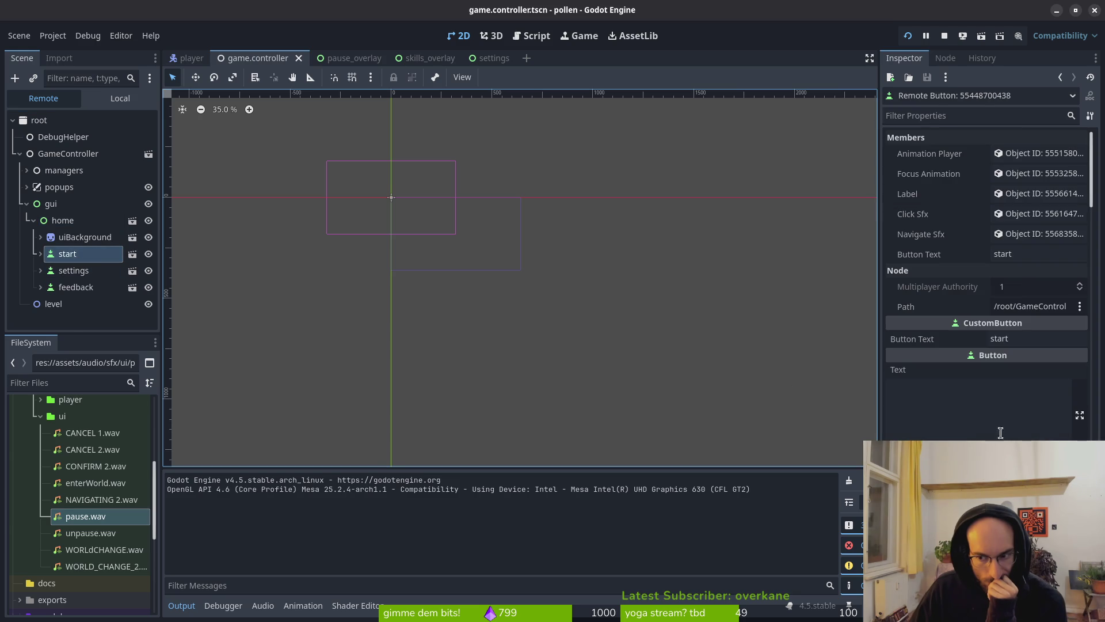
scroll(987, 277, down, 5)
scroll(987, 276, down, 5)
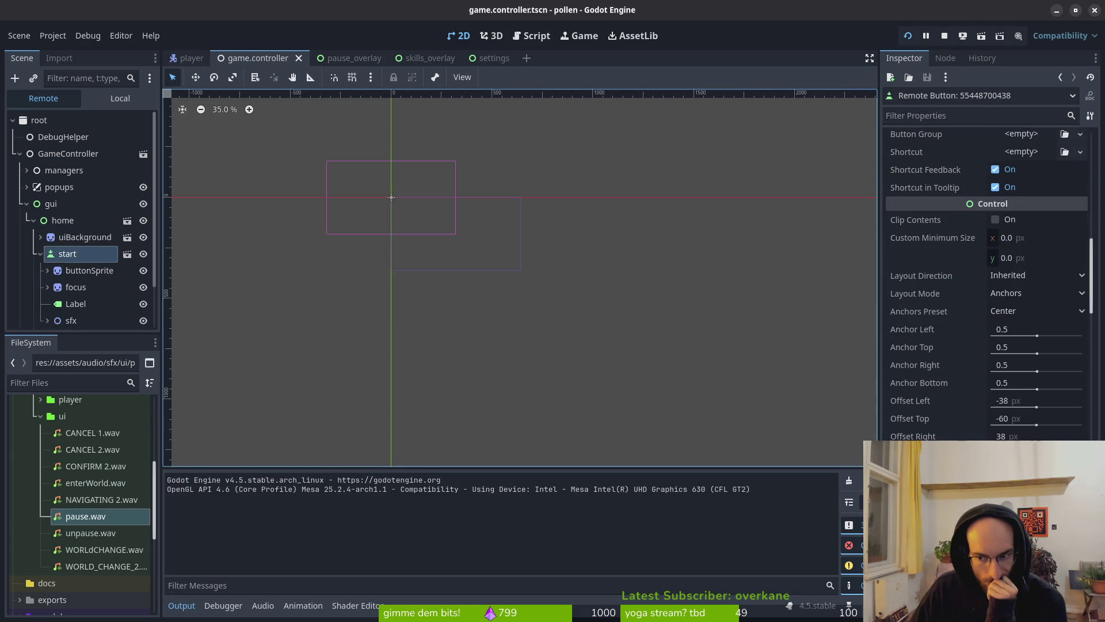
scroll(1013, 437, down, 10)
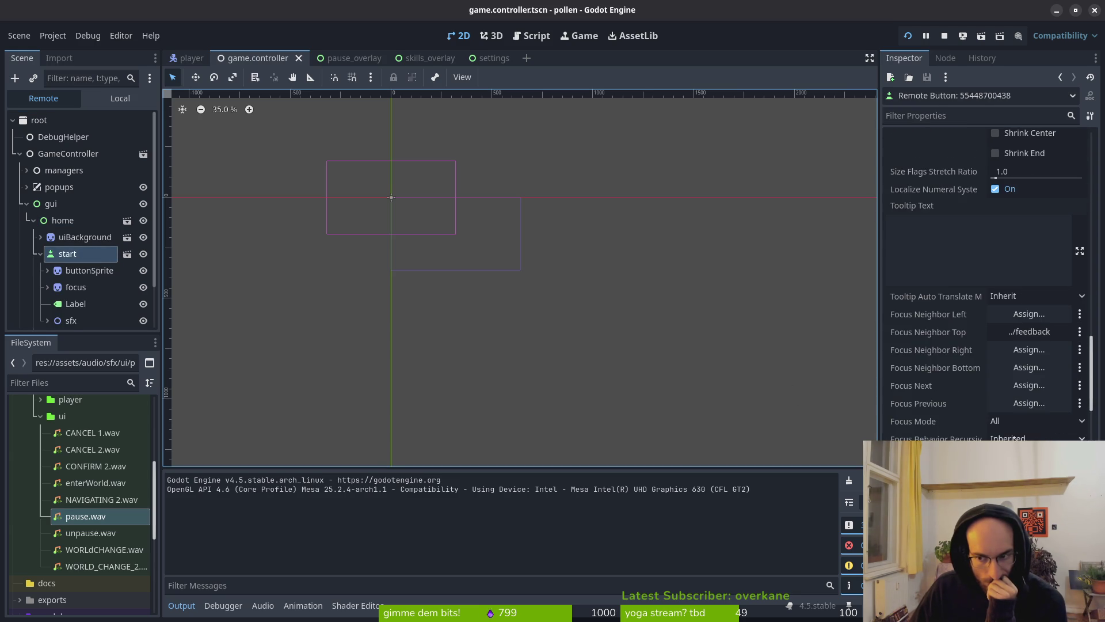
scroll(1017, 438, down, 15)
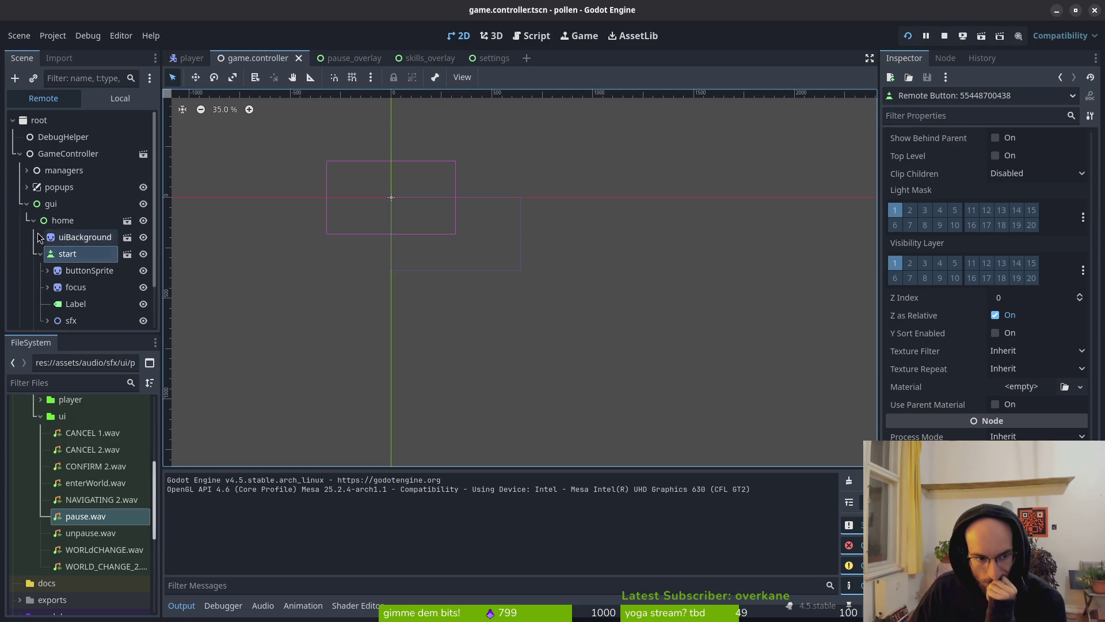
click(63, 220)
click(51, 204)
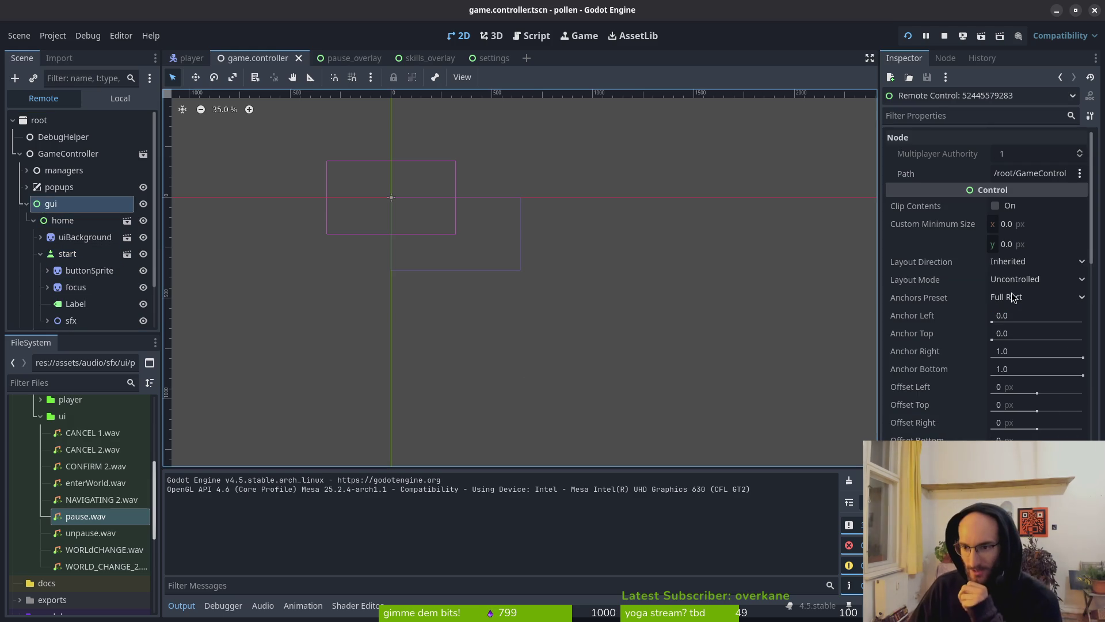
scroll(1020, 385, down, 5)
scroll(1019, 385, down, 10)
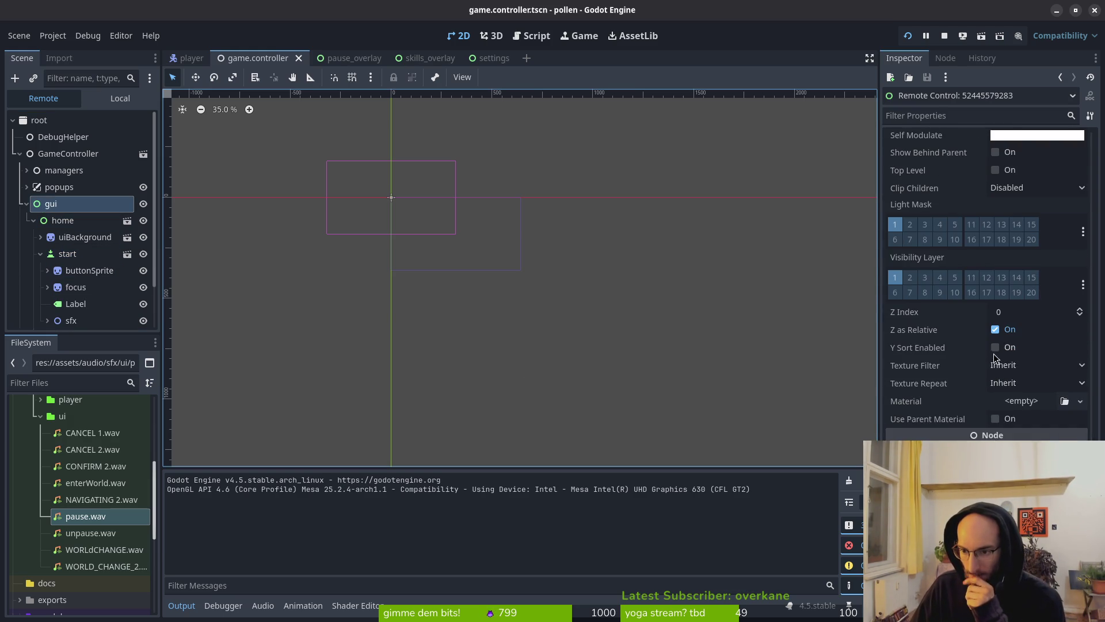
scroll(999, 374, down, 2)
With home selected remotely, cycle menu focus among start, settings and feedback using the arrow keys
click(62, 221)
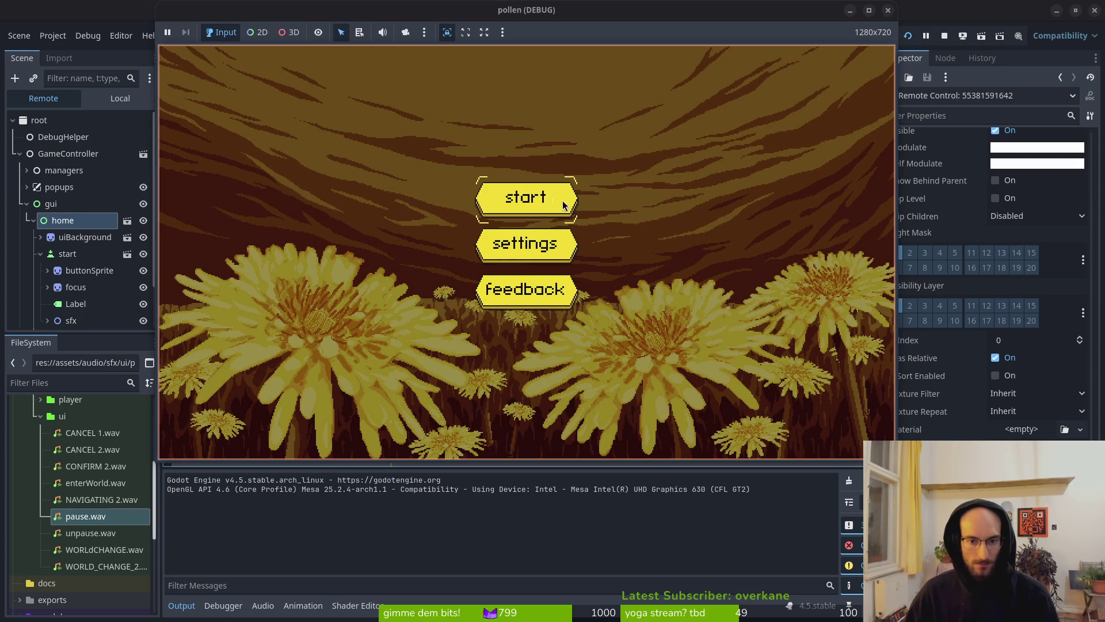
key(Down)
key(Down)
key(Up)
key(Up)
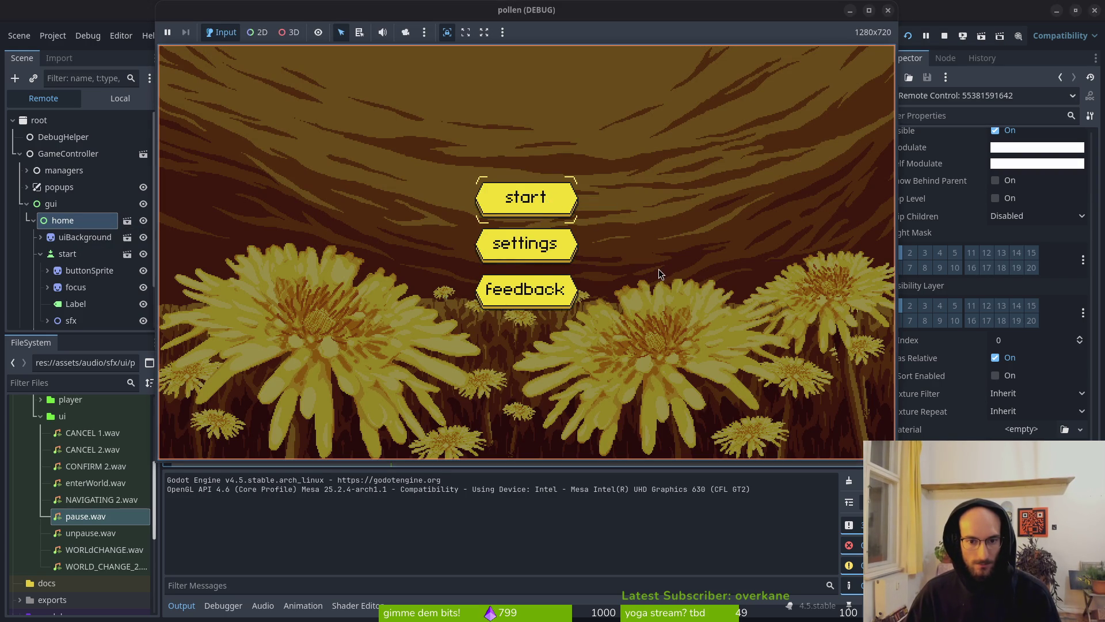
key(Down)
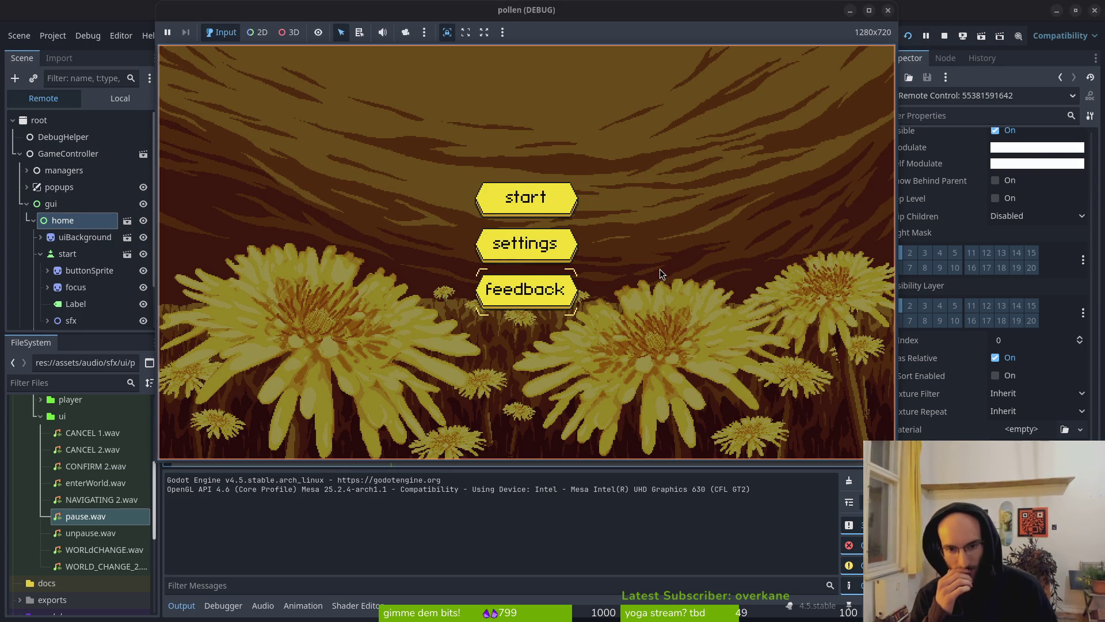
key(Up)
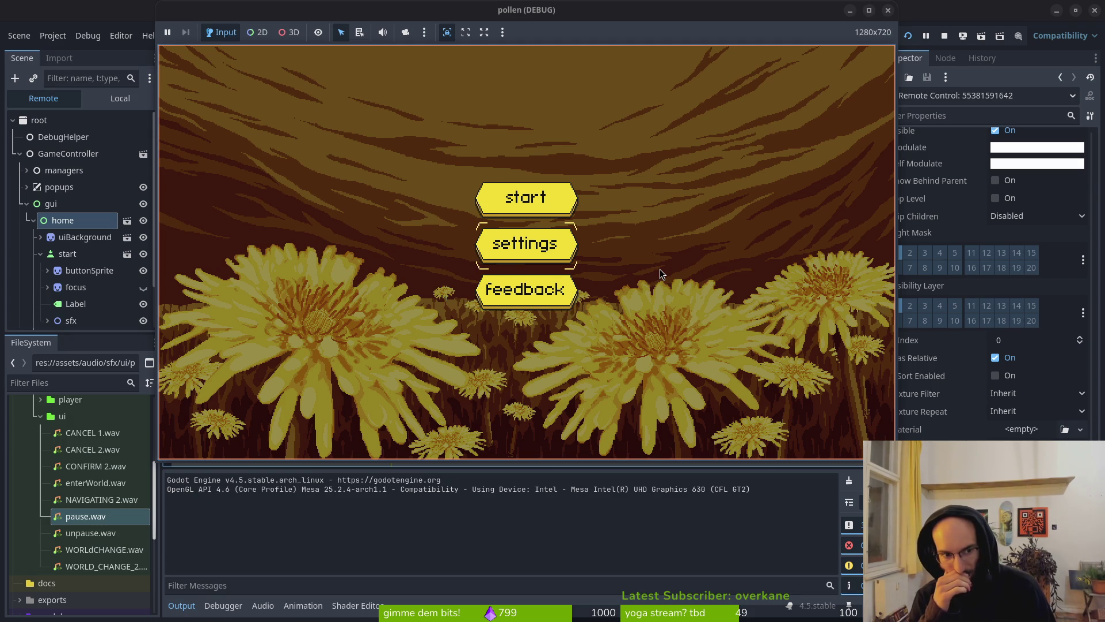
key(Down)
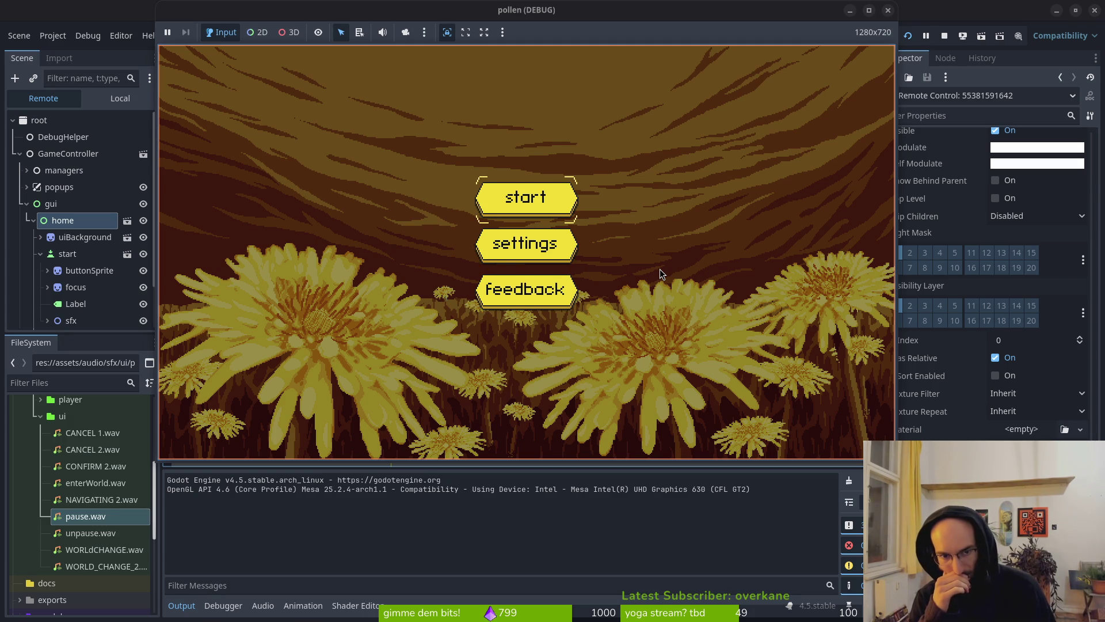
key(Down)
key(Down)
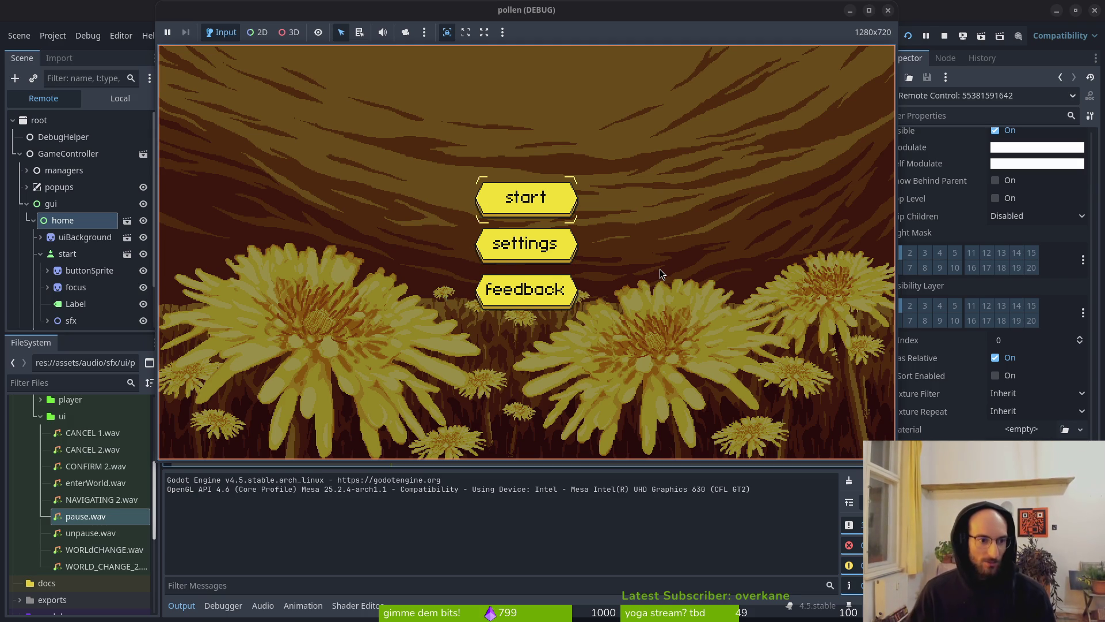
In the Remote tree, set popups' Process Mode to Disabled, then back to Inherit
click(27, 204)
click(59, 187)
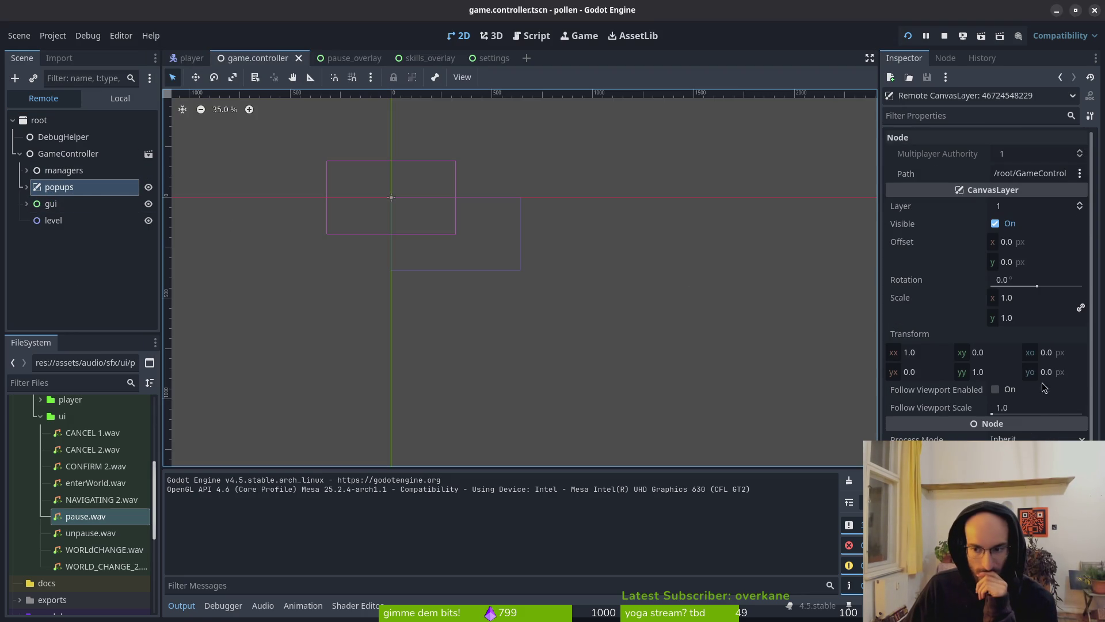
click(1013, 512)
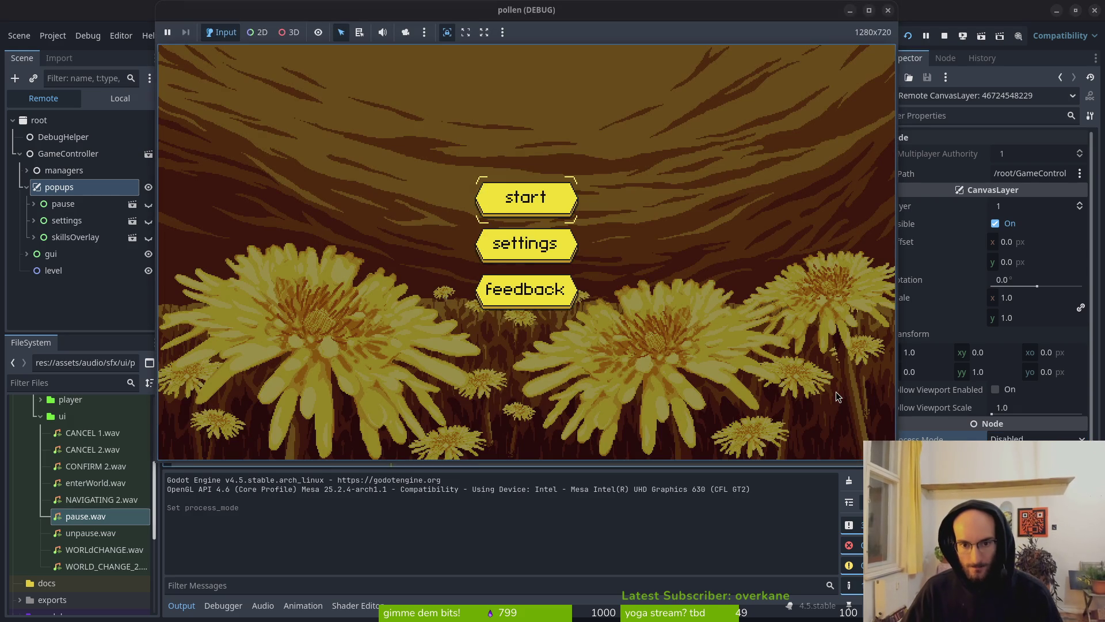
click(1036, 438)
click(1013, 455)
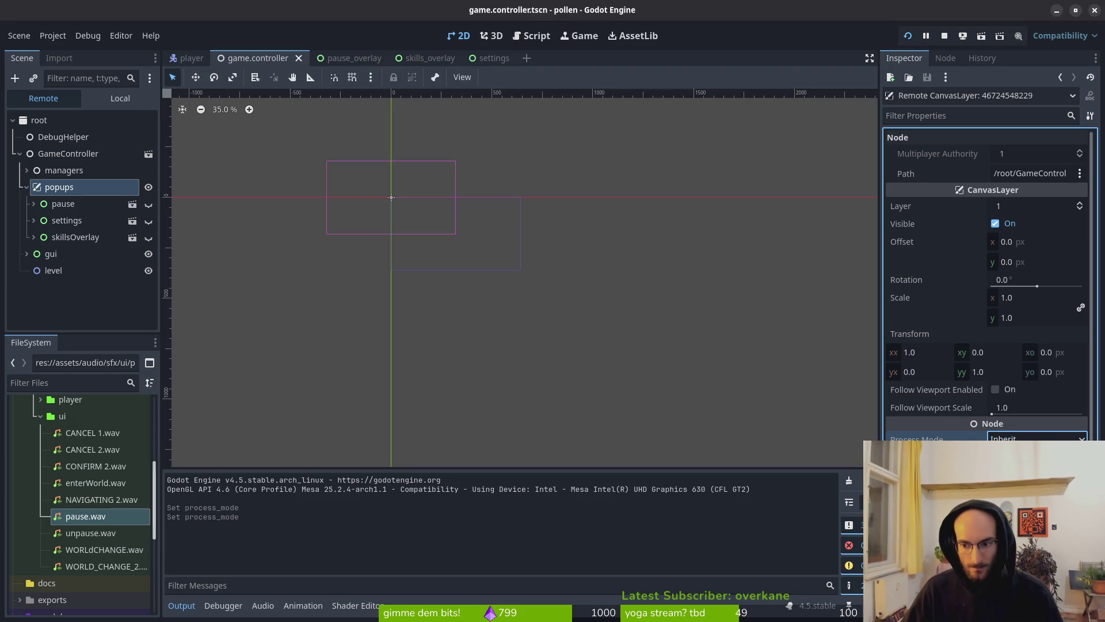
Set the remote gui node's Process Mode to Disabled and test it in the running game
click(50, 256)
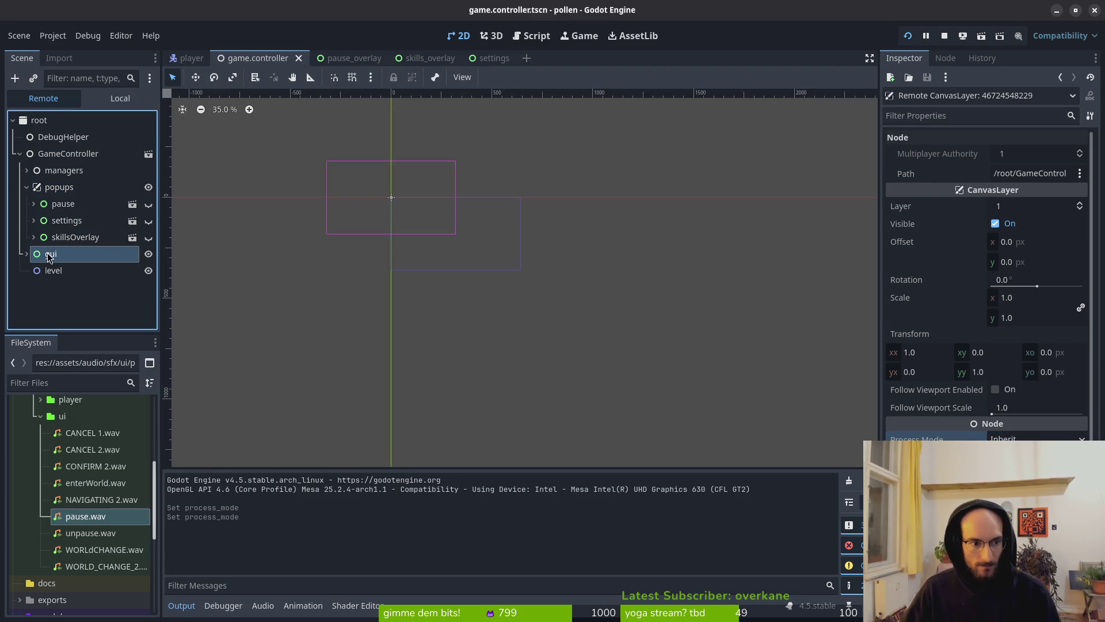
right_click(50, 257)
key(Escape)
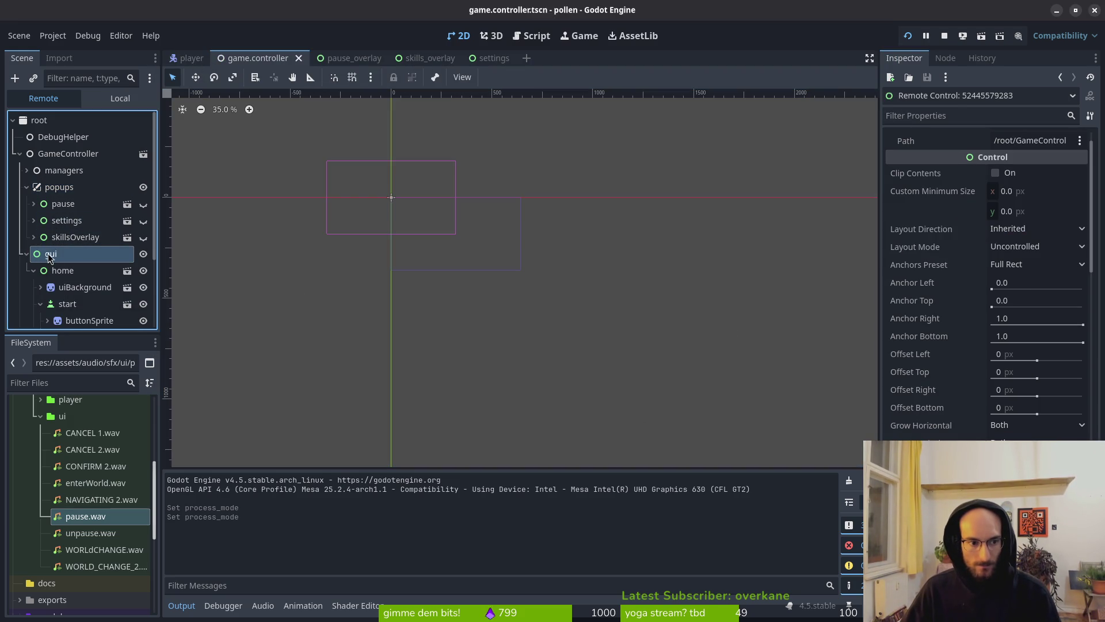
scroll(1018, 429, down, 10)
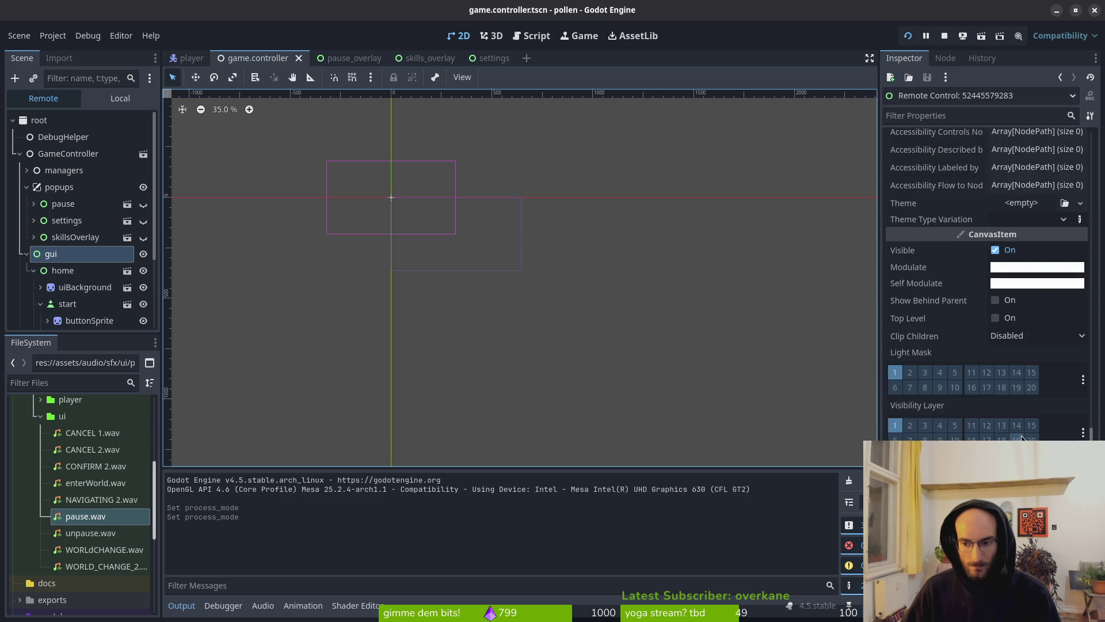
scroll(1023, 437, down, 5)
click(1031, 407)
click(1025, 488)
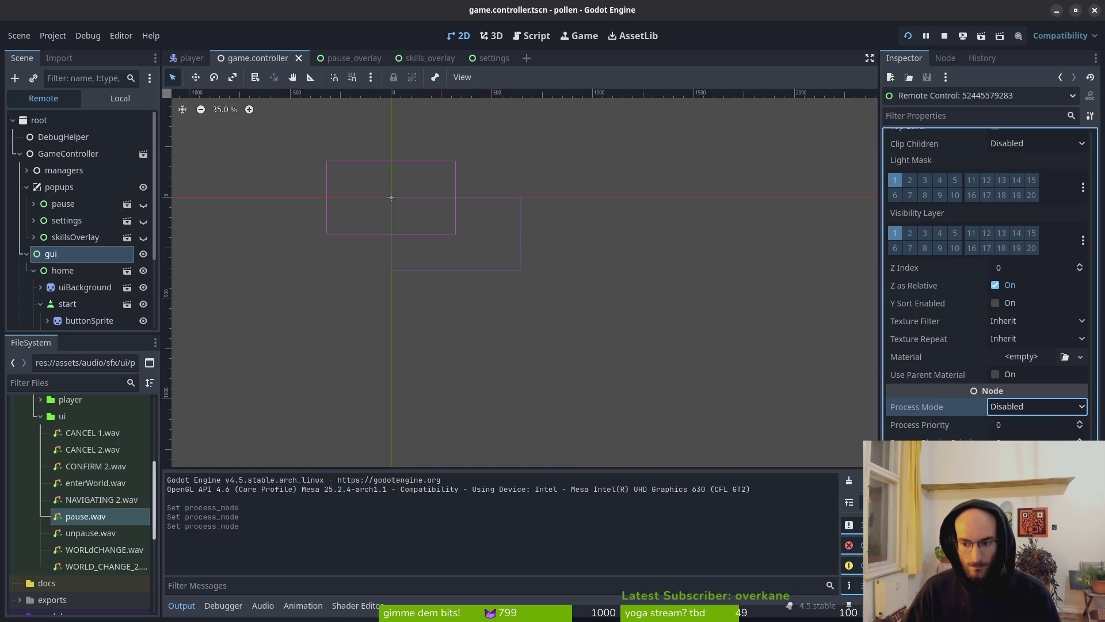
key(alt+Tab)
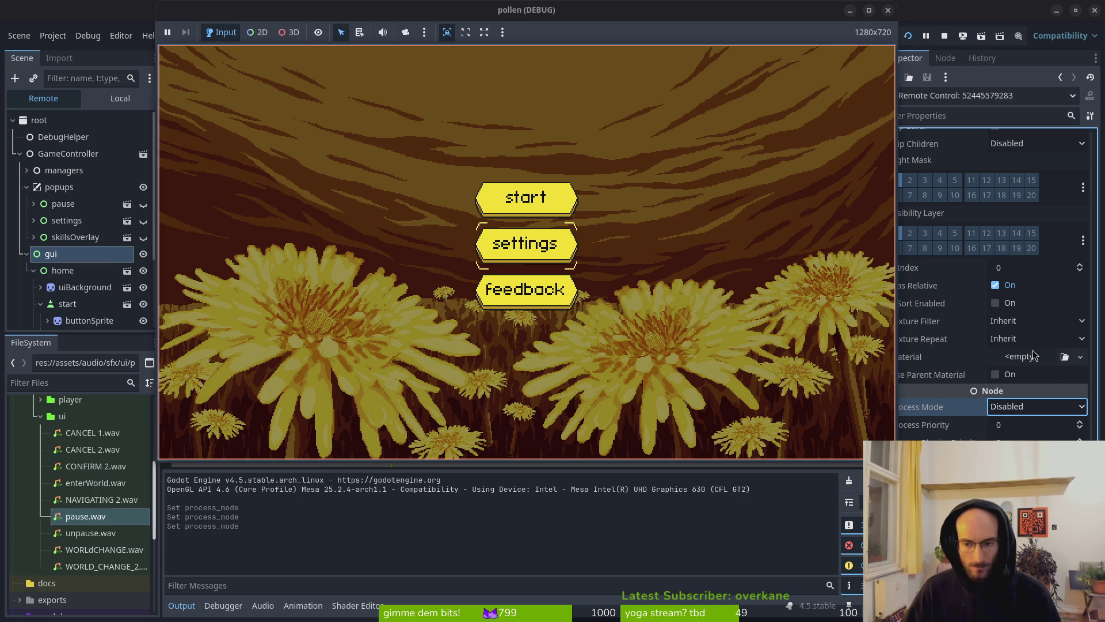
Return gui to Inherit process mode and expand gui > home to reveal its buttons
click(1036, 407)
click(1030, 424)
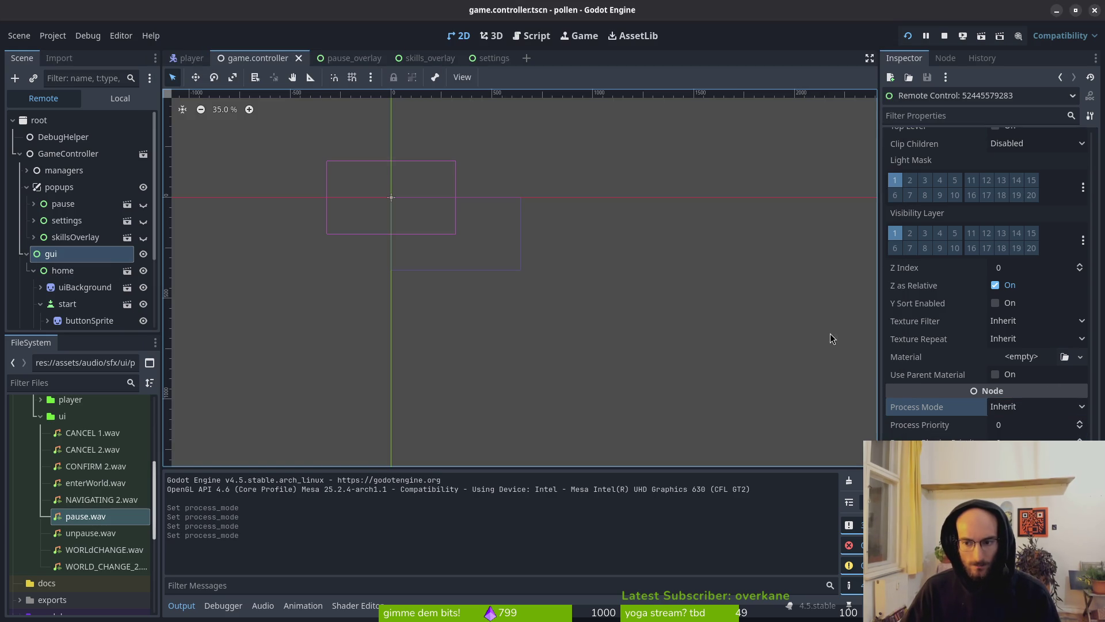
click(26, 254)
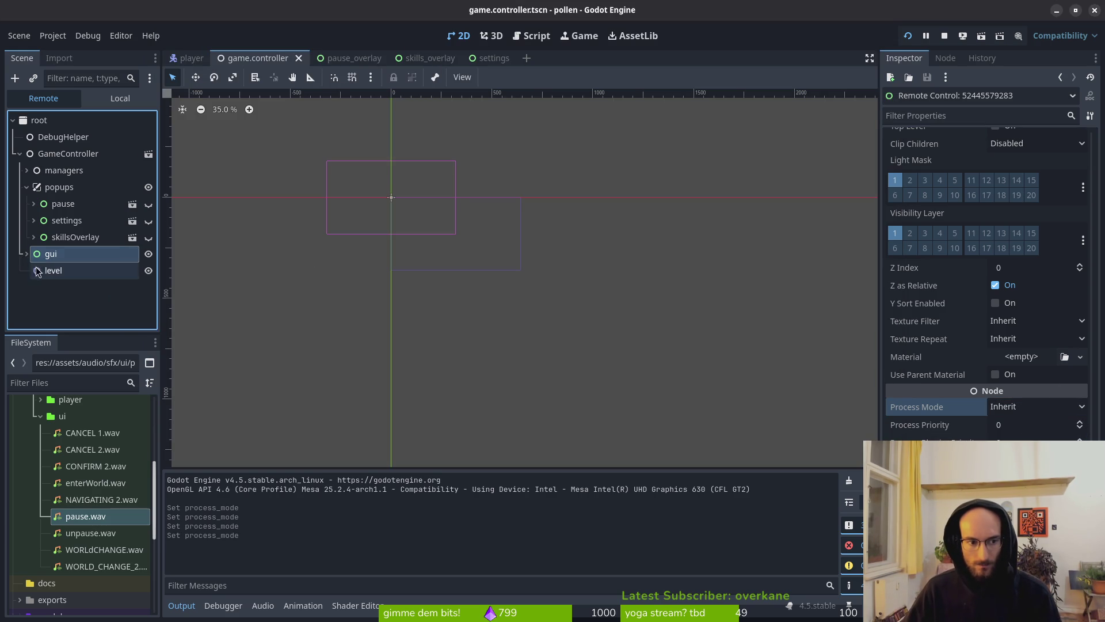
click(25, 259)
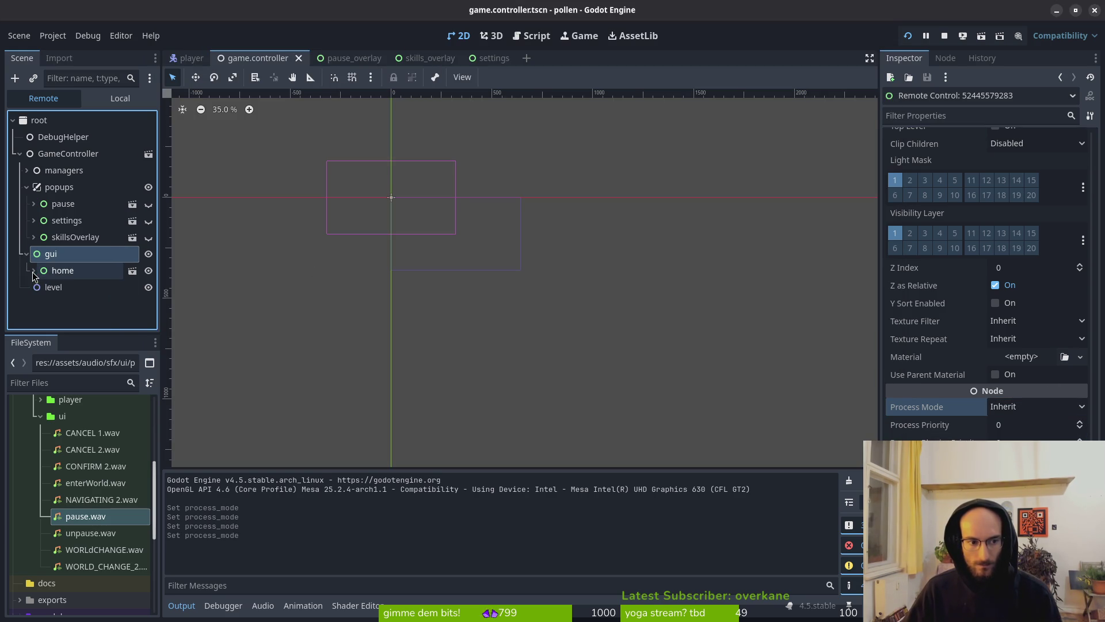
click(40, 304)
Set the remote start button's Process Mode to Disabled
click(66, 304)
scroll(1038, 410, down, 15)
scroll(1013, 427, down, 5)
click(1034, 406)
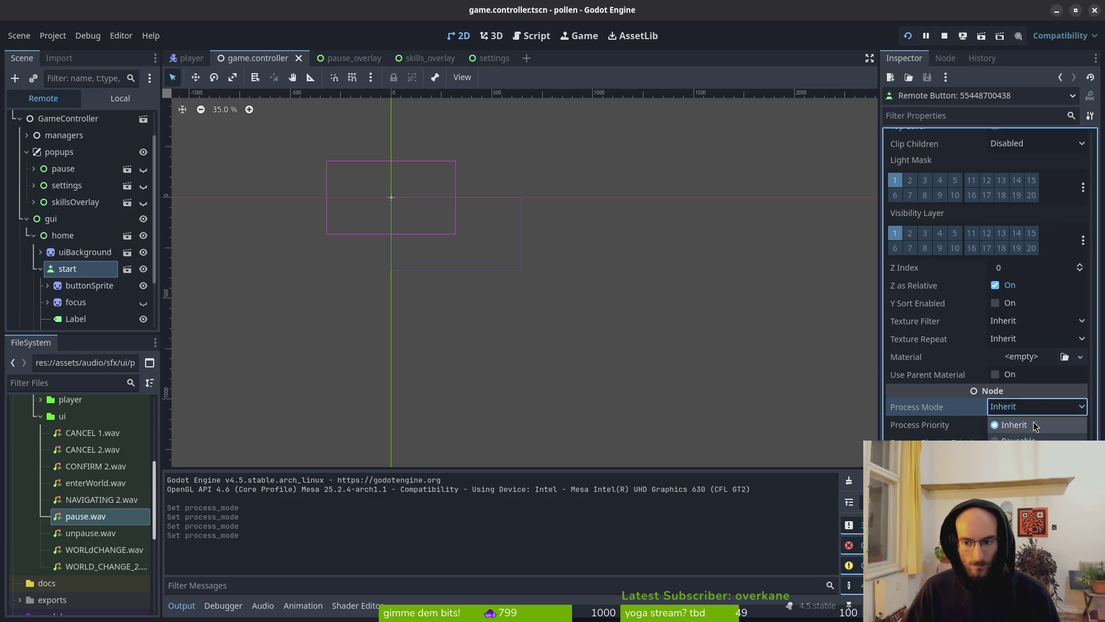
click(1013, 494)
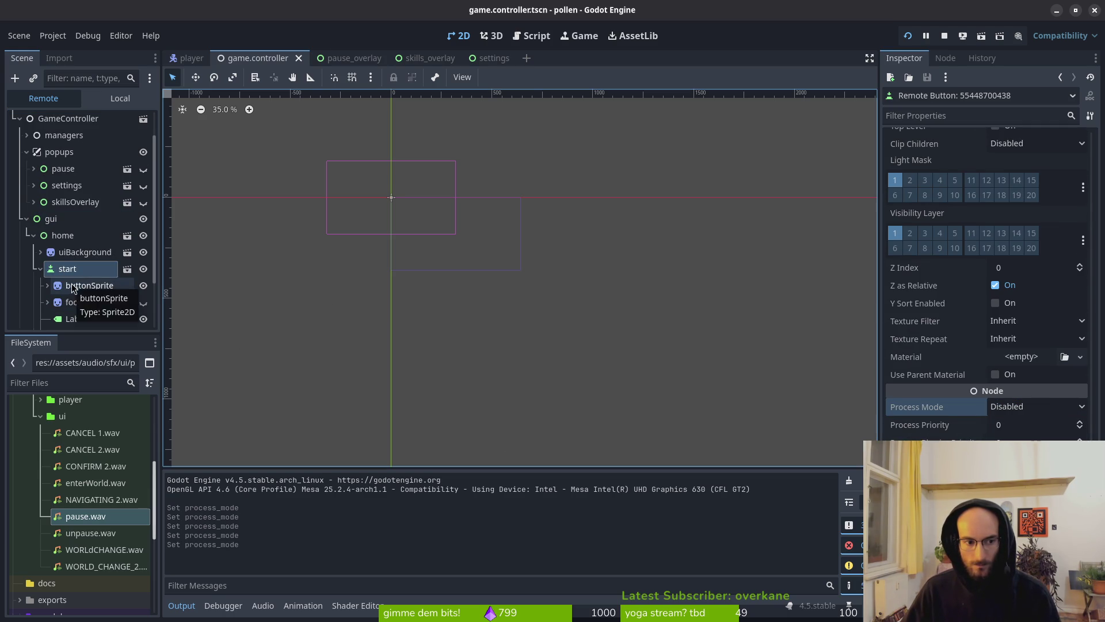
scroll(80, 309, down, 3)
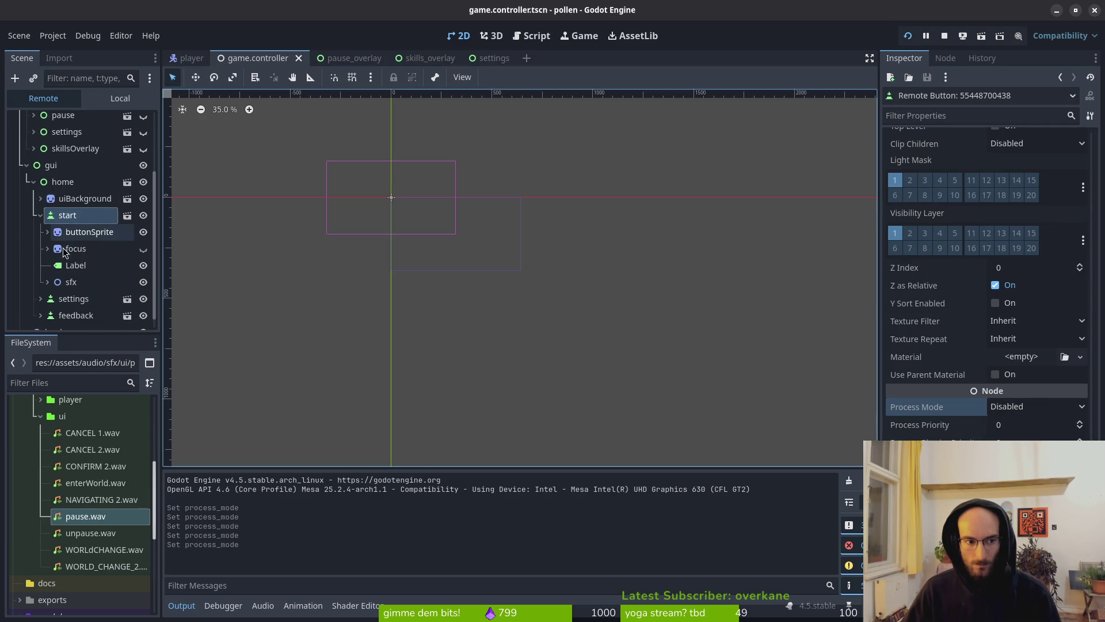
Set the settings button's Process Mode to Disabled and test both buttons in the running game
click(64, 299)
scroll(1021, 417, down, 12)
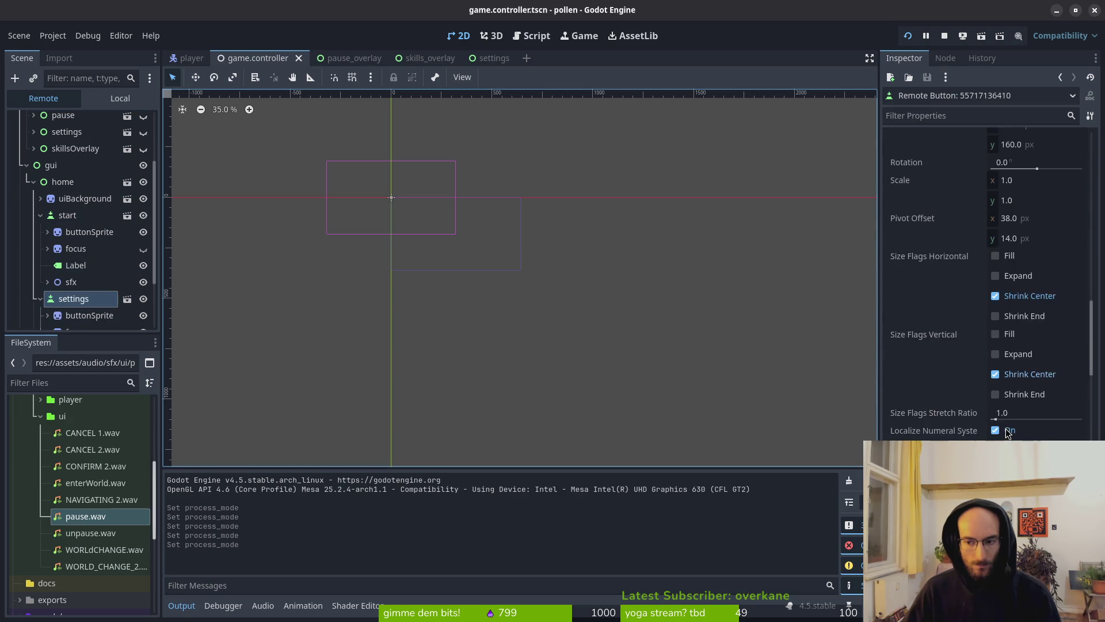
scroll(1011, 276, down, 10)
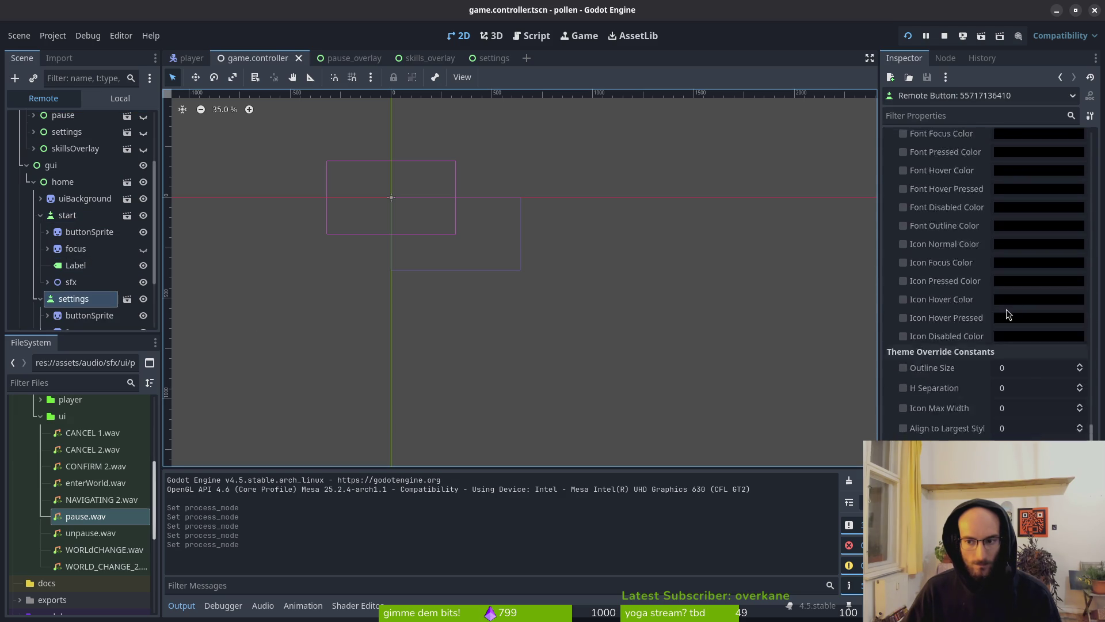
scroll(1016, 419, down, 10)
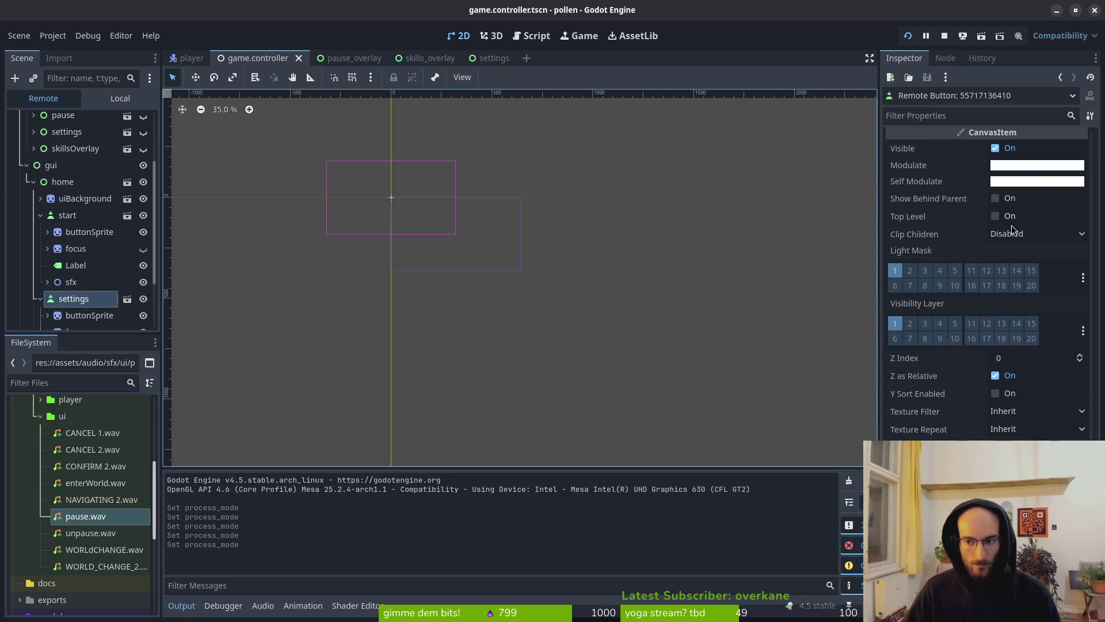
click(1018, 409)
click(1018, 492)
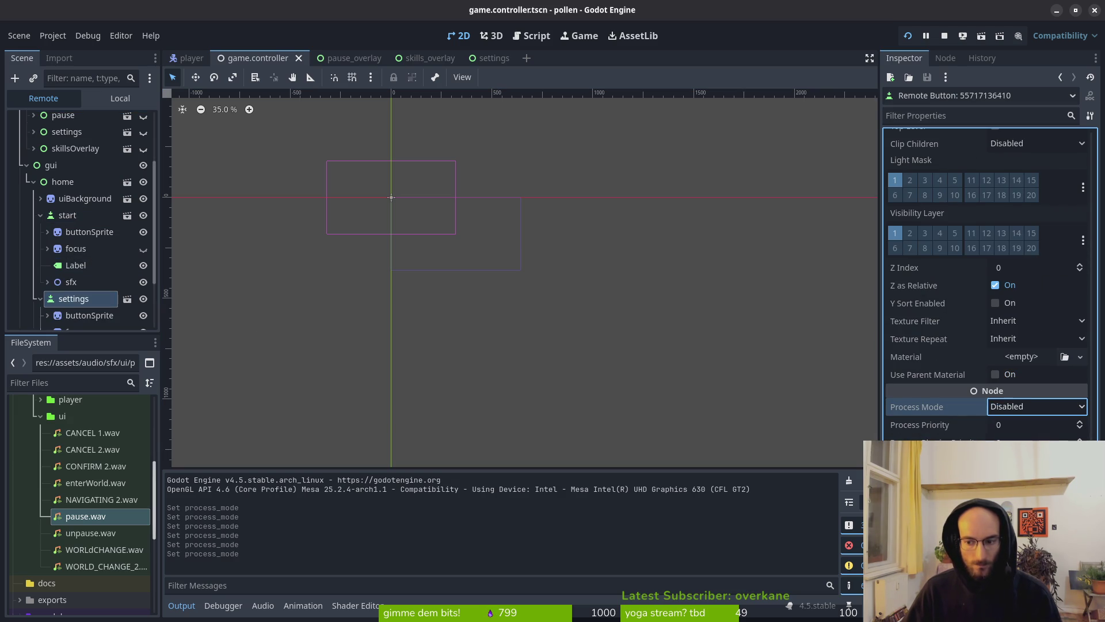
key(alt+Tab)
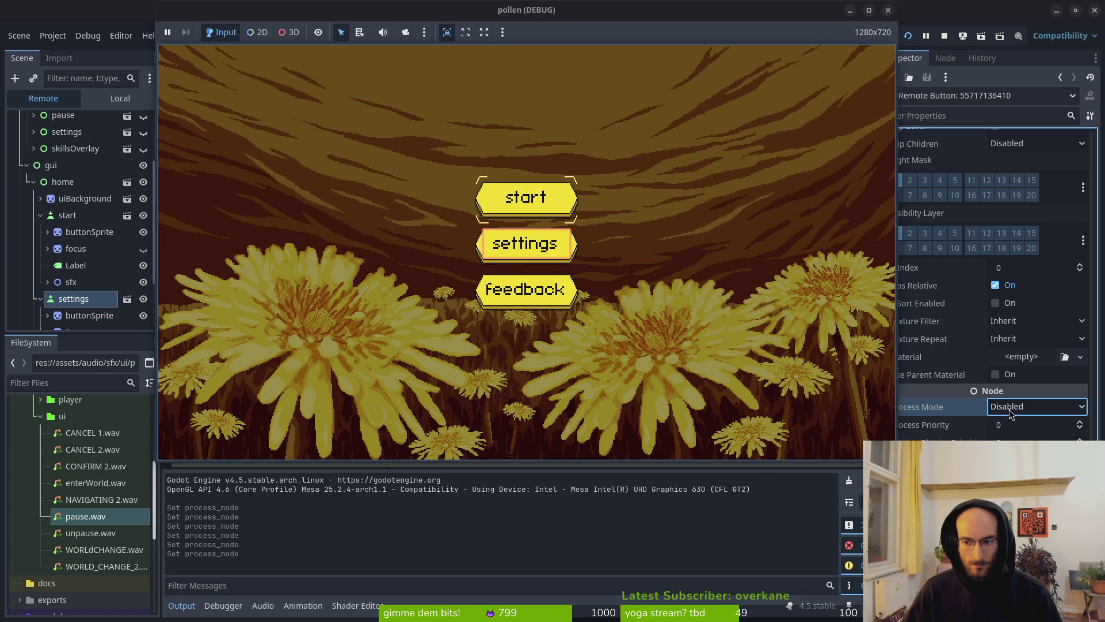
click(961, 406)
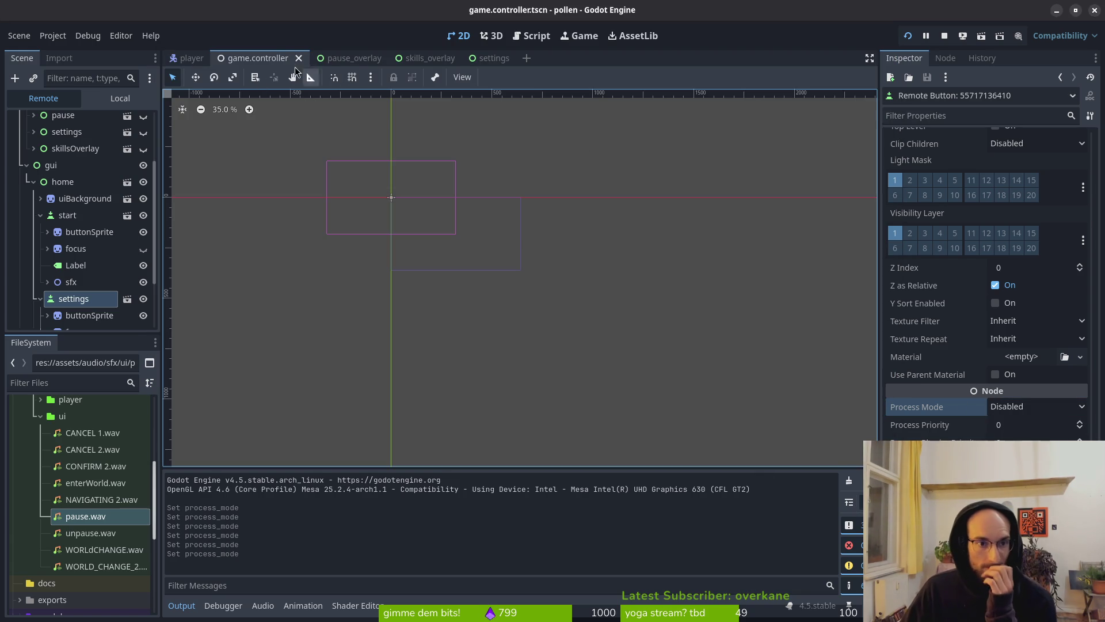
Stop the debug run, reselect gui and level in the local Scene dock, and return to home.gd in Neovim
click(945, 35)
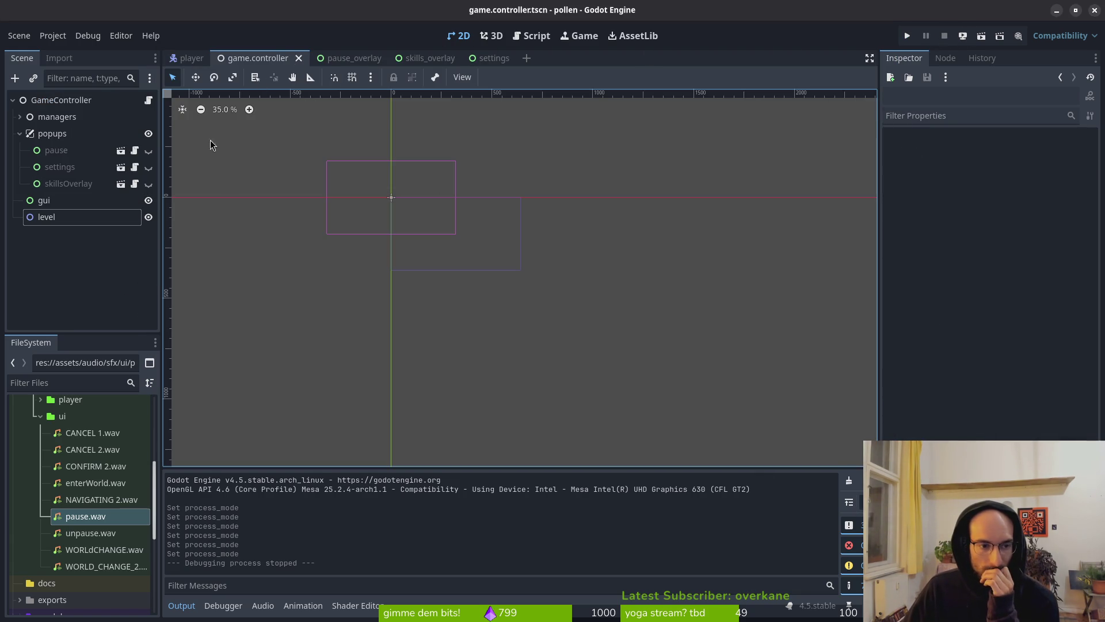
click(59, 203)
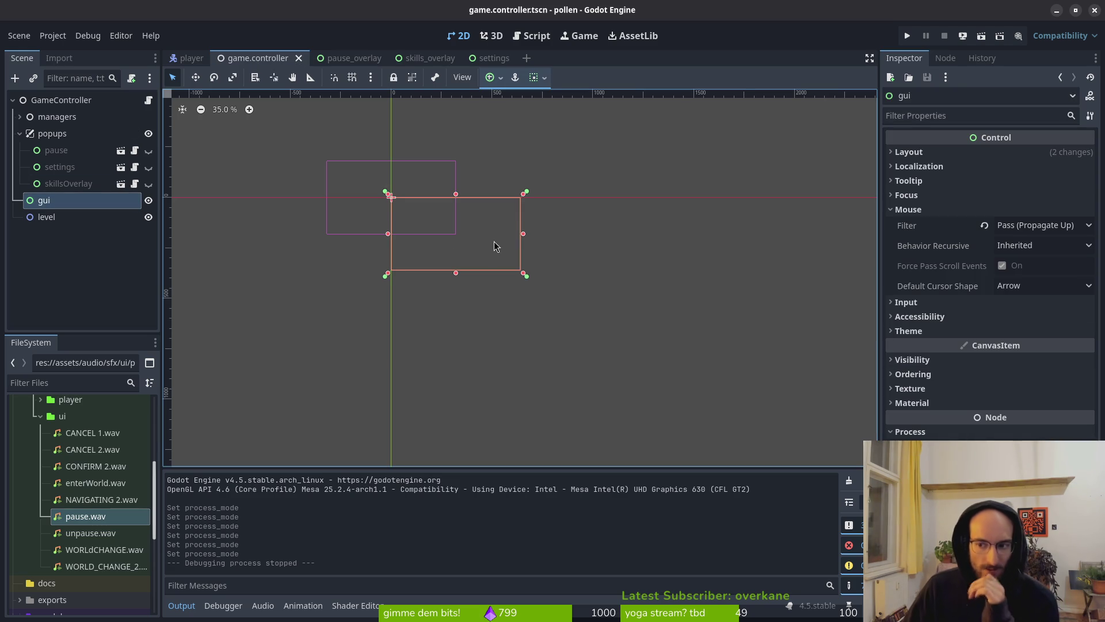
click(75, 217)
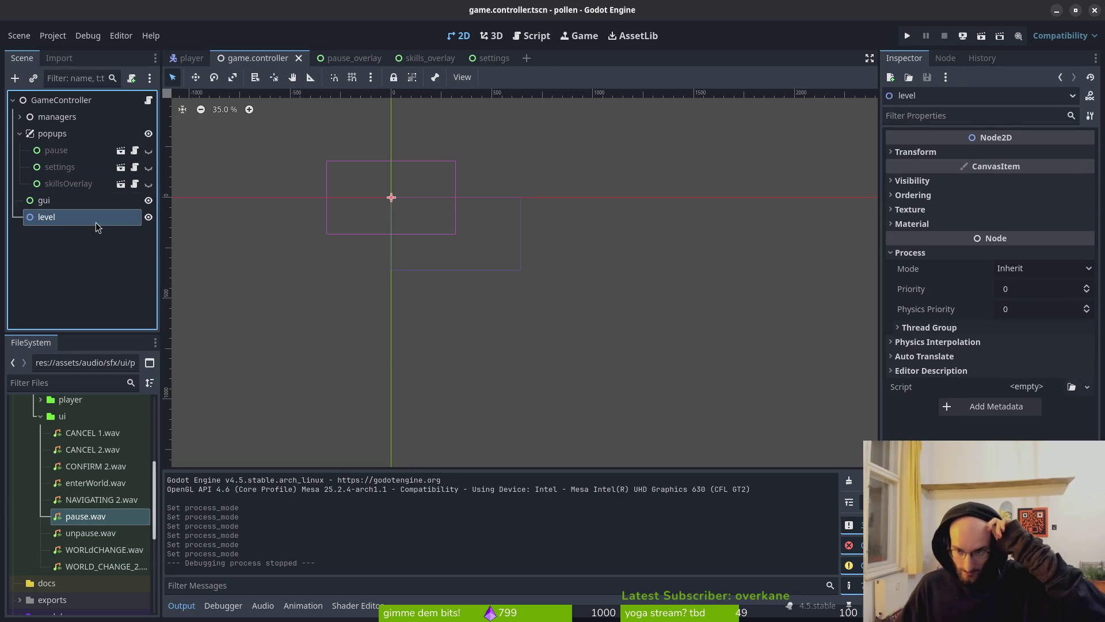
click(75, 203)
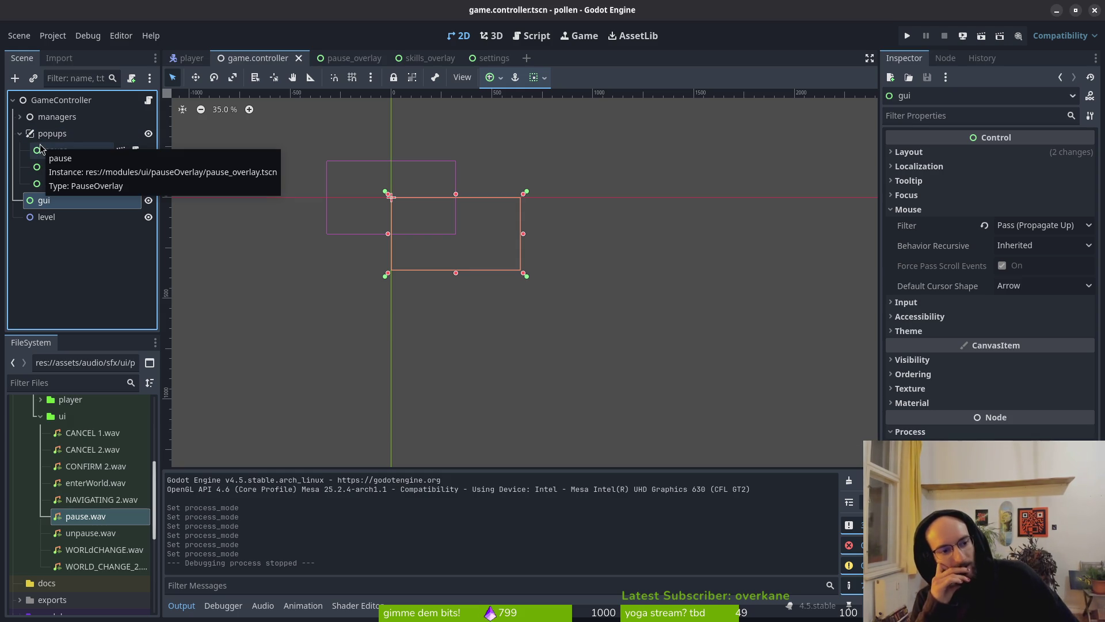
key(alt+Tab)
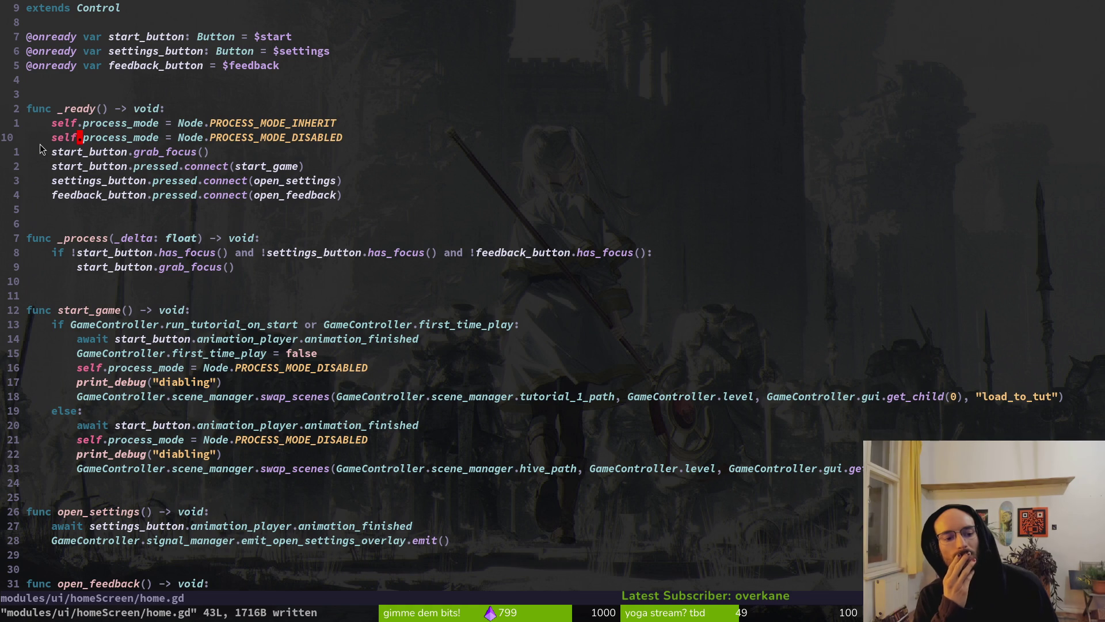
Yank the entire home.gd script from top to bottom, then return to Godot
key(g)
key(g)
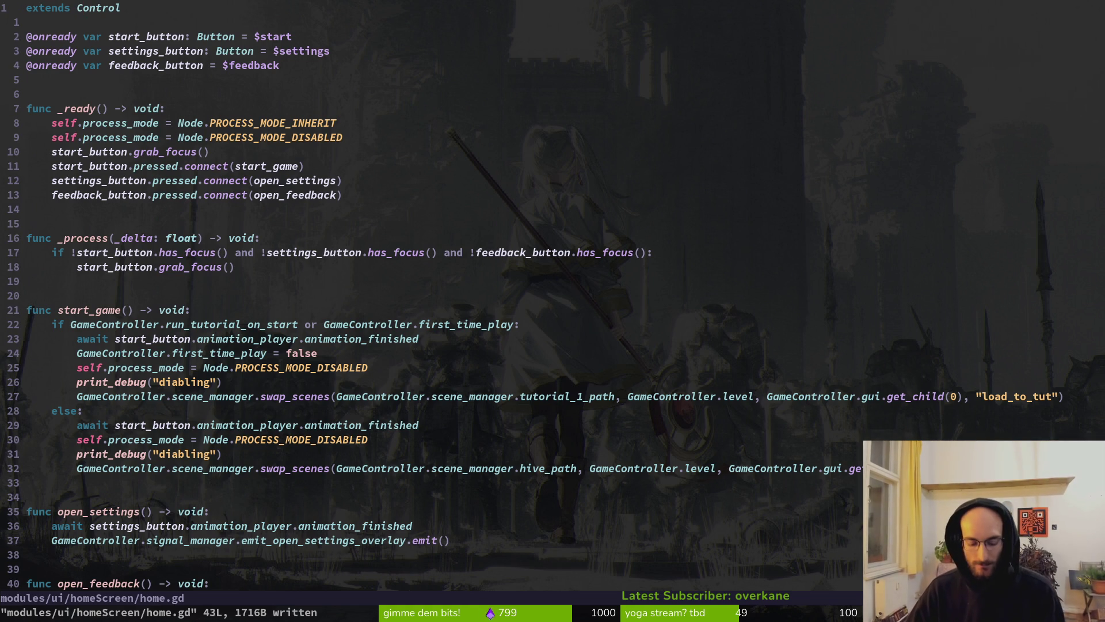
key(v)
key(shift+g)
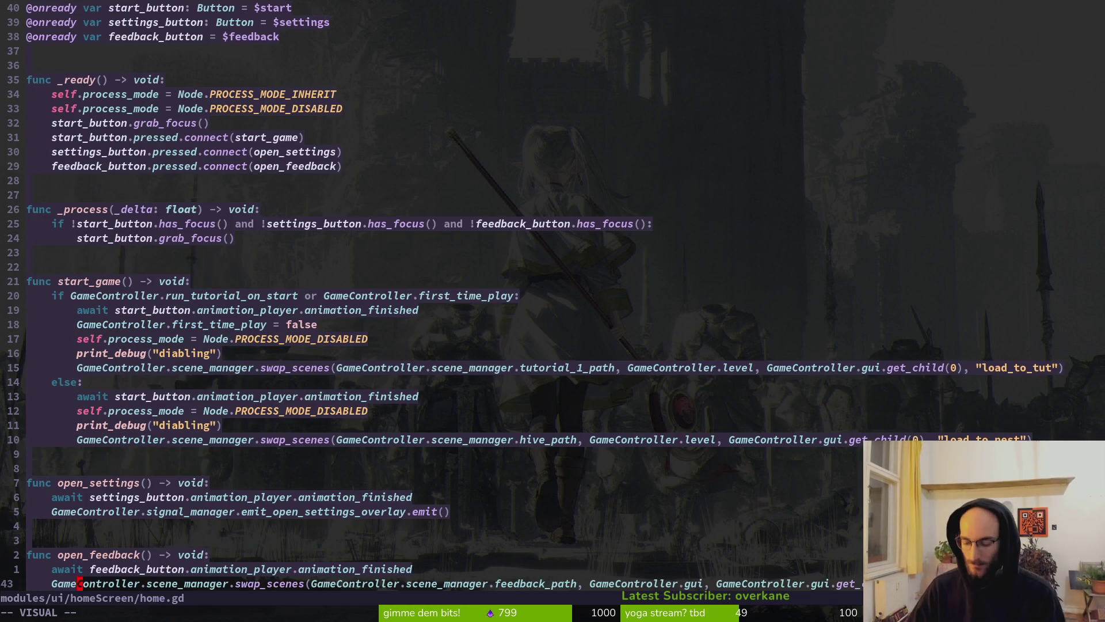
key(y)
key(alt+Tab)
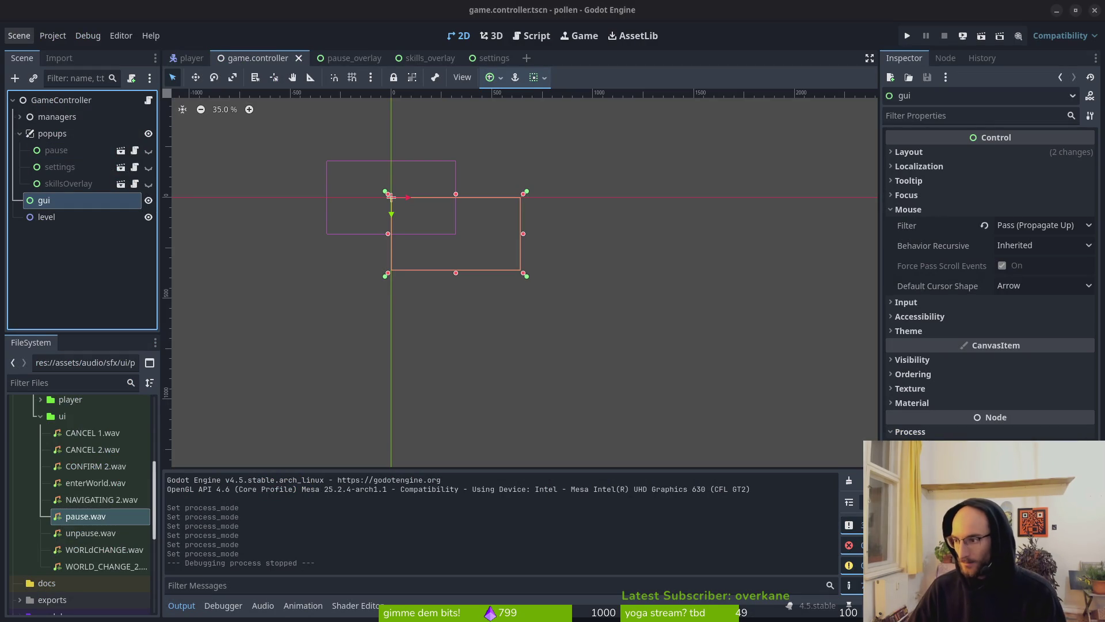
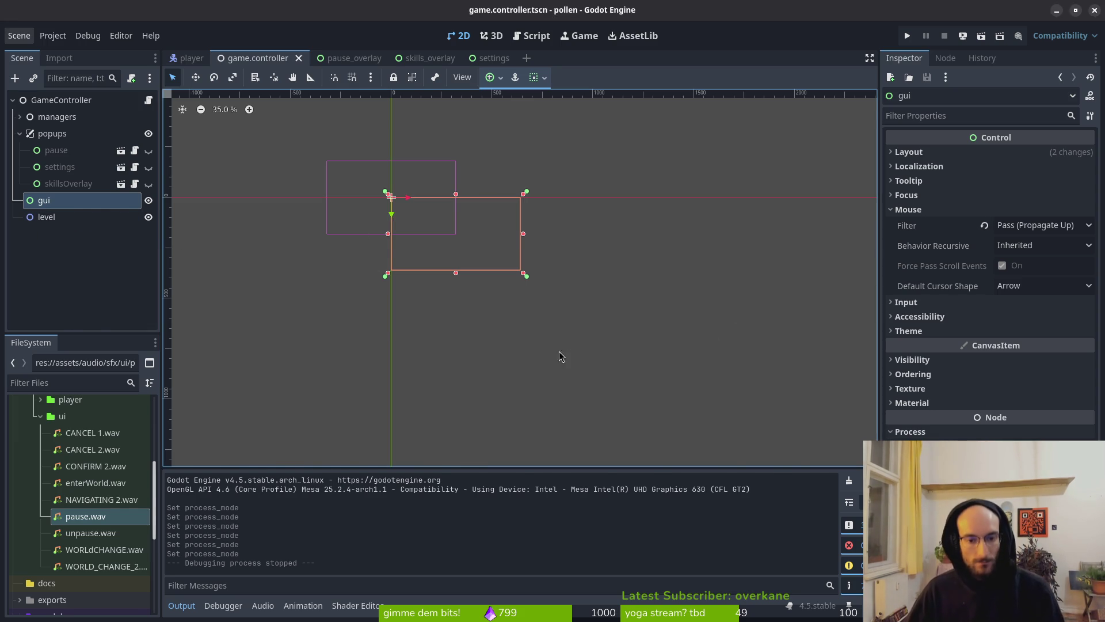
Begin a new 'self.disa' line under func start_game() in home.gd, then return to Godot
key(alt+Tab)
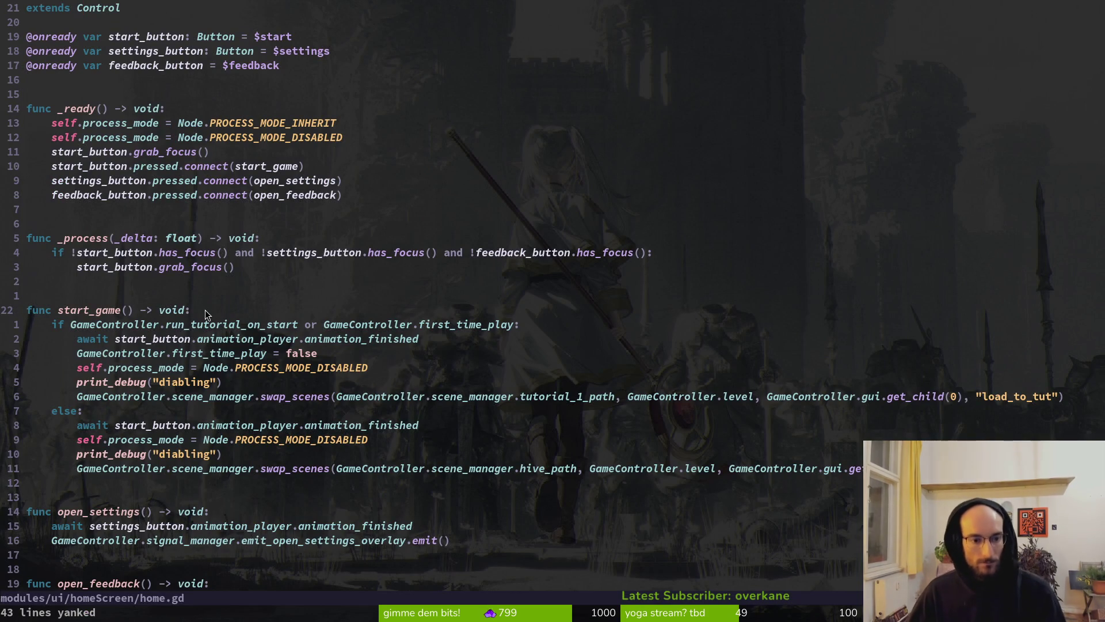
text(oself.di)
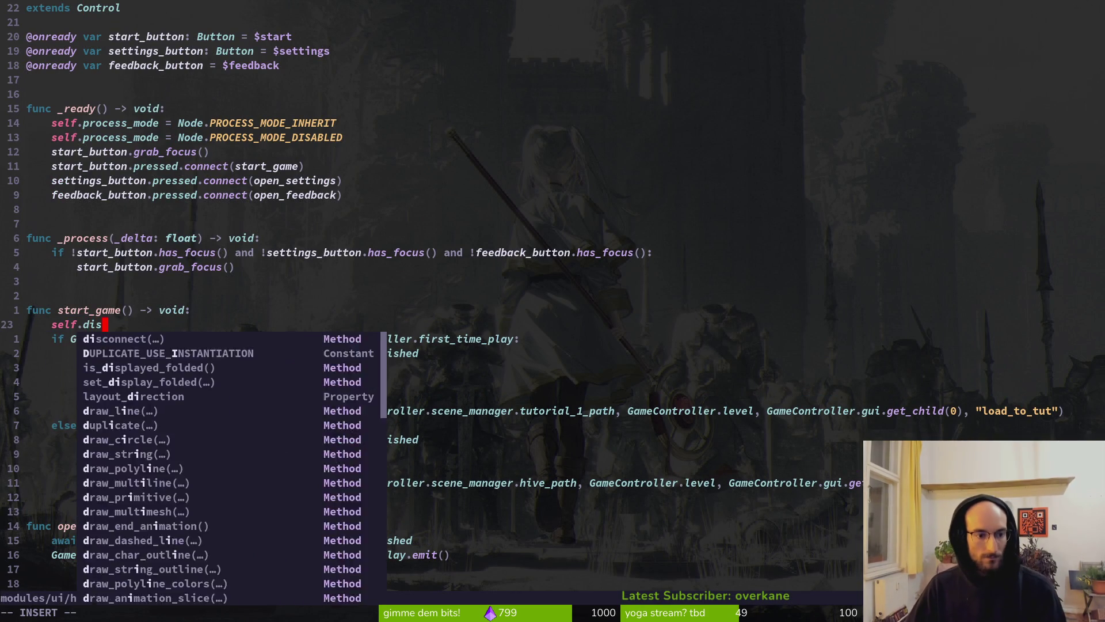
text(sa)
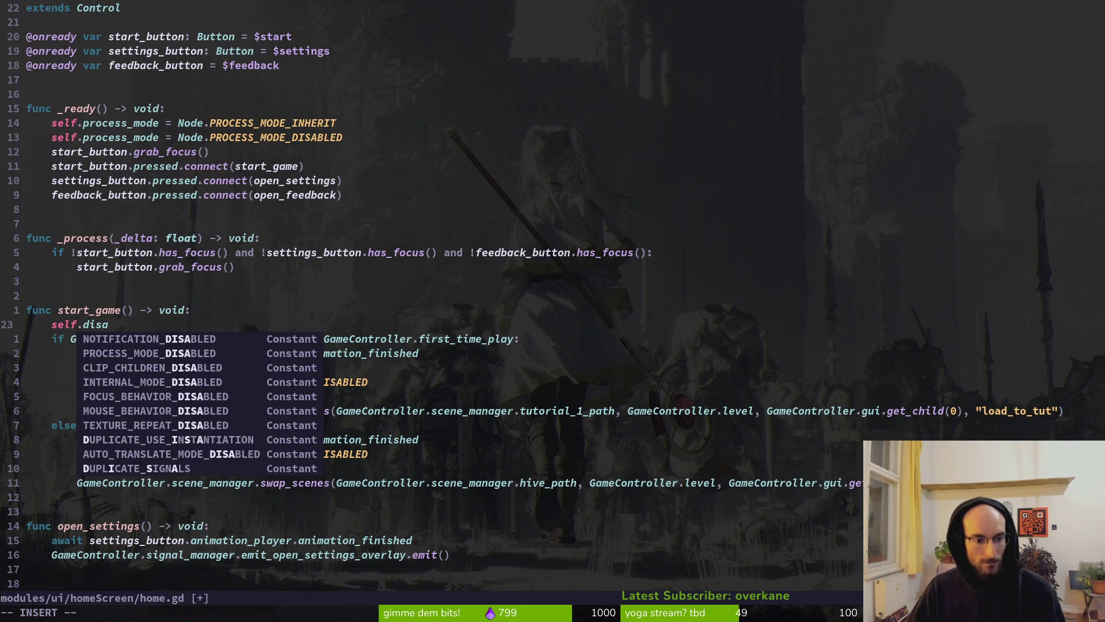
key(alt+Tab)
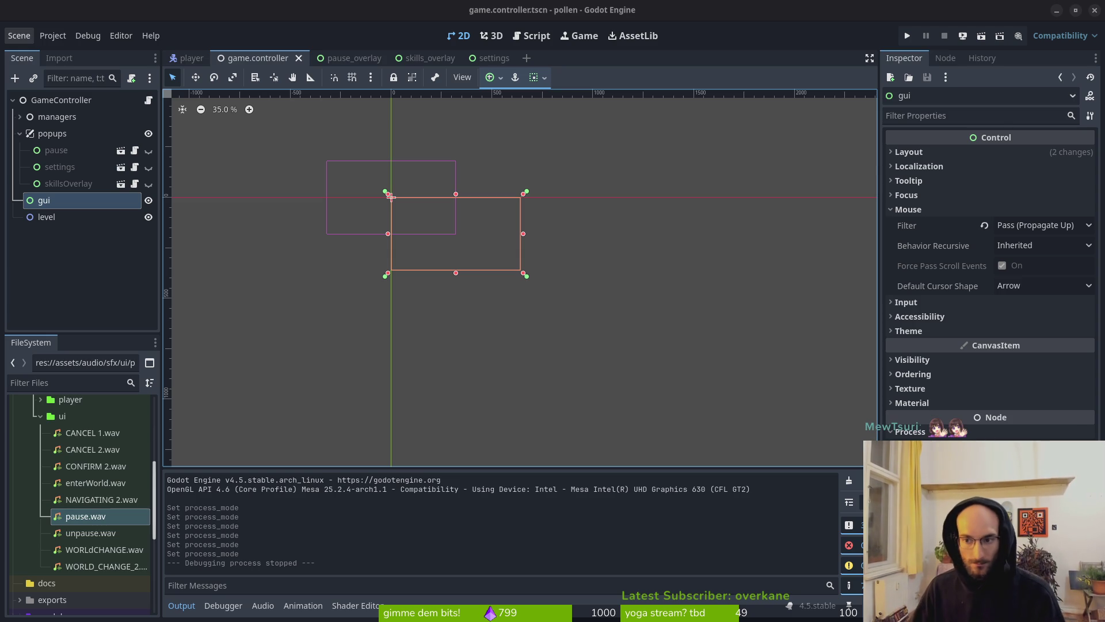
Collapse the gui node's Mouse section in the Inspector and zoom the 2D canvas, then return to home.gd
click(908, 209)
scroll(576, 127, up, 3)
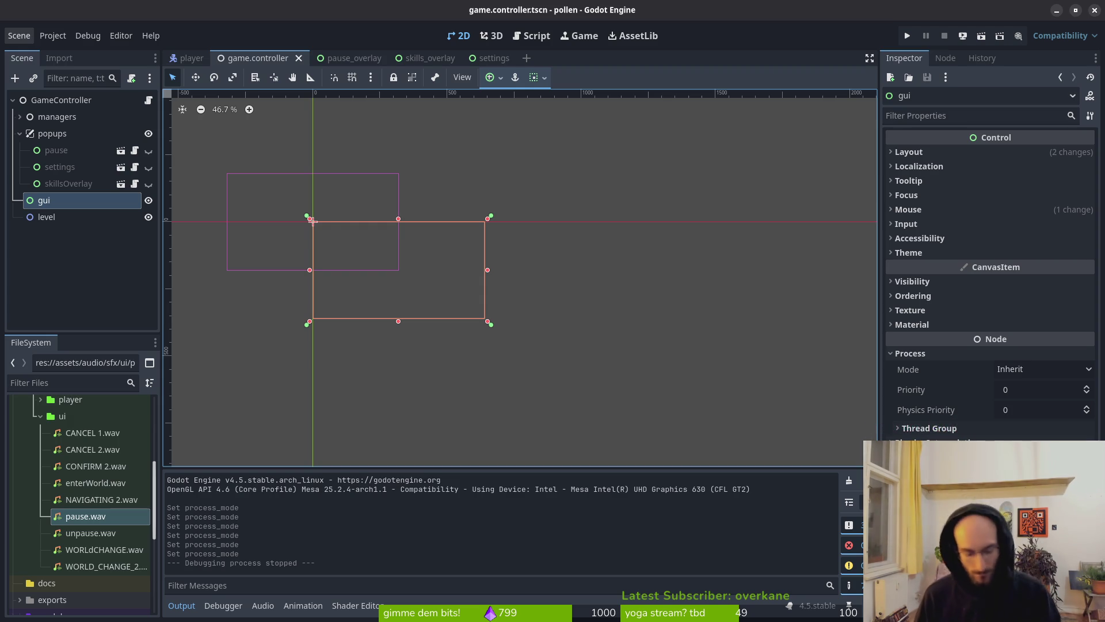
key(alt+Tab)
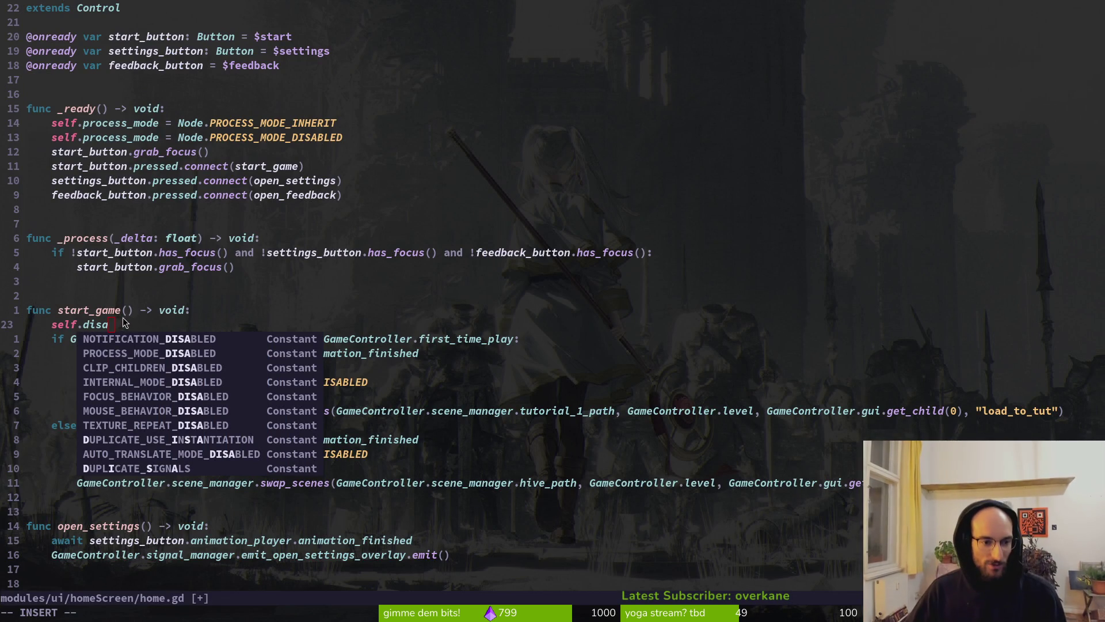
Remove the stray 'a' and add the signature 'func disable_buttons() -> void:' above start_game
key(Escape)
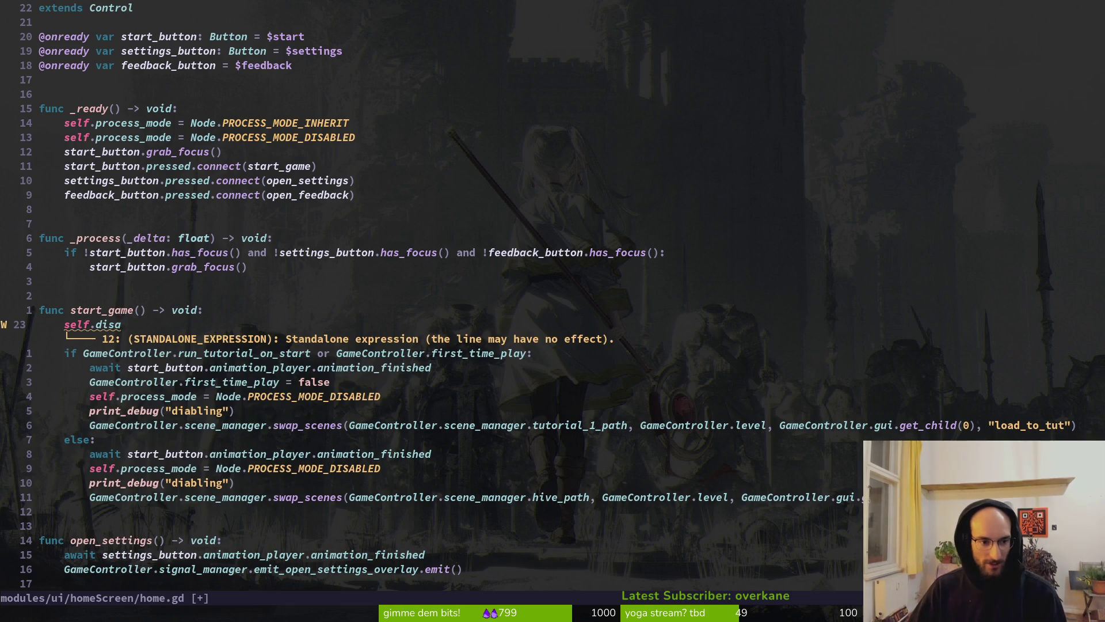
key(x)
key(k)
key(k)
key(k)
key(o)
key(BackSpace)
key(BackSpace)
text(func disa)
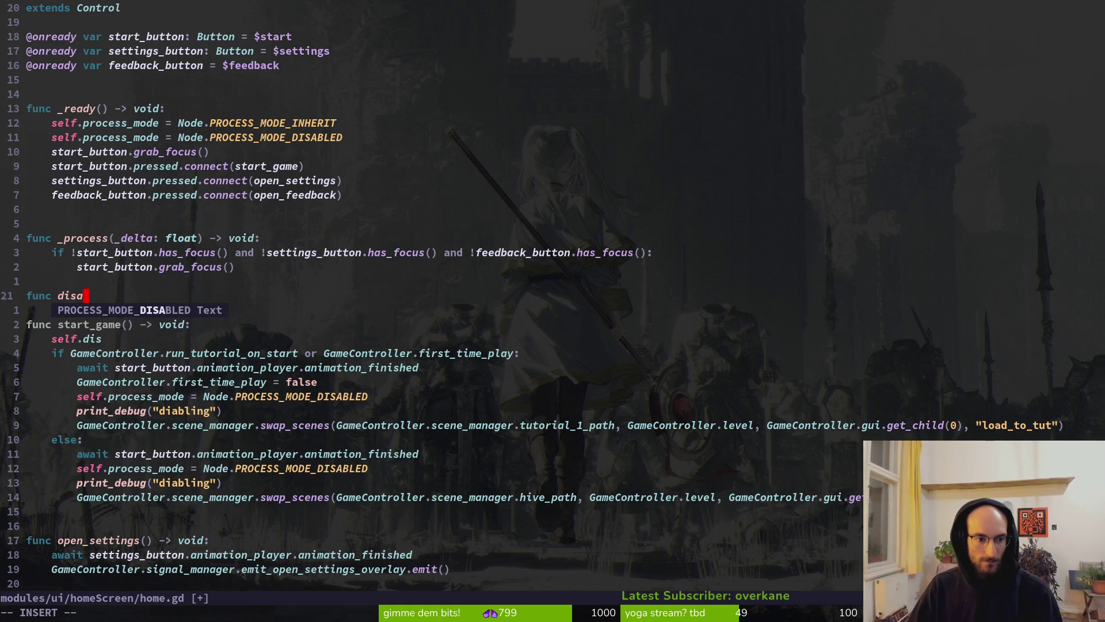
text(ble_buttons)
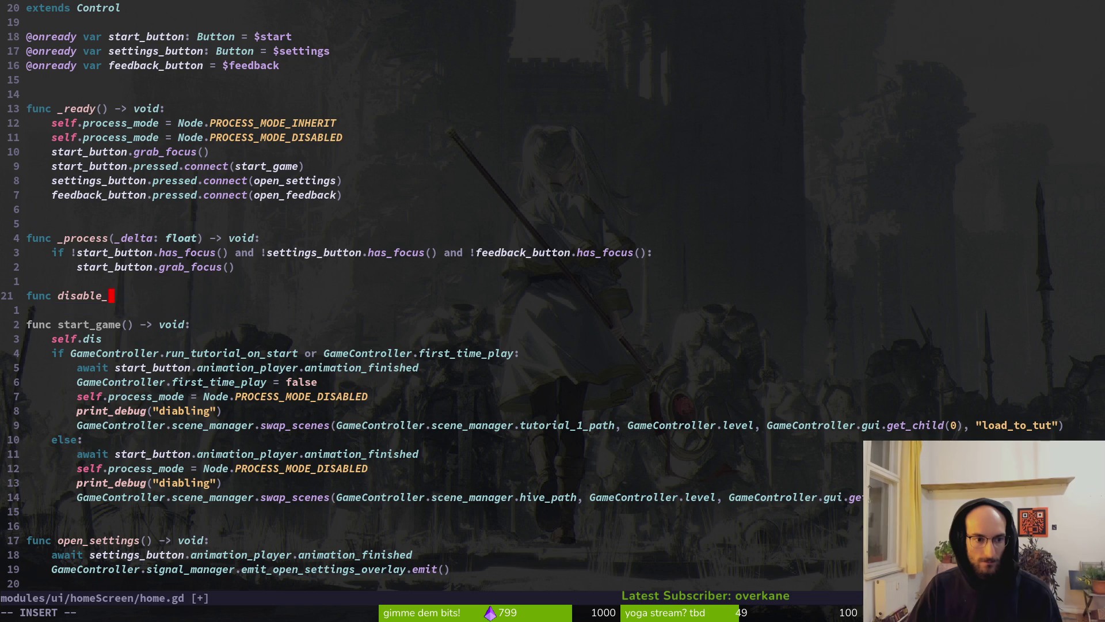
text(() -> )
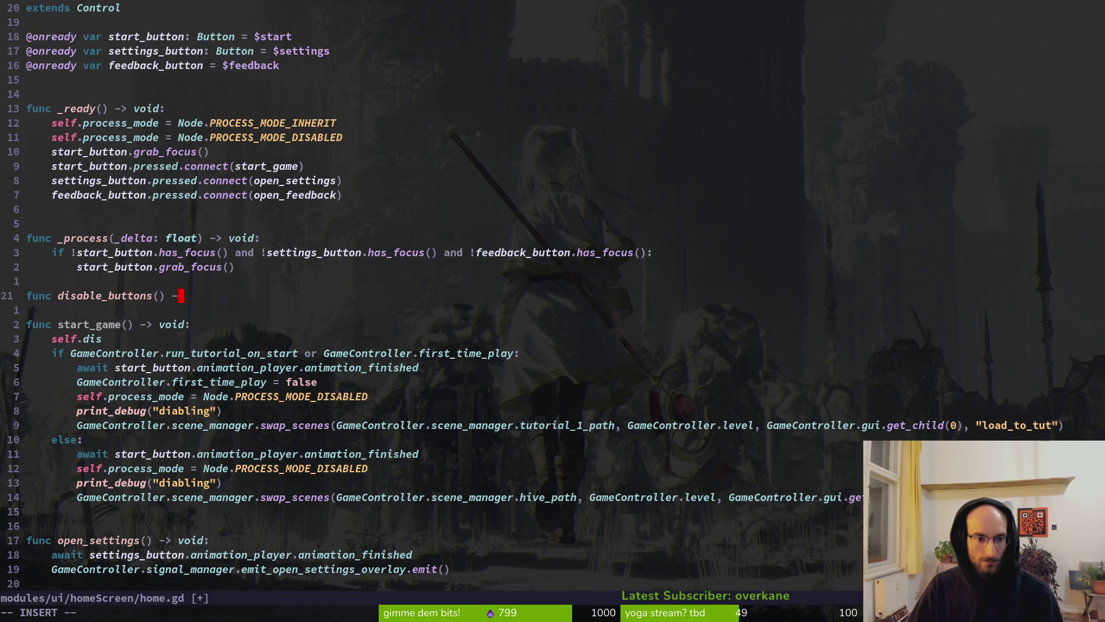
text(void)
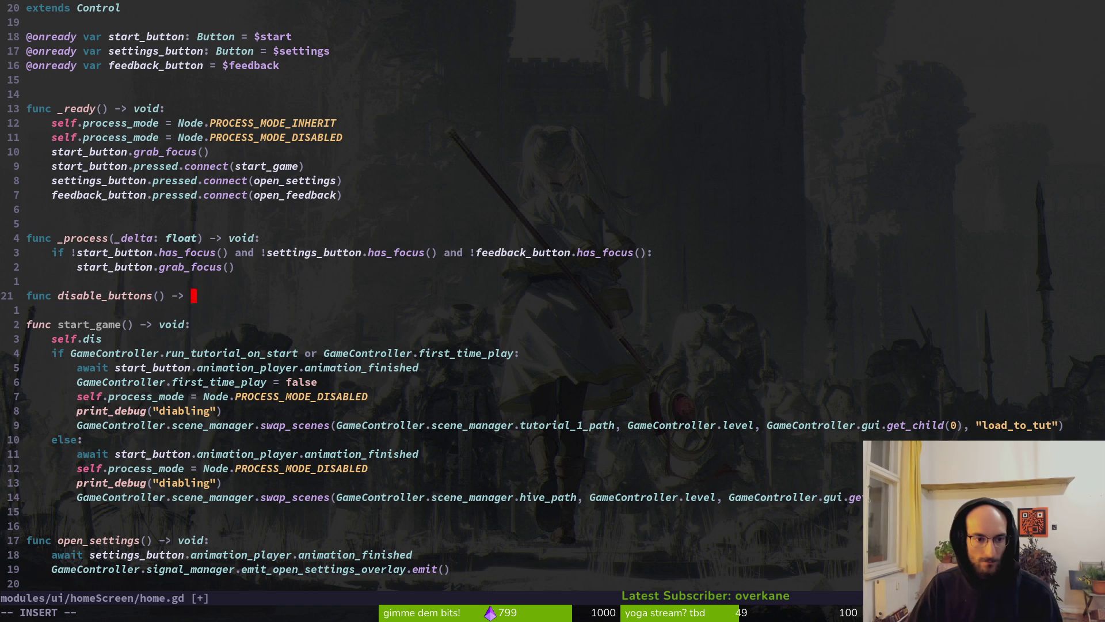
text(:)
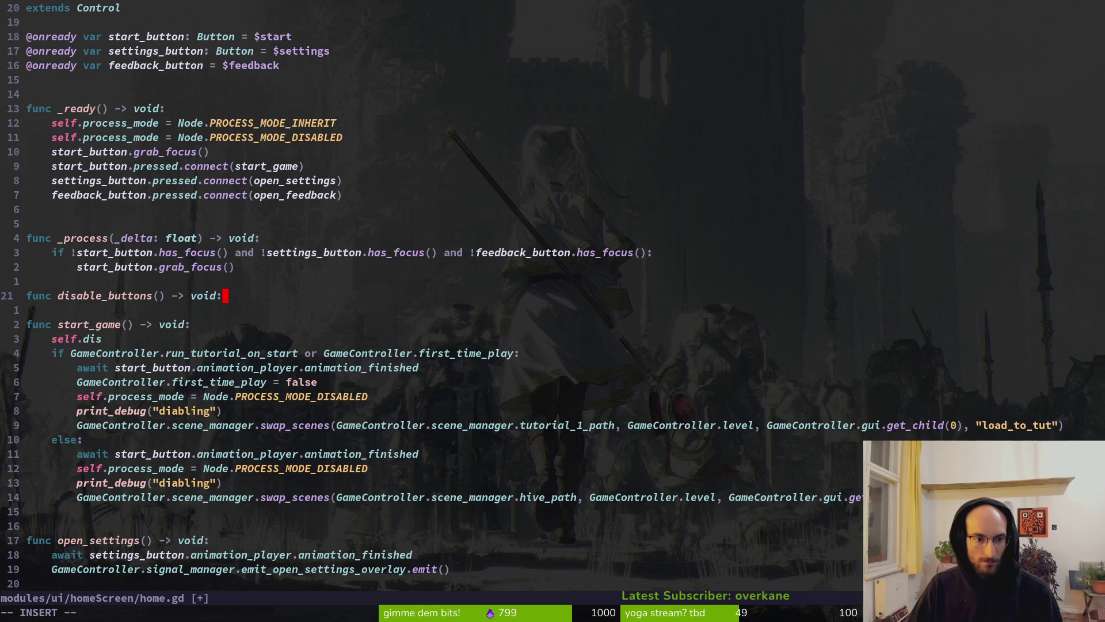
key(Return)
Write 'start_button.disabled = true', duplicate it, and change the second copy to settings_button
text(st)
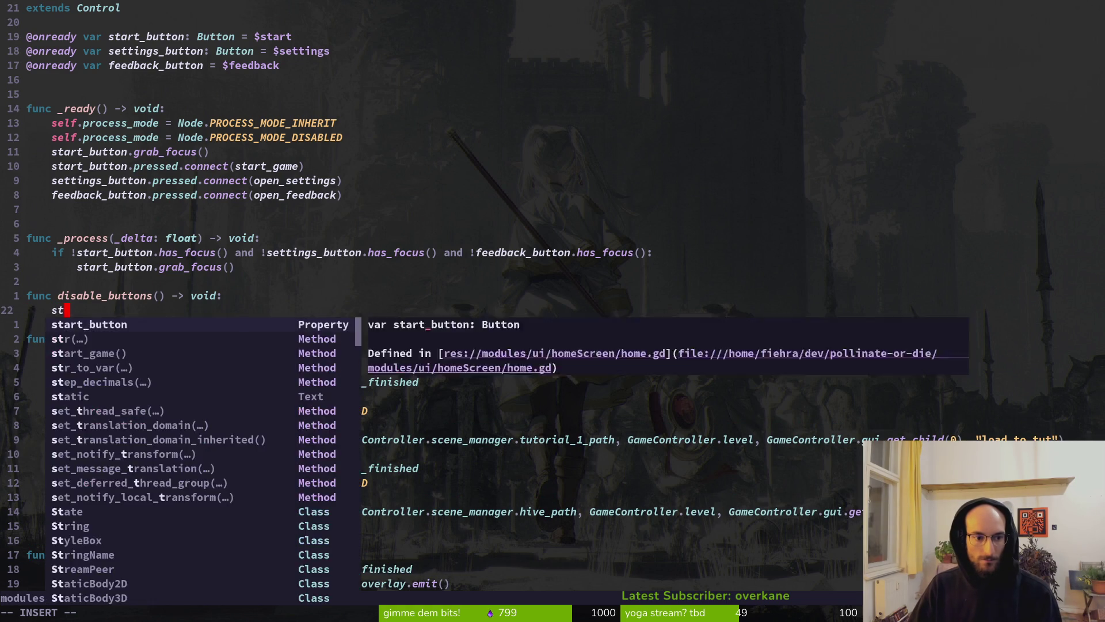
text(art_button.disabled )
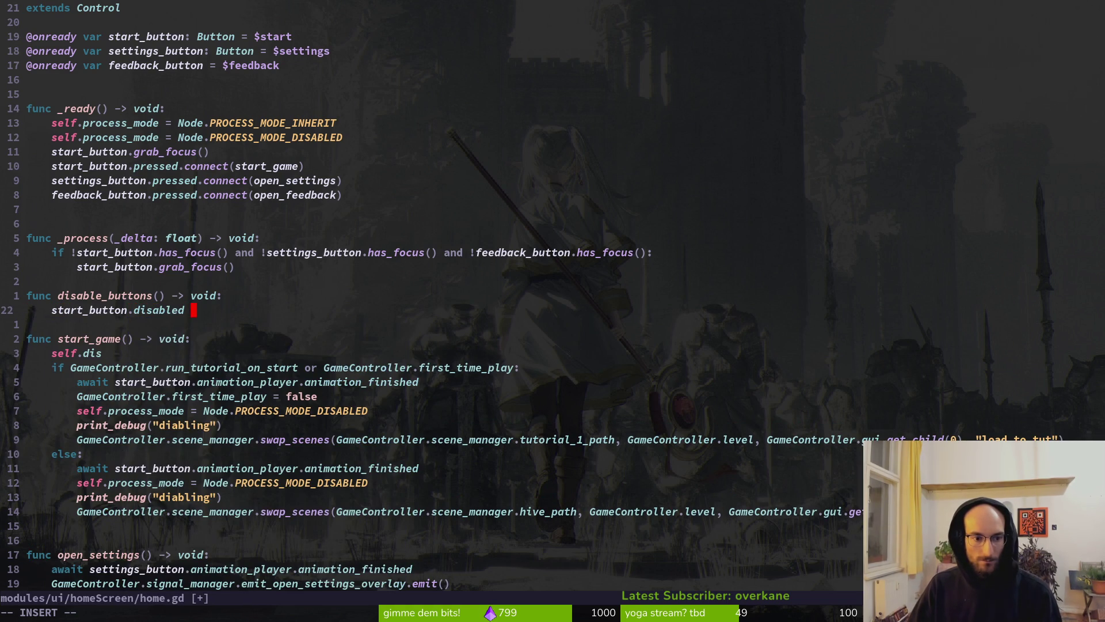
text(= true)
key(Escape)
key(y)
key(y)
key(2)
key(p)
text(cw)
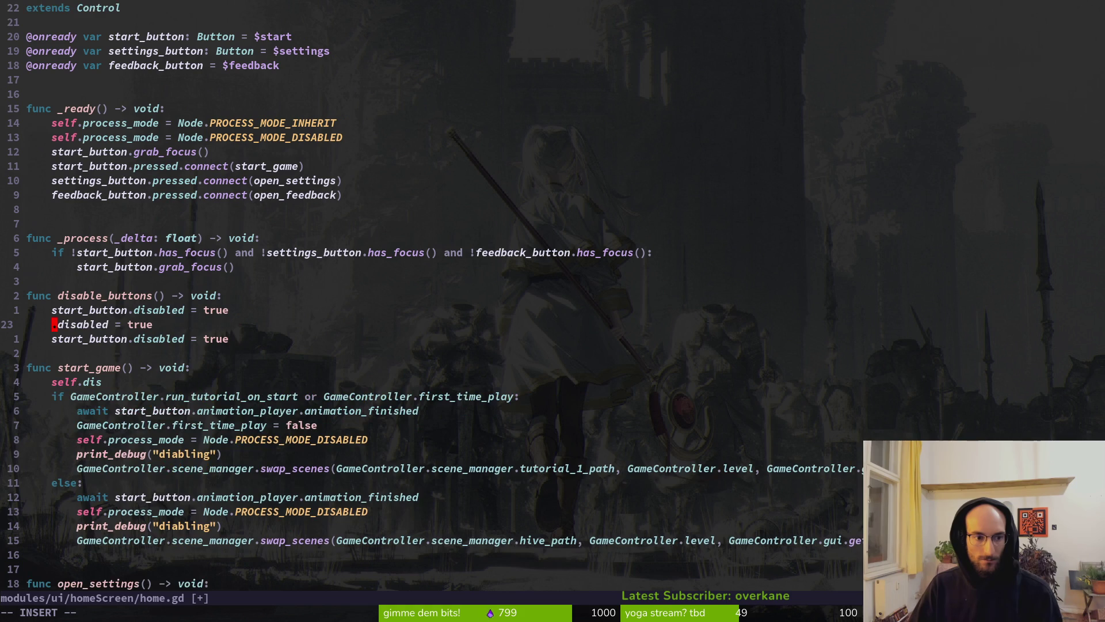
text(settings_button)
key(Escape)
Change the third line to feedback_button.disabled = true and save home.gd with :w
key(j)
key(b)
key(h)
key(h)
key(a)
key(BackSpace)
key(Escape)
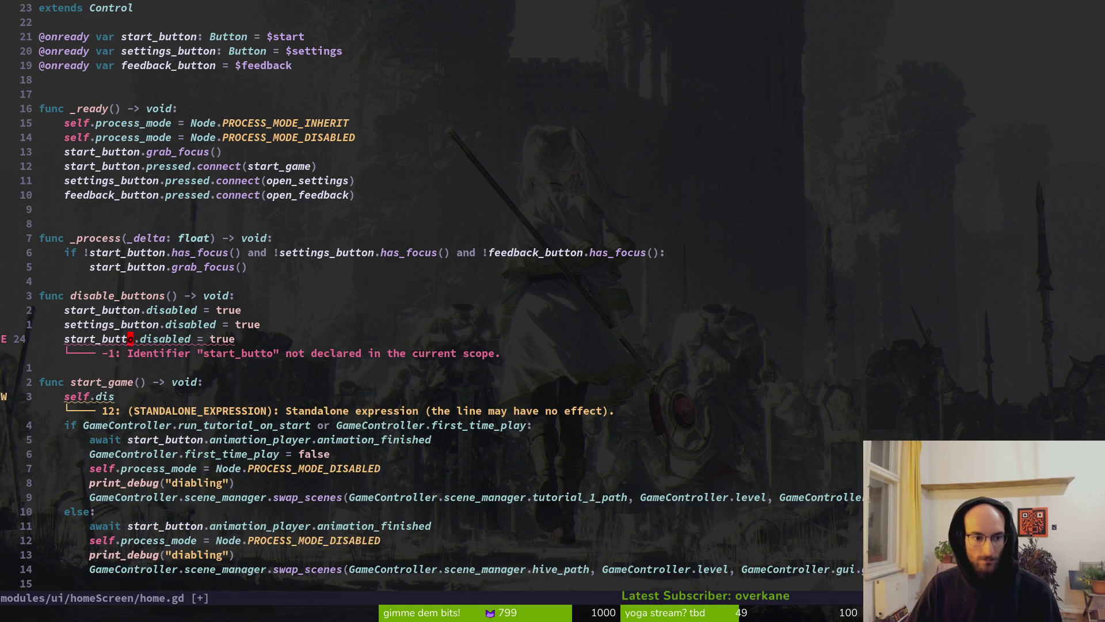
text(ciw)
text(fee)
key(ctrl+y)
key(Escape)
text(:w )
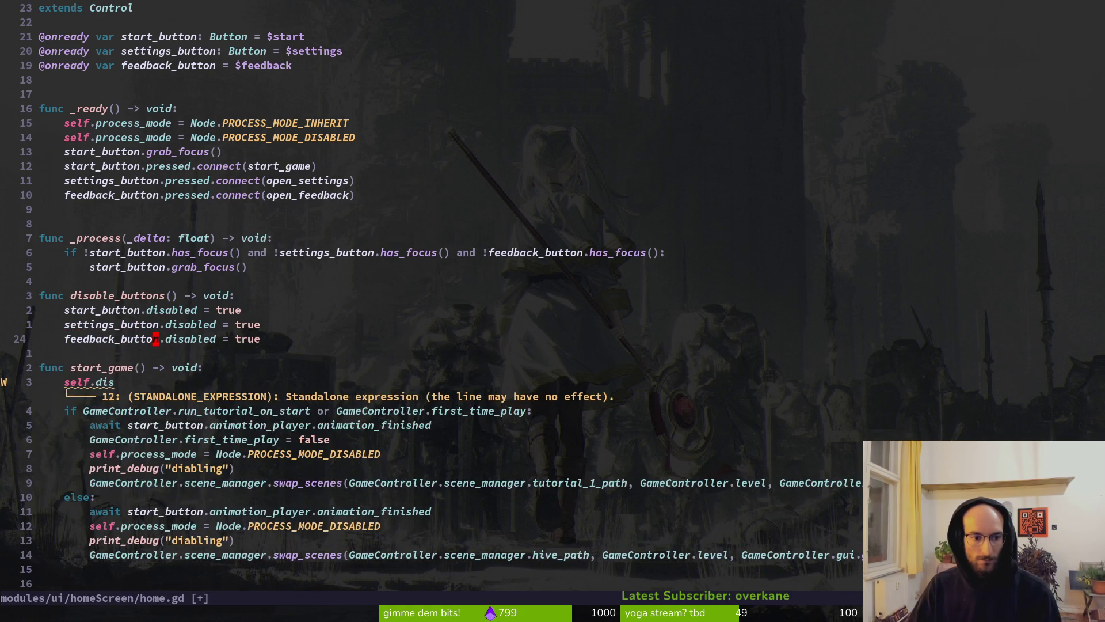
text(jo)
key(Escape)
text(:w)
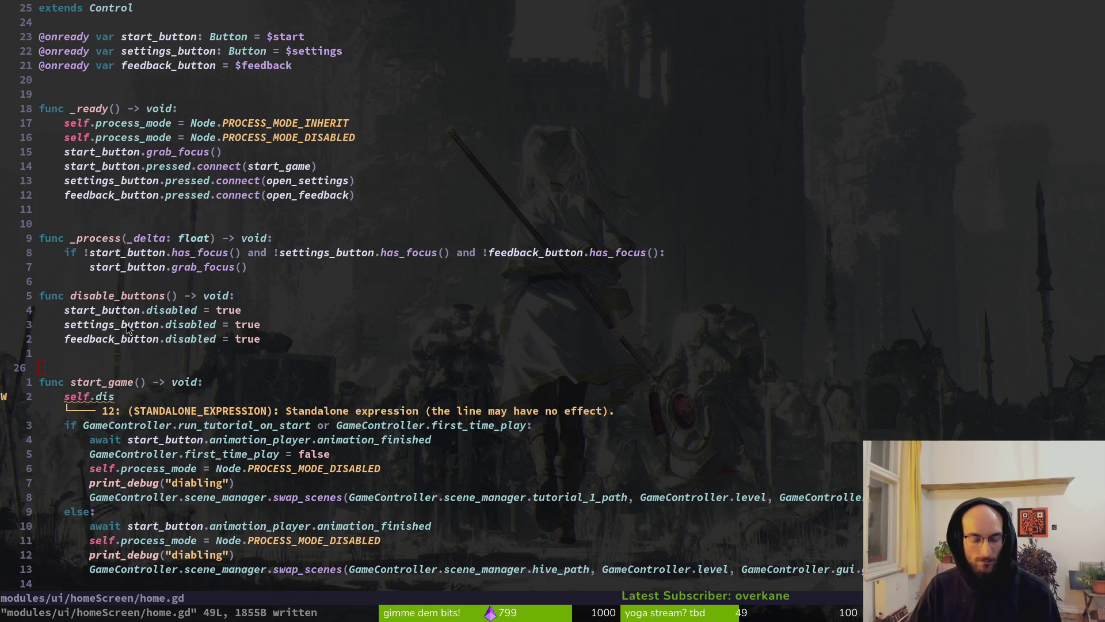
key(alt+Tab)
Run the game, test arrow-key focus on the home menu, stop and relaunch it, then go back to home.gd
key(F5)
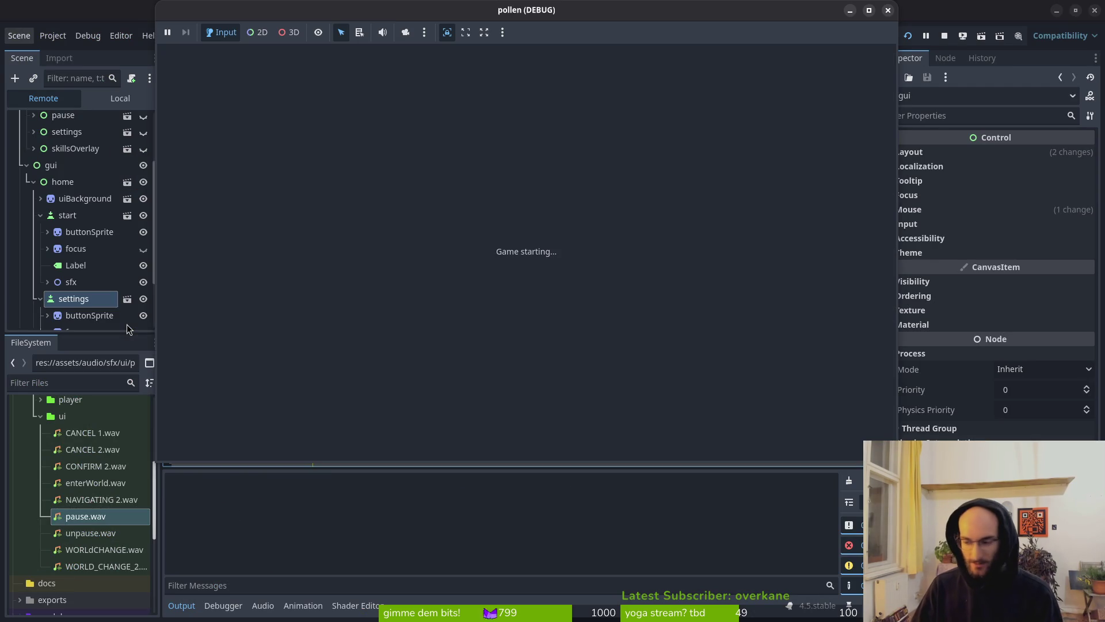
key(Down)
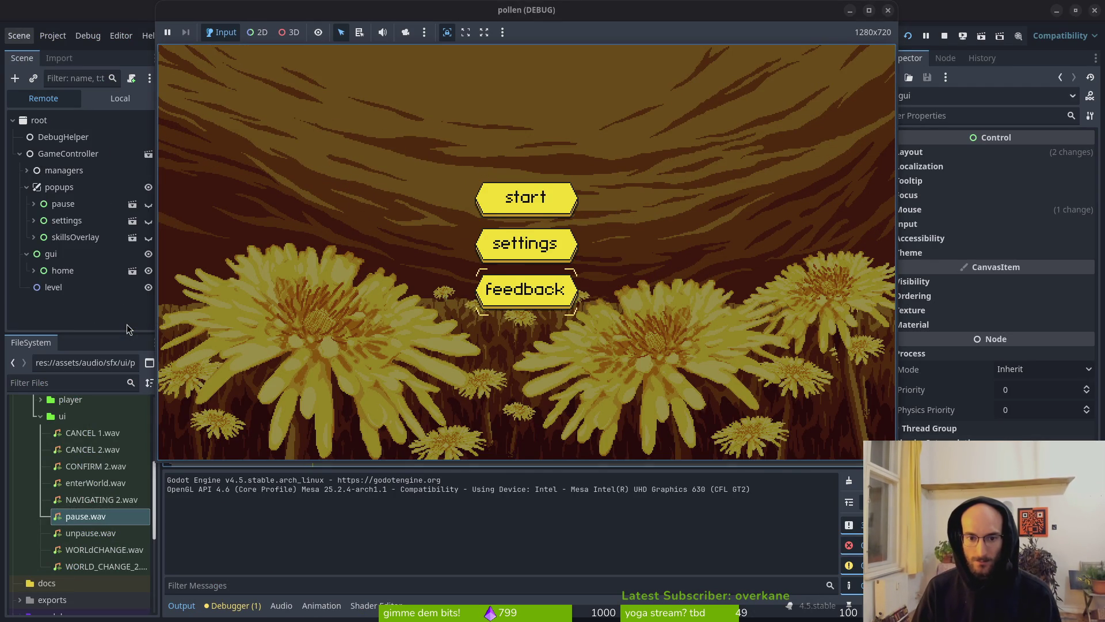
key(F8)
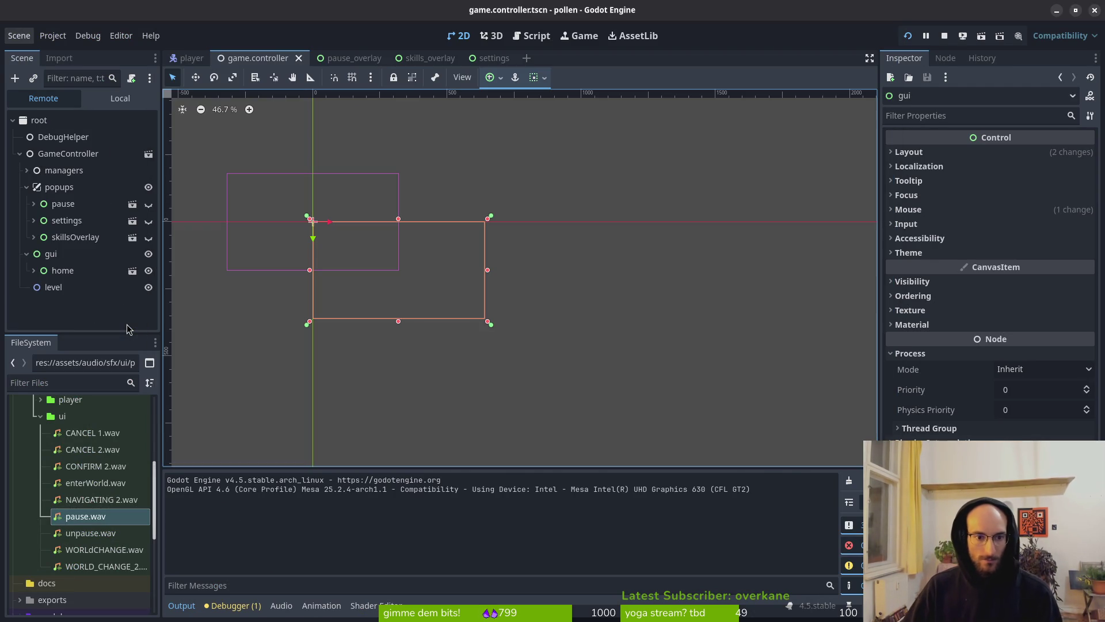
key(F5)
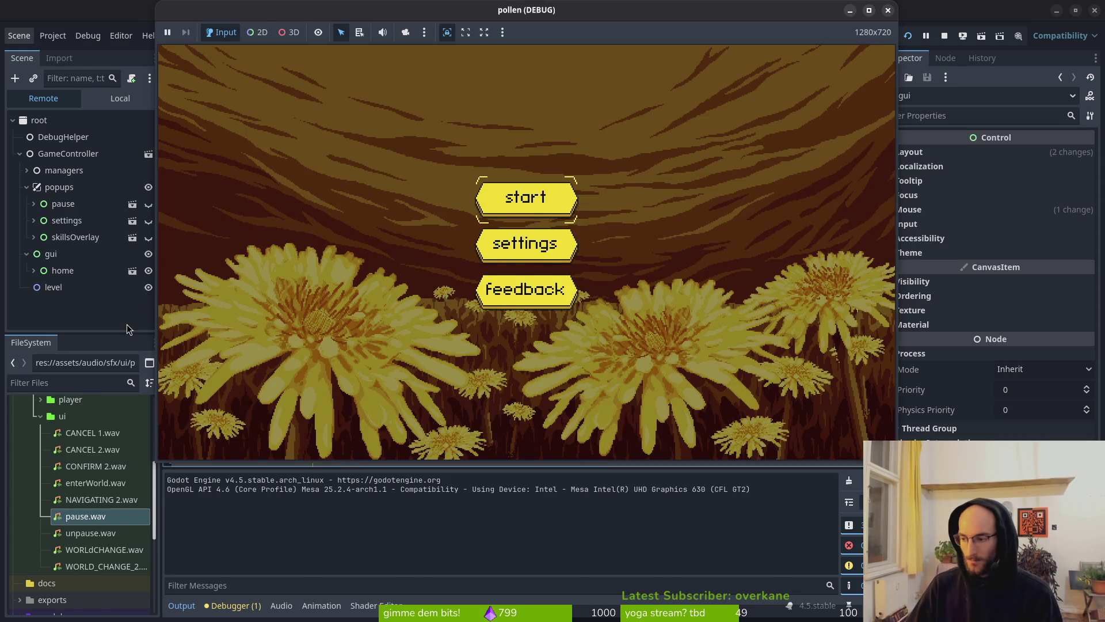
key(alt+Tab)
Delete the process_mode, print_debug and leftover self.dis lines in _ready and start_game
key(k)
key(k)
key(k)
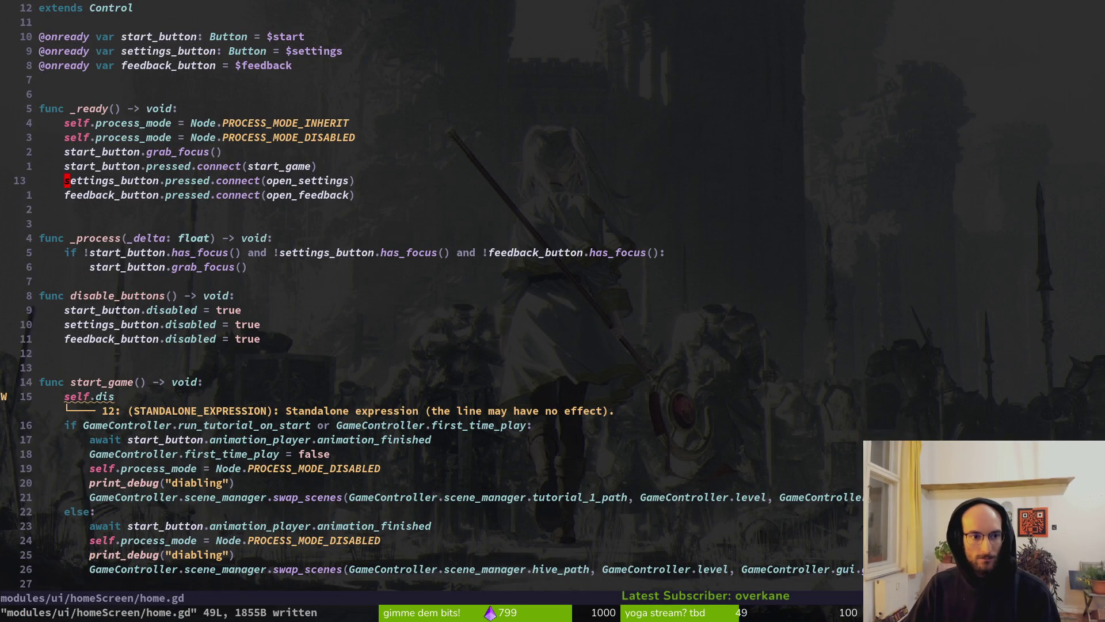
key(d)
key(j)
key(j)
key(j)
key(j)
key(j)
key(j)
key(j)
key(j)
key(j)
key(d)
key(d)
key(j)
key(j)
key(j)
key(j)
key(k)
key(k)
key(shift+v)
key(d)
key(k)
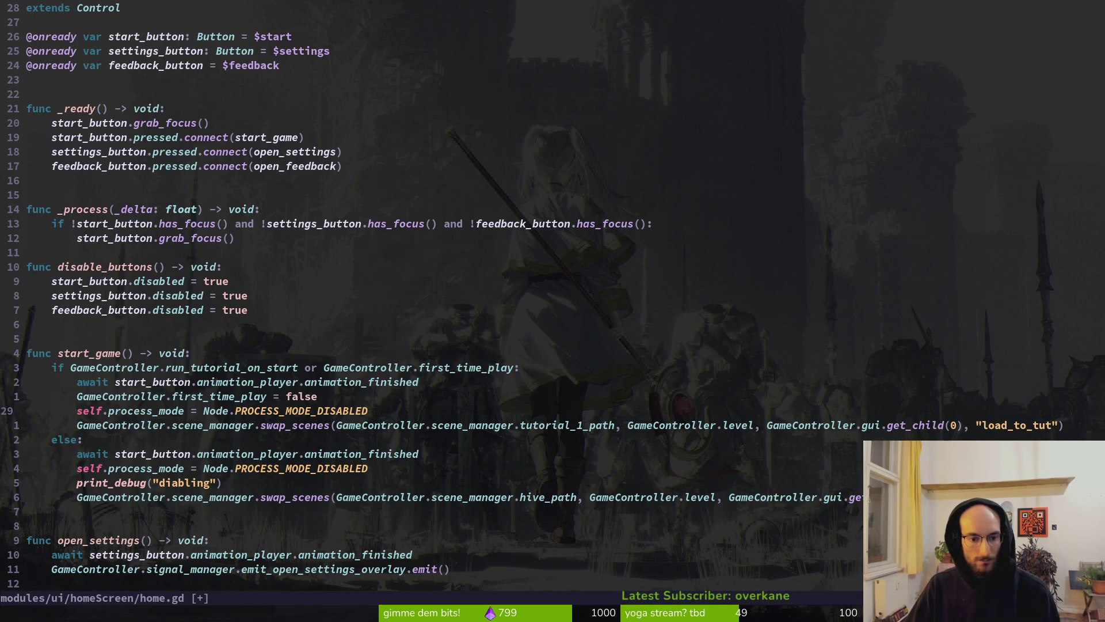
key(d)
key(d)
key(j)
key(j)
key(j)
key(d)
key(d)
key(d)
key(d)
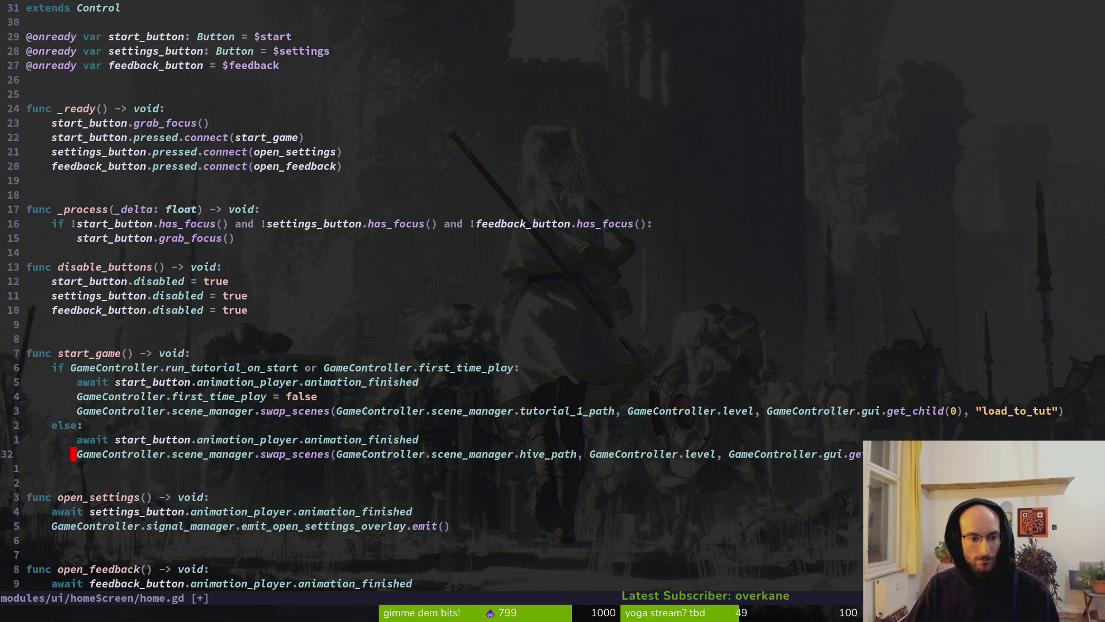
Save home.gd with :w and relaunch the game in Godot with F5
text(:w)
key(Return)
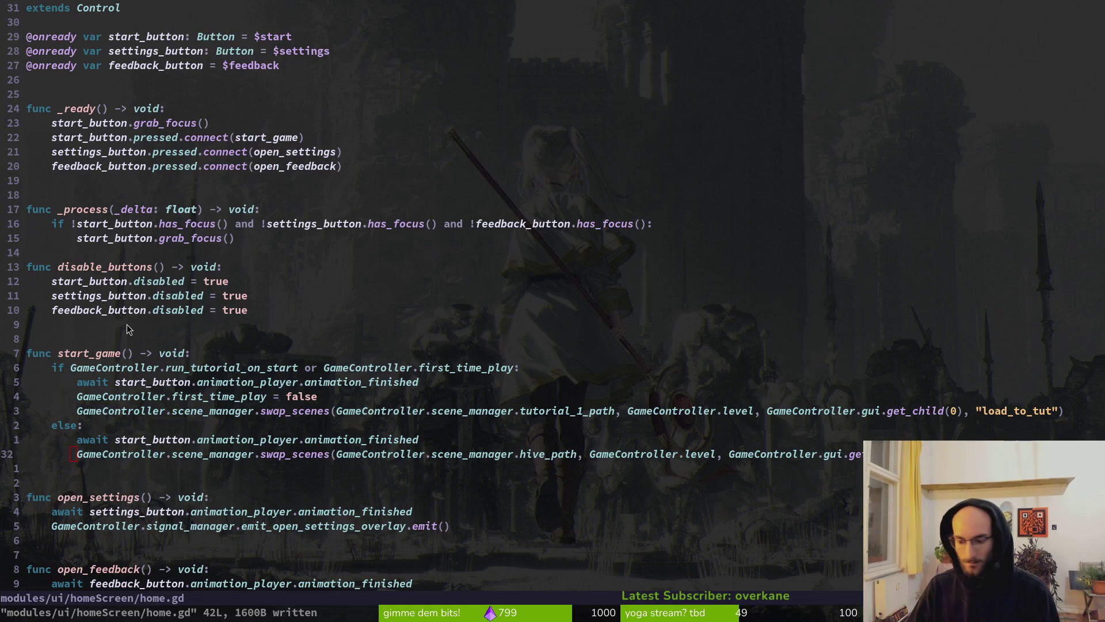
key(alt+Tab)
key(F5)
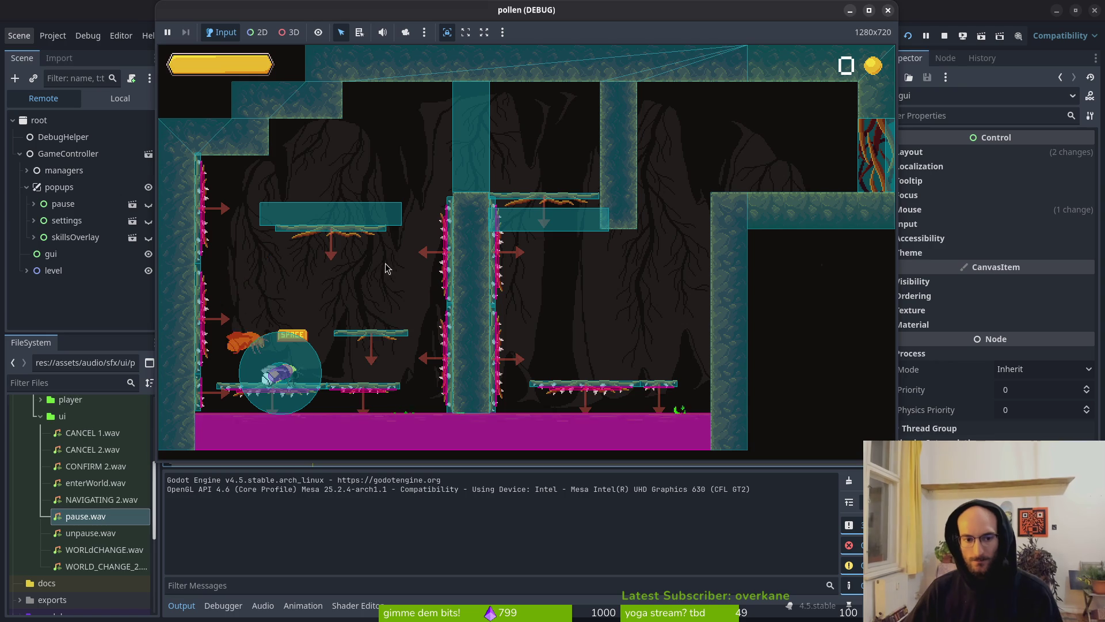
Stop the running game with F8, refocus the Godot editor, and switch back to home.gd
key(F8)
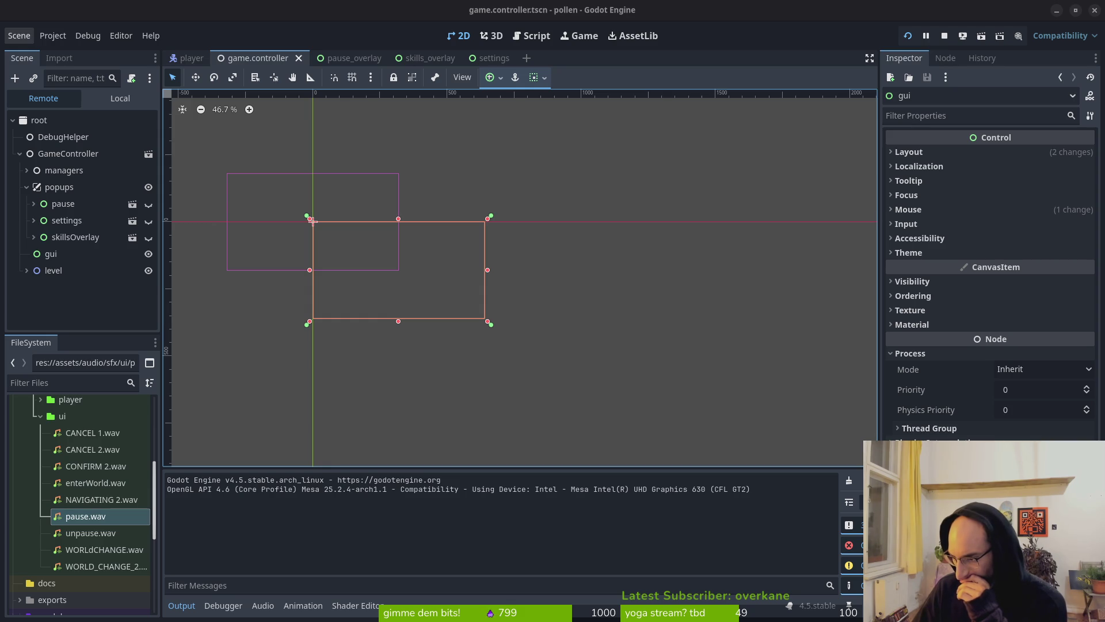
click(314, 221)
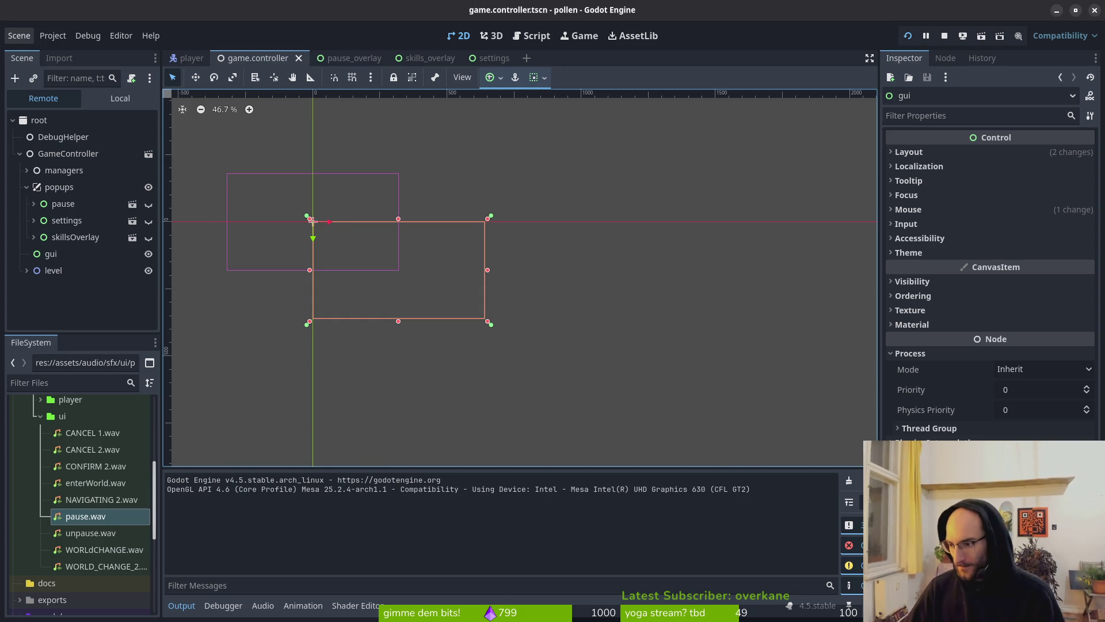
key(alt+Tab)
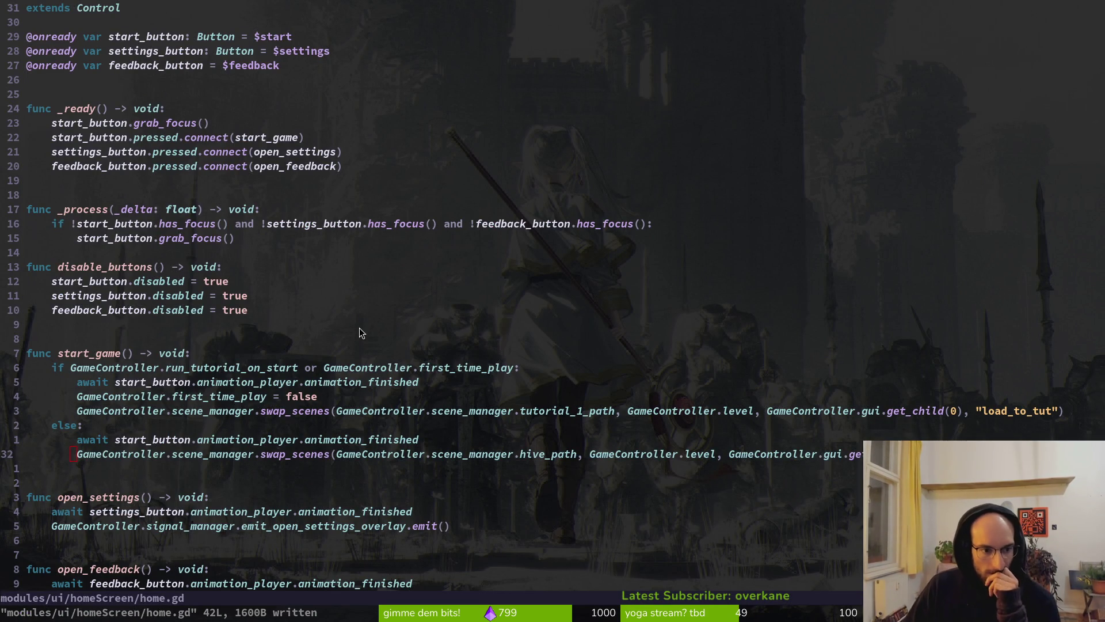
Open a blank line above start_game, save home.gd, and drag the AI chat browser window over the editor
key(k)
key(k)
key(k)
key(k)
key(k)
key(k)
key(o)
key(Escape)
text(:w)
key(Return)
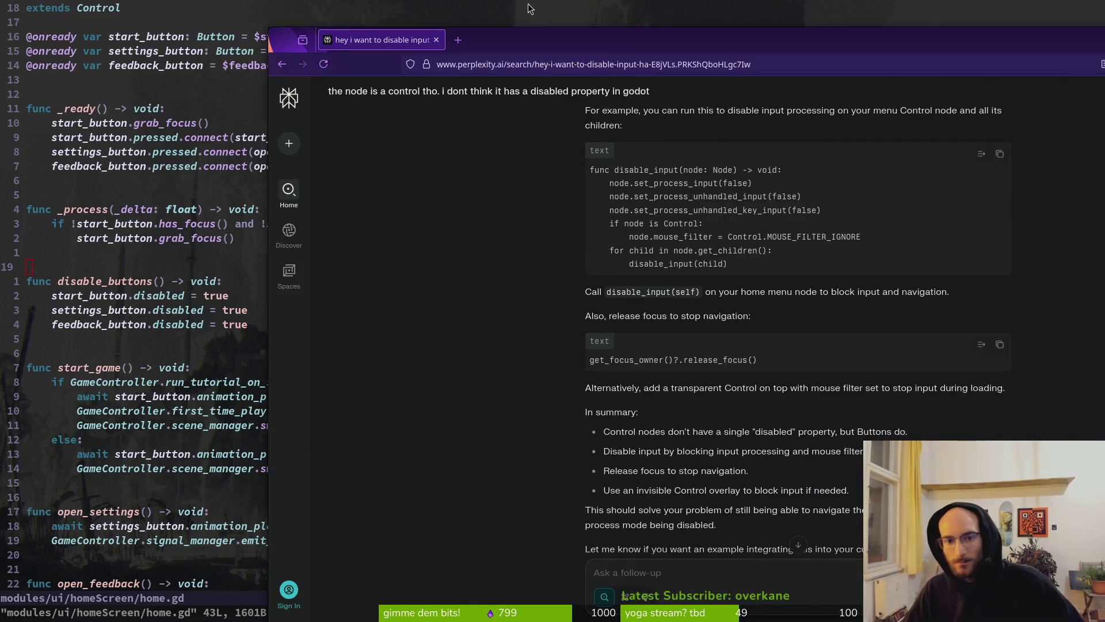
drag(540, 34, 309, 23)
Search 'disable input and navigation on control nodes godot' in a new tab and open the first forum thread
key(ctrl+t)
text(d)
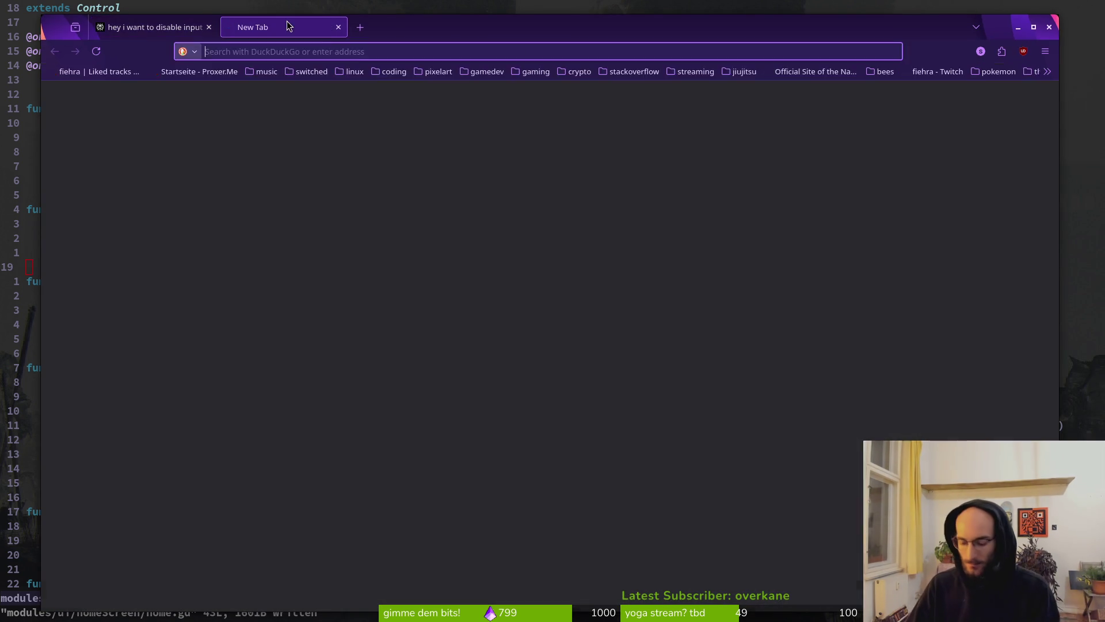
text(isa)
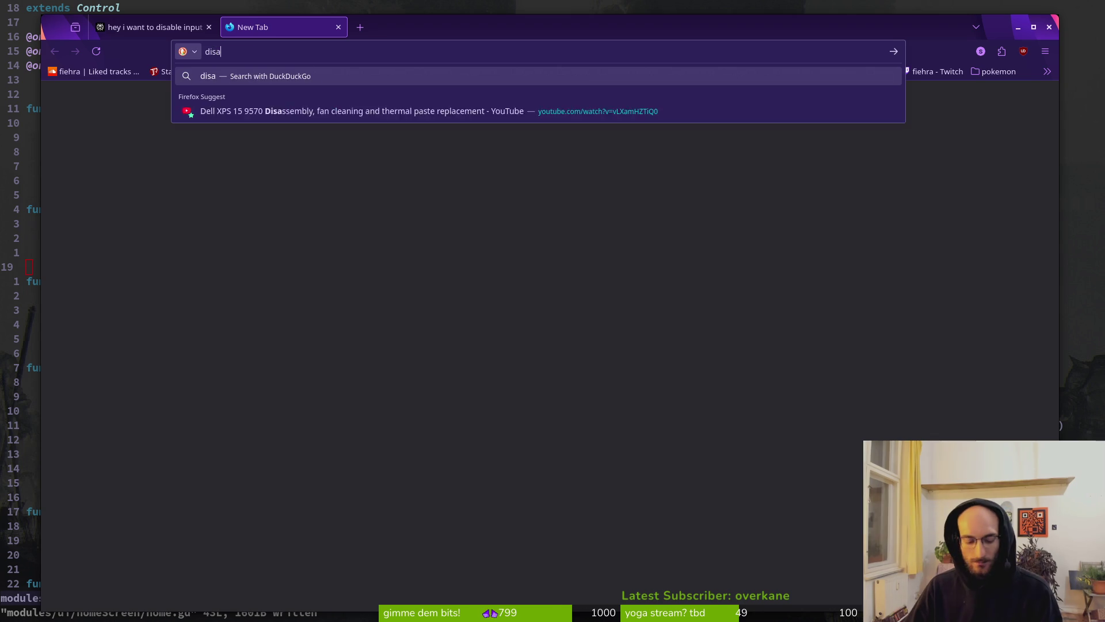
text(ble input handl)
key(BackSpace)
key(BackSpace)
key(BackSpace)
text(and navigation on control nodes godot)
key(Return)
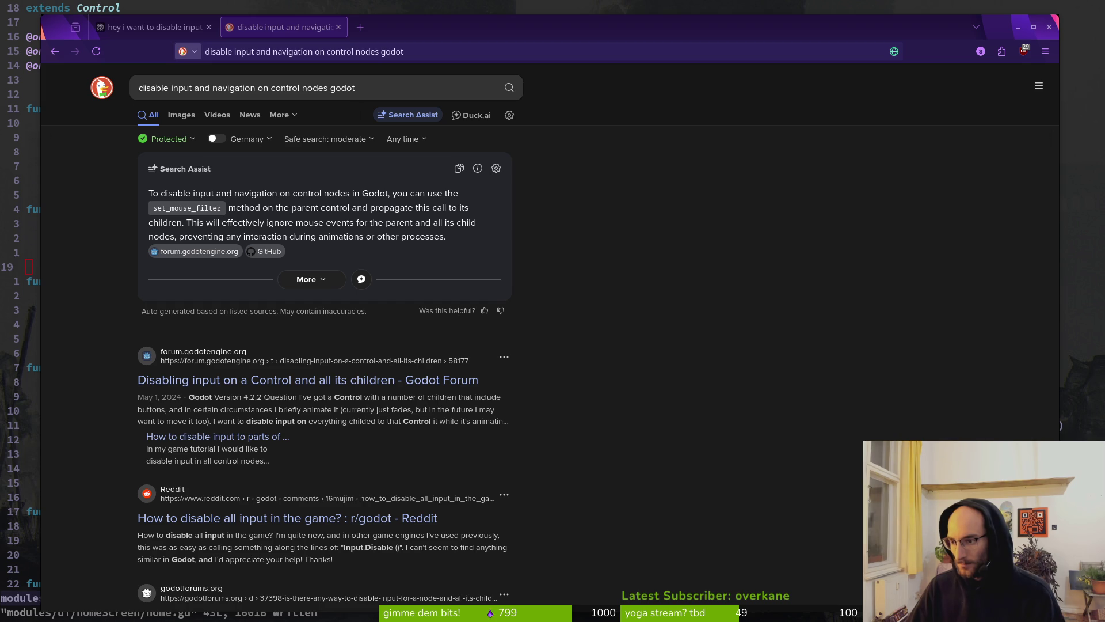
double_click(409, 26)
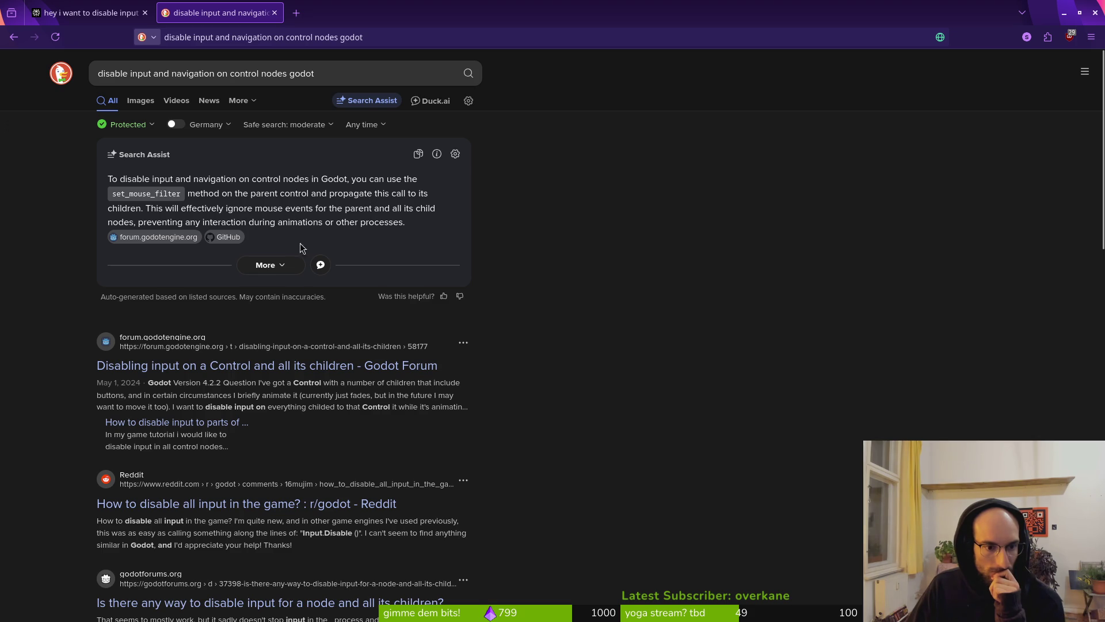
click(221, 377)
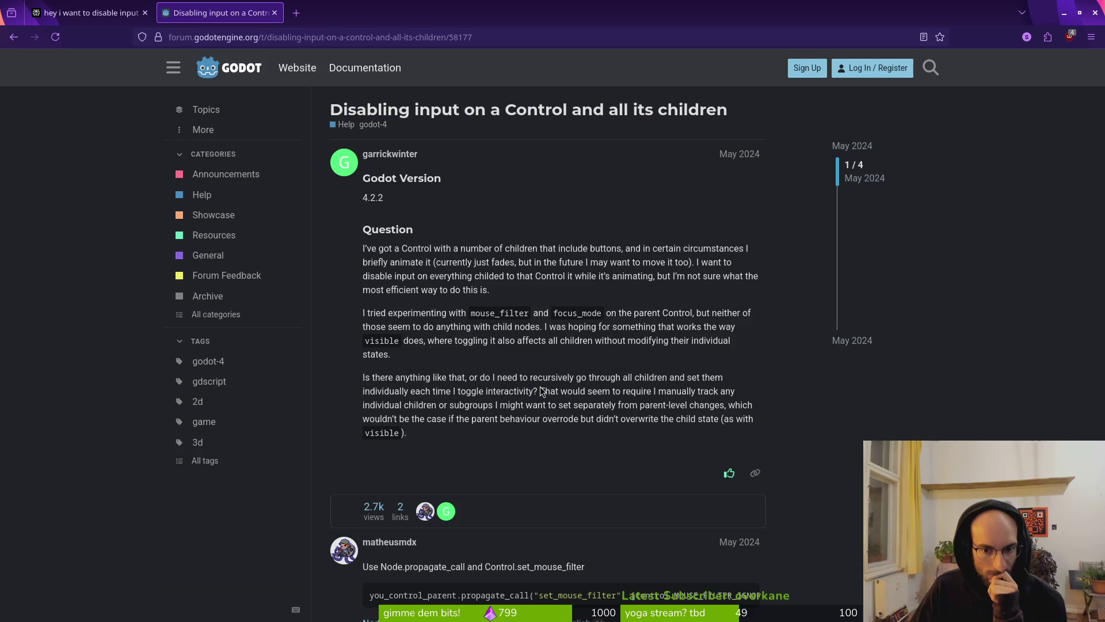
Scroll through the forum replies, then switch to the Perplexity tab and scroll its answer on blocking input
scroll(567, 377, down, 4)
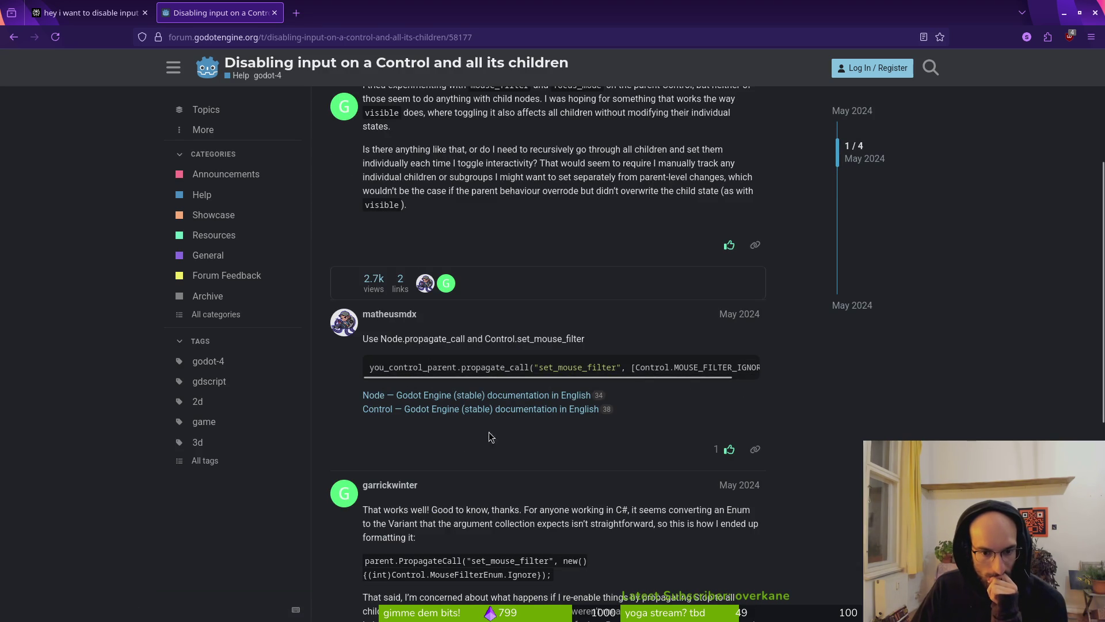
scroll(484, 475, down, 5)
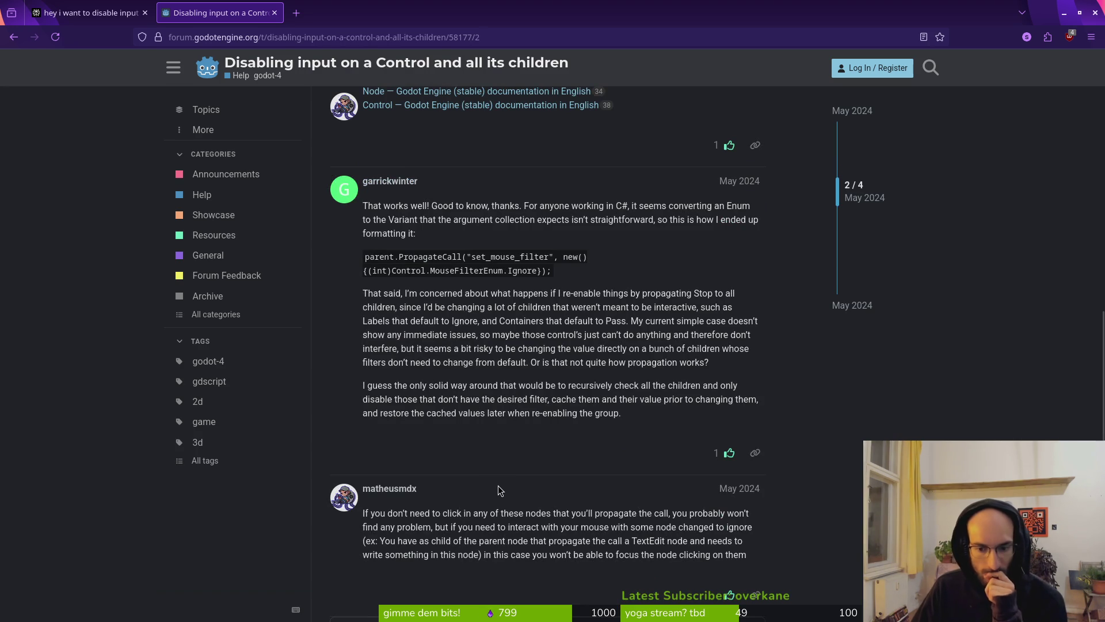
scroll(553, 451, down, 2)
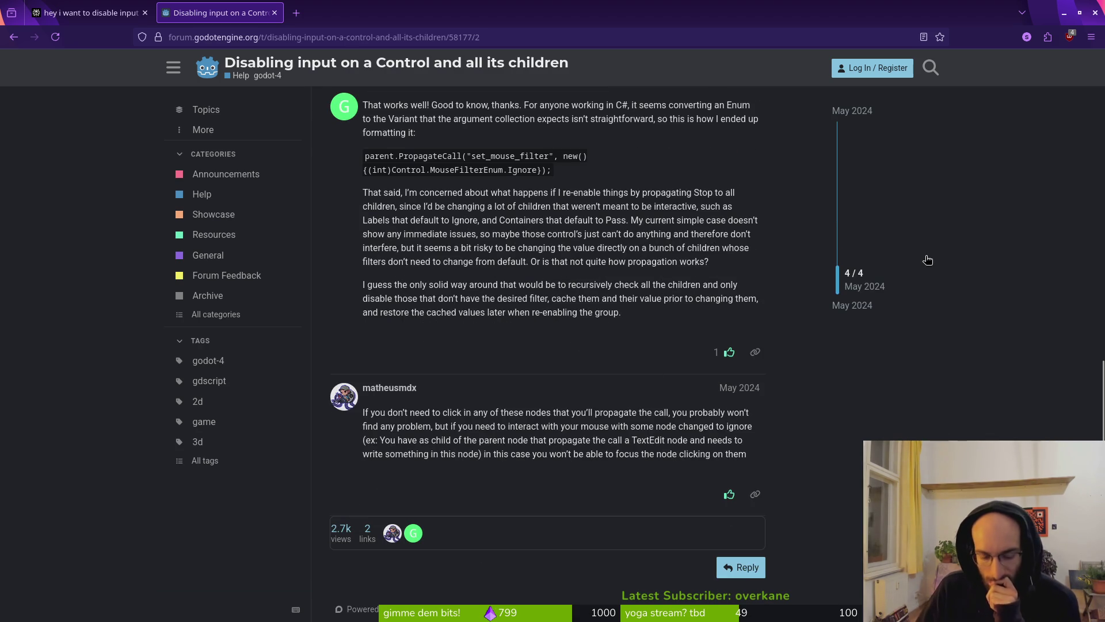
key(alt+Tab)
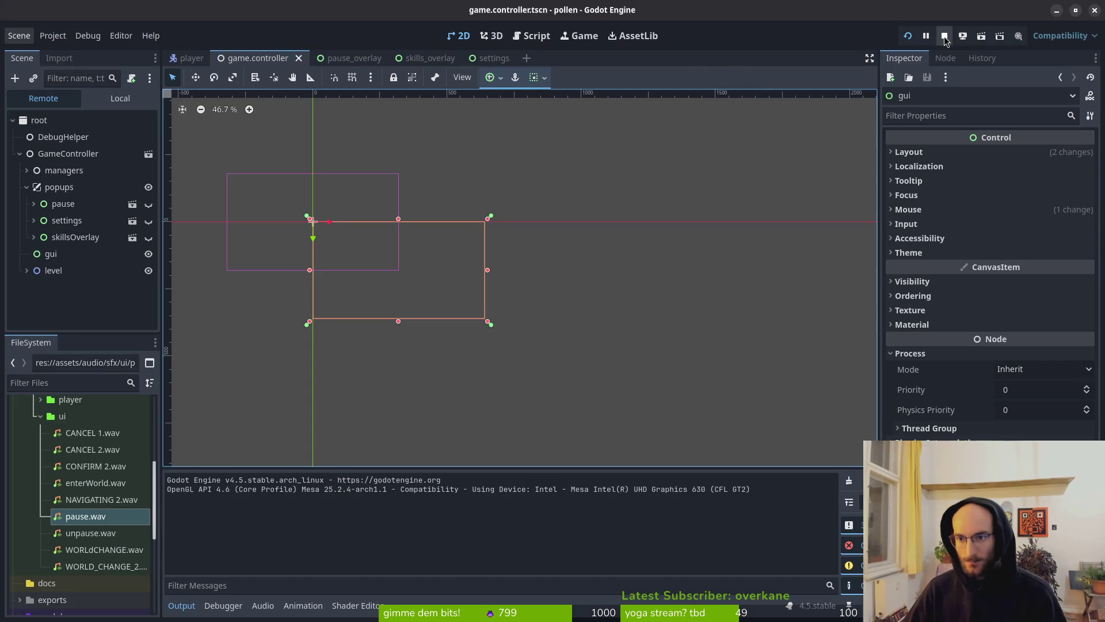
key(alt+Tab)
key(alt+Tab)
key(alt+Tab)
scroll(546, 375, up, 5)
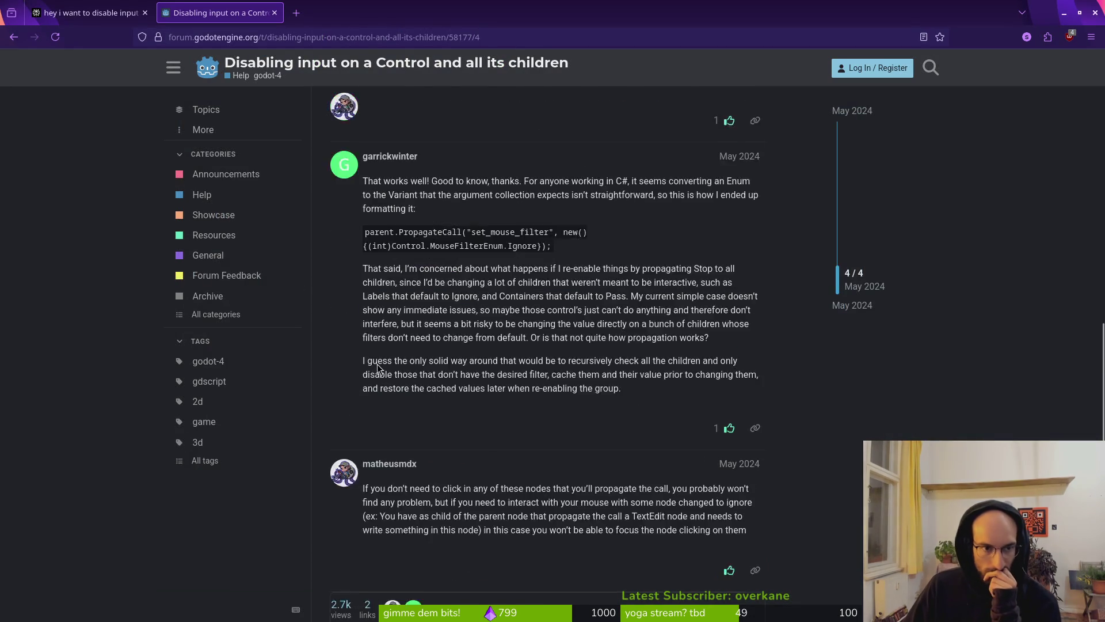
click(90, 13)
scroll(433, 252, down, 3)
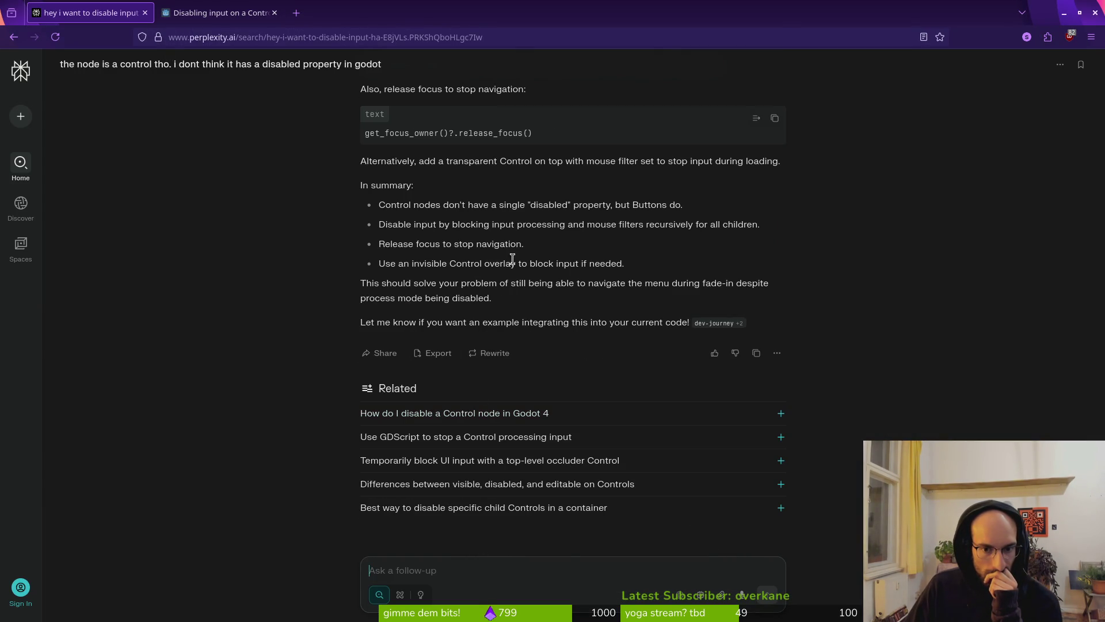
Go back to the search results, open the godotforums and tutorial-UI threads in background tabs, and view the godotforums one
scroll(471, 311, up, 10)
scroll(469, 350, up, 4)
scroll(469, 350, down, 5)
key(ctrl+Tab)
key(alt+Left)
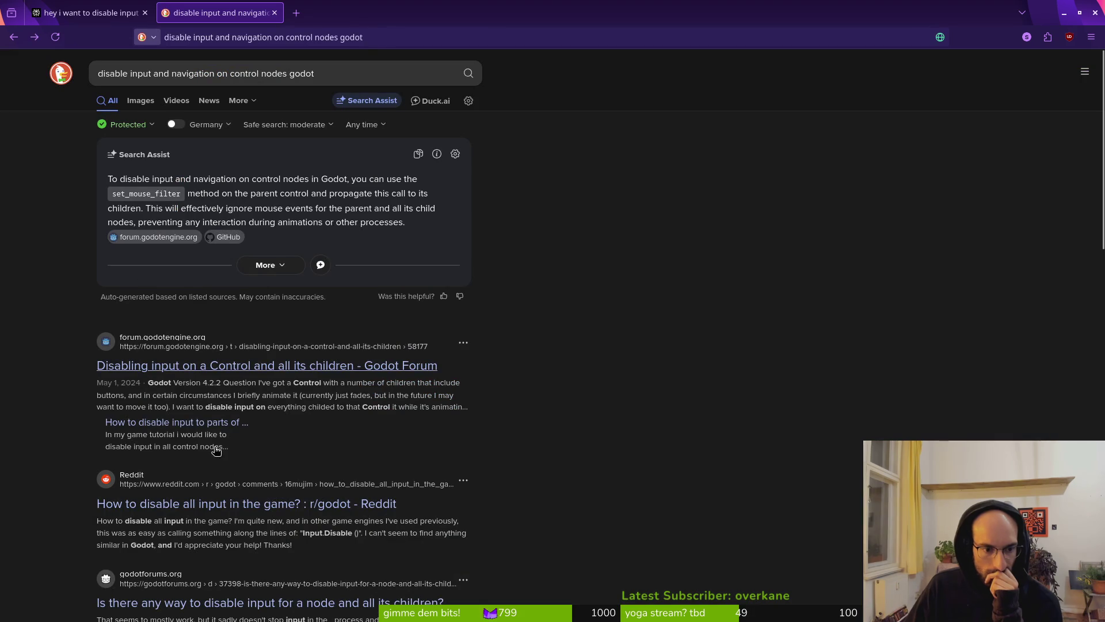
scroll(219, 504, down, 3)
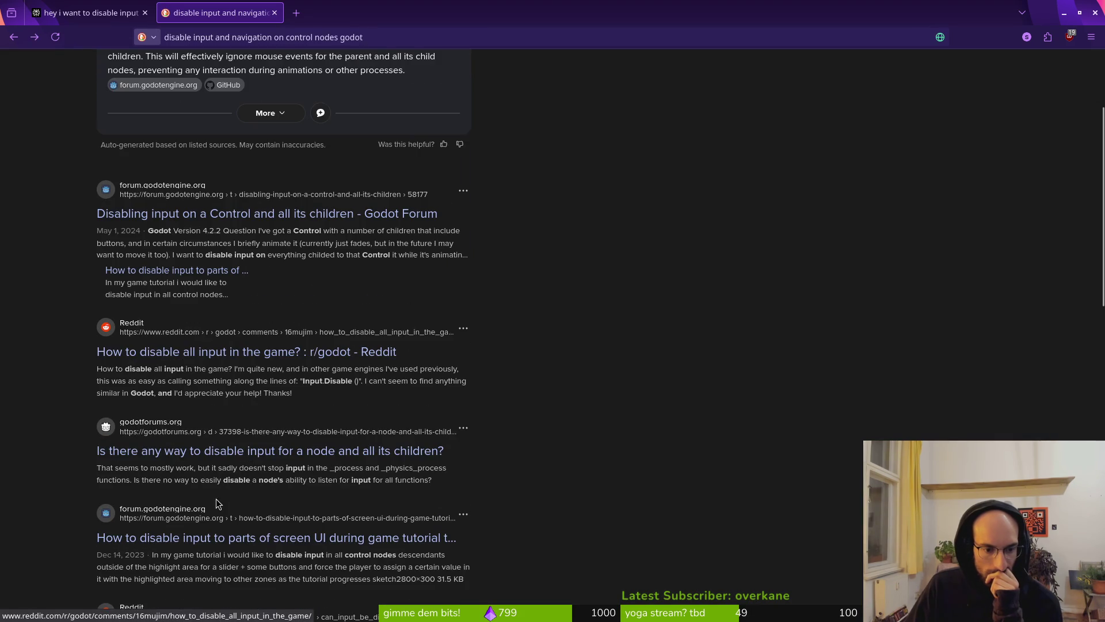
middle_click(203, 456)
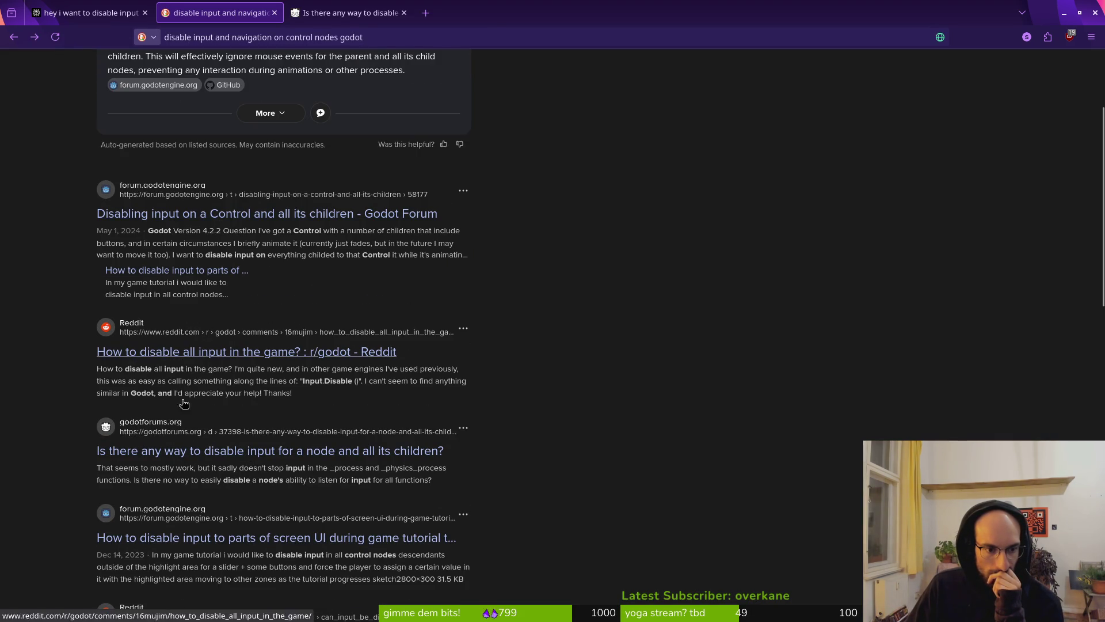
middle_click(185, 544)
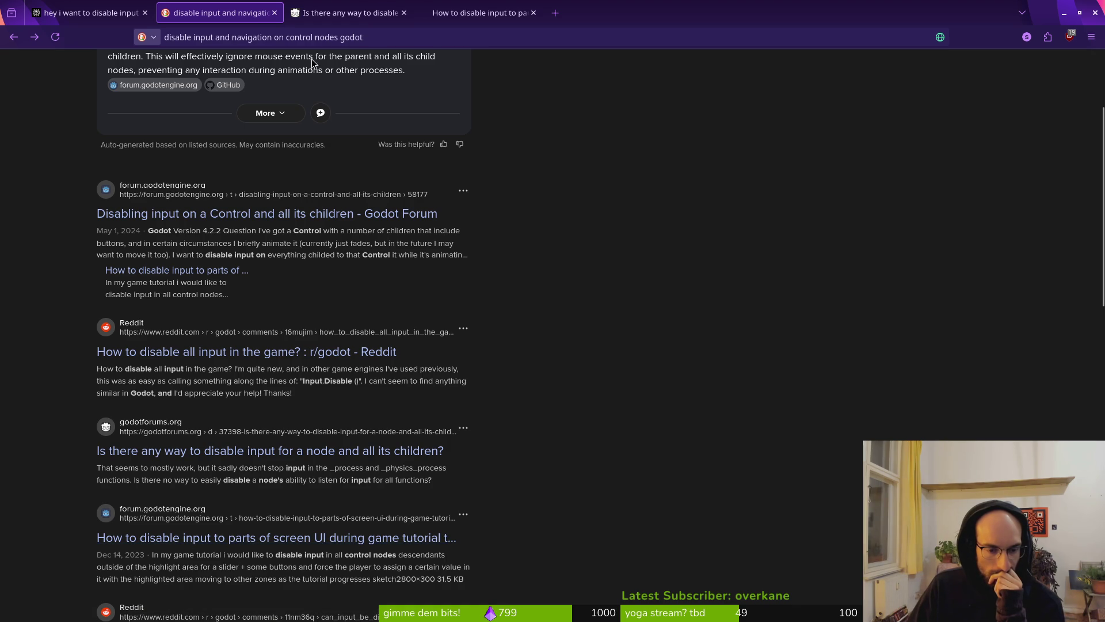
click(346, 13)
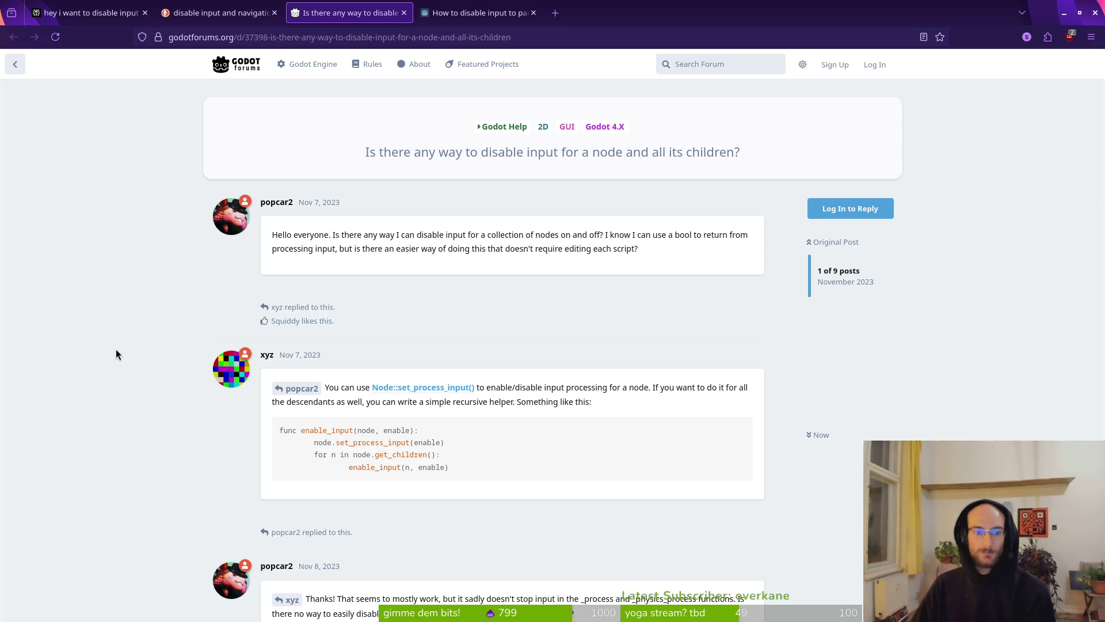
Scroll through the forum thread and open the Using Viewports docs link in a new tab
mouse_move(262, 428)
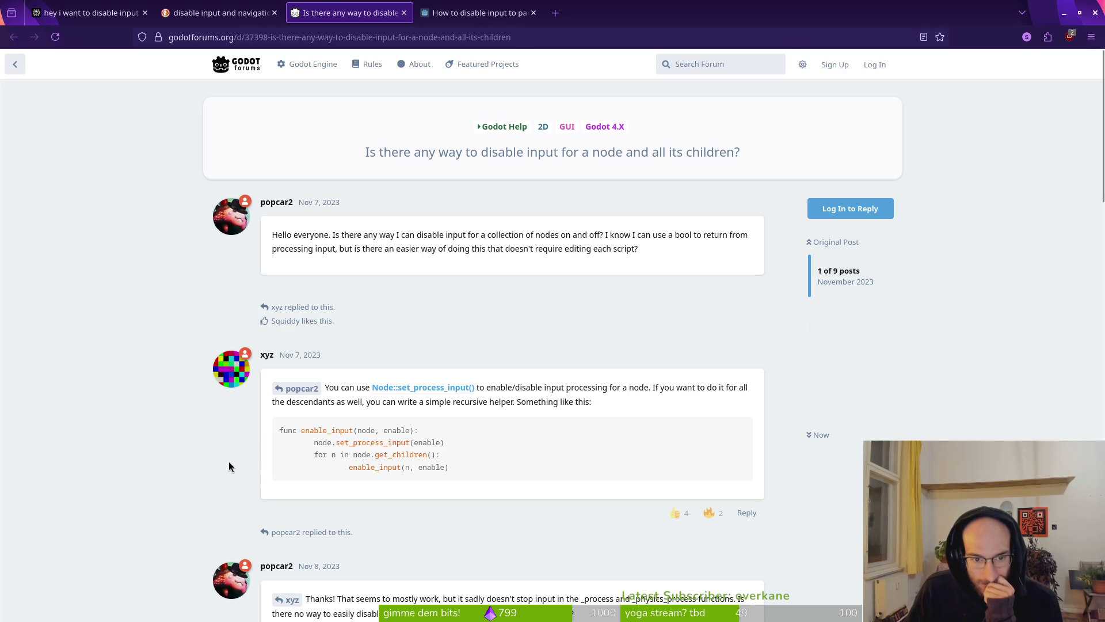
scroll(223, 465, down, 3)
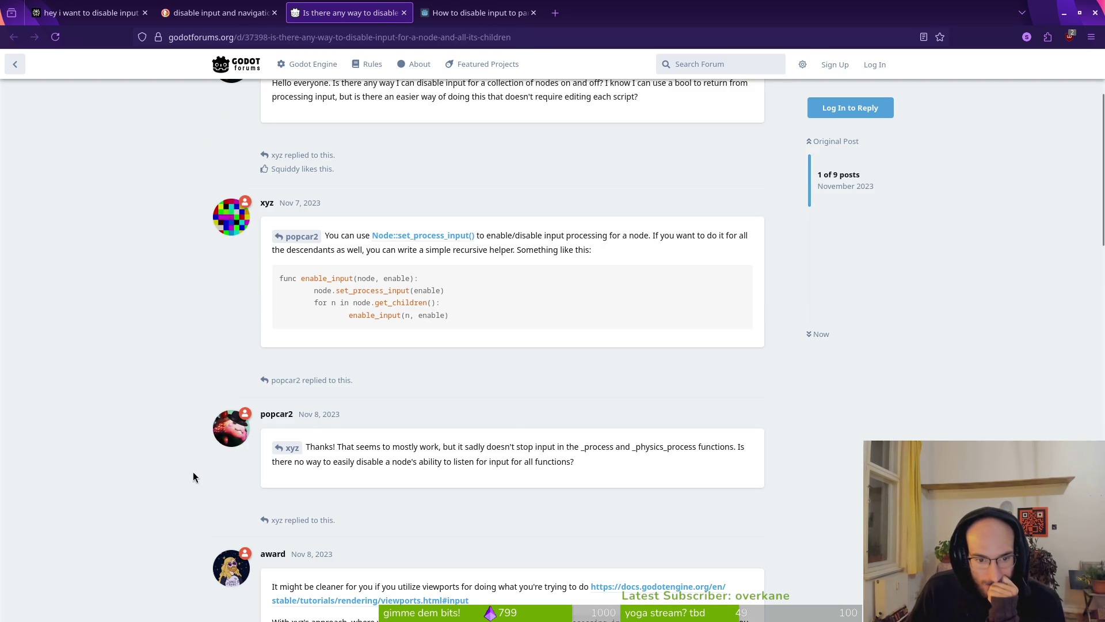
scroll(193, 472, down, 4)
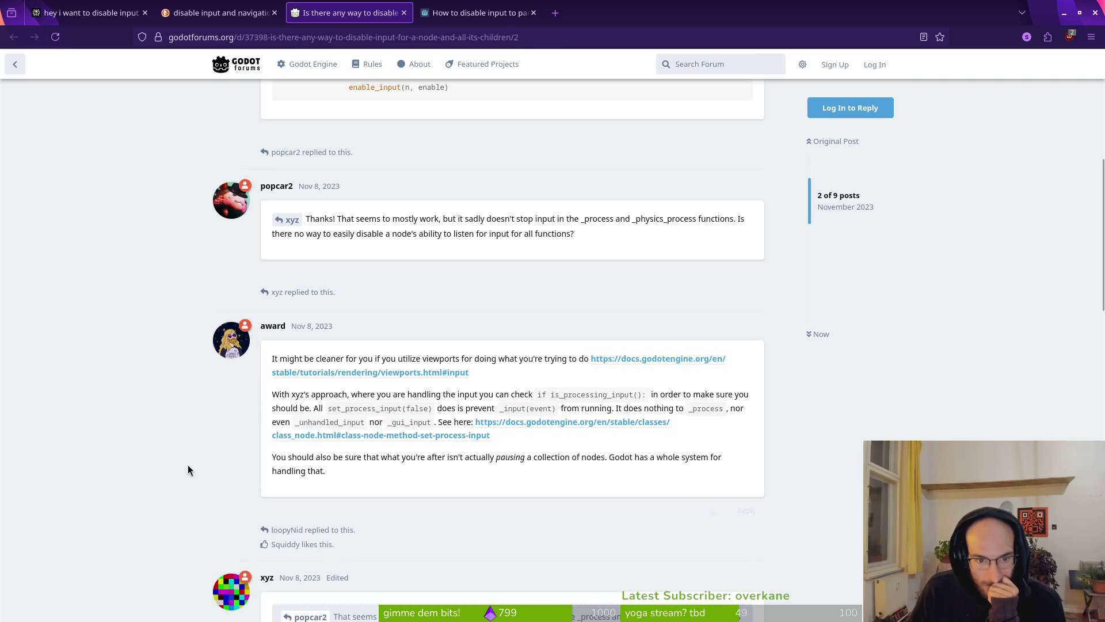
middle_click(412, 373)
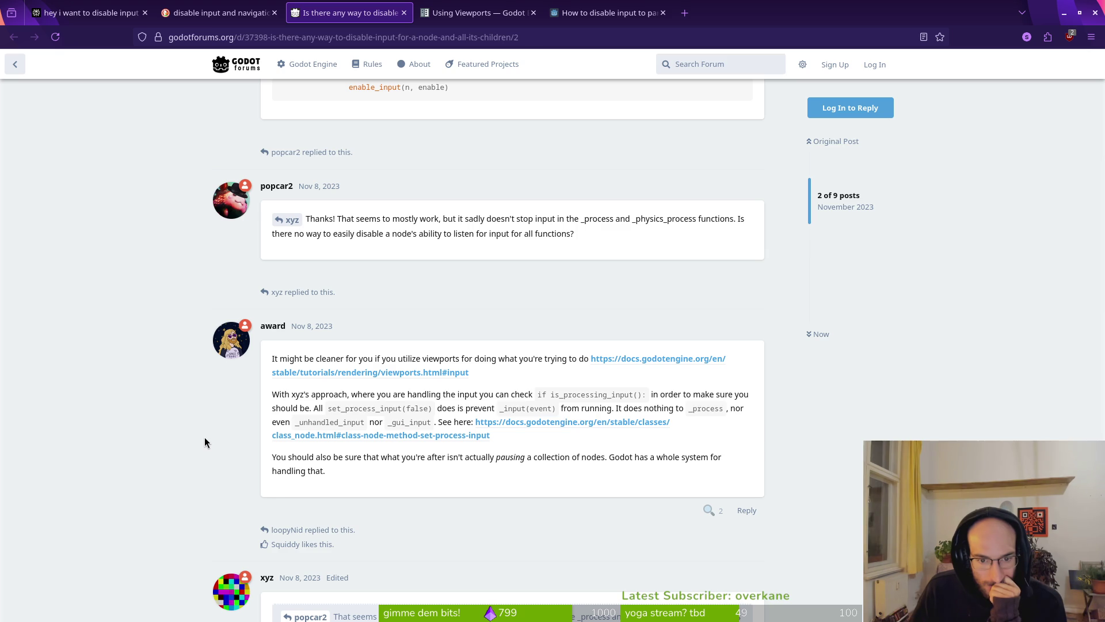
Read further down the thread, then switch to the Using Viewports documentation tab
scroll(205, 440, down, 5)
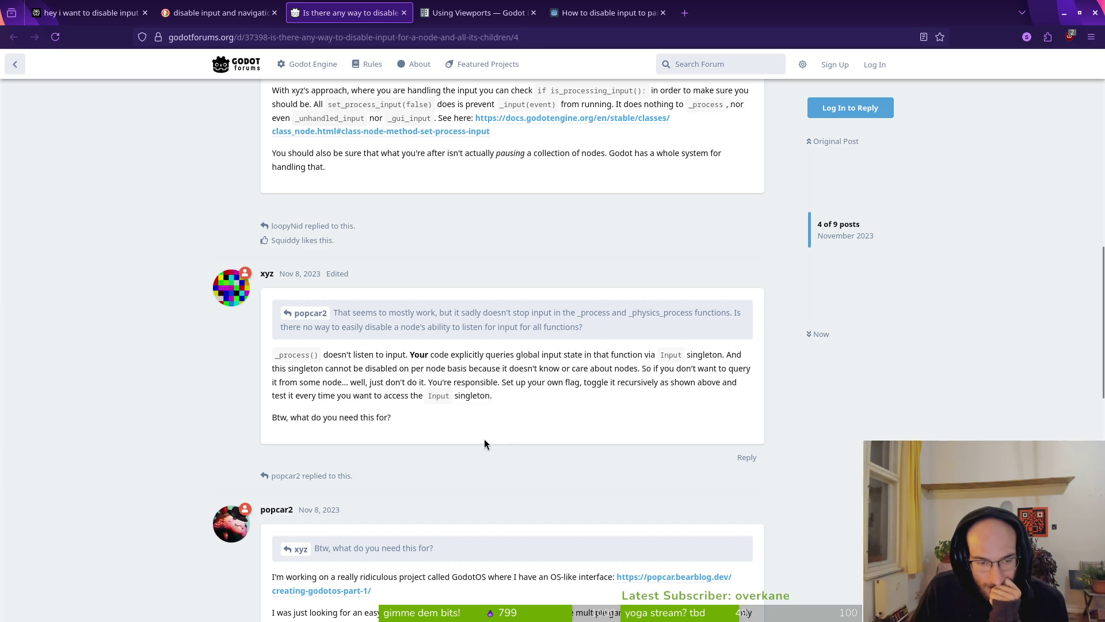
scroll(491, 432, down, 3)
scroll(235, 443, down, 3)
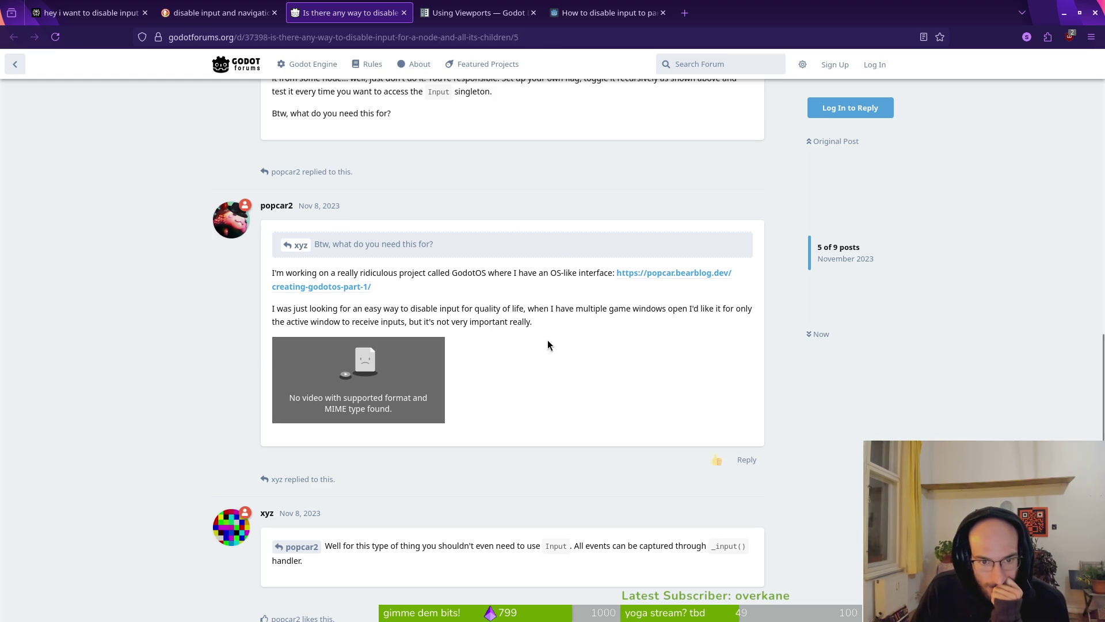
scroll(565, 340, down, 2)
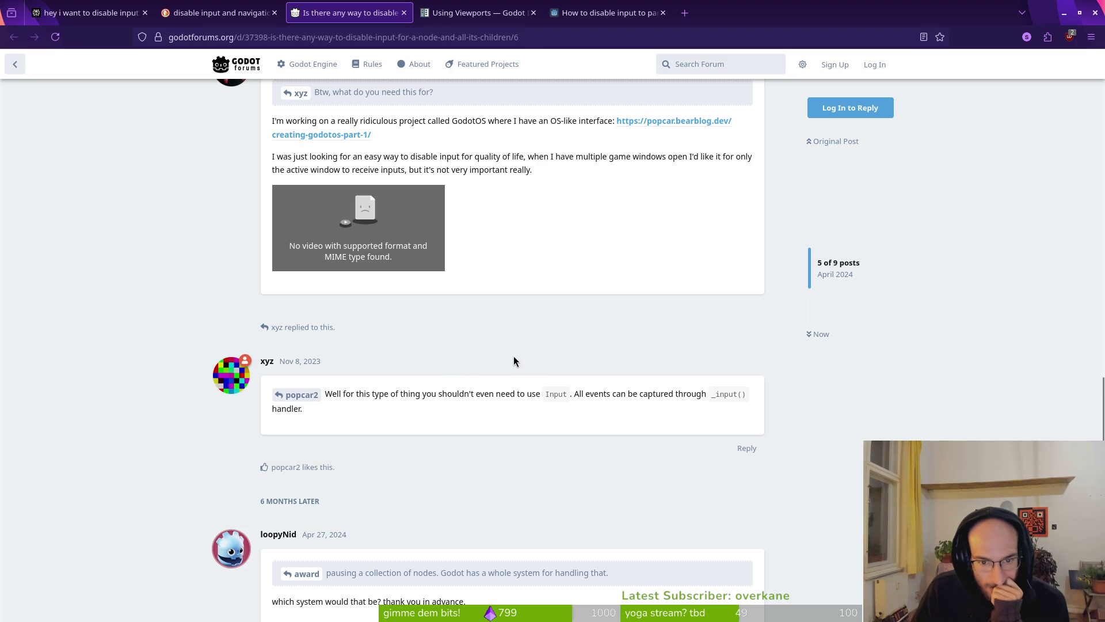
scroll(518, 362, down, 3)
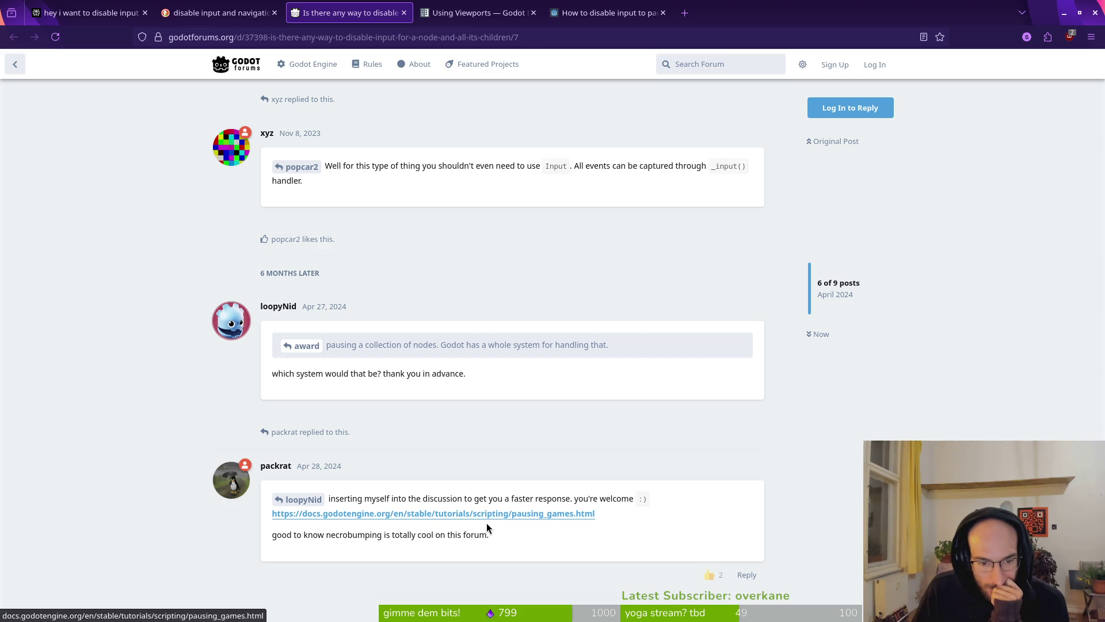
scroll(506, 521, down, 2)
scroll(507, 521, up, 10)
click(475, 13)
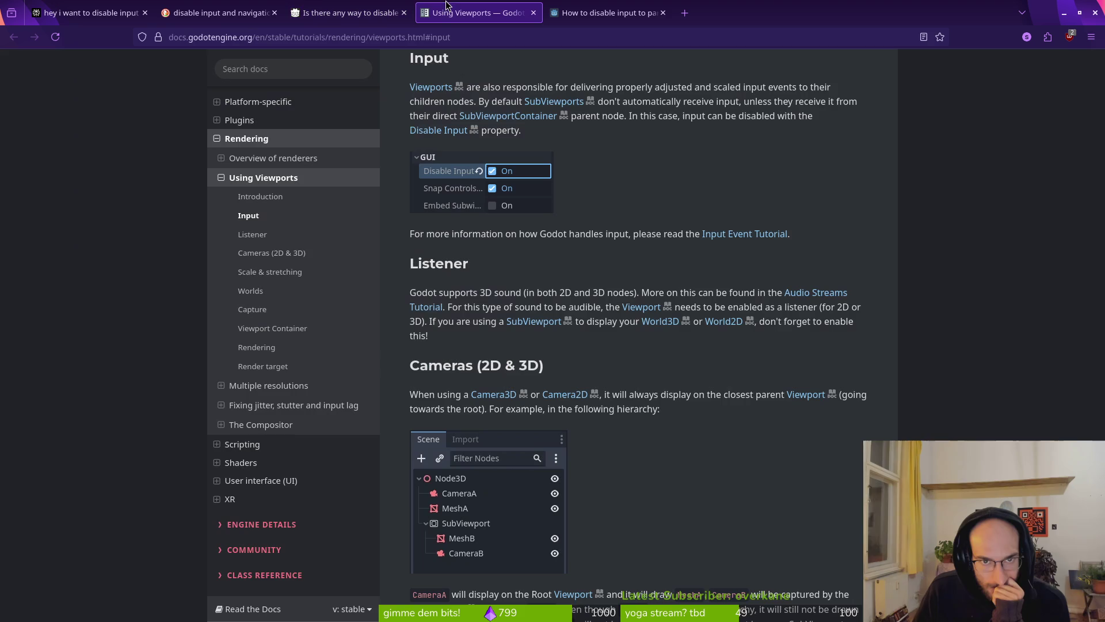
Read the 'How to disable input to parts of screen UI' thread, then close it
click(607, 13)
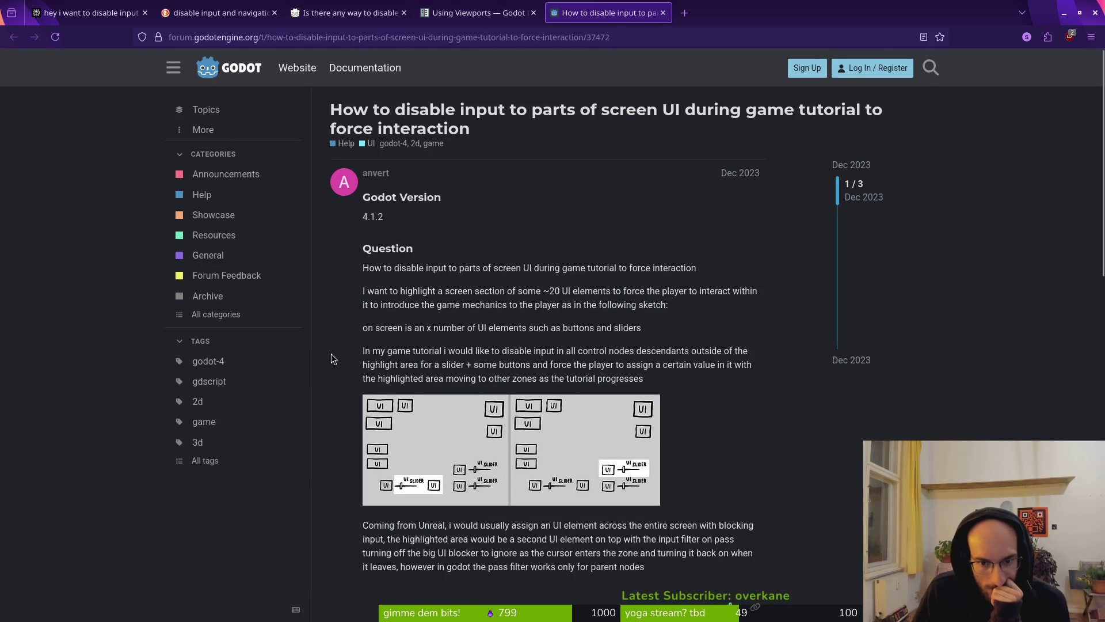
scroll(331, 355, down, 5)
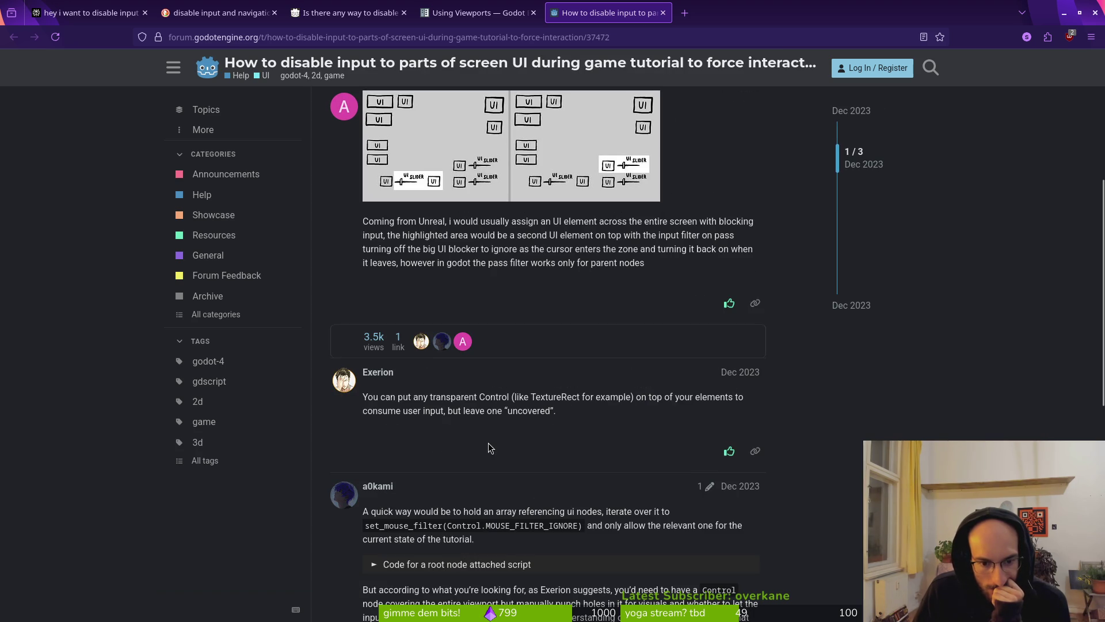
click(664, 12)
Back in the Godot editor, open the home.tscn scene via quick file search
key(alt+Tab)
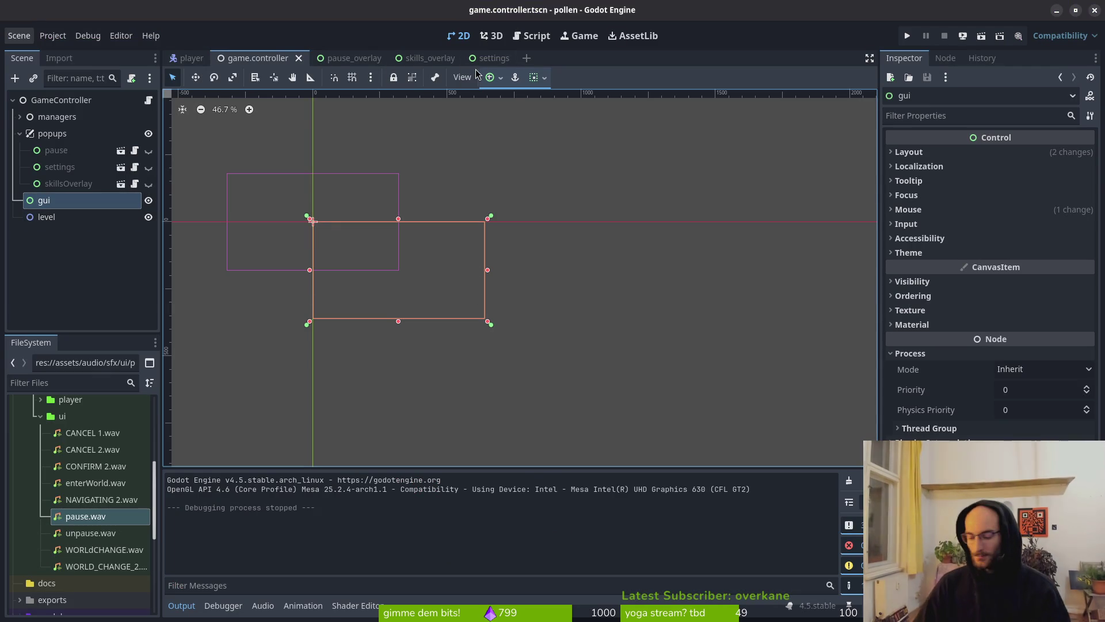
key(shift+alt+o)
text(home)
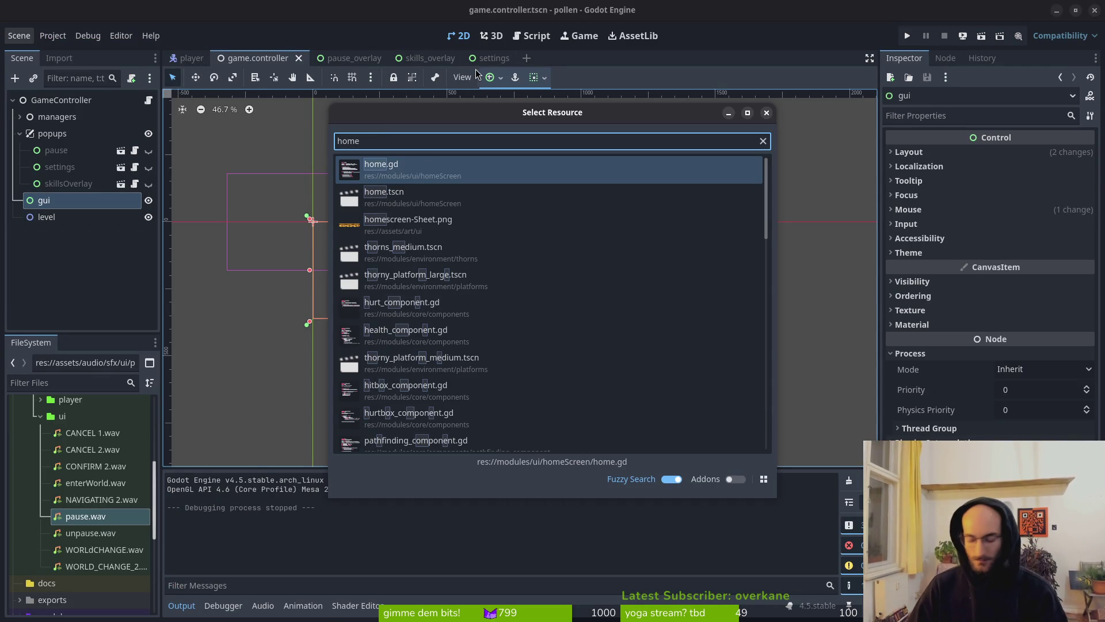
key(Down)
key(Return)
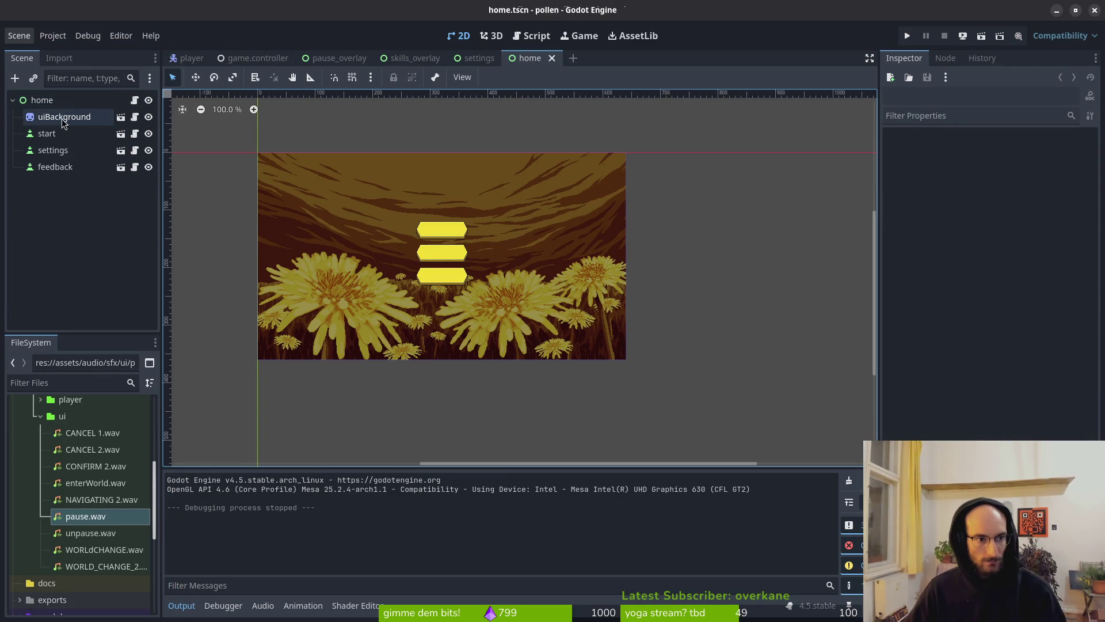
Add a TextureRect node and move it to sit directly under the home root
click(63, 118)
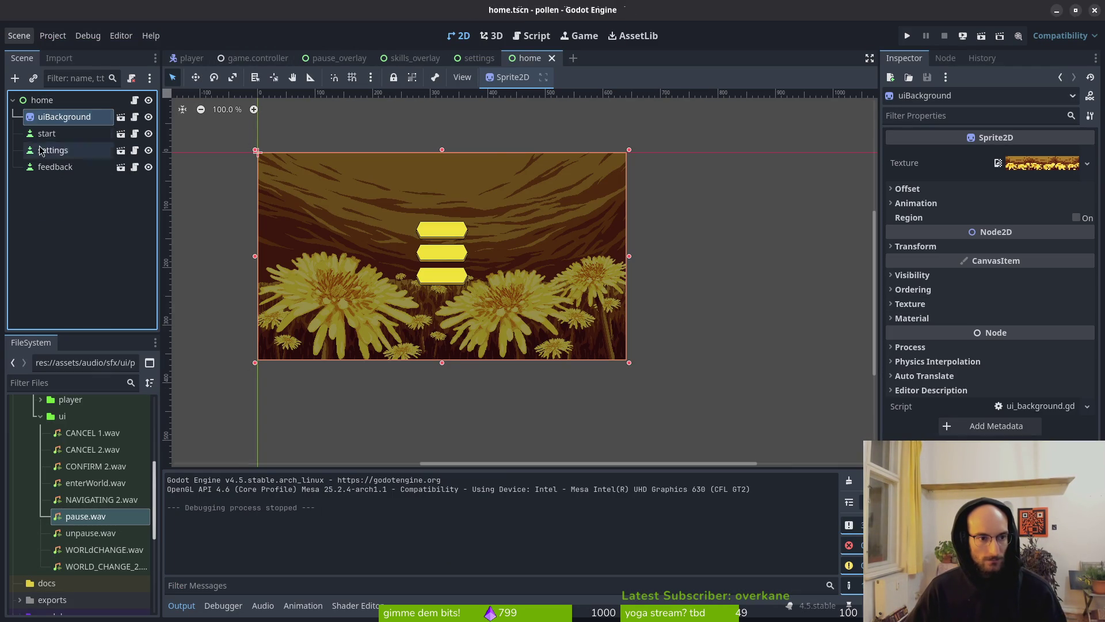
key(ctrl+a)
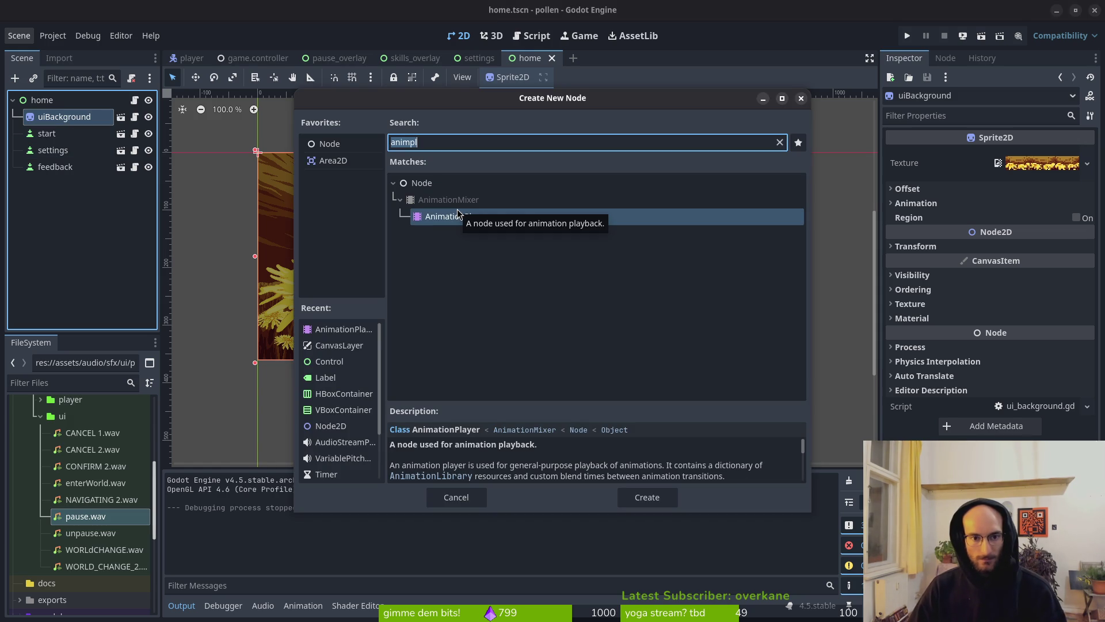
text(textyre)
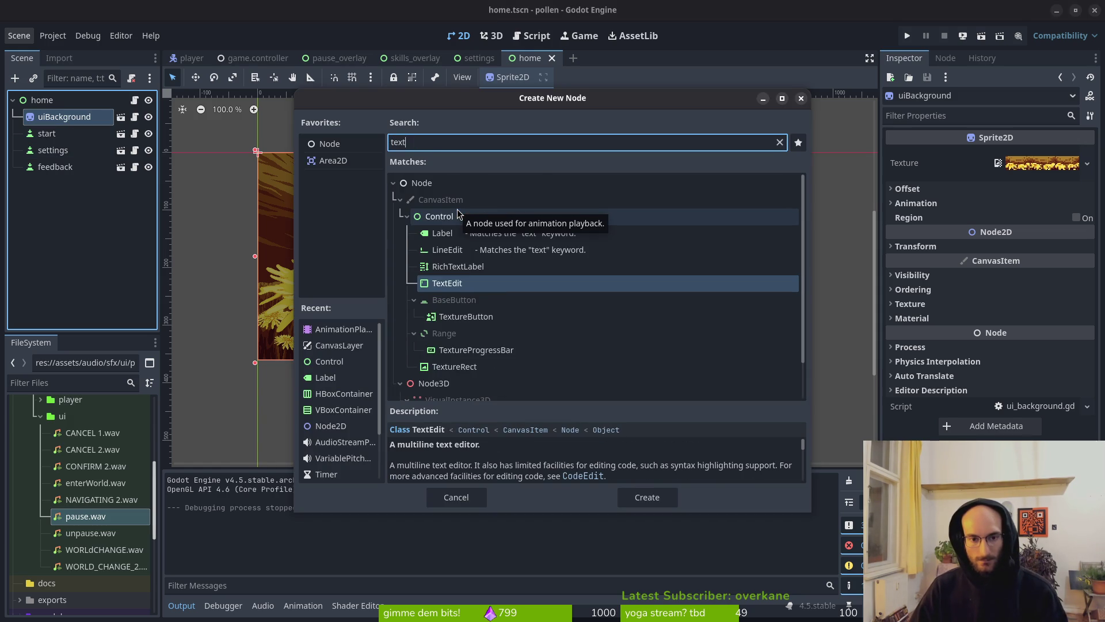
key(BackSpace)
key(BackSpace)
key(BackSpace)
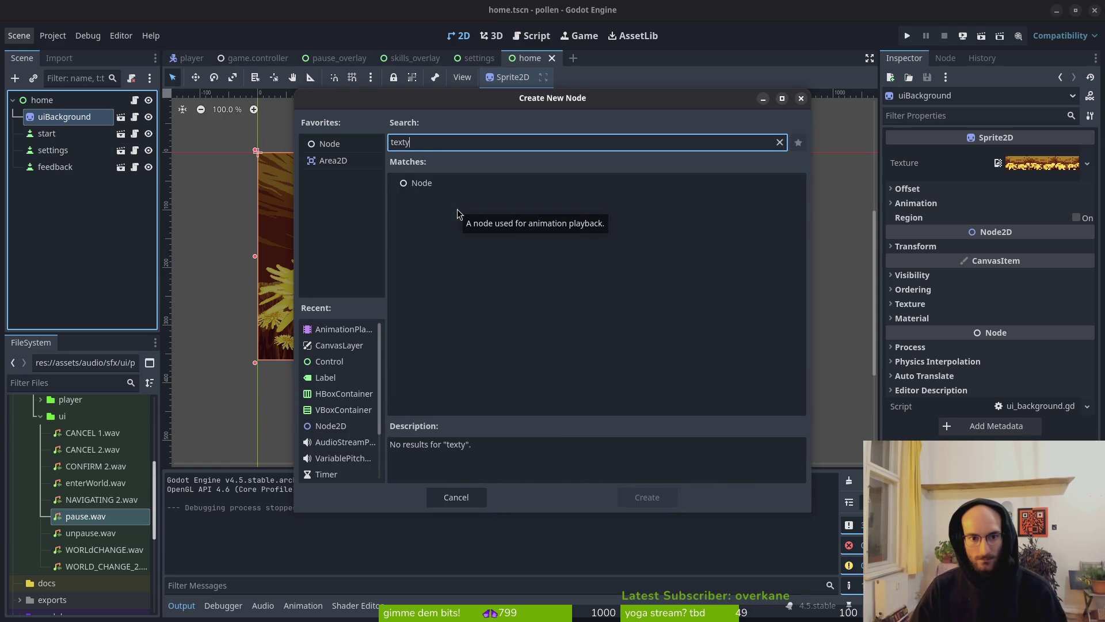
text(ure)
key(Return)
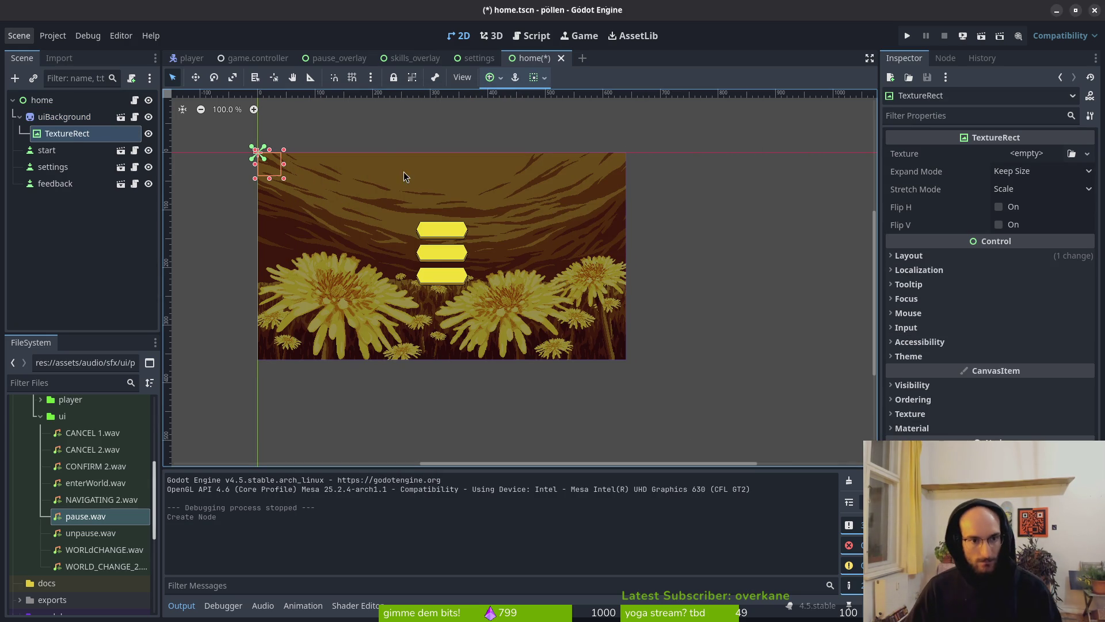
mouse_move(76, 140)
mouse_down()
mouse_move(58, 110)
mouse_move(64, 199)
mouse_up()
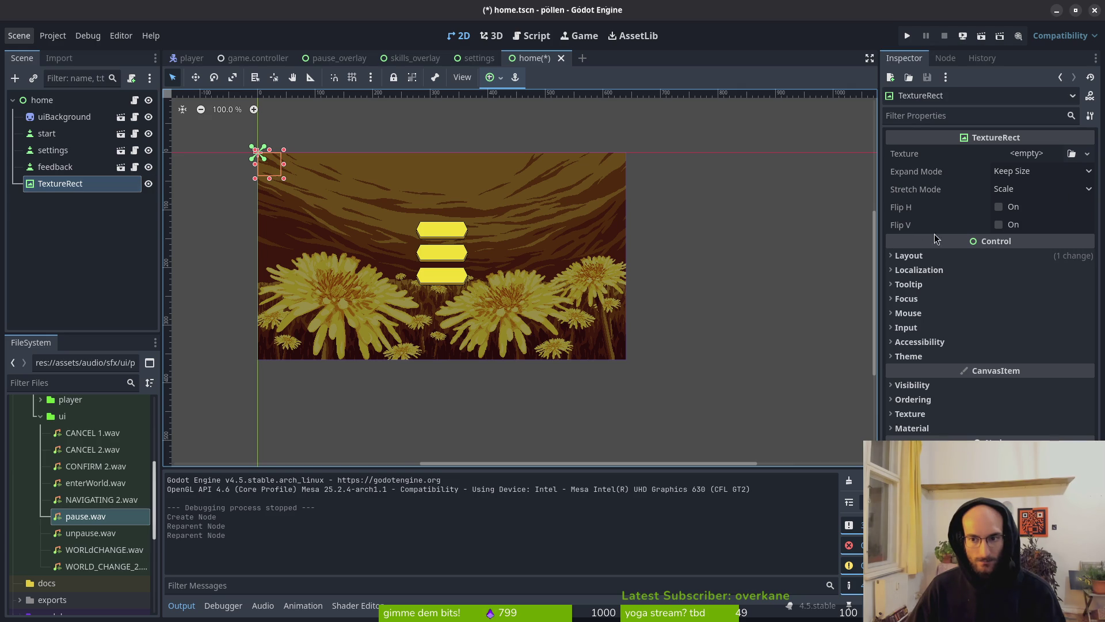
Apply the Full Rect anchor preset to TextureRect, save the scene, and run the game
click(933, 259)
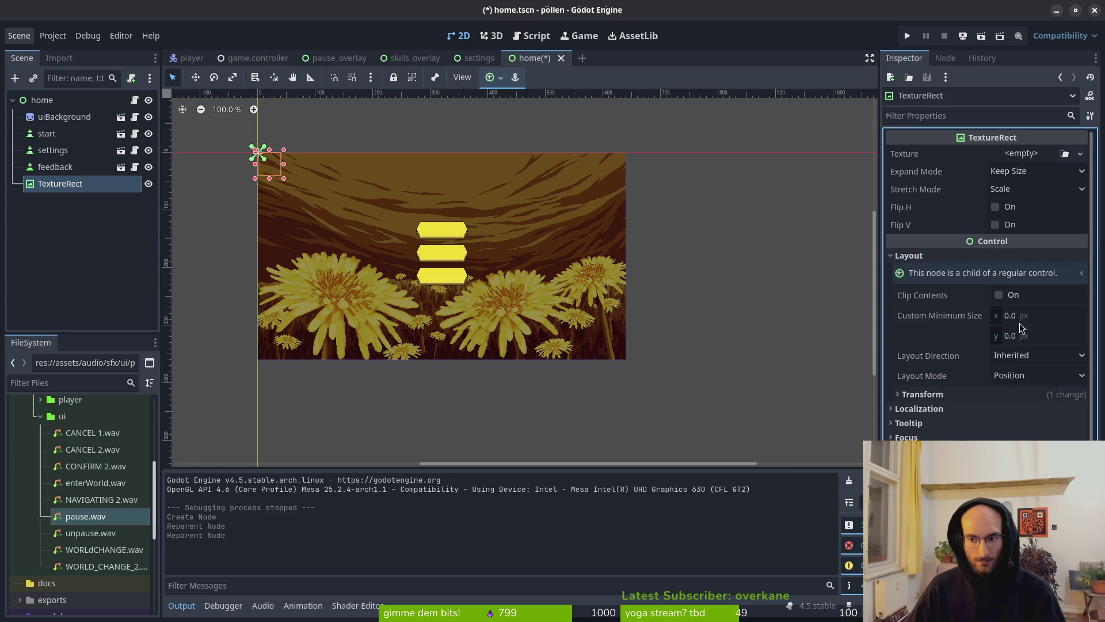
click(1015, 391)
click(1014, 394)
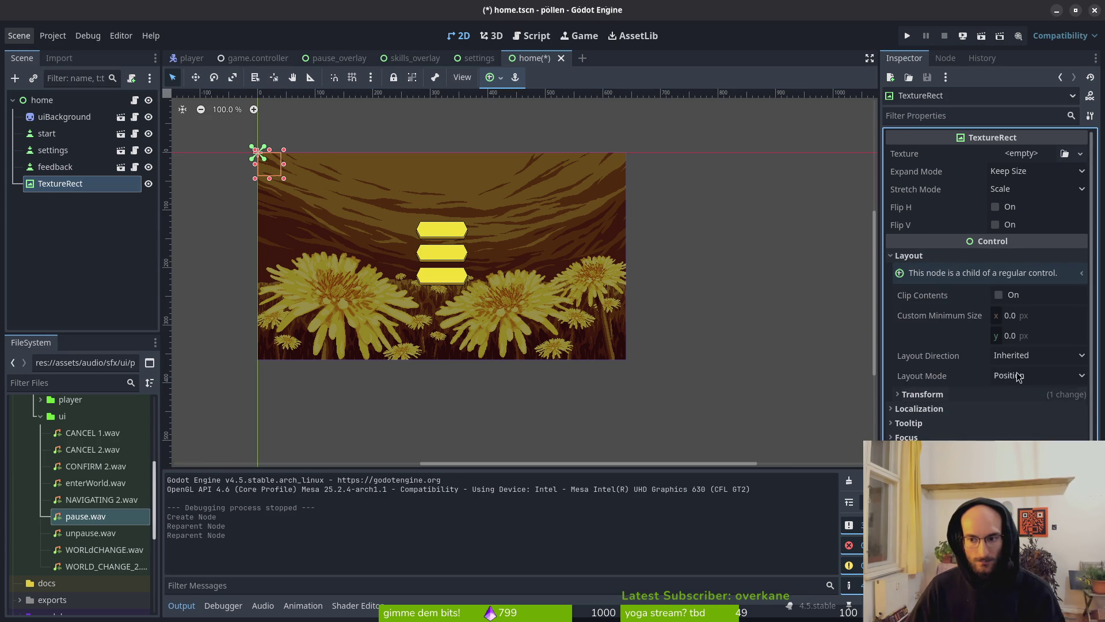
click(493, 77)
click(561, 184)
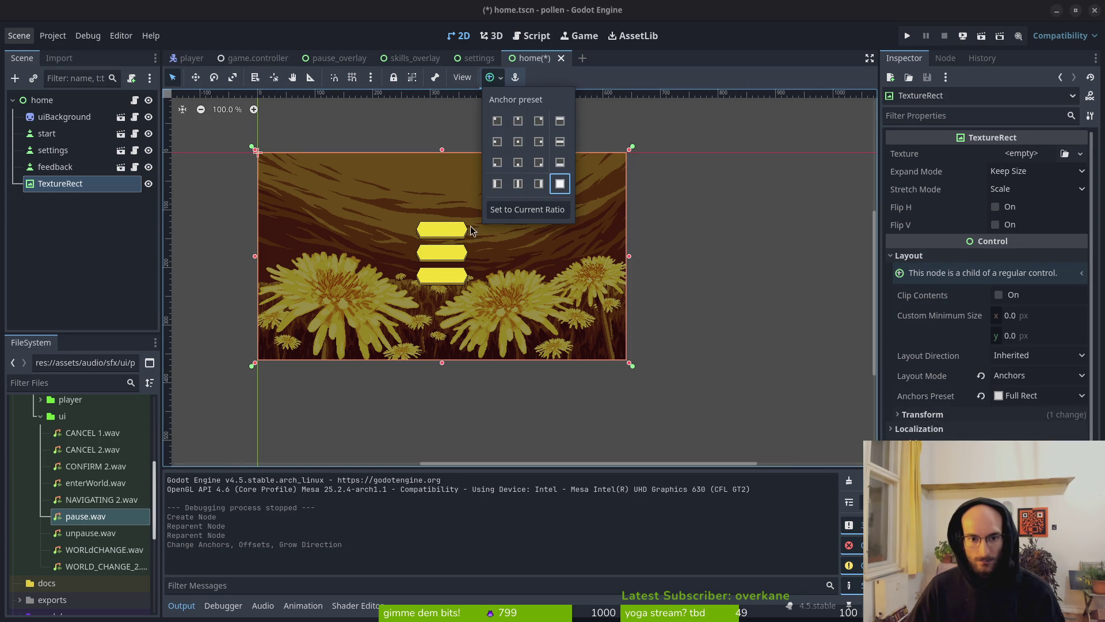
key(ctrl+s)
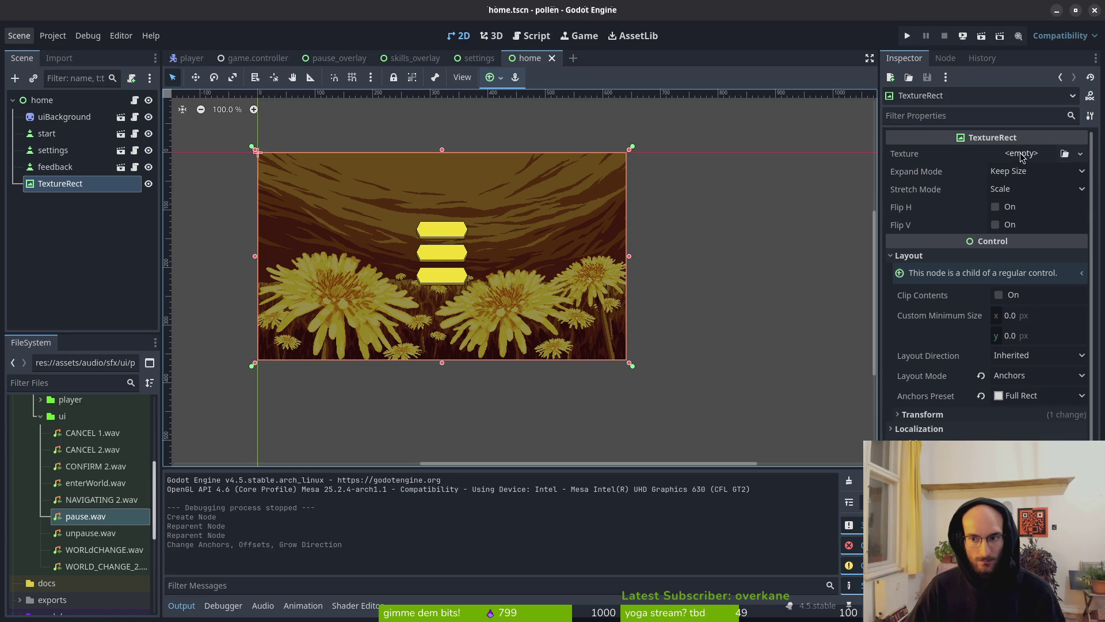
click(907, 35)
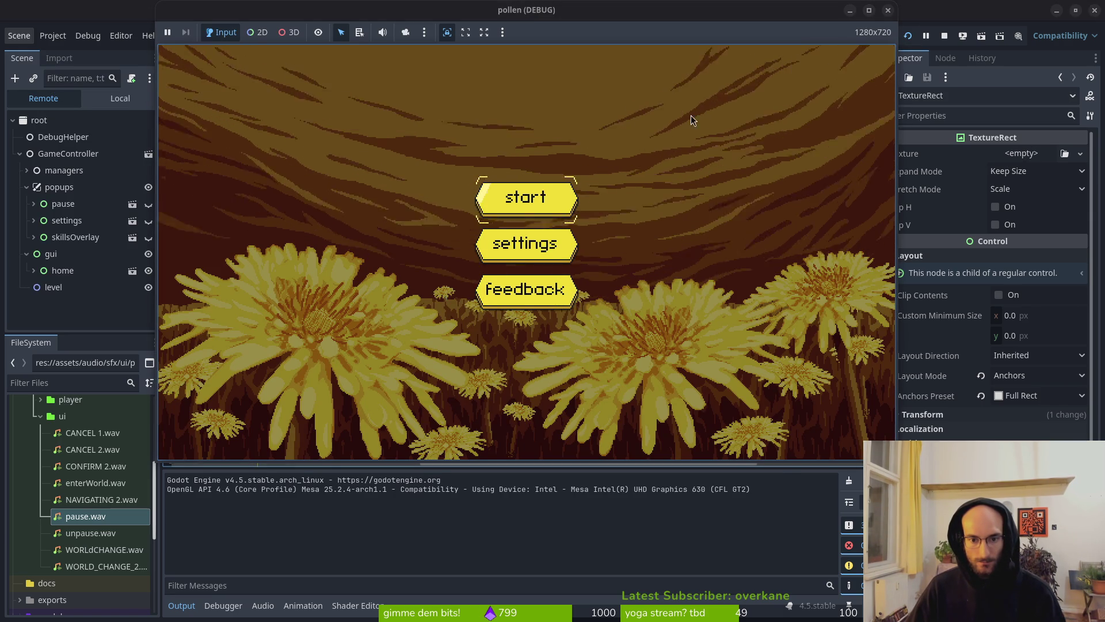
Stop the game, delete the TextureRect node, and save the home scene
click(890, 15)
click(56, 184)
key(Delete)
key(Return)
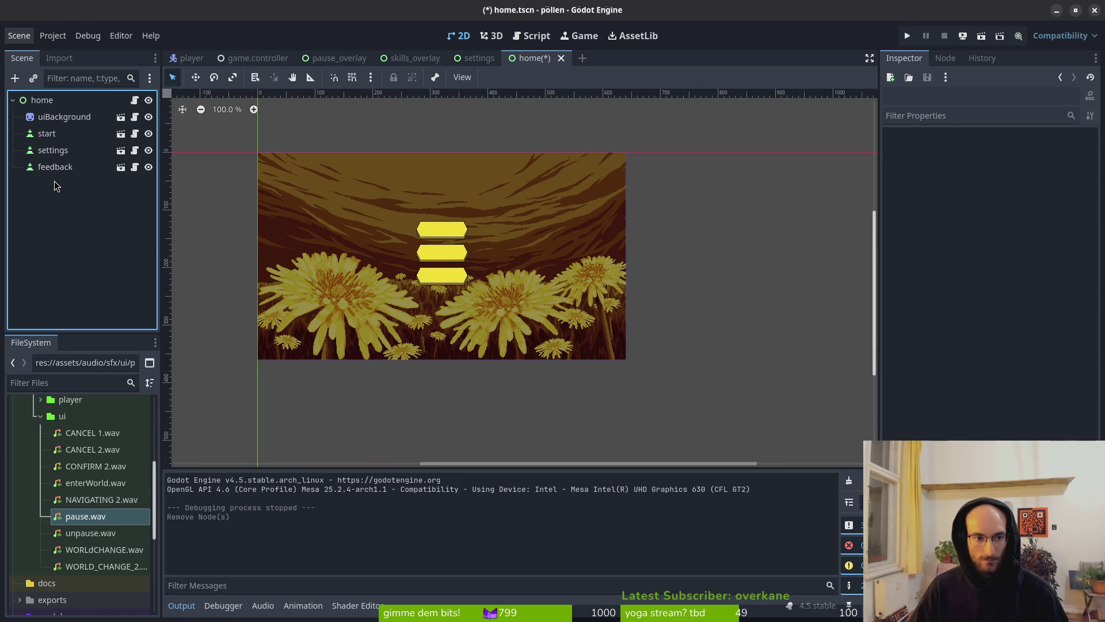
key(alt+Tab)
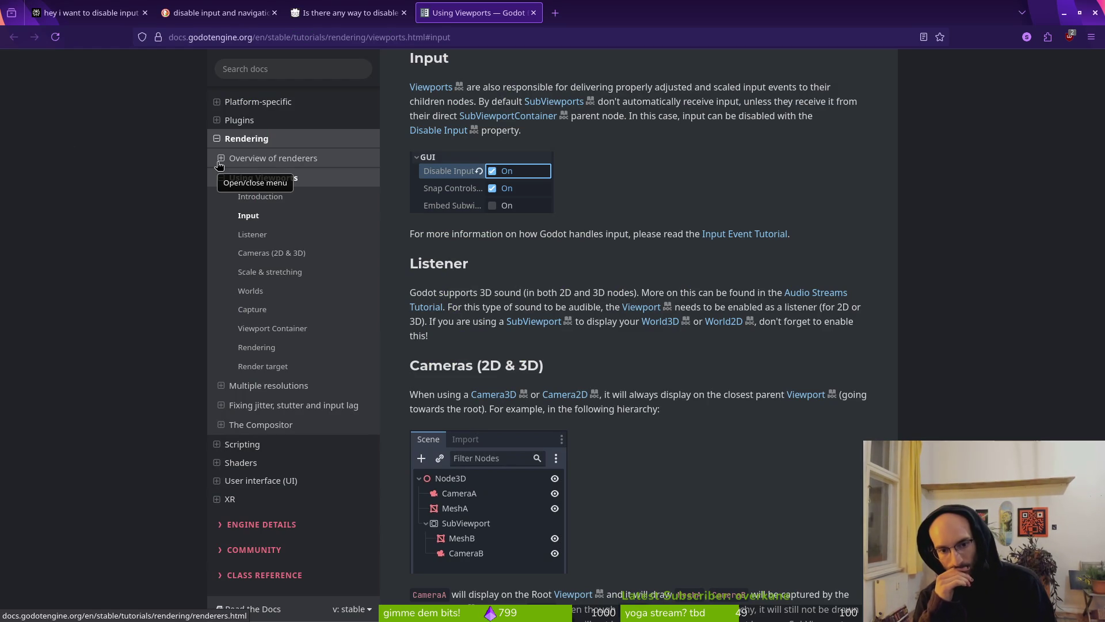
key(alt+Tab)
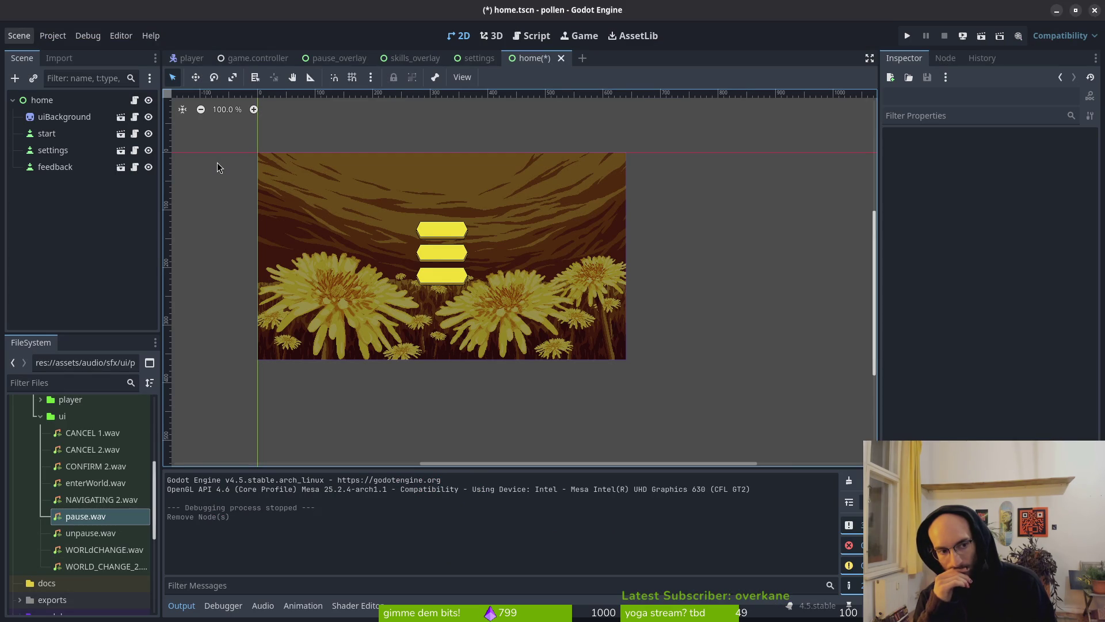
key(alt+Tab)
key(alt+Tab)
key(ctrl+s)
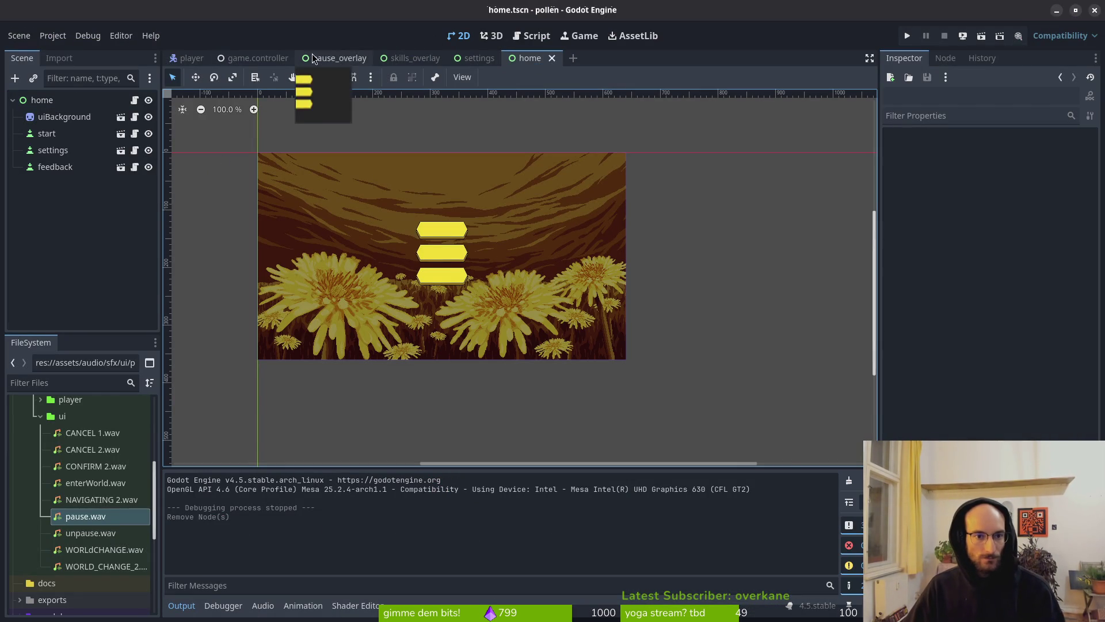
Select the home root node and bring up the home.gd script for editing
click(41, 100)
right_click(32, 100)
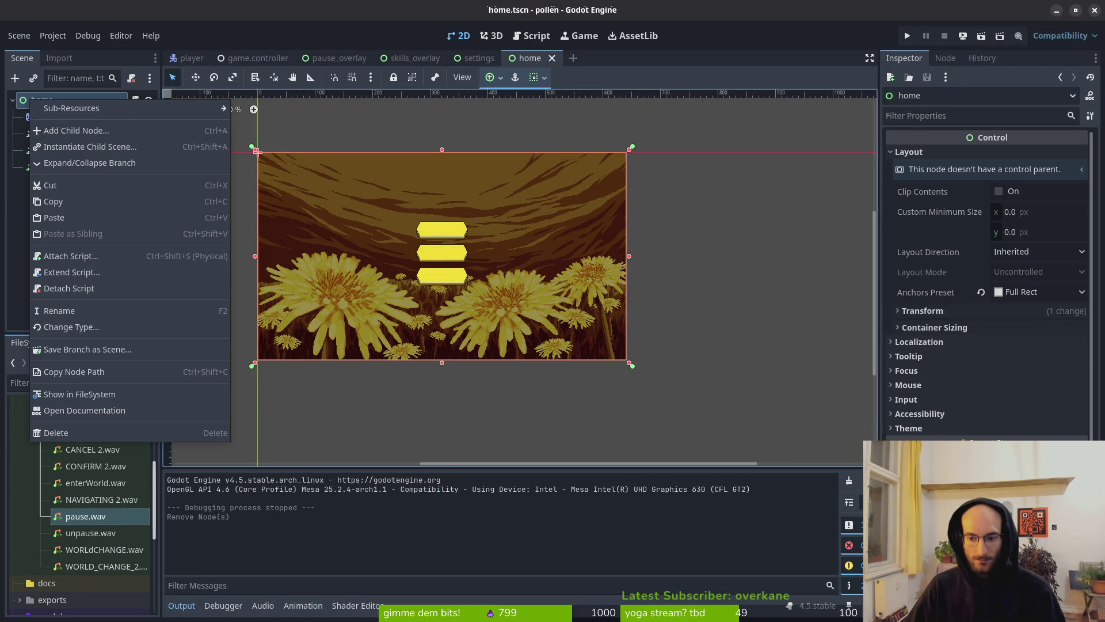
key(Escape)
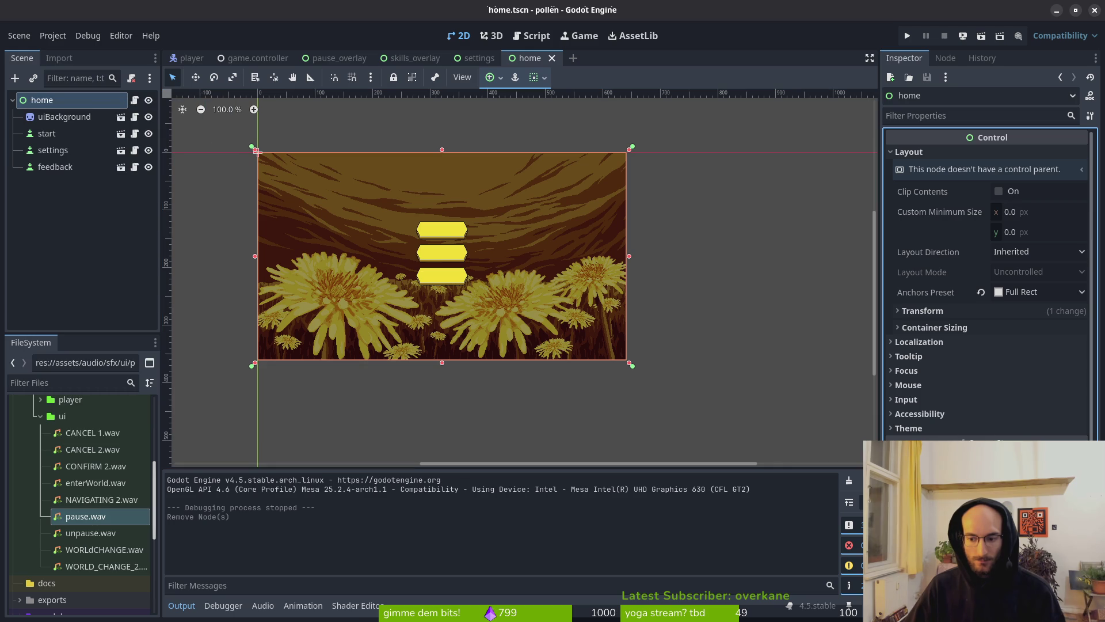
key(alt+Tab)
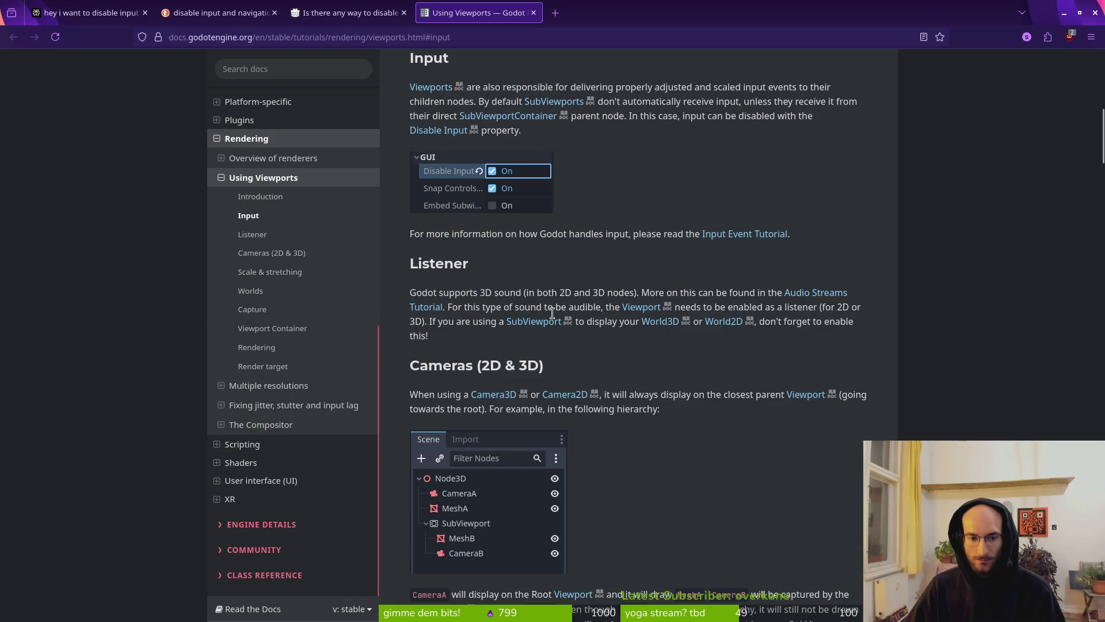
key(alt+Tab)
key(alt+Tab)
scroll(289, 371, down, 2)
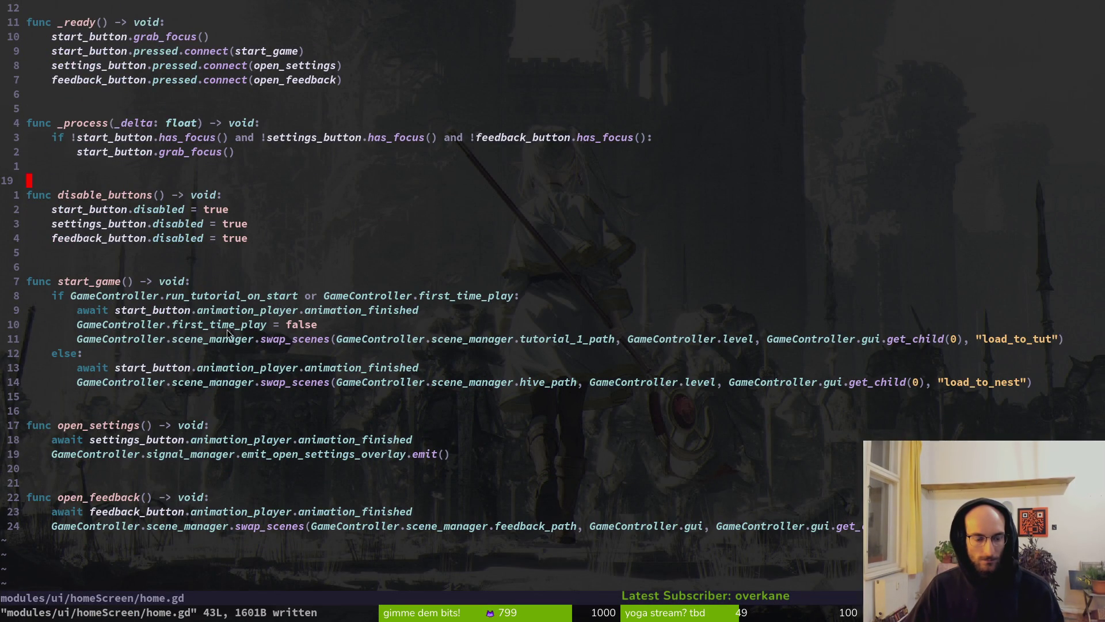
Add 'get_tree().paused = true' below the tutorial swap_scenes line and save home.gd
click(315, 337)
text(o)
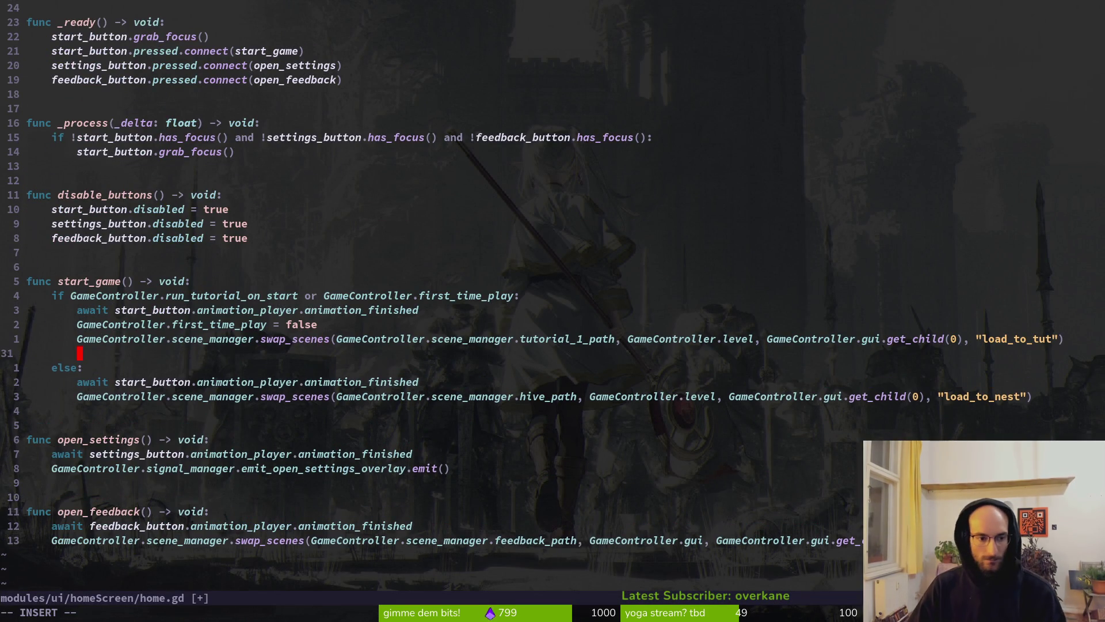
text(get_tree().)
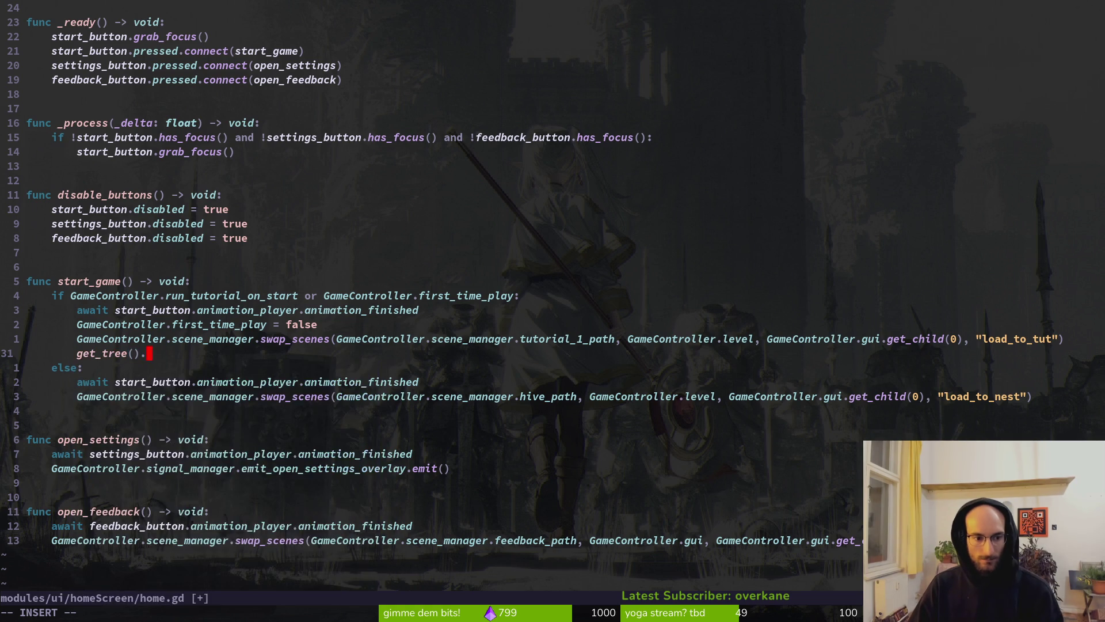
text(paused )
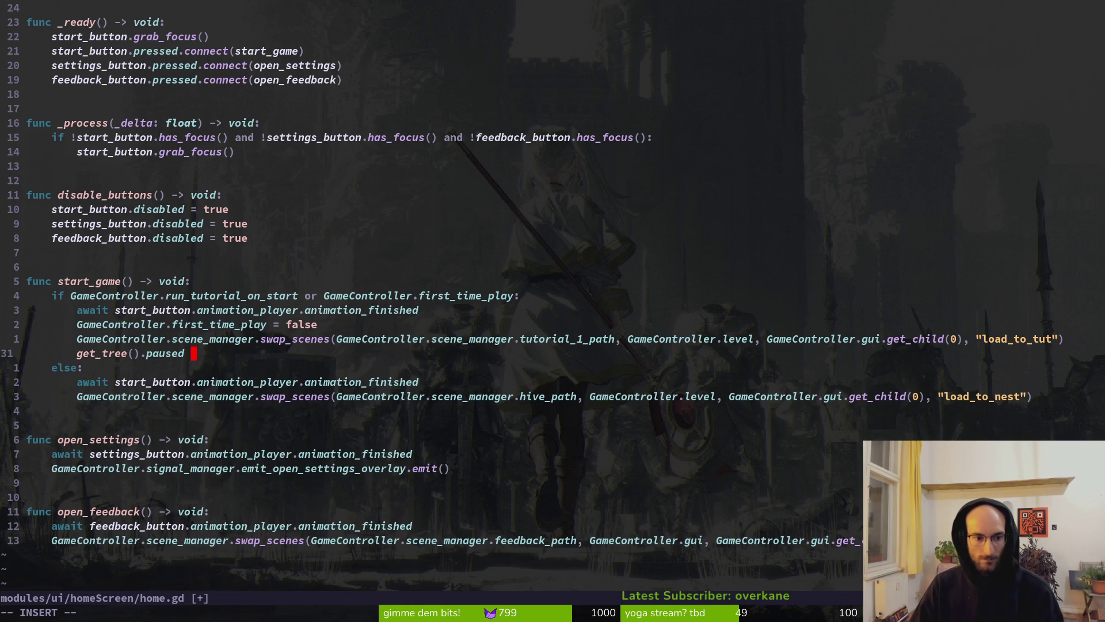
text(= true)
key(Escape)
key(v)
key(Escape)
key(j)
key(j)
text(:w)
key(Return)
Save in Godot and run the game through to the TUTORIAL screen
key(alt+Tab)
key(ctrl+s)
click(907, 39)
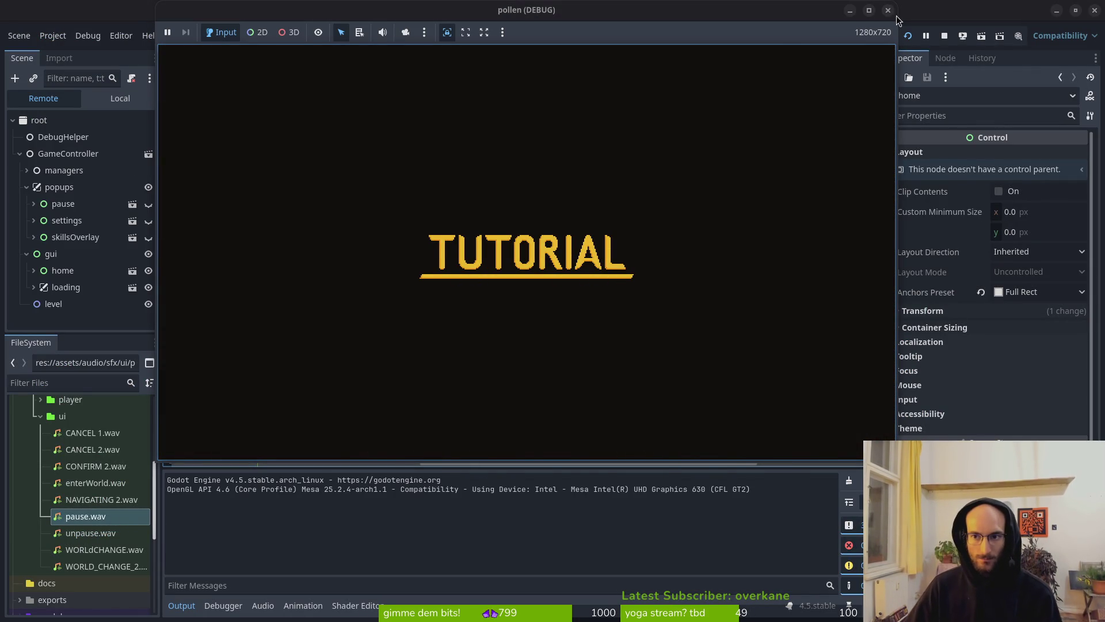
Stop the game, delete both get_tree().paused lines from home.gd, and save
click(941, 36)
key(alt+Tab)
click(220, 356)
key(d)
key(d)
click(241, 392)
key(d)
key(d)
text(:w)
key(Return)
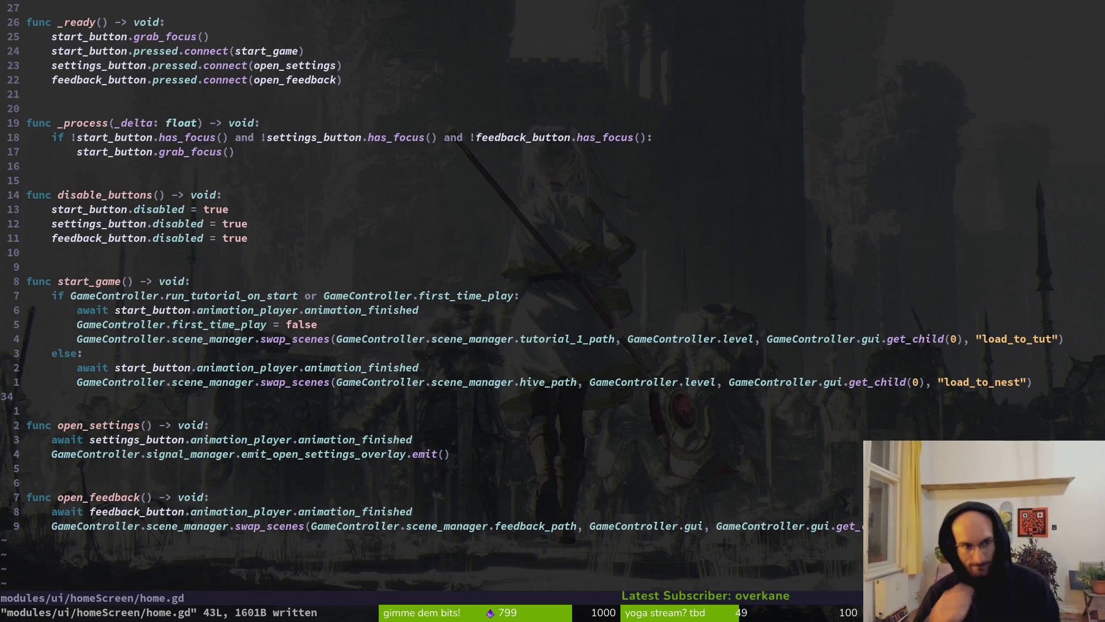
Delete the whole disable_buttons function and its leftover blank lines, then save home.gd
key(k)
key(braceleft)
key(braceleft)
key(j)
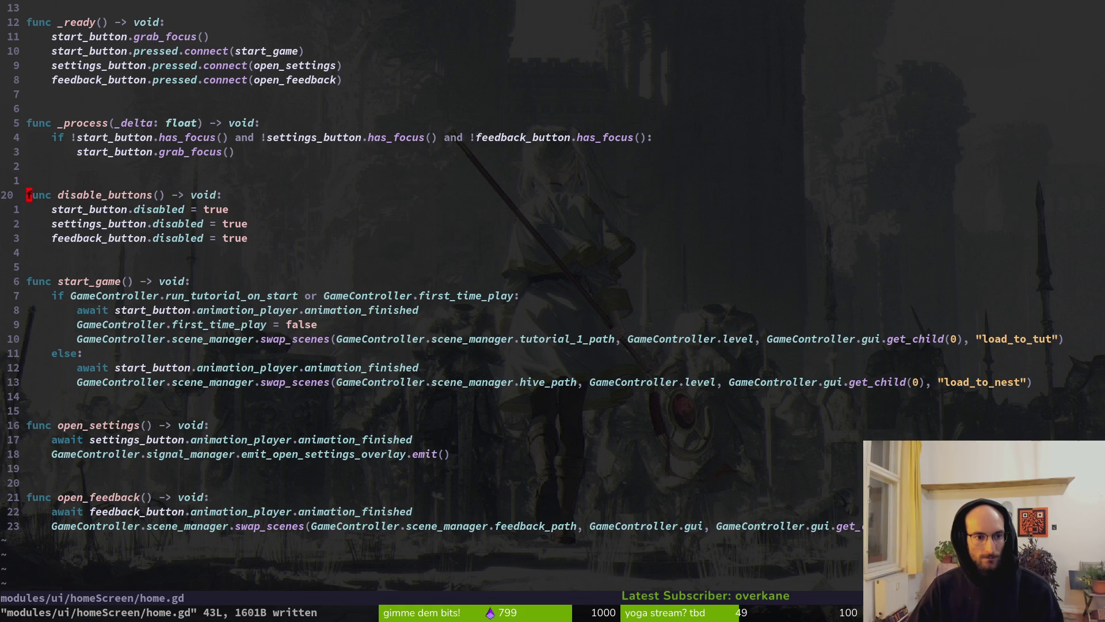
key(V)
key(j)
key(j)
key(d)
key(V)
key(j)
key(j)
text(d:w)
key(Return)
Review home.gd around the start_button.grab_focus call, then return to the Godot editor
key(k)
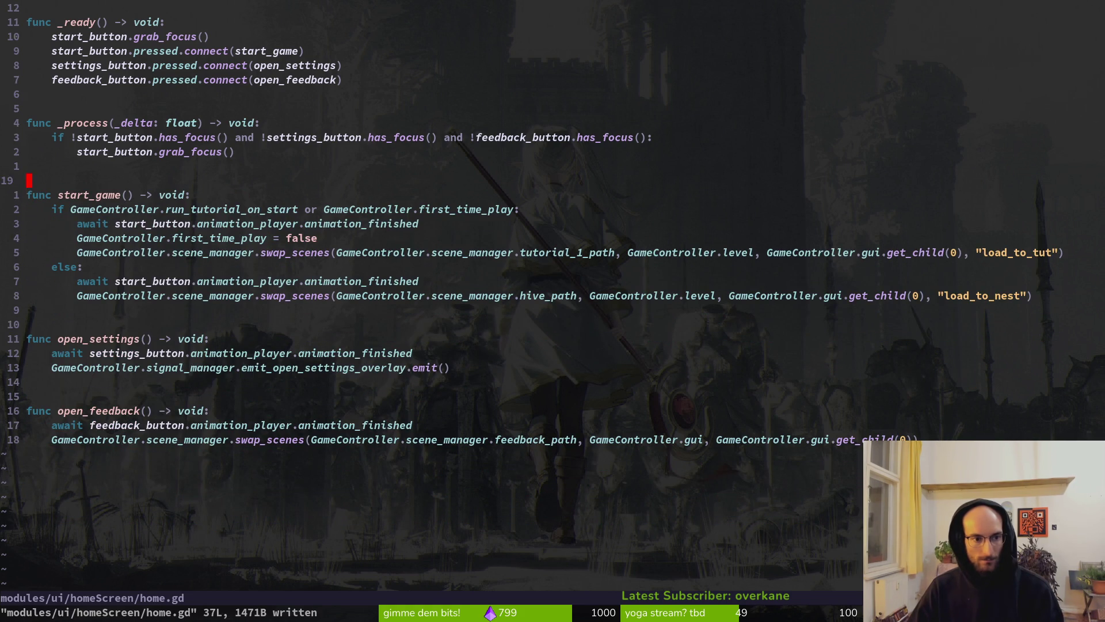
key(1)
key(0)
key(k)
key(k)
key(k)
key(k)
key(j)
key(j)
key(j)
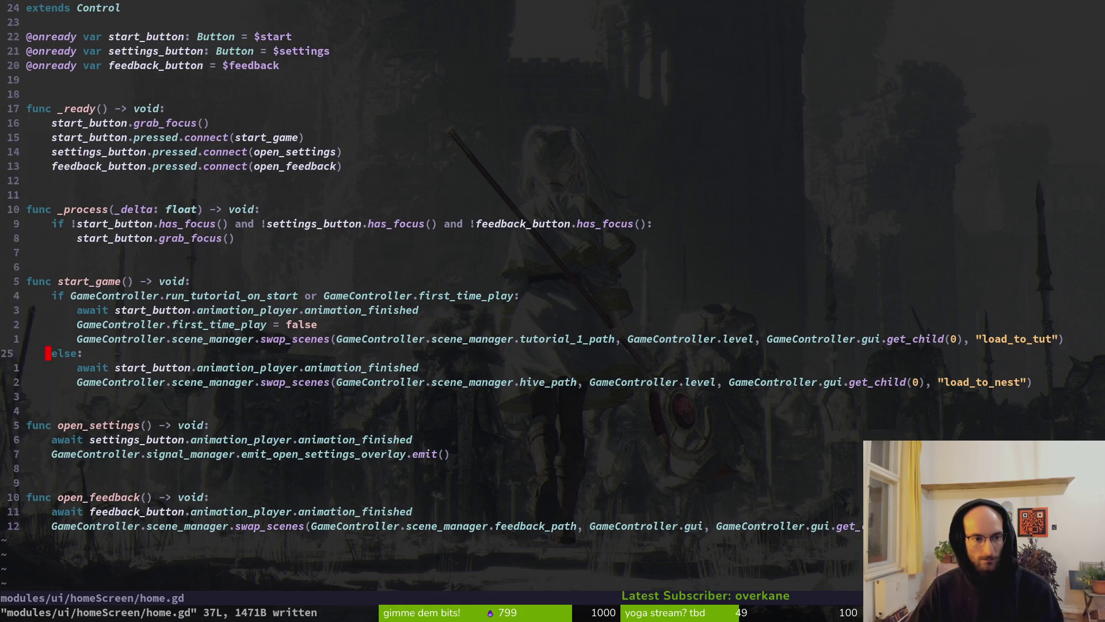
key(z)
key(z)
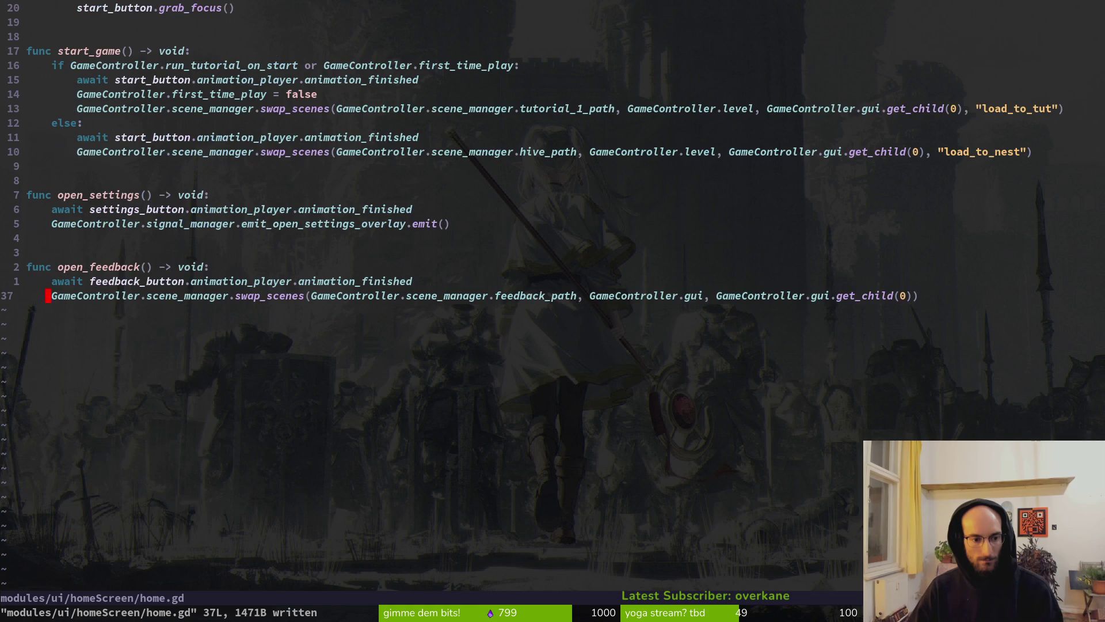
key(alt+Tab)
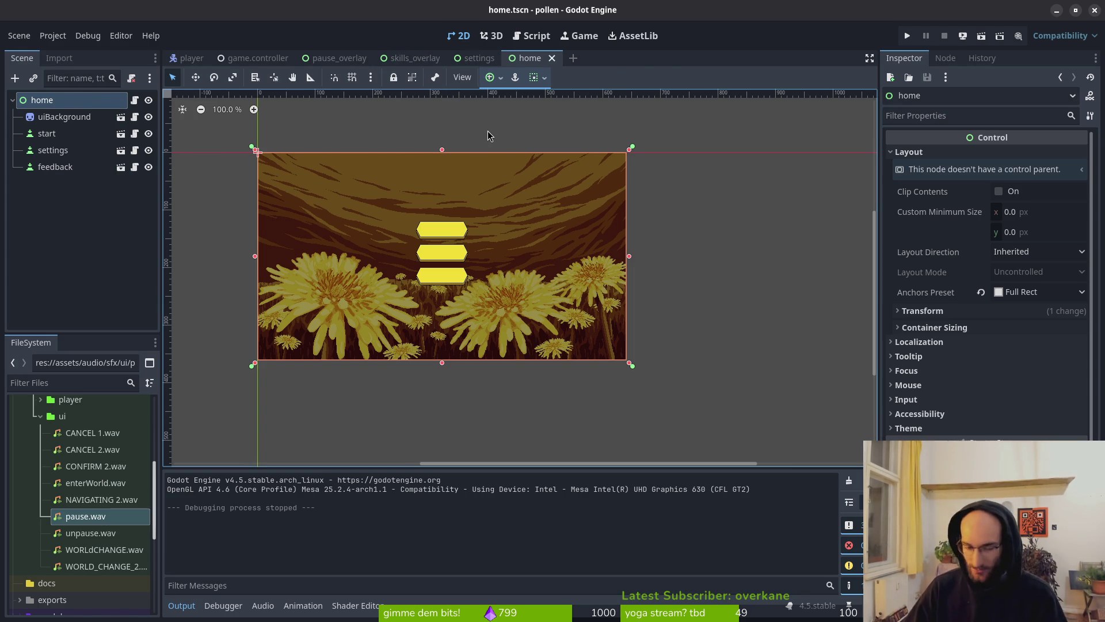
key(alt+Tab)
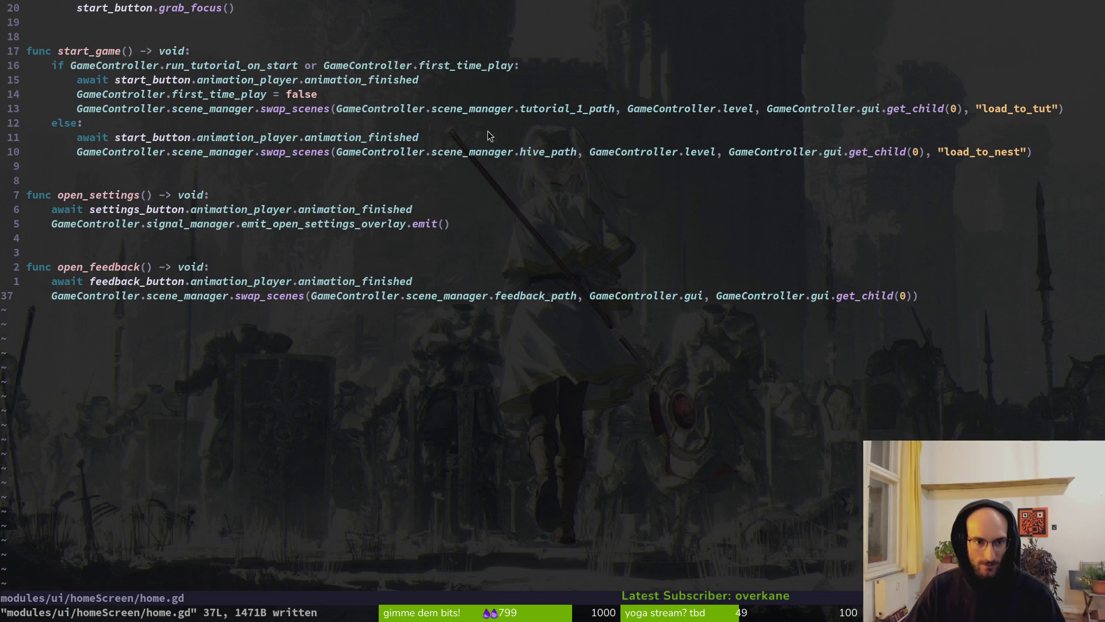
key(ctrl+u)
key(alt+Tab)
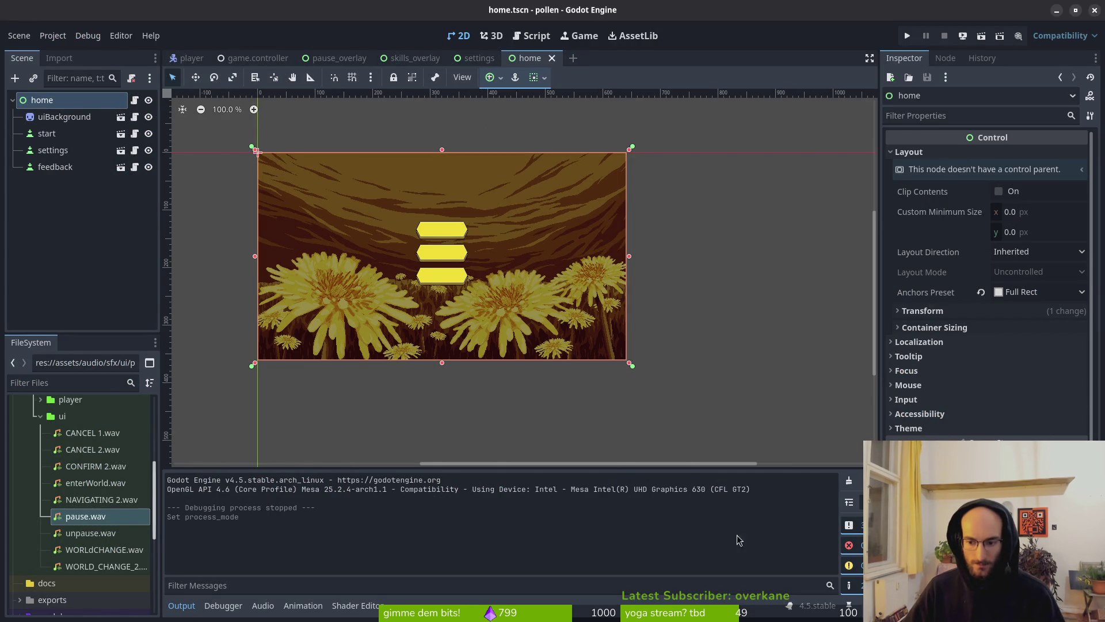
key(alt+Tab)
key(alt+Tab)
key(alt+Tab)
key(alt+Tab)
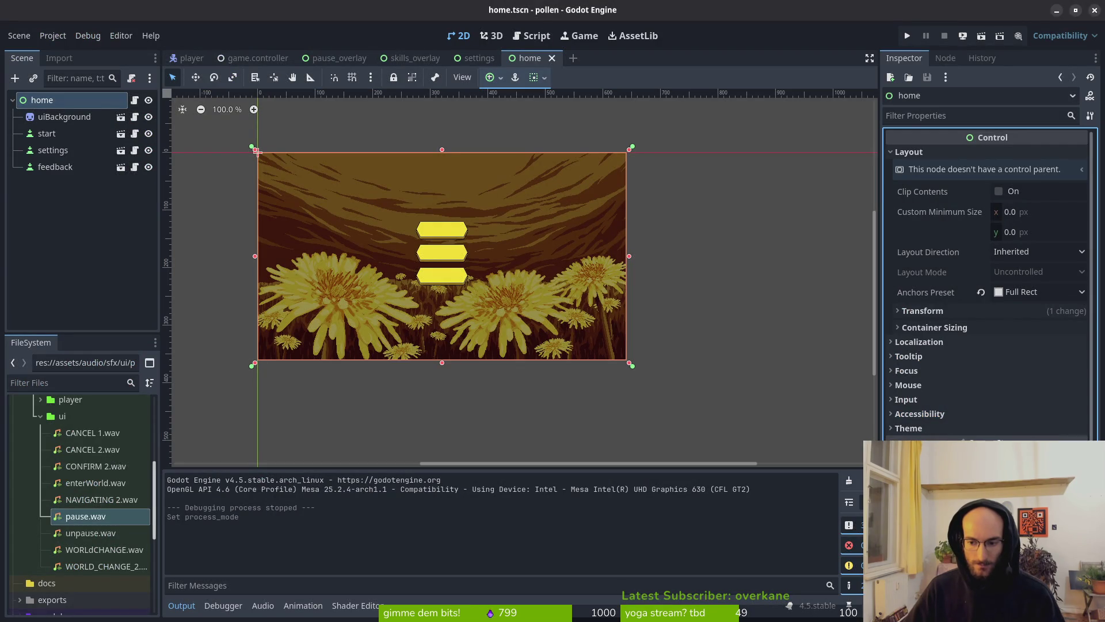
mouse_move(945, 544)
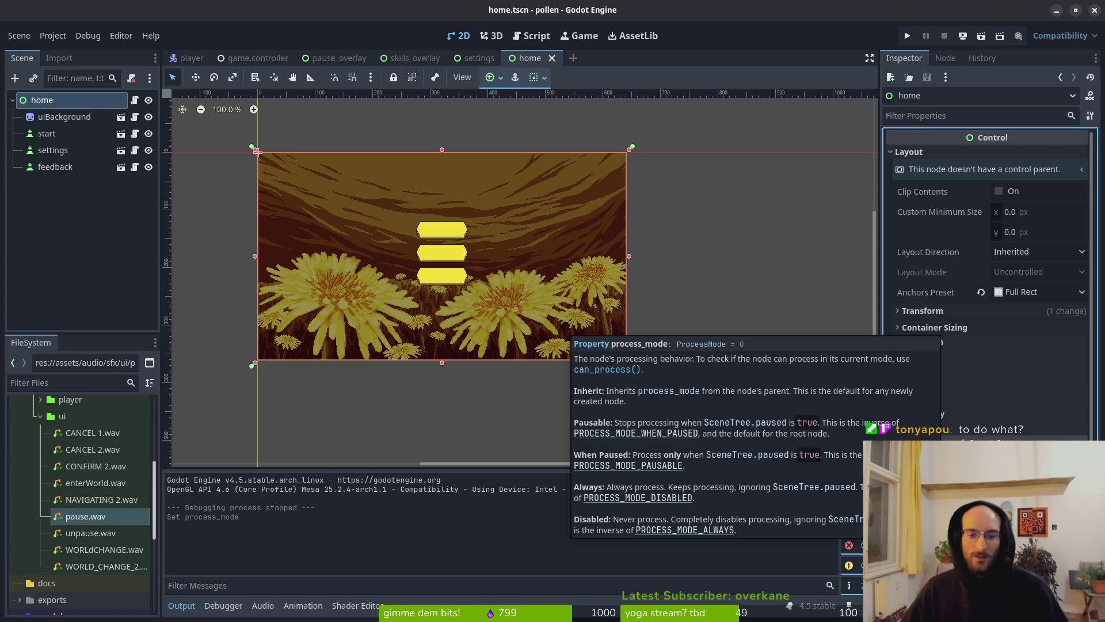
key(Escape)
click(910, 37)
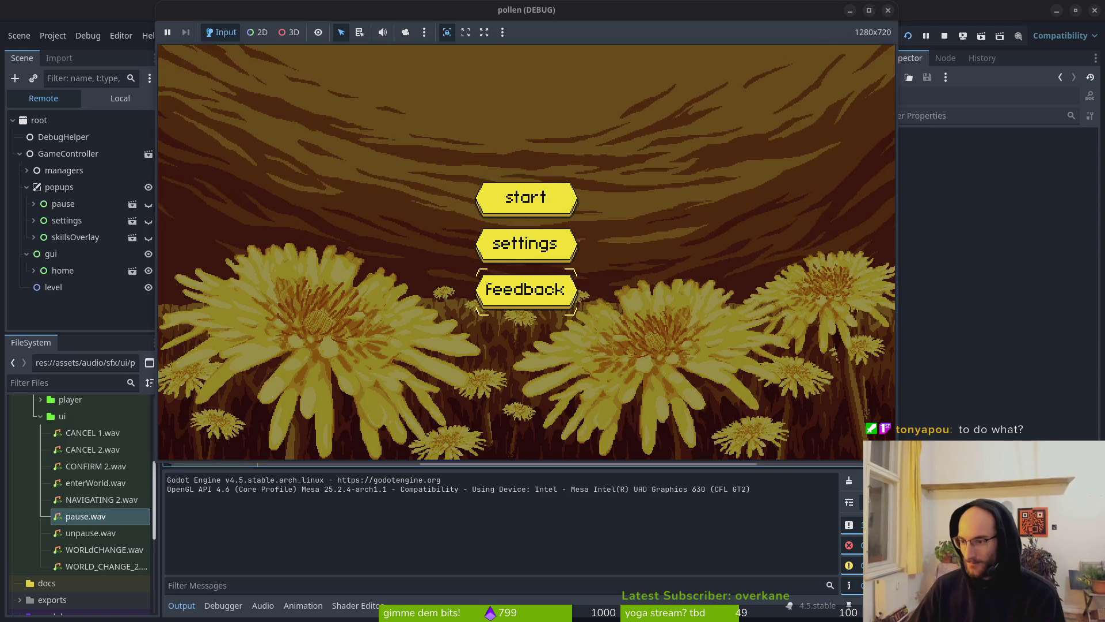
Start the game from the home menu, quit via the pause menu, and start again into the NEST hub
key(Up)
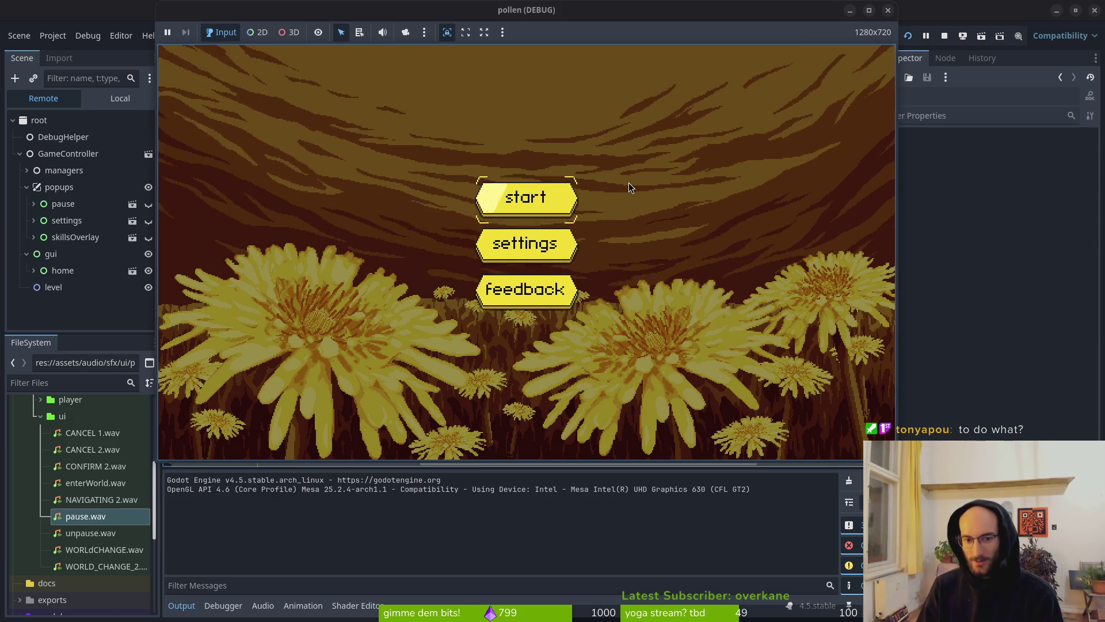
key(Up)
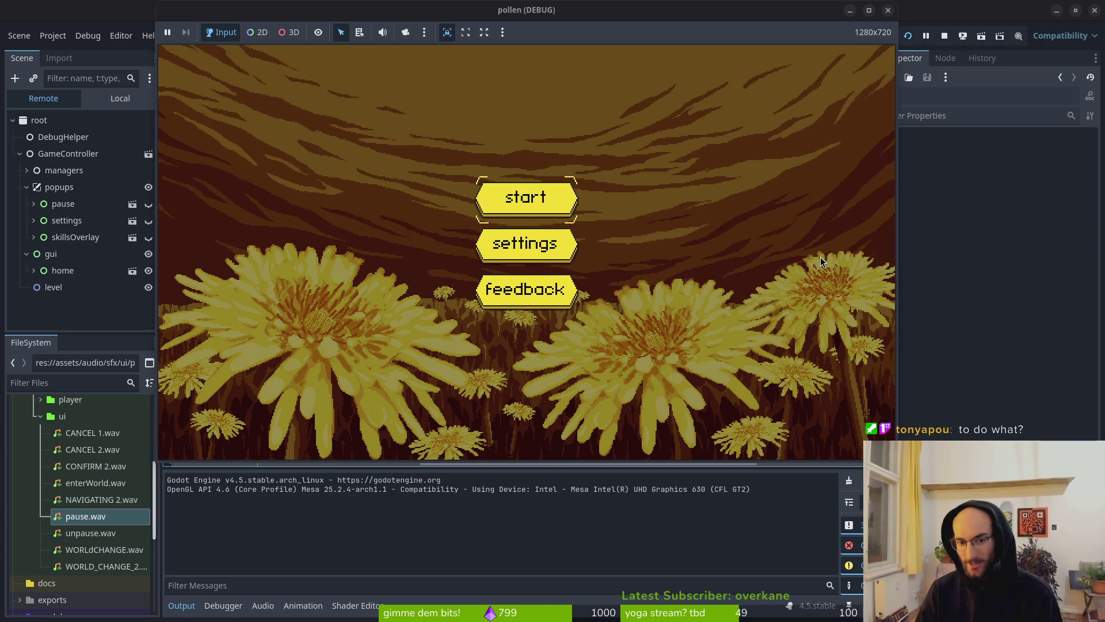
key(Return)
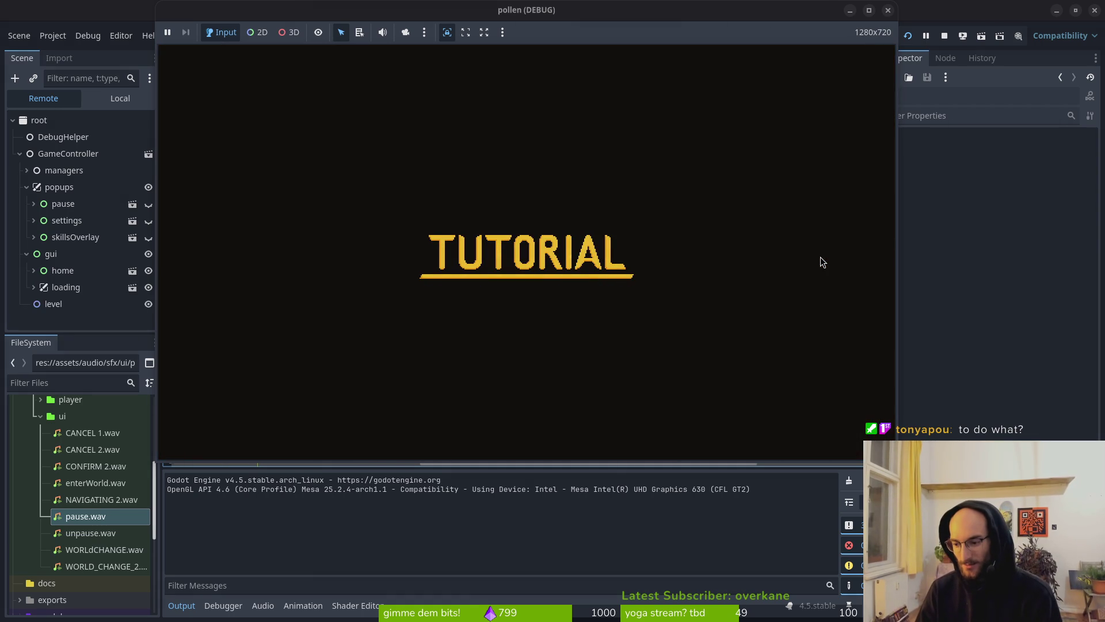
key(Escape)
key(Down)
key(Down)
key(Return)
key(Return)
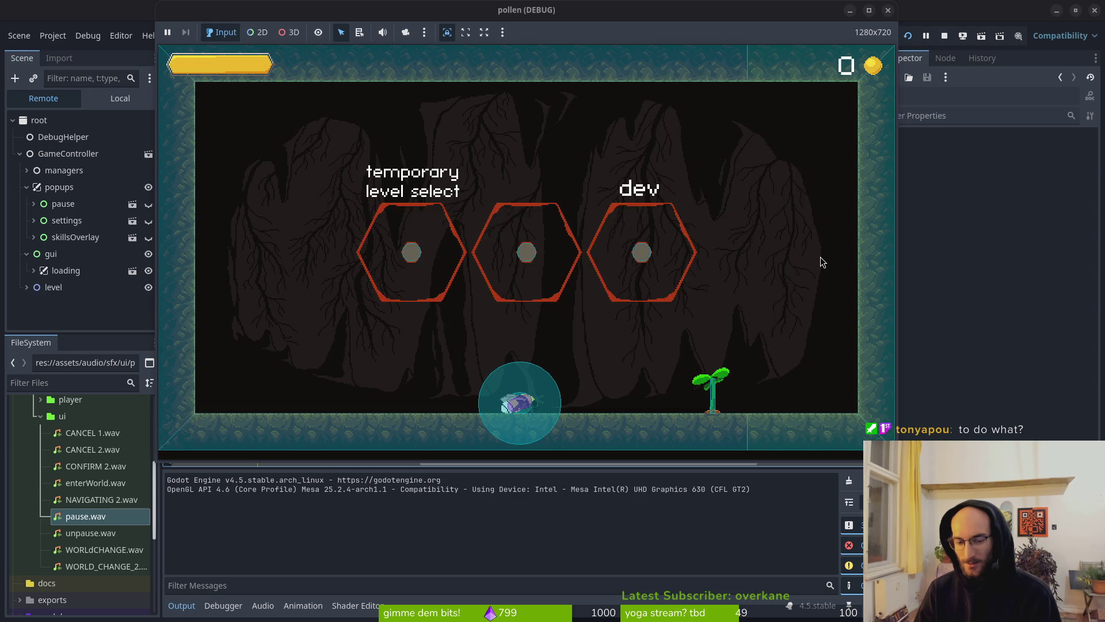
key(Escape)
key(Return)
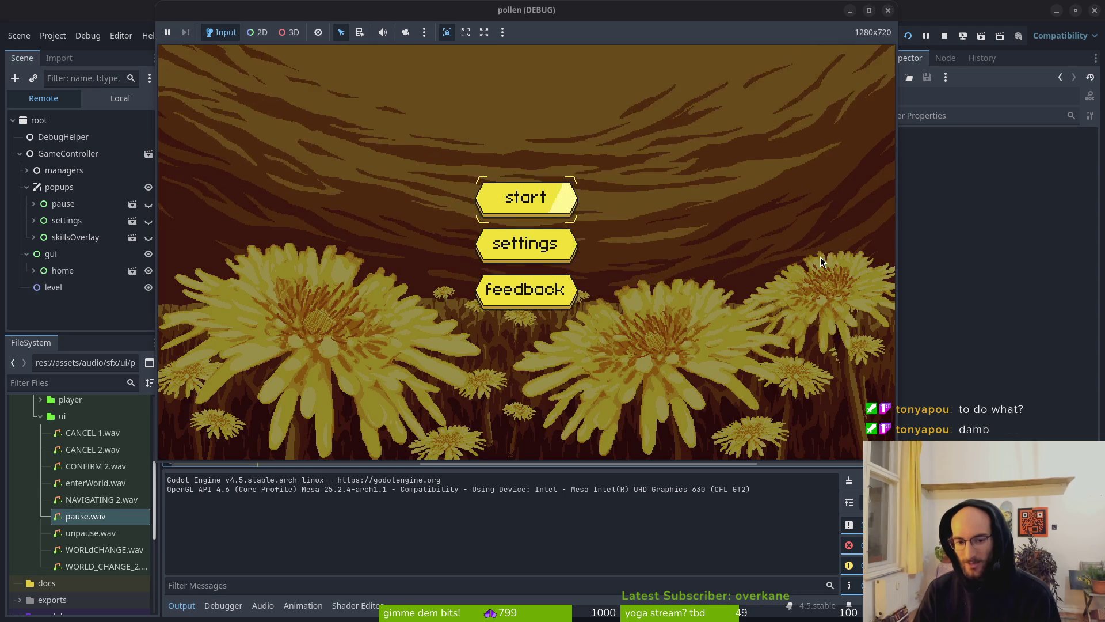
key(Return)
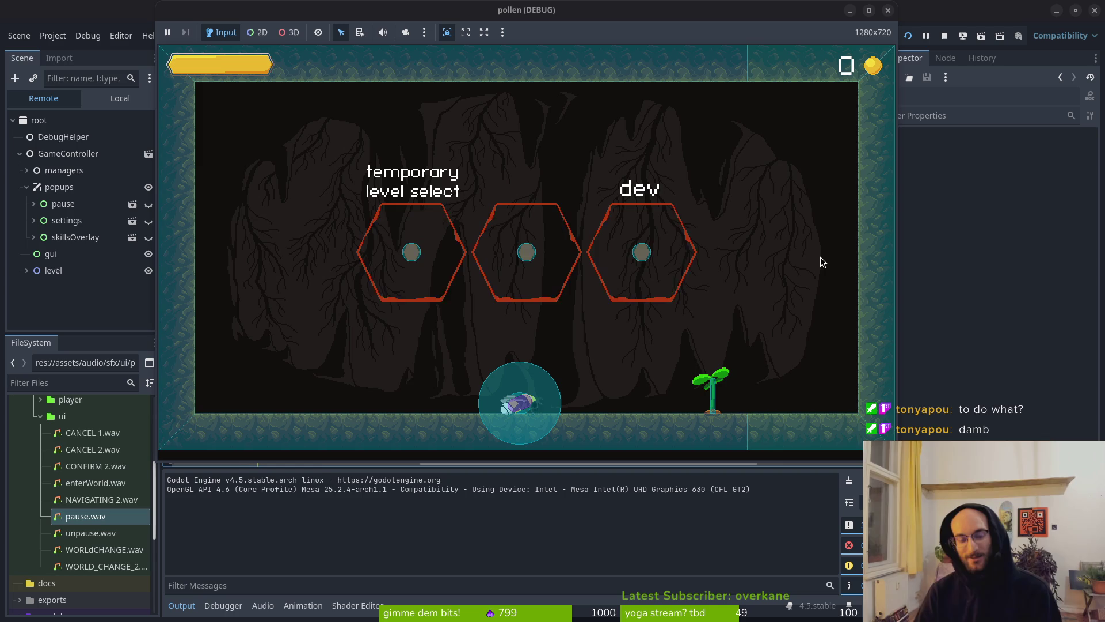
In the level, open and close pause and settings screens, then quit to the home menu
key(Escape)
key(Down)
key(Return)
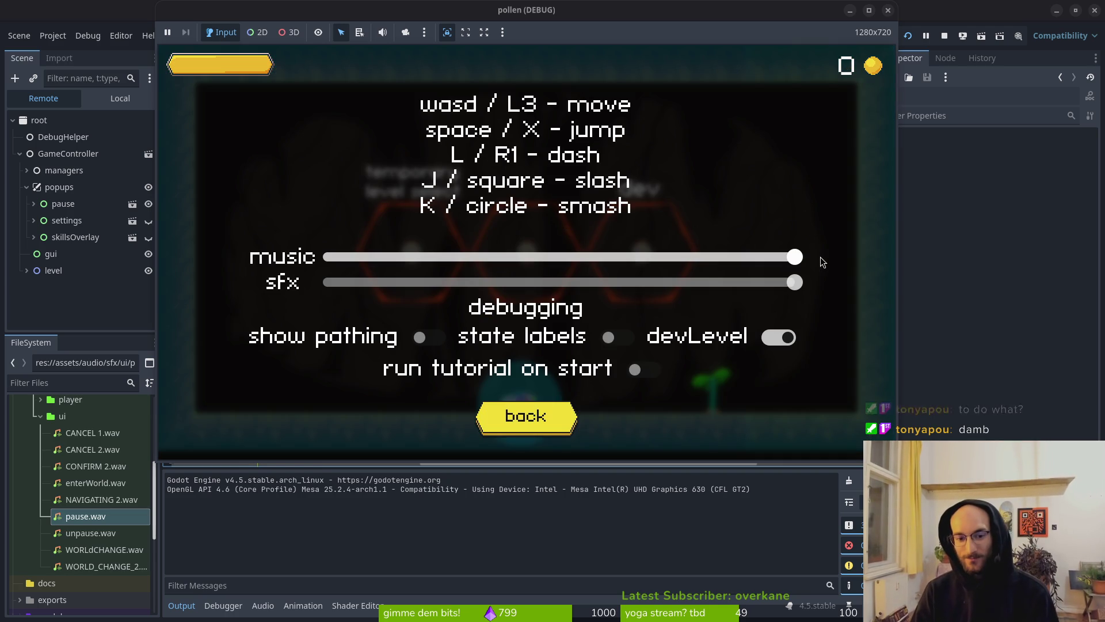
key(Escape)
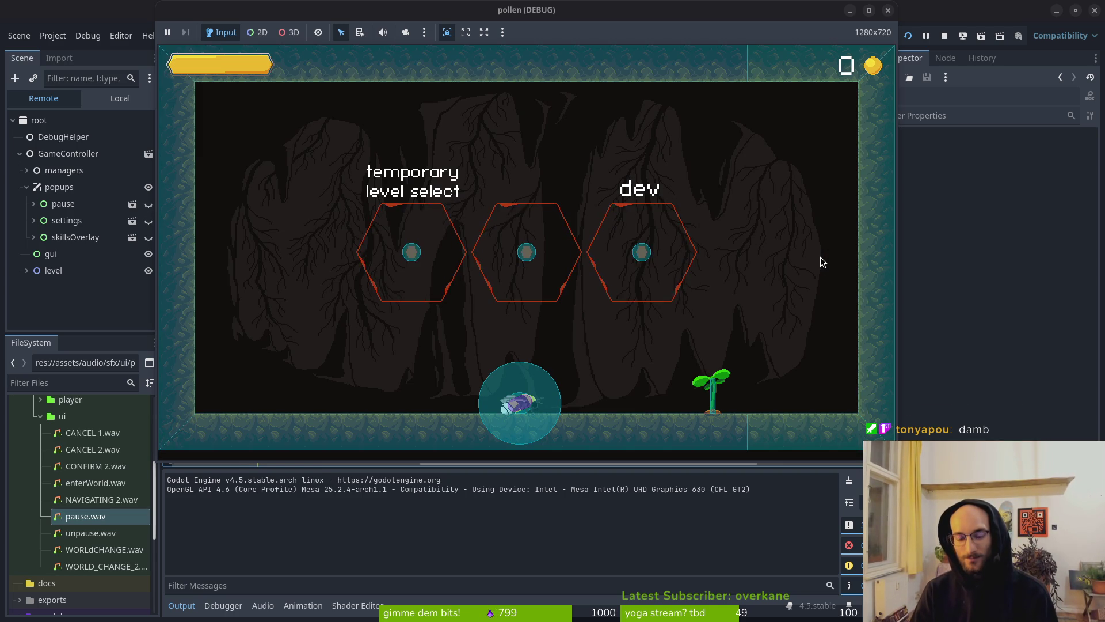
key(Escape)
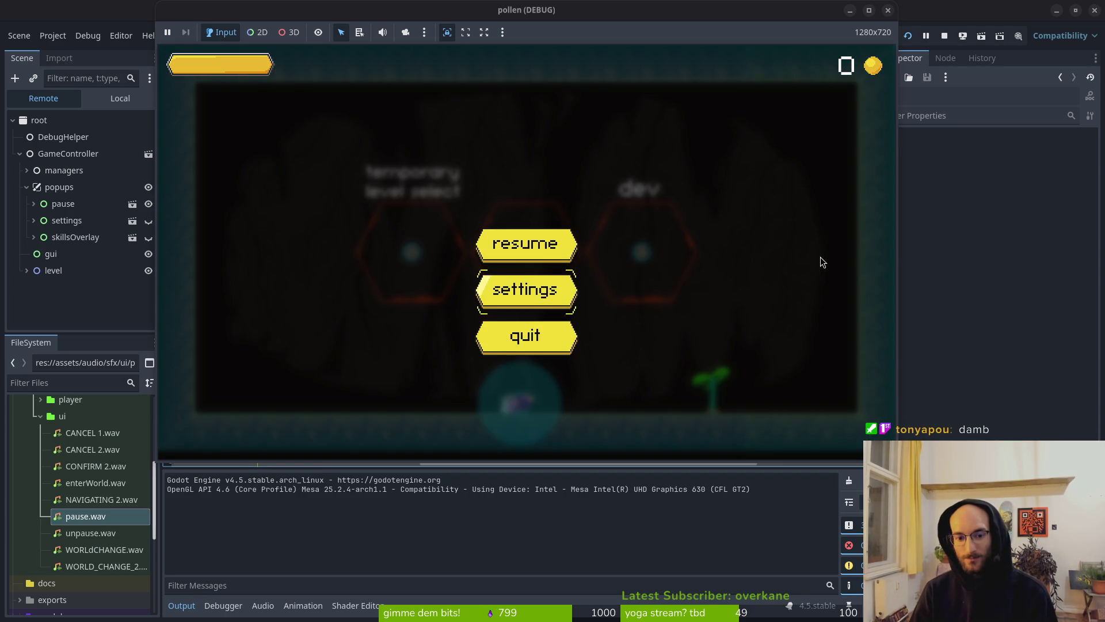
key(Return)
key(Escape)
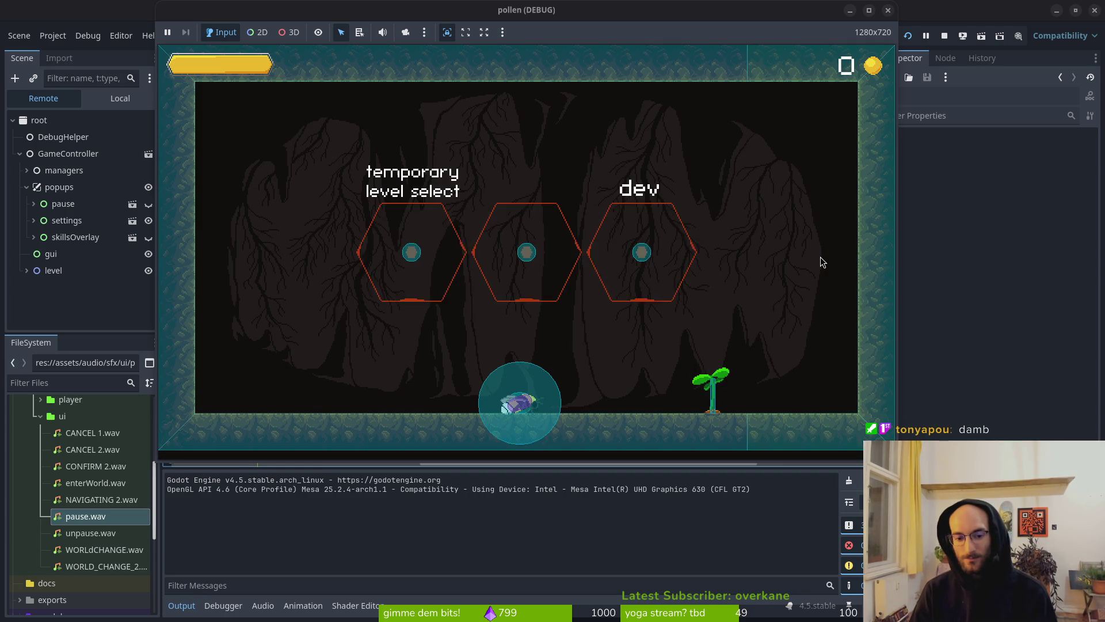
key(Left)
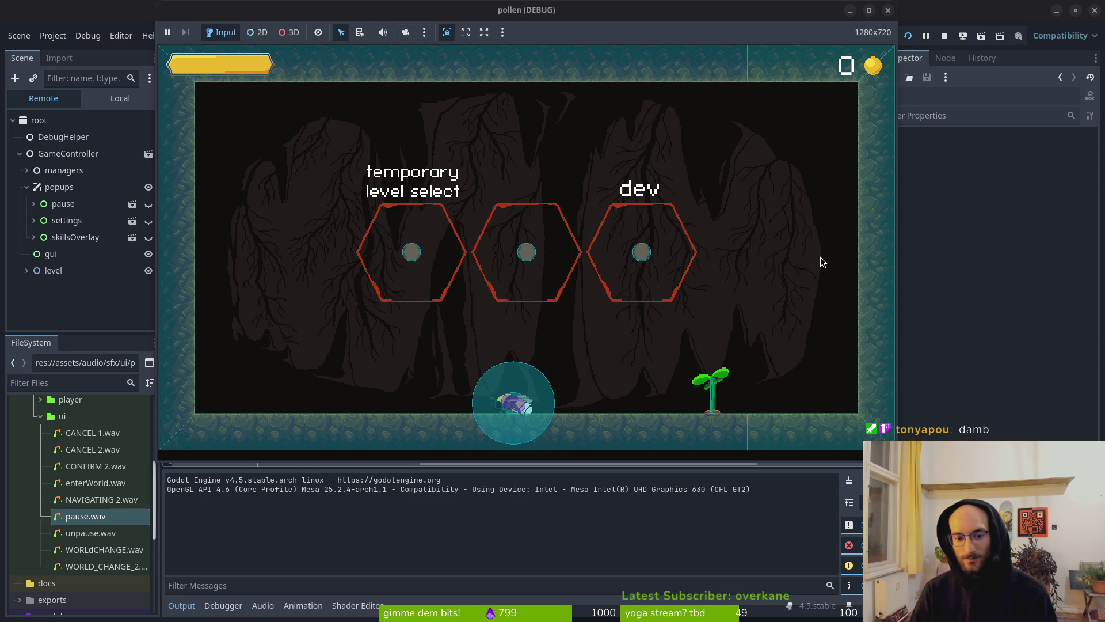
key(Escape)
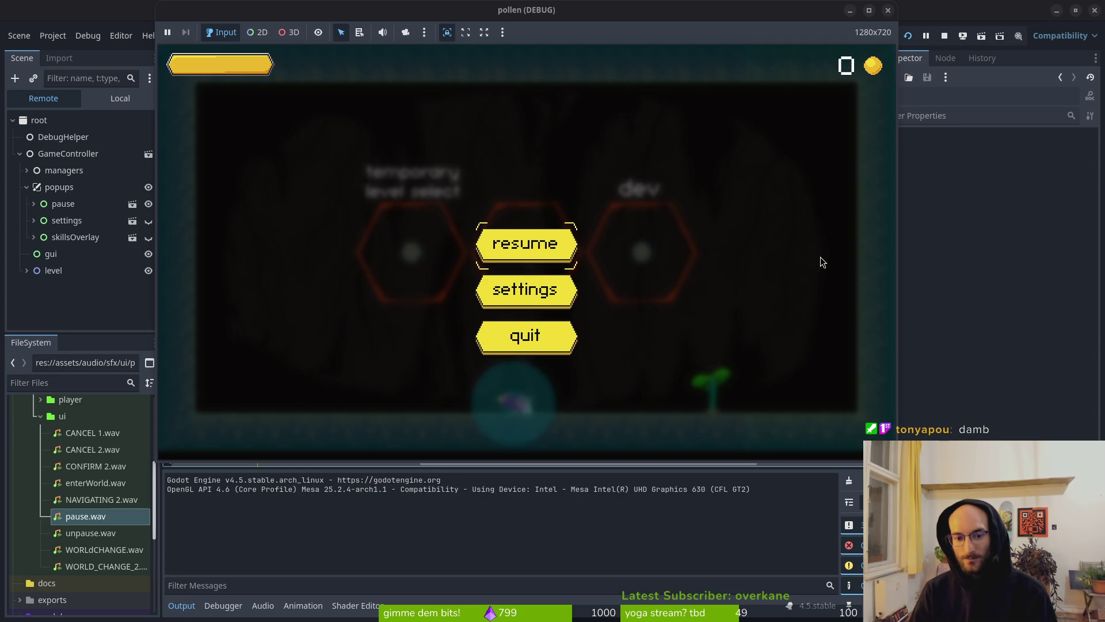
key(Escape)
key(Escape)
key(Down)
key(Return)
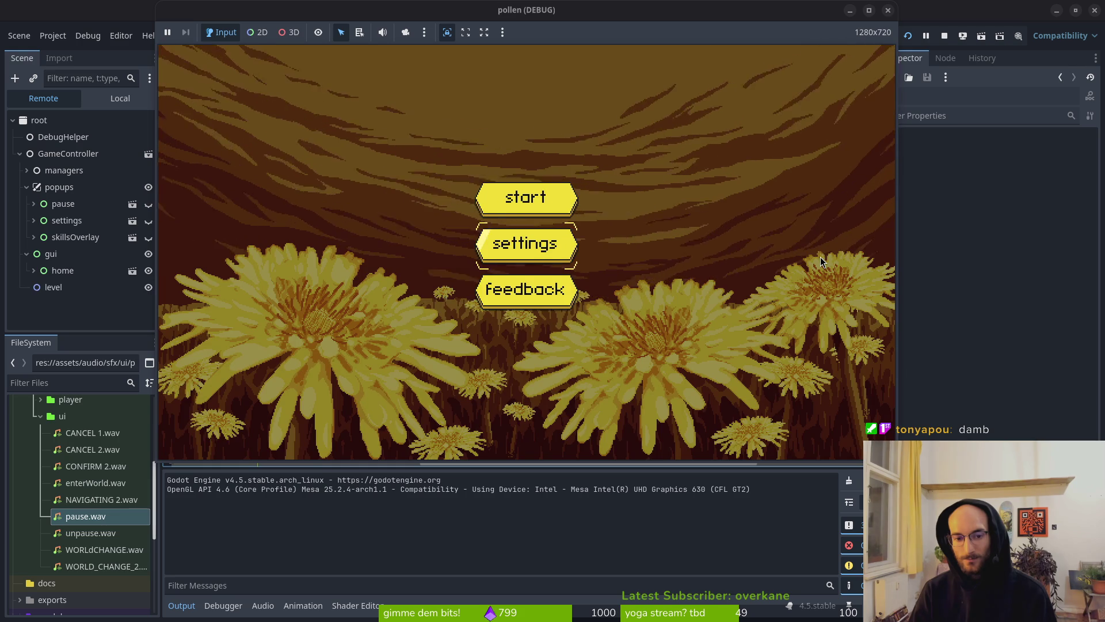
From the home menu, open and close settings and feedback, start again, then stop with F8
key(Return)
key(Escape)
key(Down)
key(Return)
key(Escape)
key(Down)
key(Return)
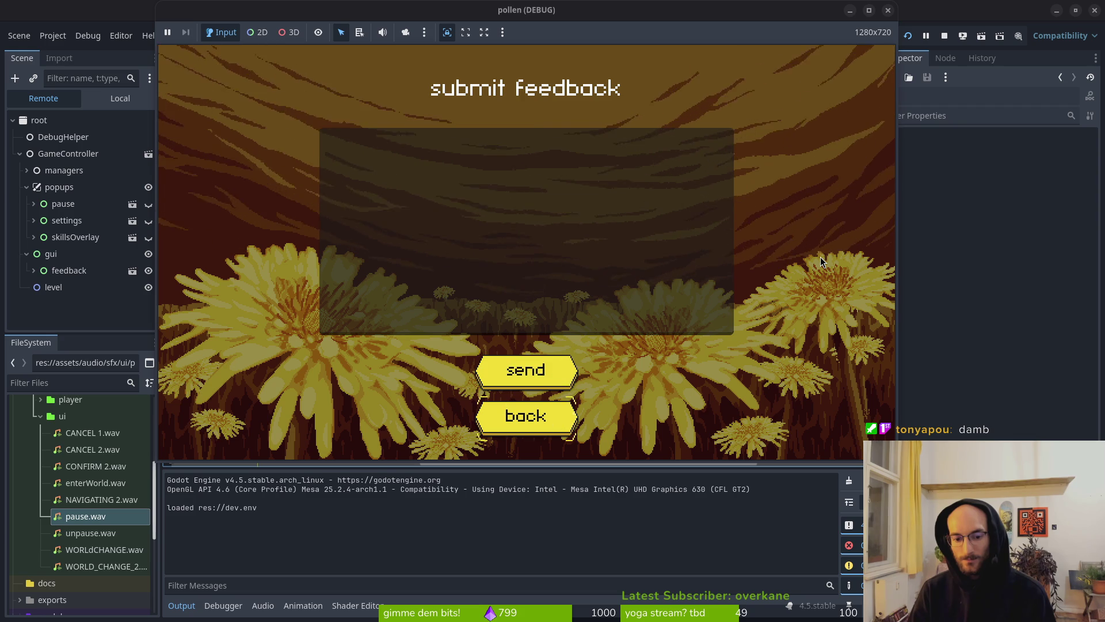
key(Return)
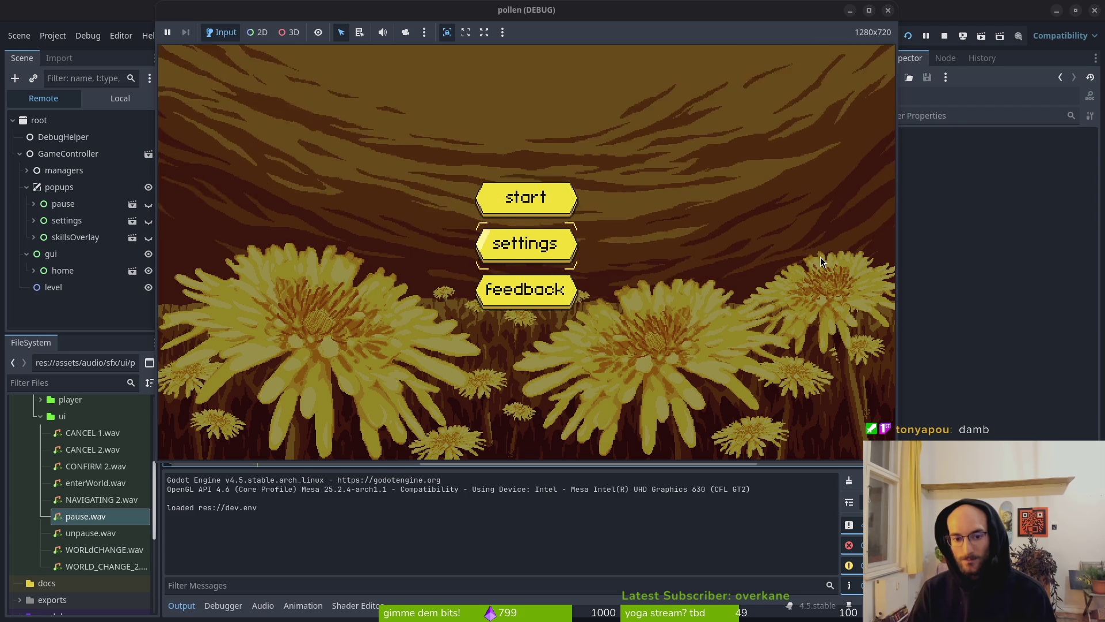
key(Up)
key(Return)
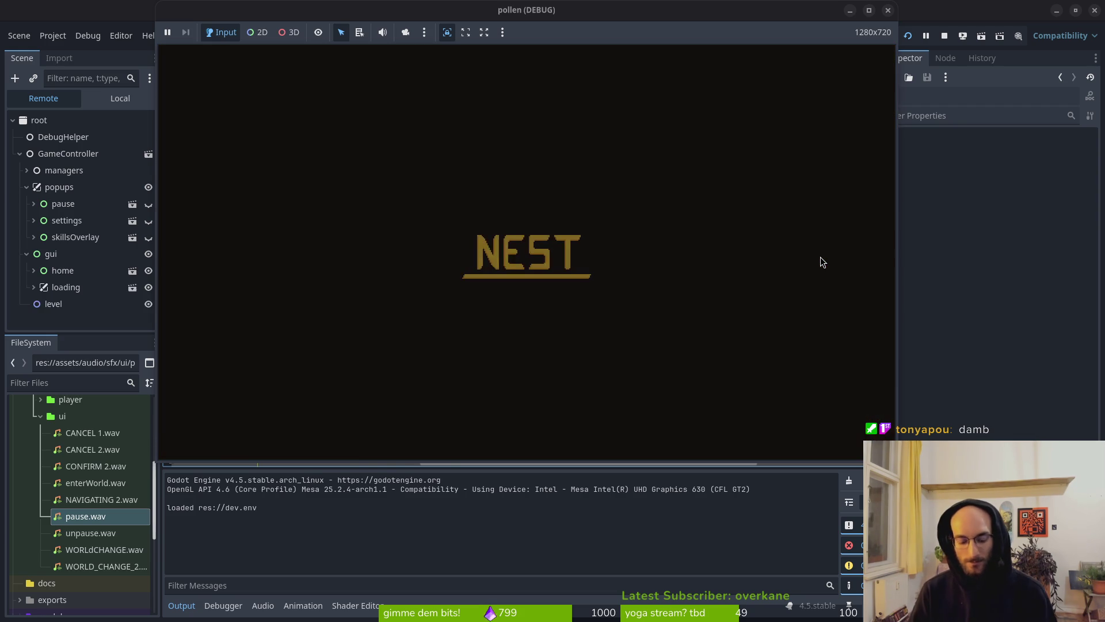
key(F8)
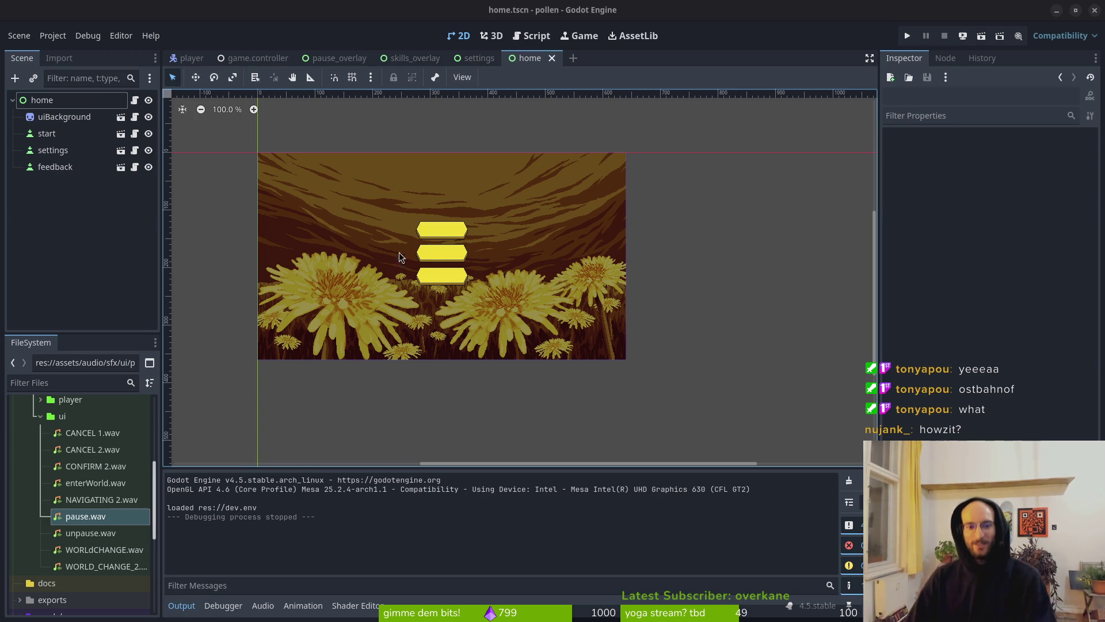
Recentre the home menu in the 2D viewport and launch the game again
scroll(498, 272, up, 4)
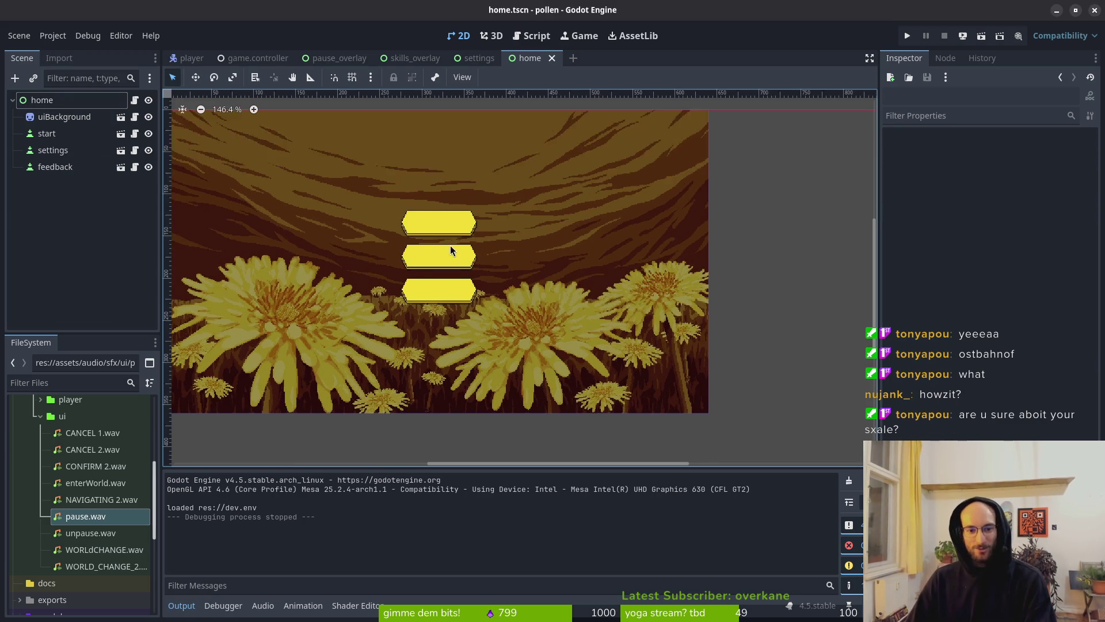
scroll(523, 285, down, 3)
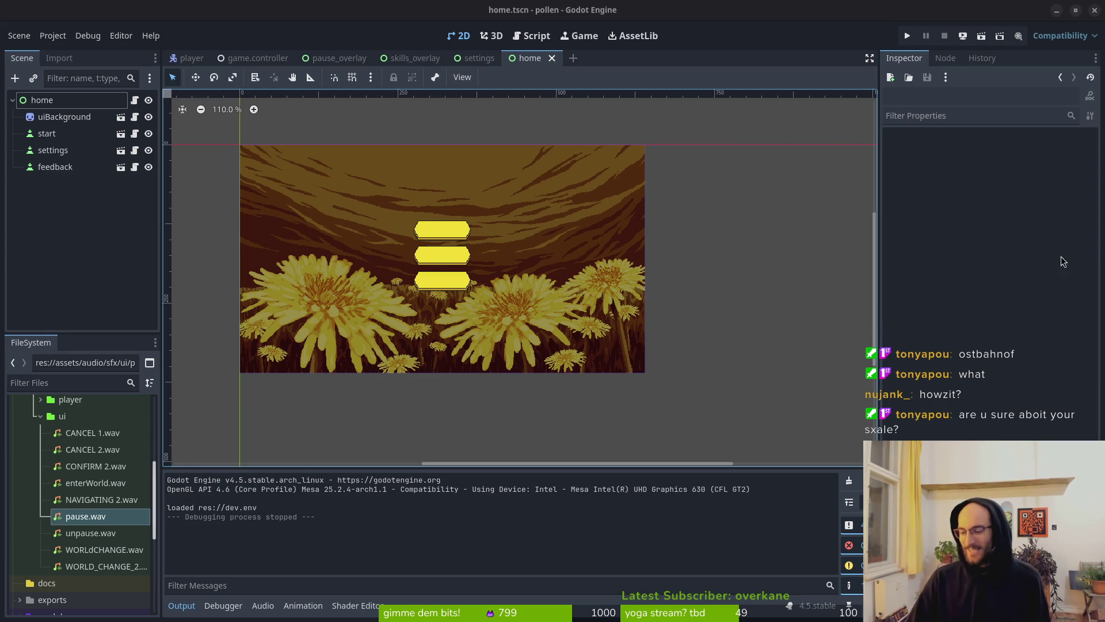
drag(490, 317, 586, 337)
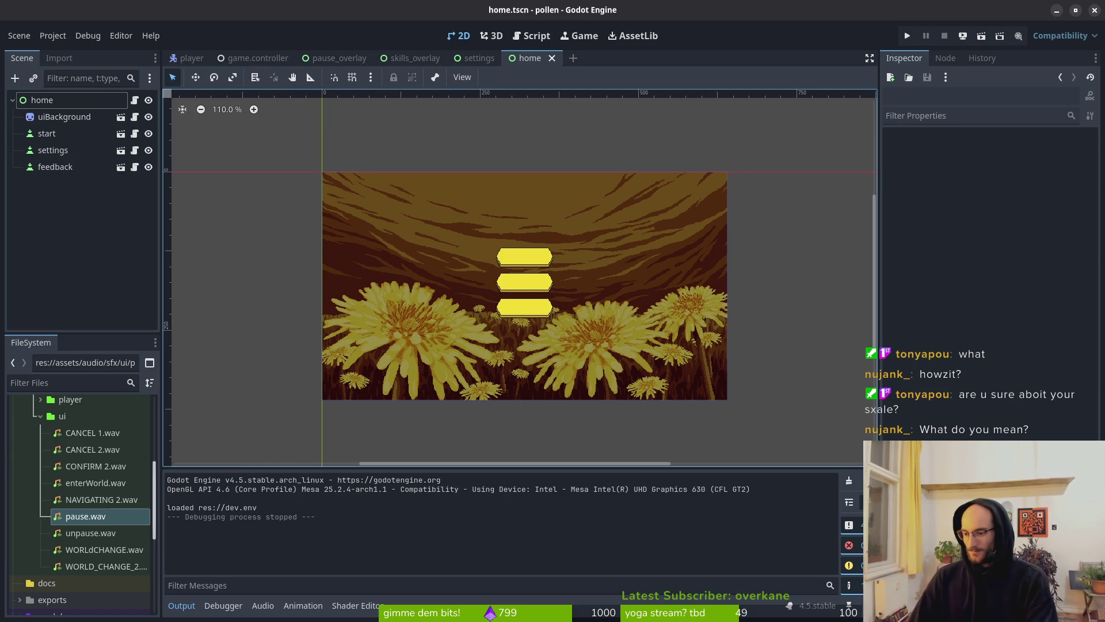
click(907, 35)
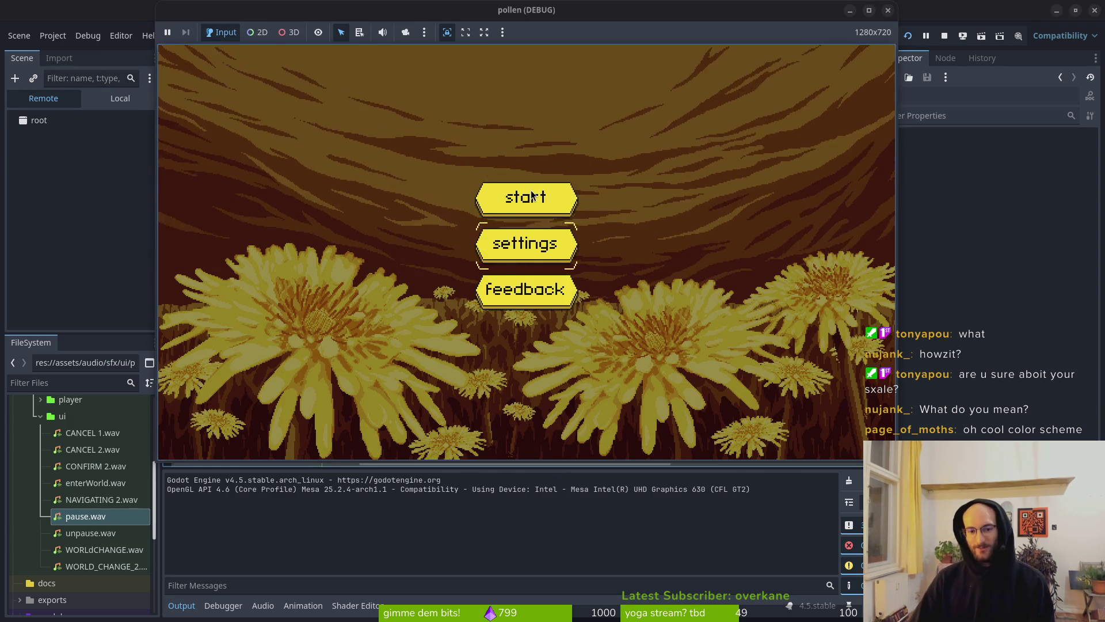
Start the game from the home menu into the tutorial, stop it, and return to home.gd
key(Down)
key(Down)
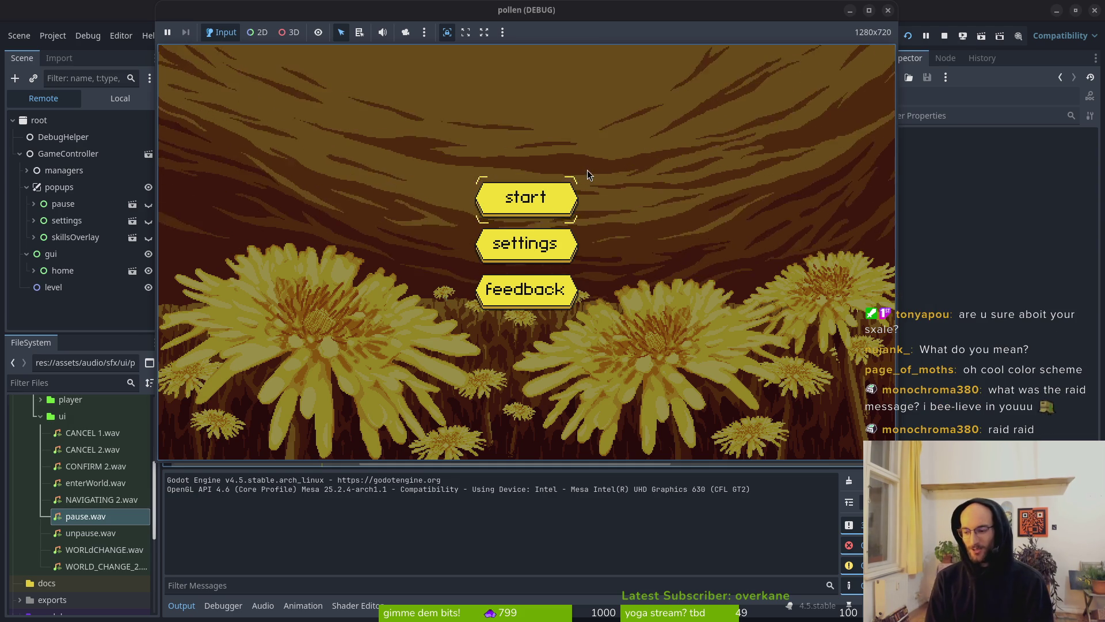
key(Return)
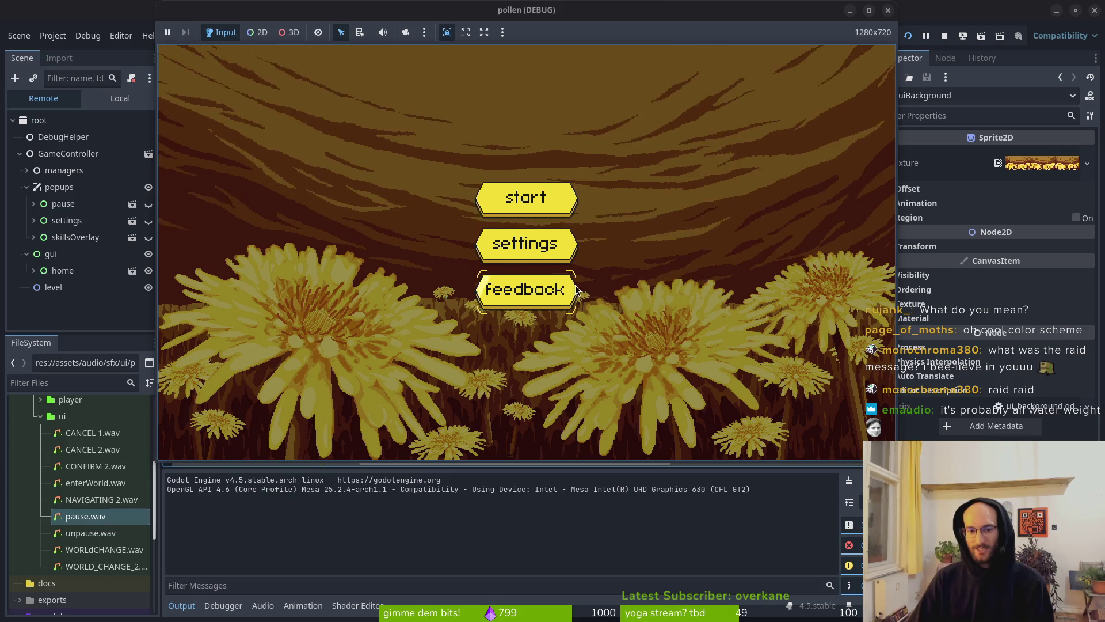
click(944, 36)
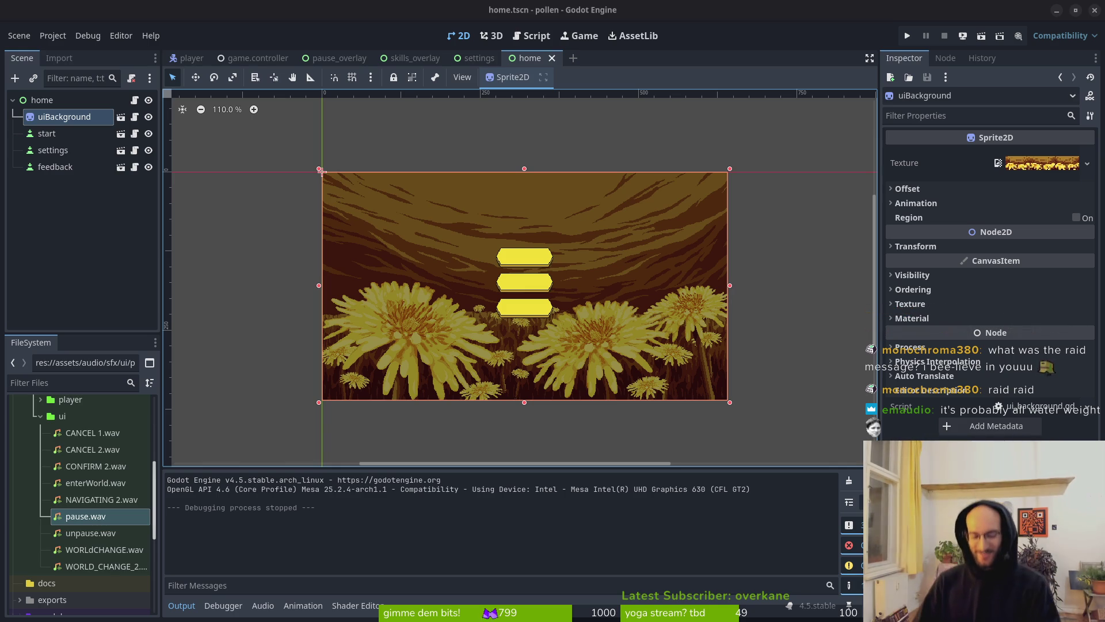
key(alt+Tab)
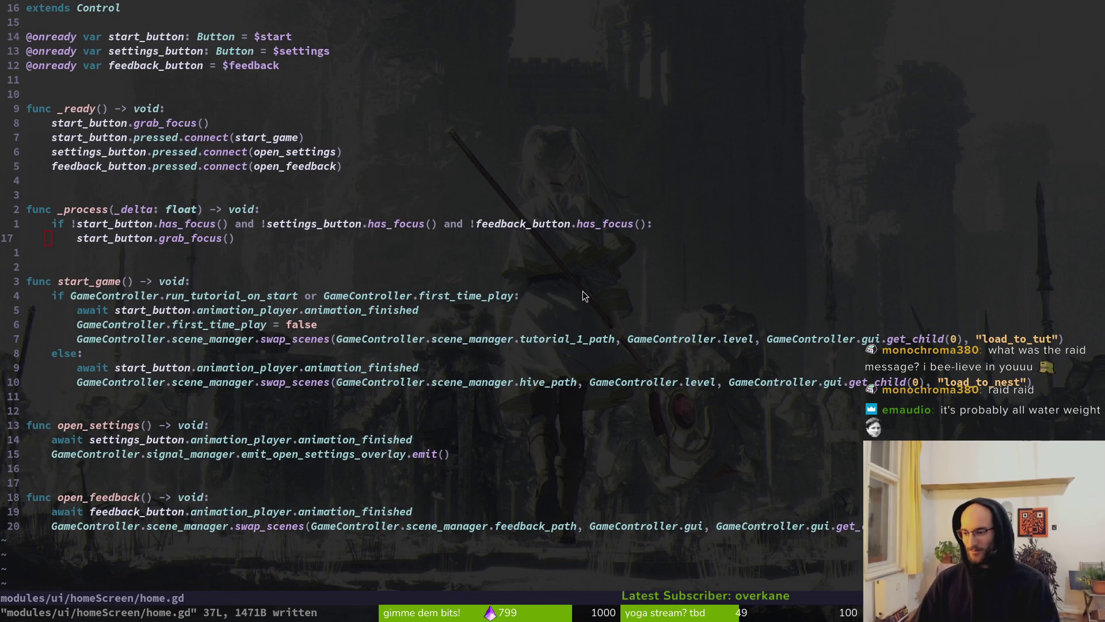
key(alt+Tab)
scroll(544, 267, up, 2)
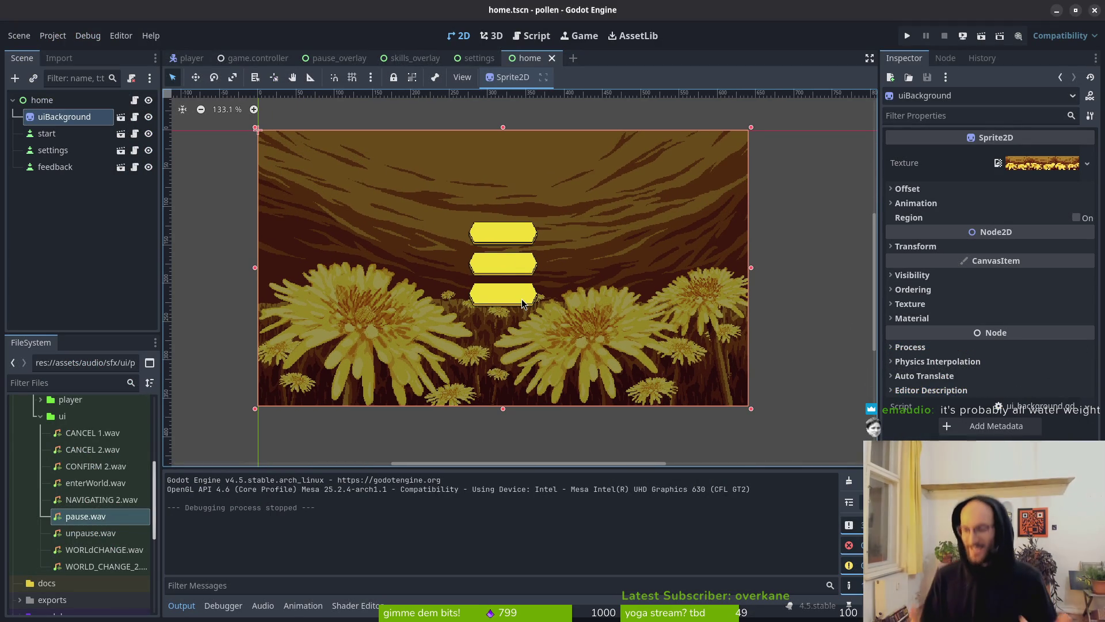
key(alt+Tab)
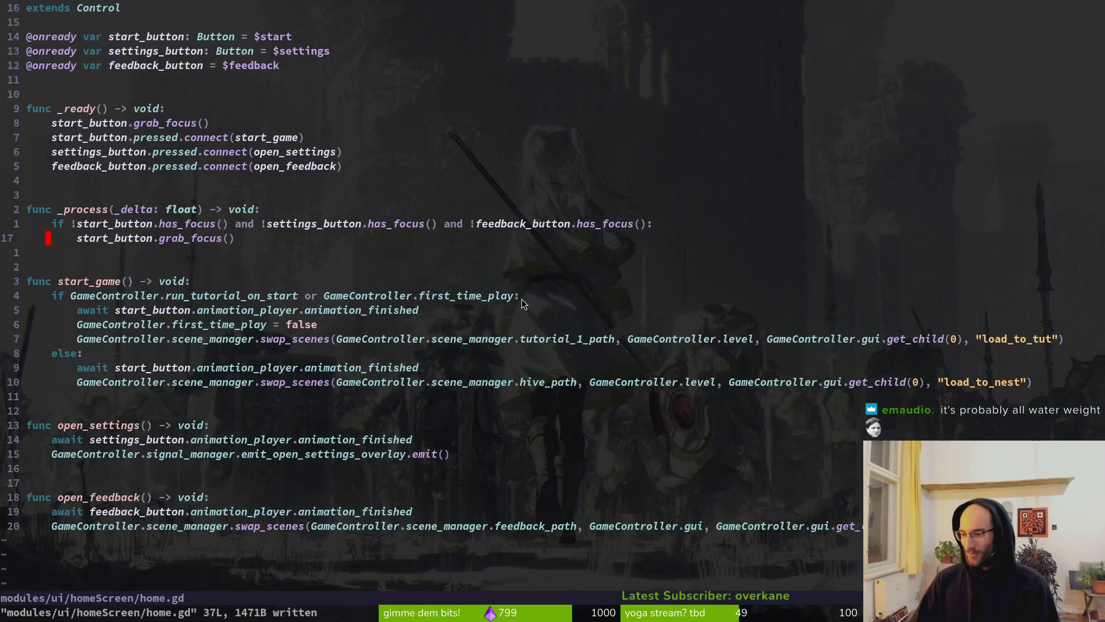
key(alt+Tab)
Search DuckDuckGo Images for 'ghost moth', correcting the misspelled query
key(ctrl+t)
text(ghnost mot)
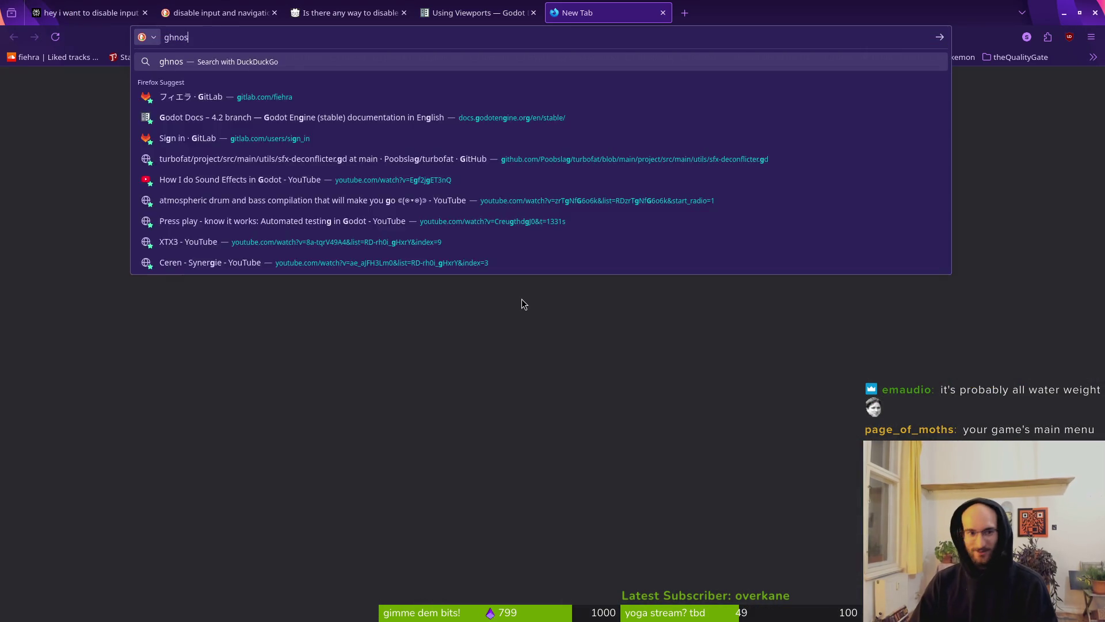
key(Return)
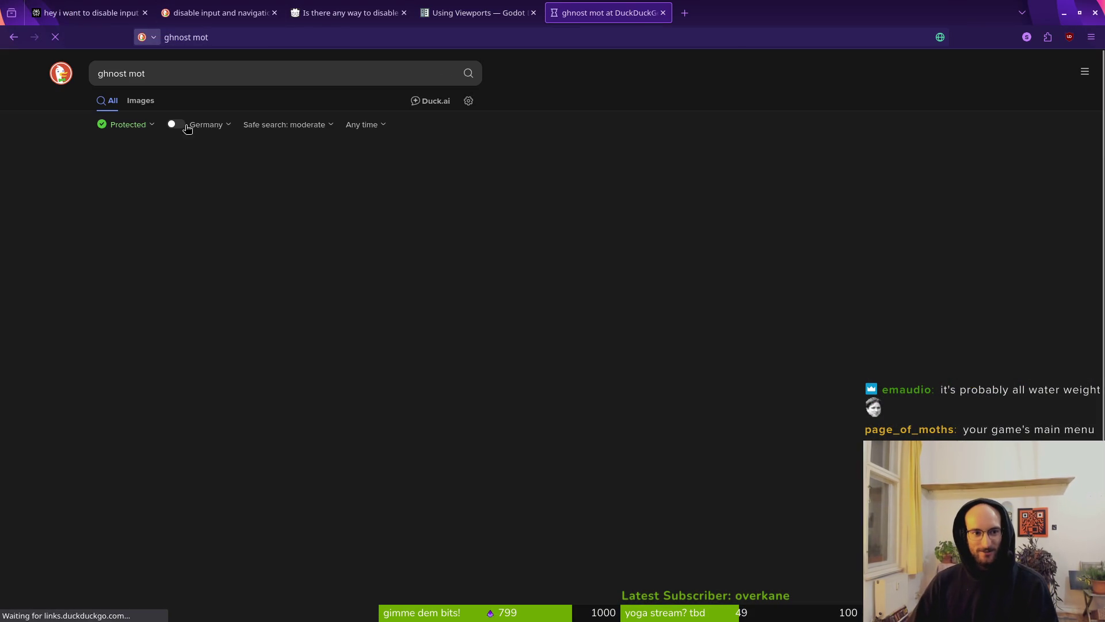
click(173, 146)
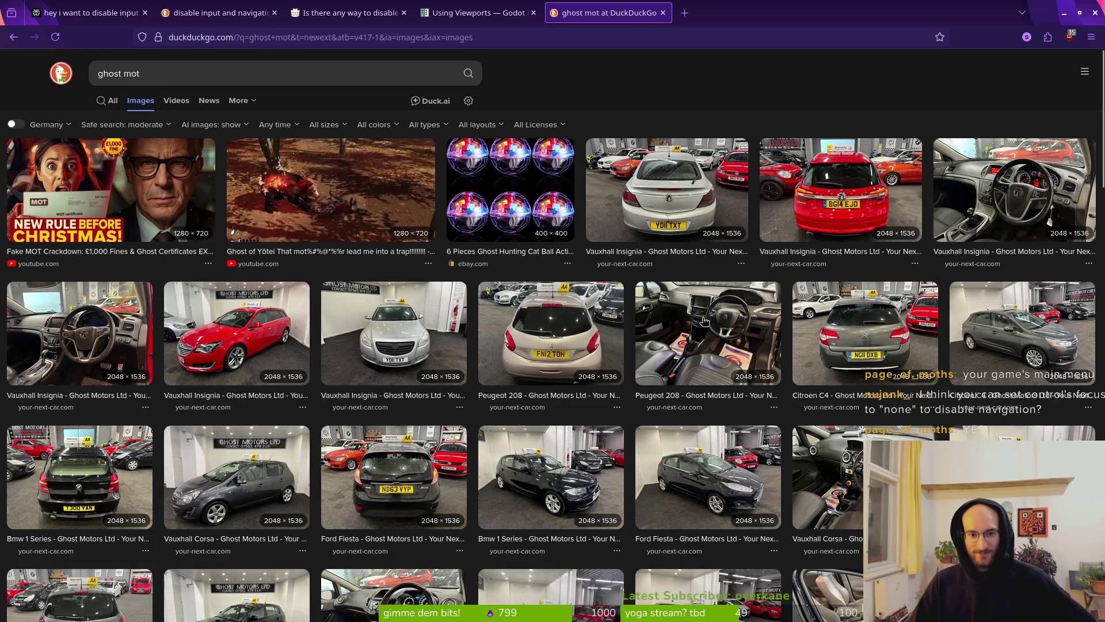
click(167, 74)
text(ghost moth)
key(Return)
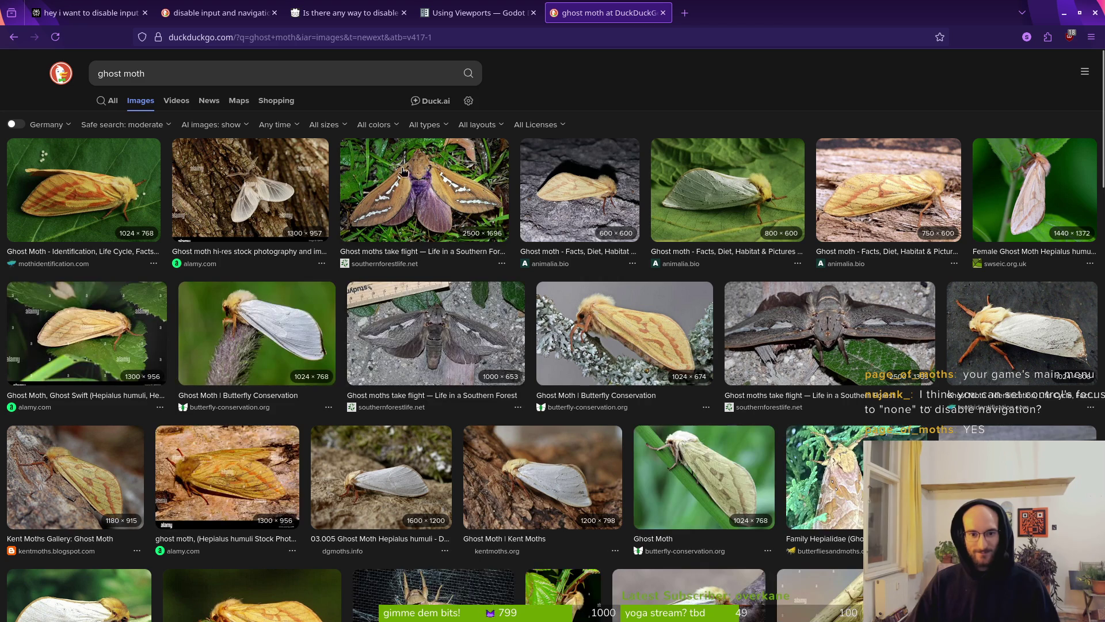
Preview the purple-brown moth image, close the search tab, and return to home.gd
click(426, 211)
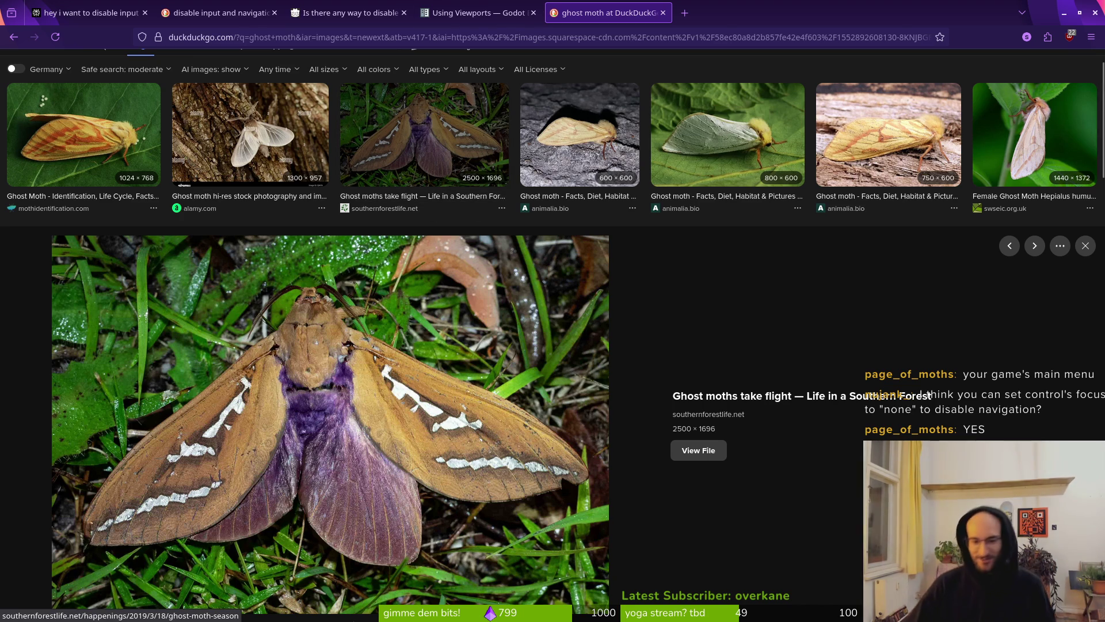
key(Escape)
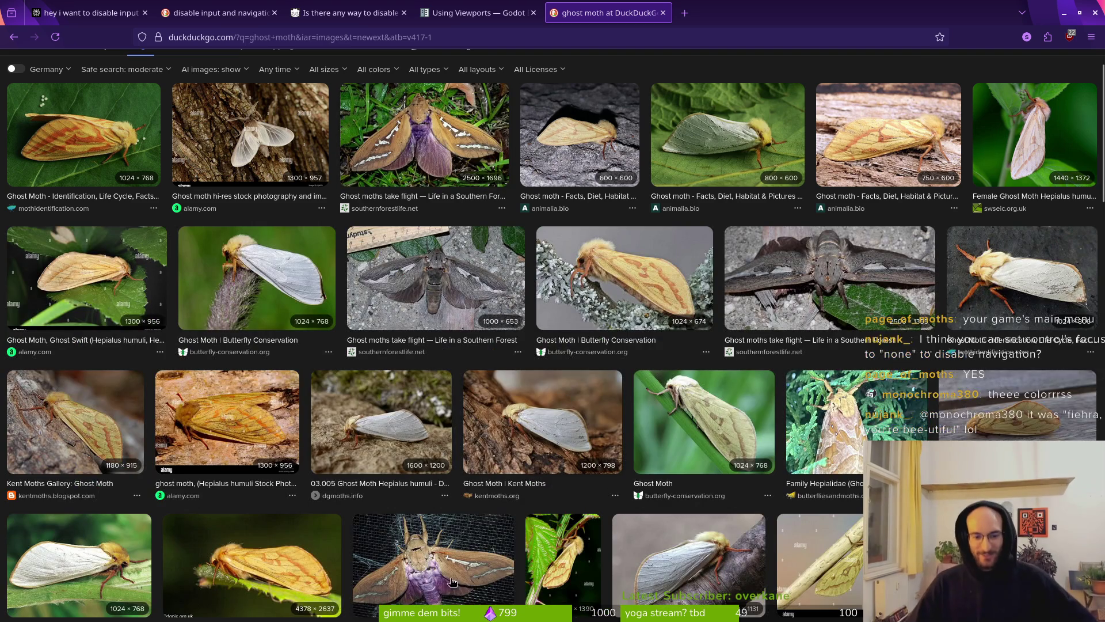
scroll(402, 454, down, 4)
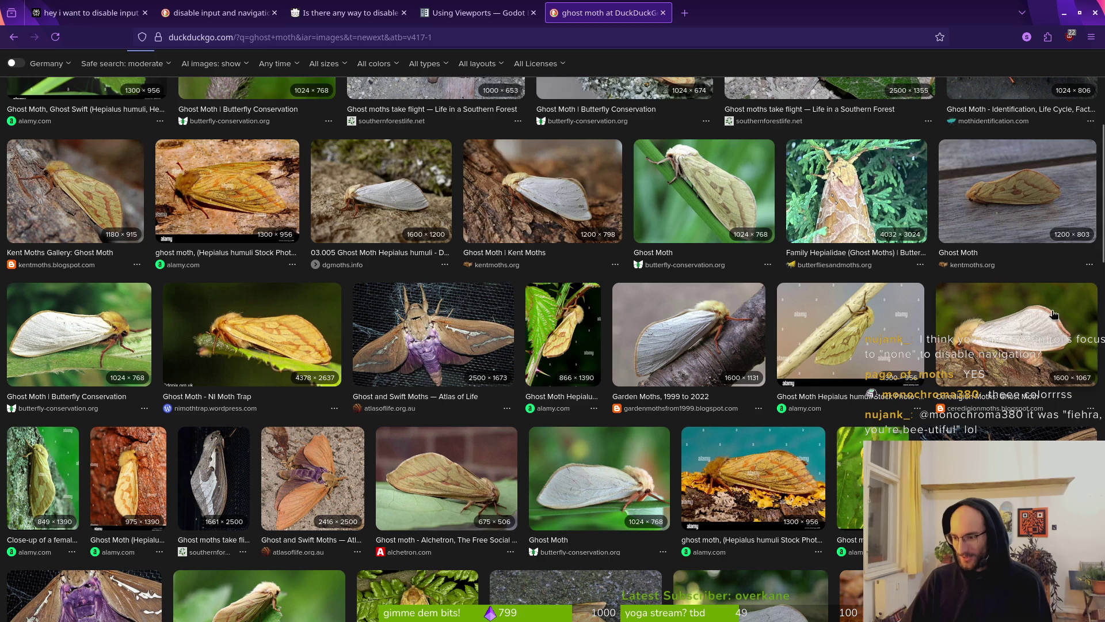
click(663, 13)
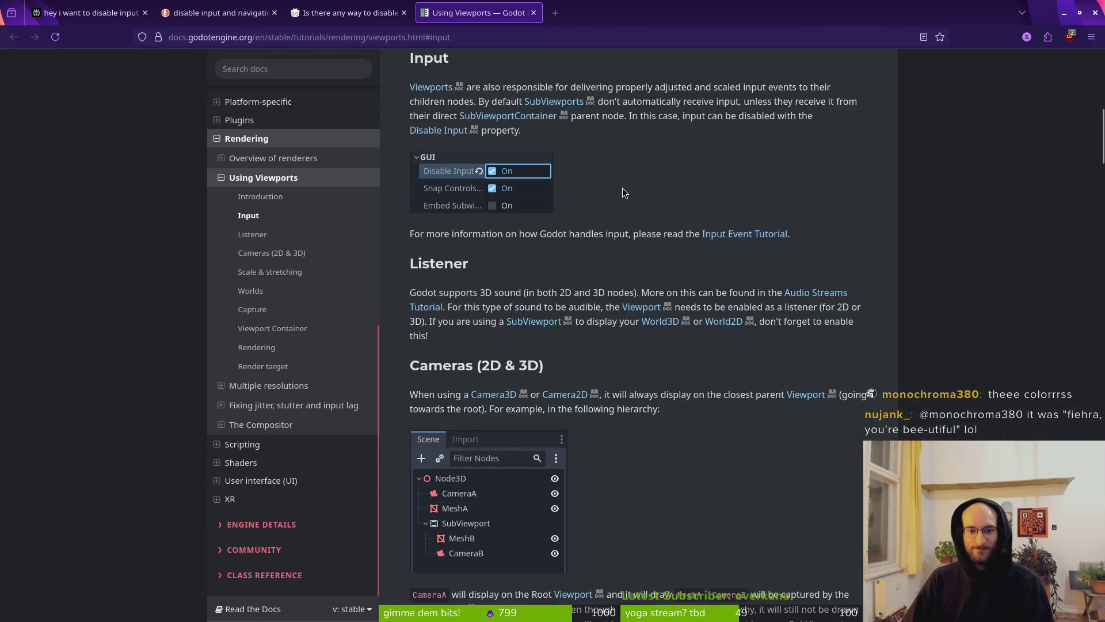
key(alt+Tab)
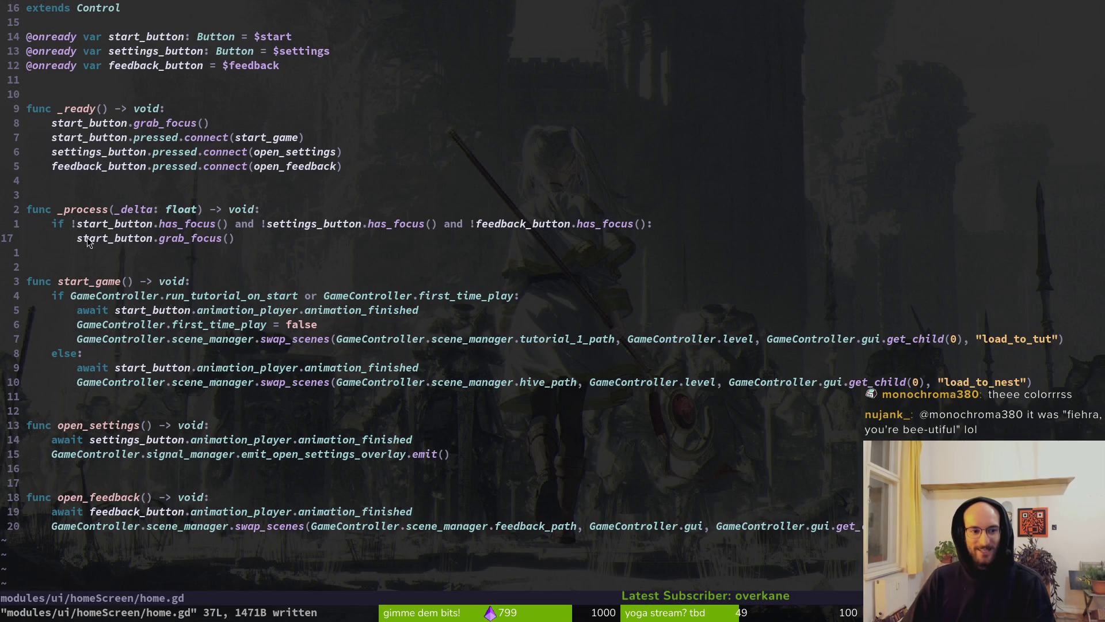
Comment out both lines of the focus-grab if block in _process with a # block insert, and save
key(A)
key(Return)
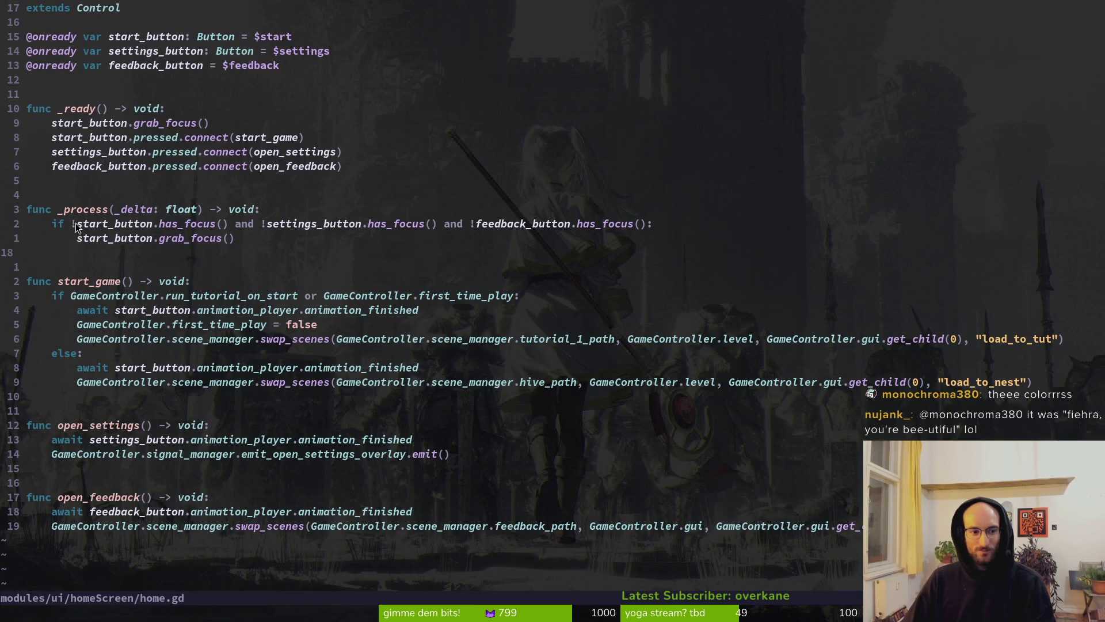
click(54, 225)
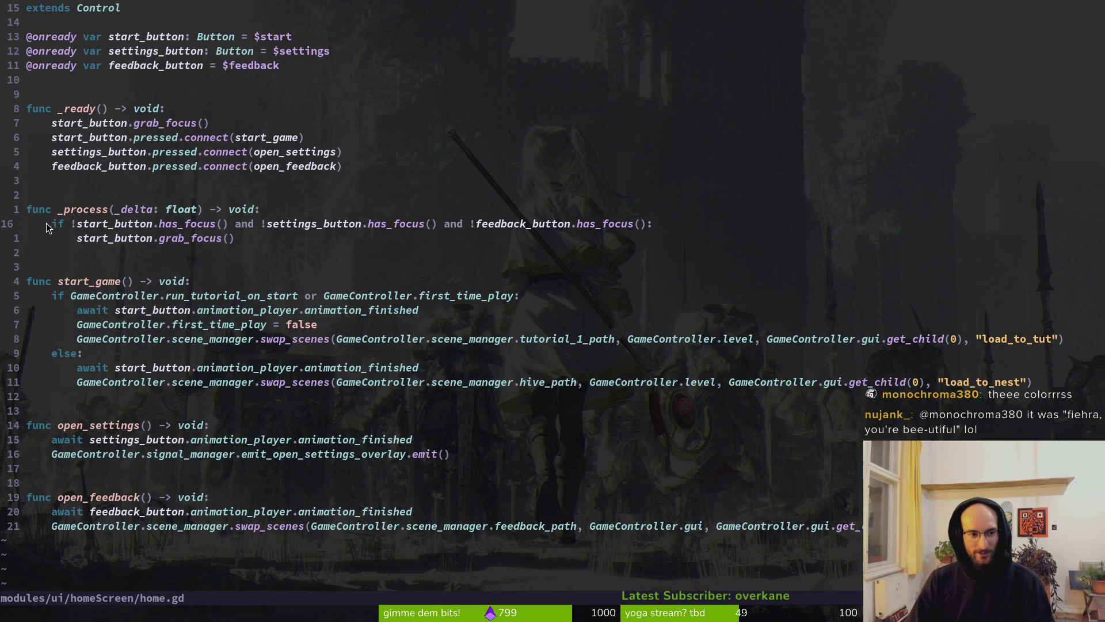
key(ctrl+v)
key(j)
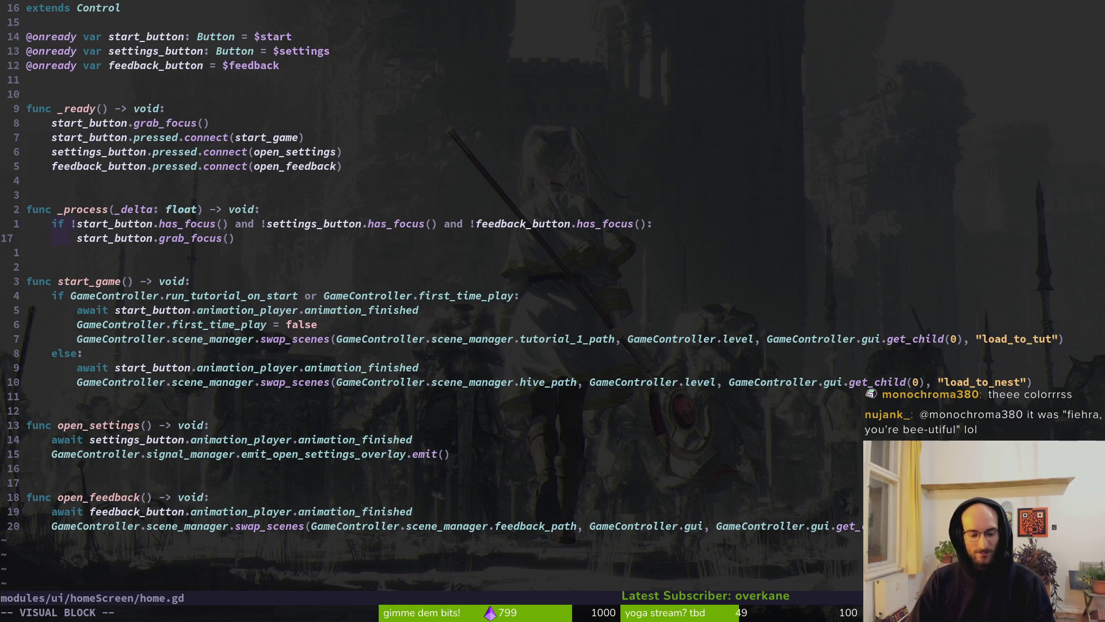
key(Escape)
key(k)
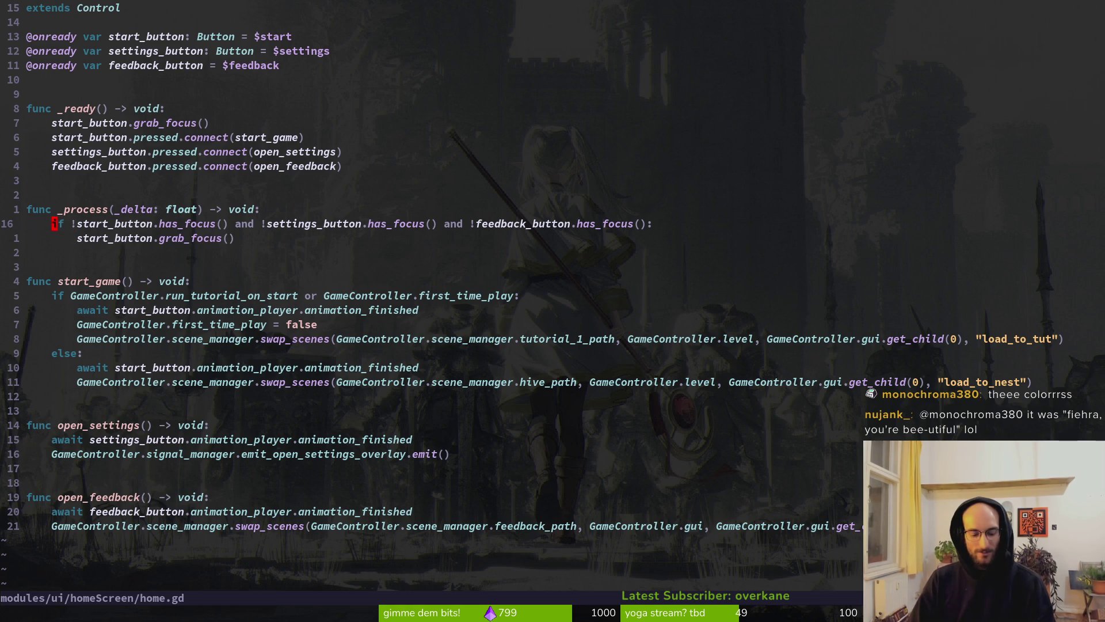
key(ctrl+v)
key(j)
key(l)
key(l)
key(l)
text(I)
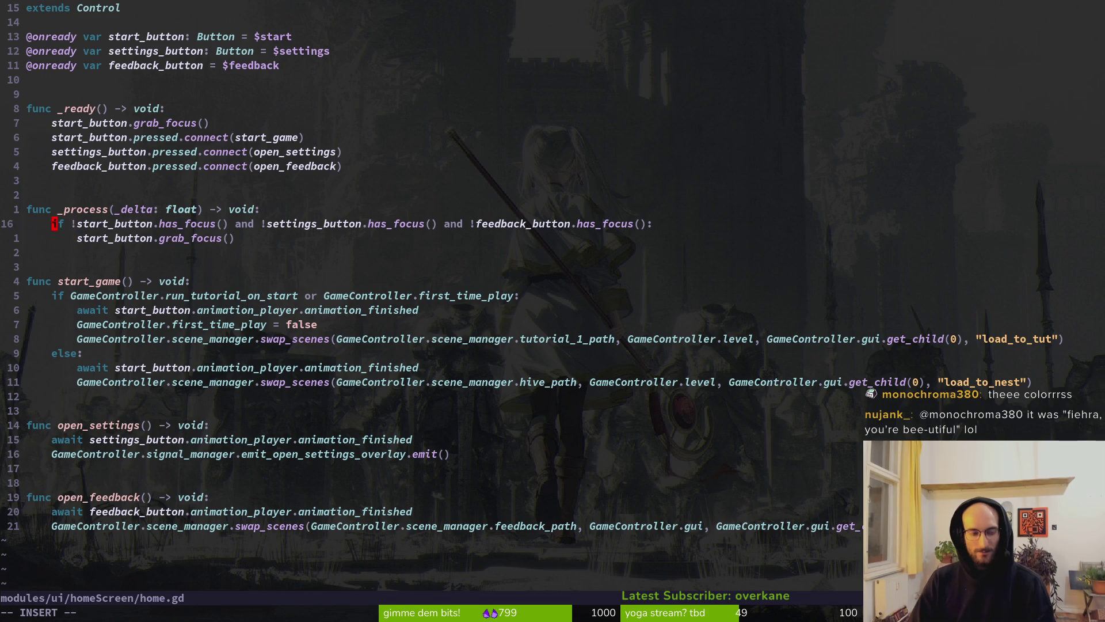
text(#)
key(Escape)
text(:w)
key(Return)
Add a pass line so _process does nothing, and save home.gd
text(Opass)
key(Escape)
key(greater)
key(greater)
text(:w)
key(Return)
Confirm the save and move to a new line below the load_to_tut scene swap in start_game
key(5)
key(j)
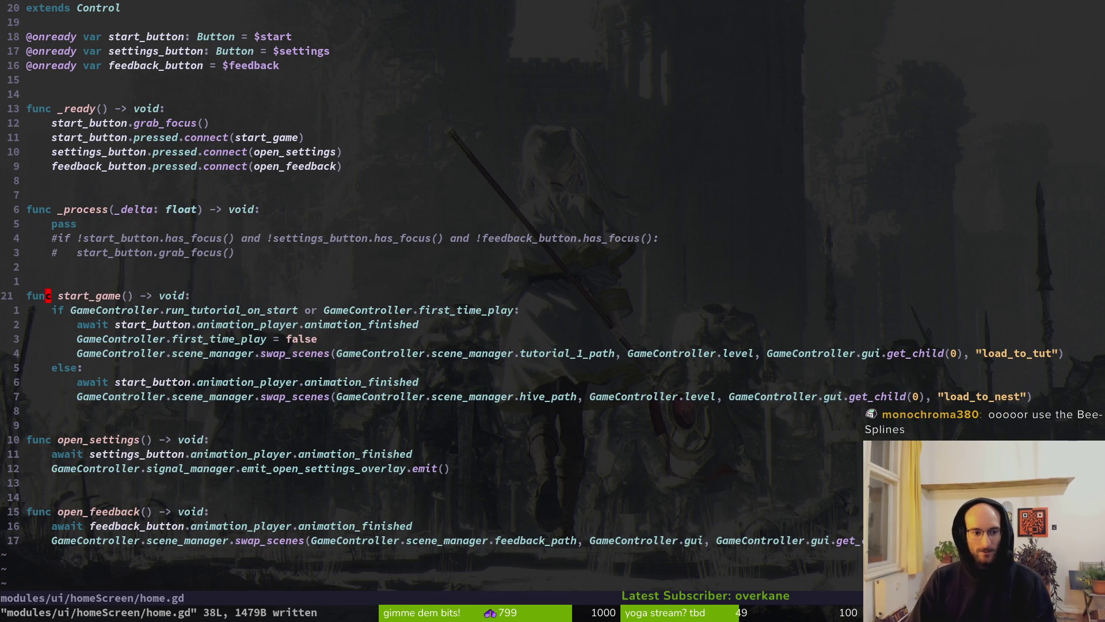
key(j)
key(j)
key(j)
key(o)
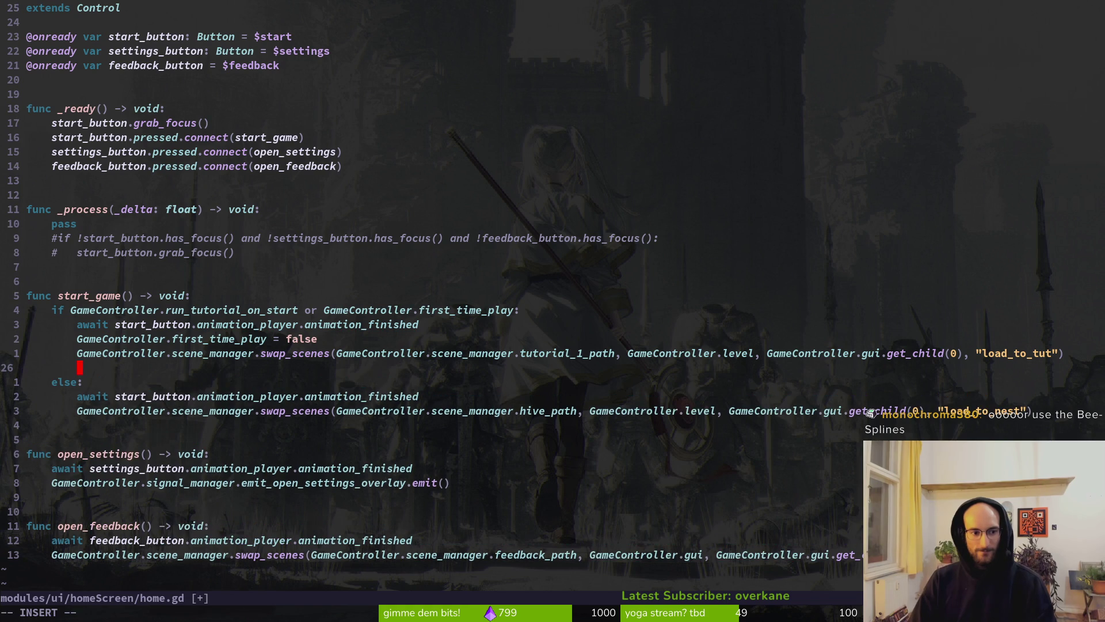
key(Escape)
key(k)
key(k)
key(k)
key(w)
key(k)
key(k)
key(k)
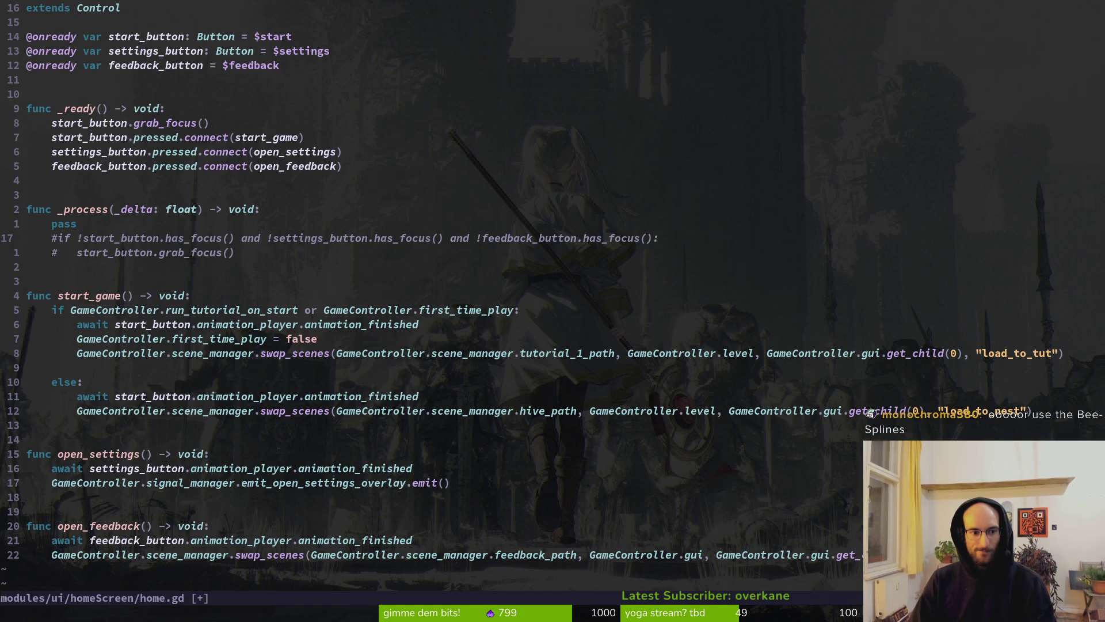
key(j)
key(j)
key(j)
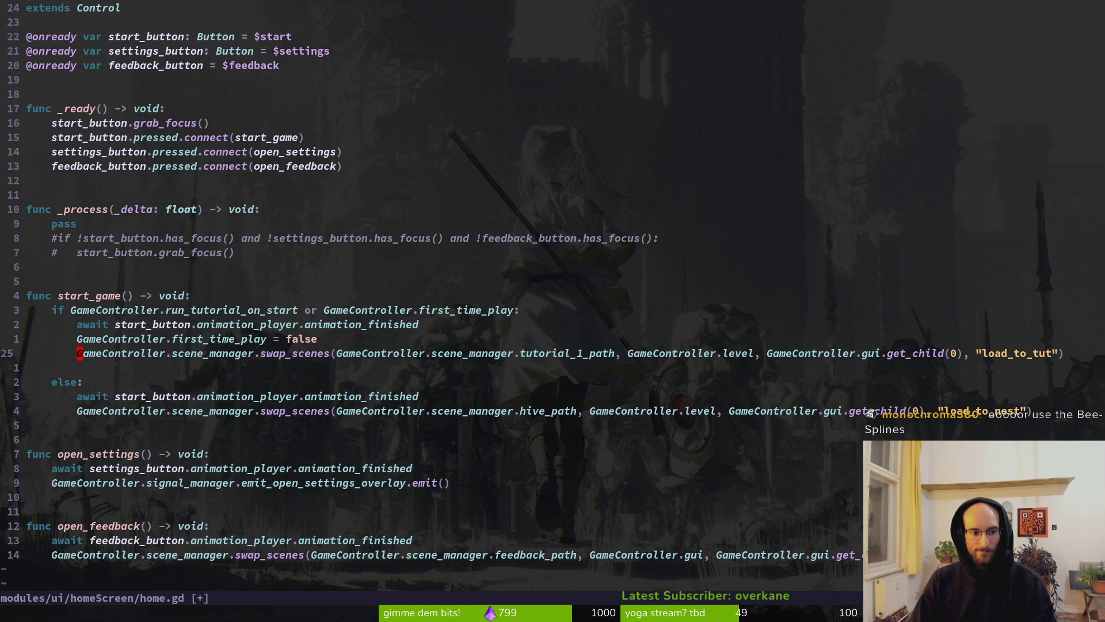
Begin a start_button. line and try member completions, then view the Using Viewports docs
text(o)
text(start_button.)
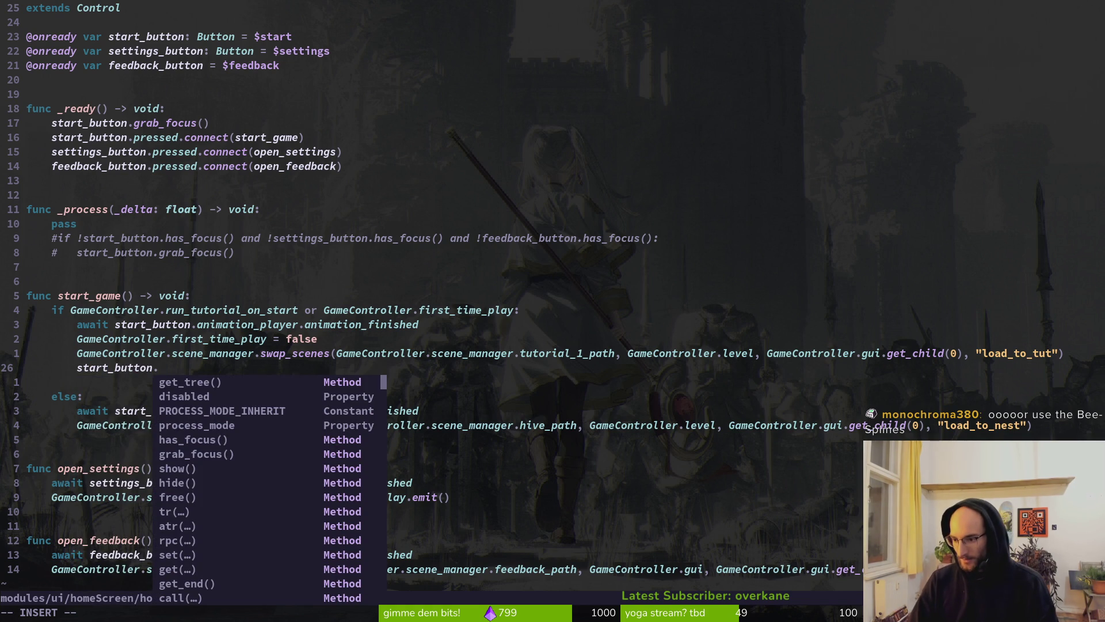
text(fo)
key(BackSpace)
key(BackSpace)
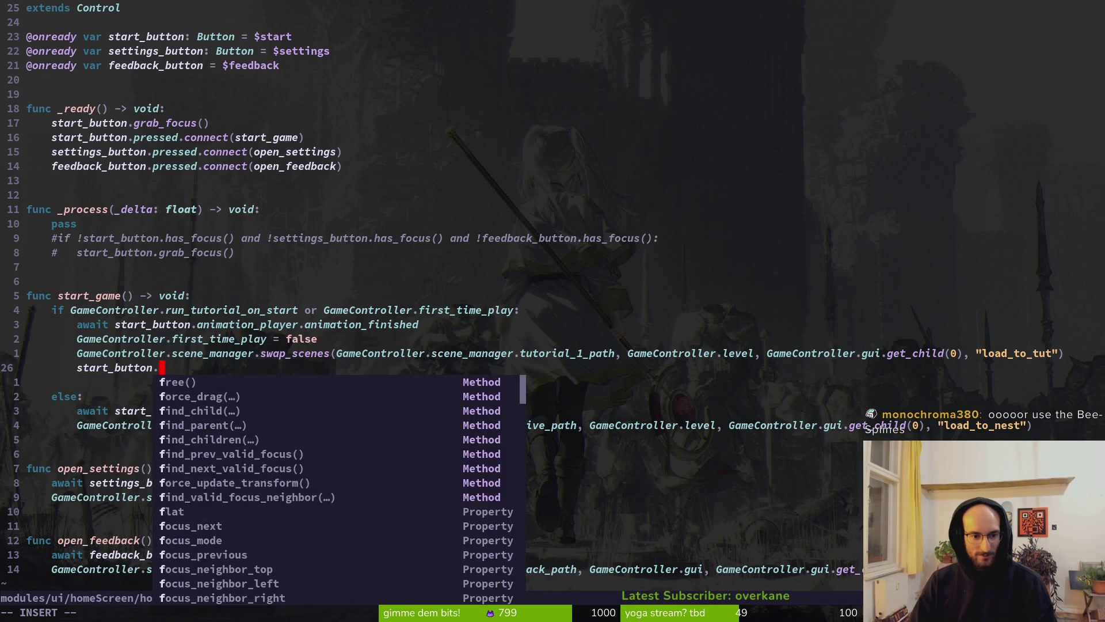
text(lo)
key(BackSpace)
key(BackSpace)
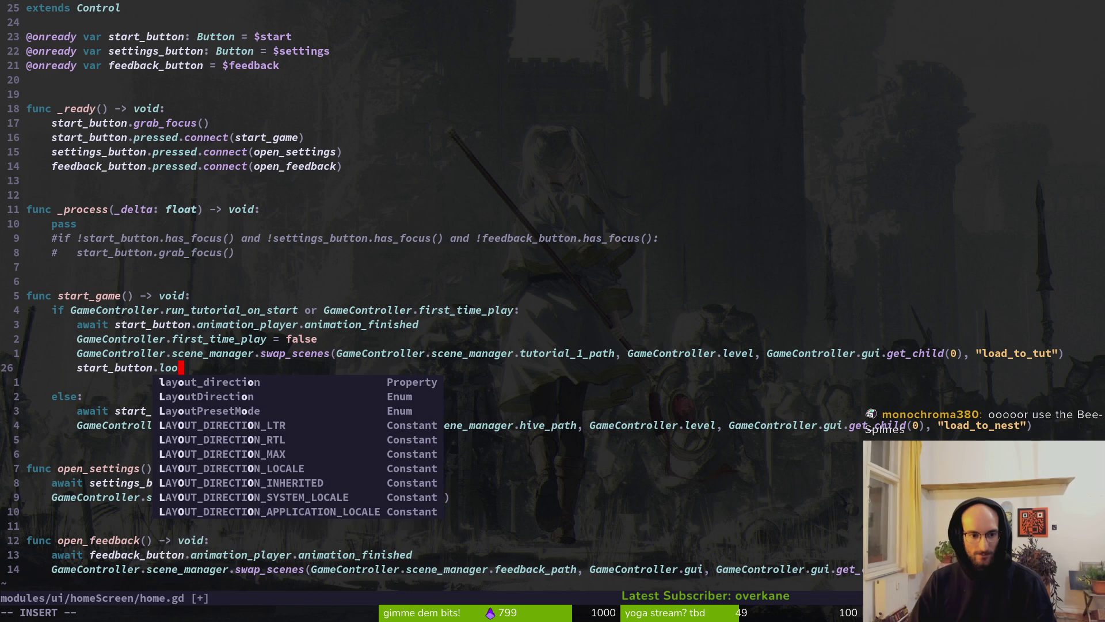
text(focu)
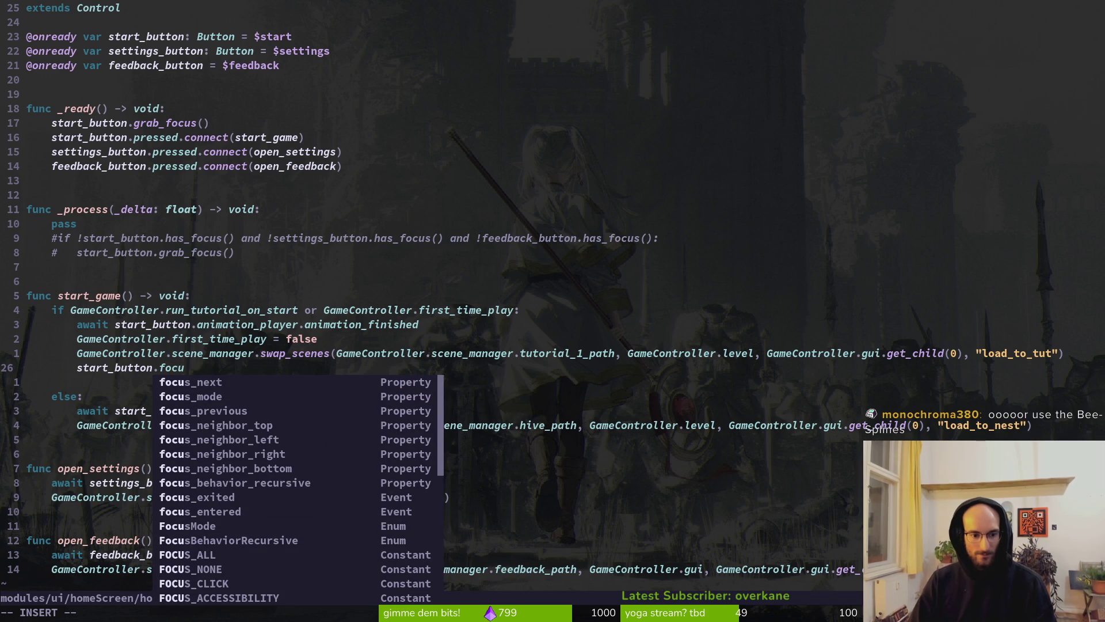
key(Escape)
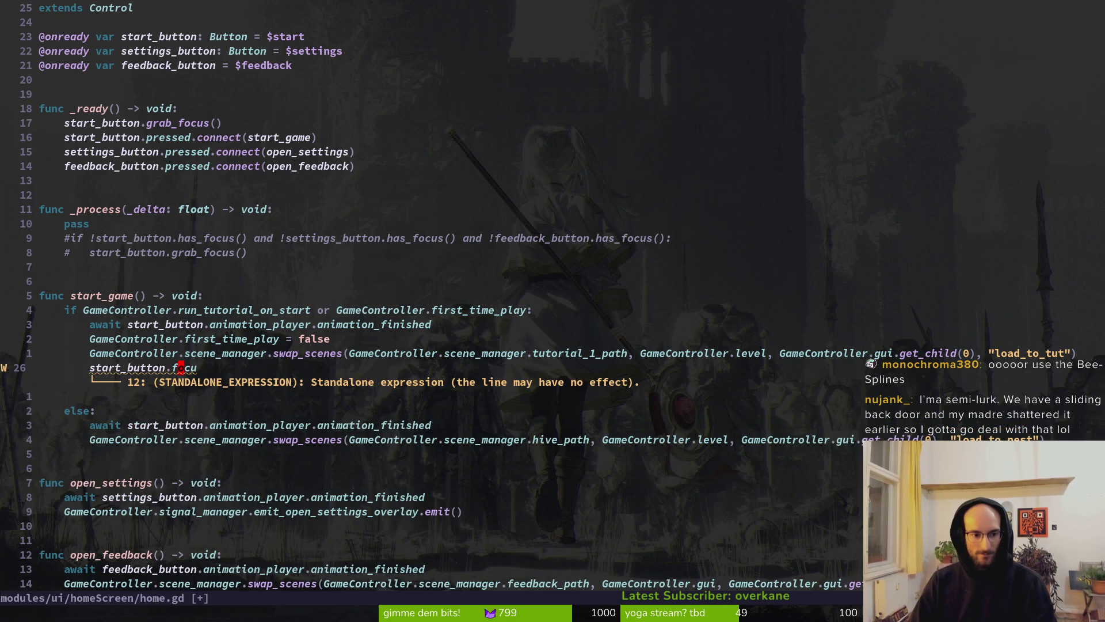
text(ciwremo)
key(BackSpace)
key(BackSpace)
key(BackSpace)
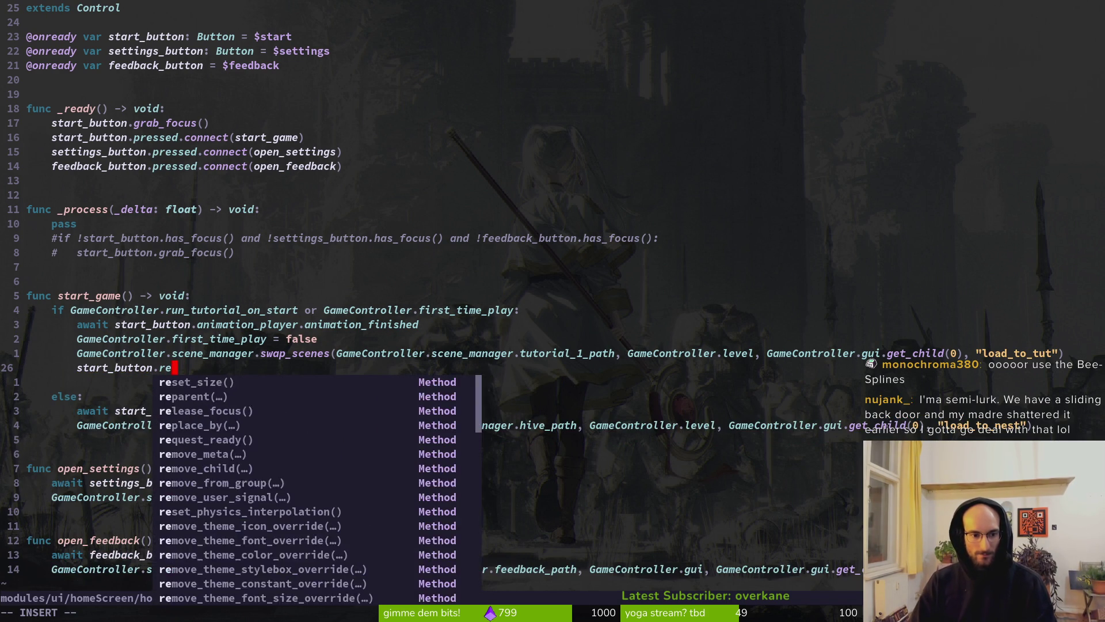
text(un)
key(BackSpace)
key(BackSpace)
key(BackSpace)
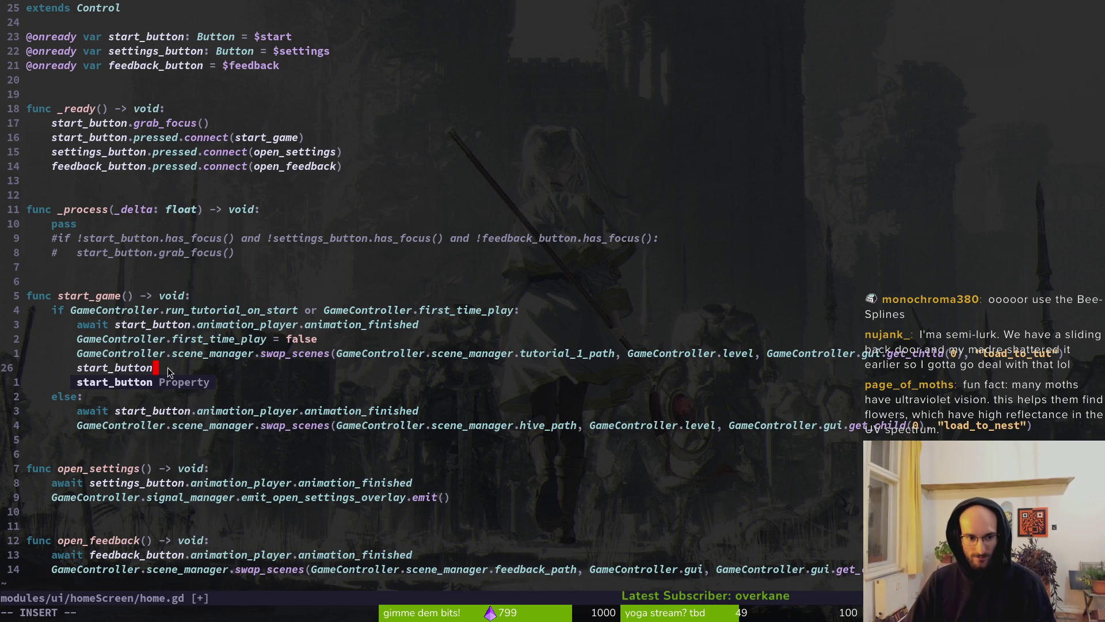
key(alt+Tab)
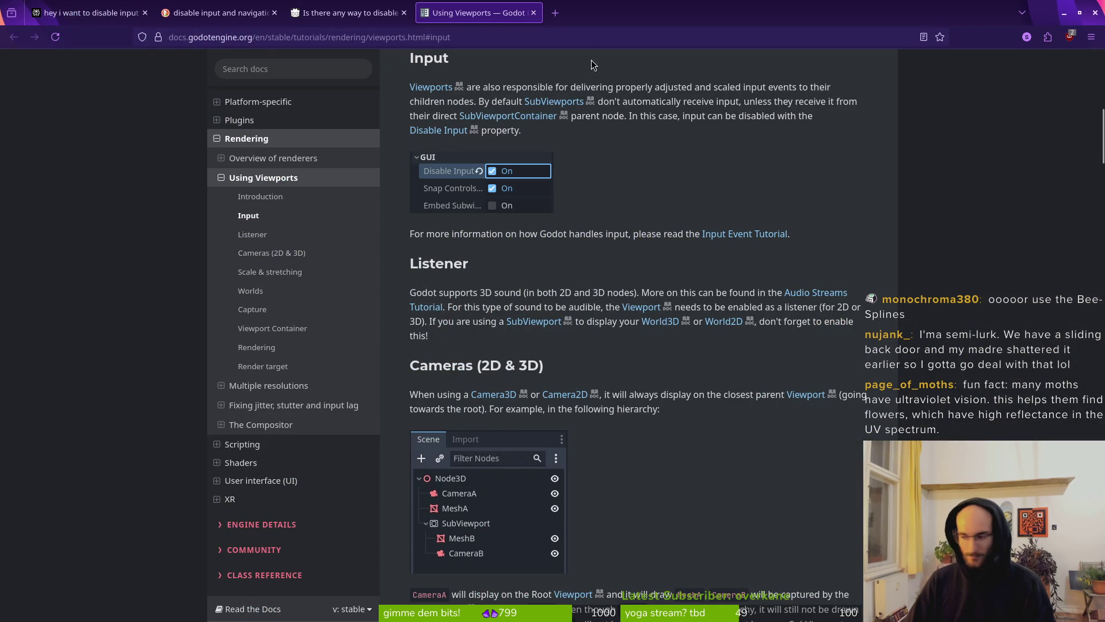
Select the start node and check its Control > Focus Mode dropdown, leaving it at All
key(alt+Tab)
click(46, 133)
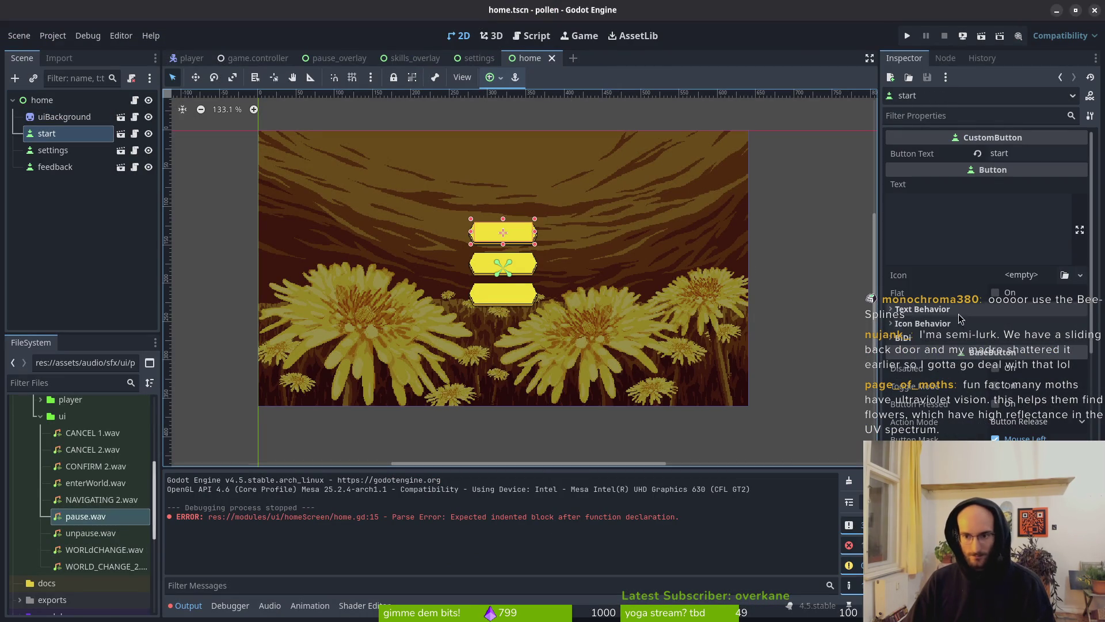
scroll(905, 285, down, 5)
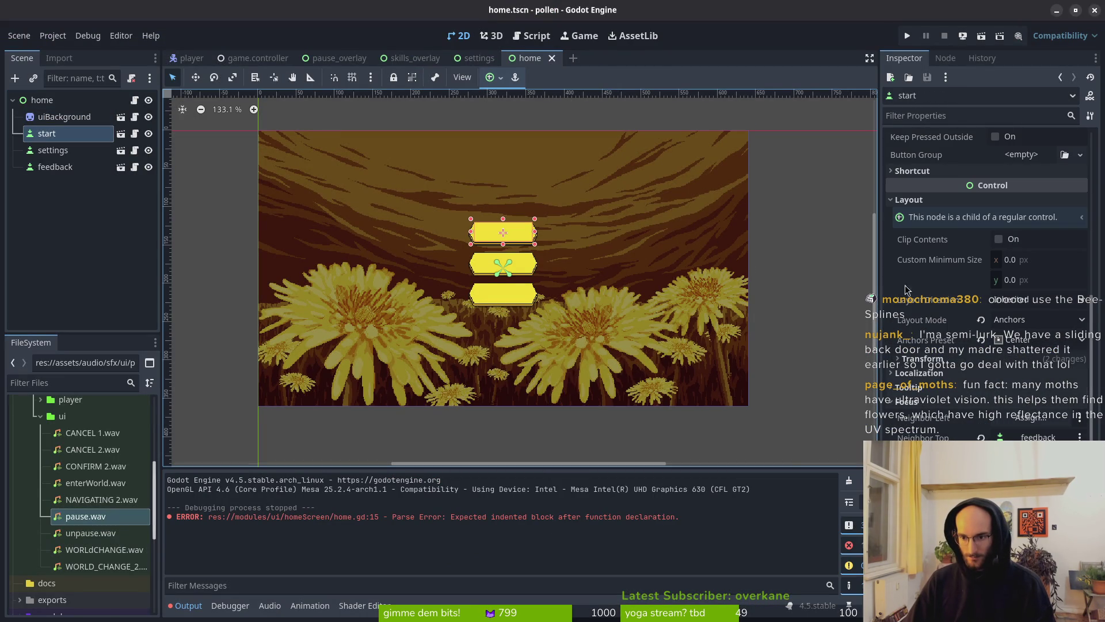
click(902, 197)
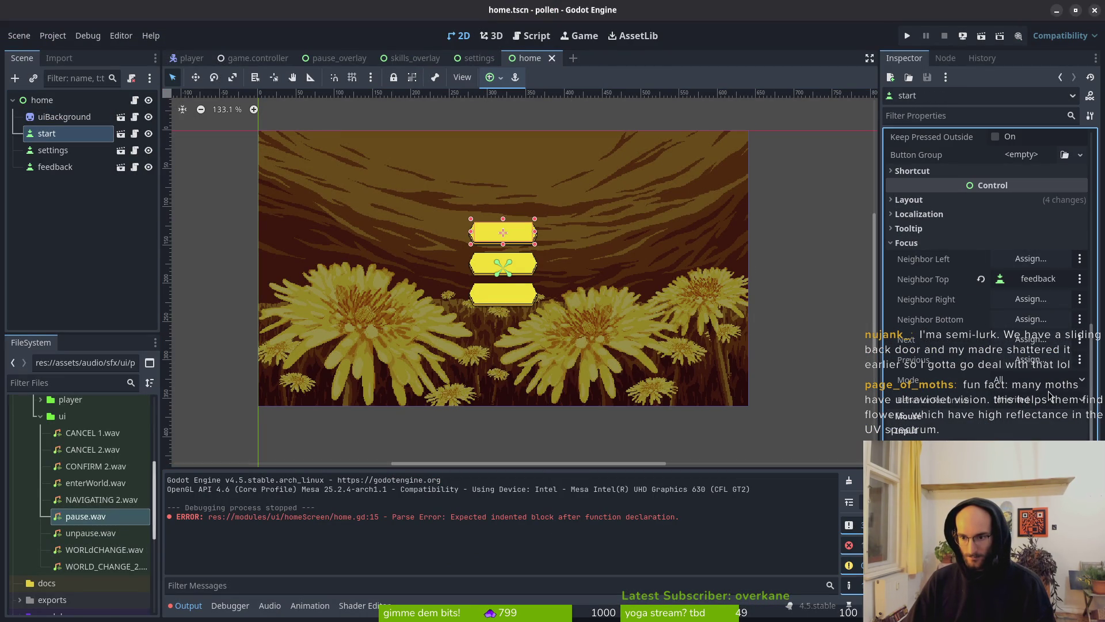
click(1012, 382)
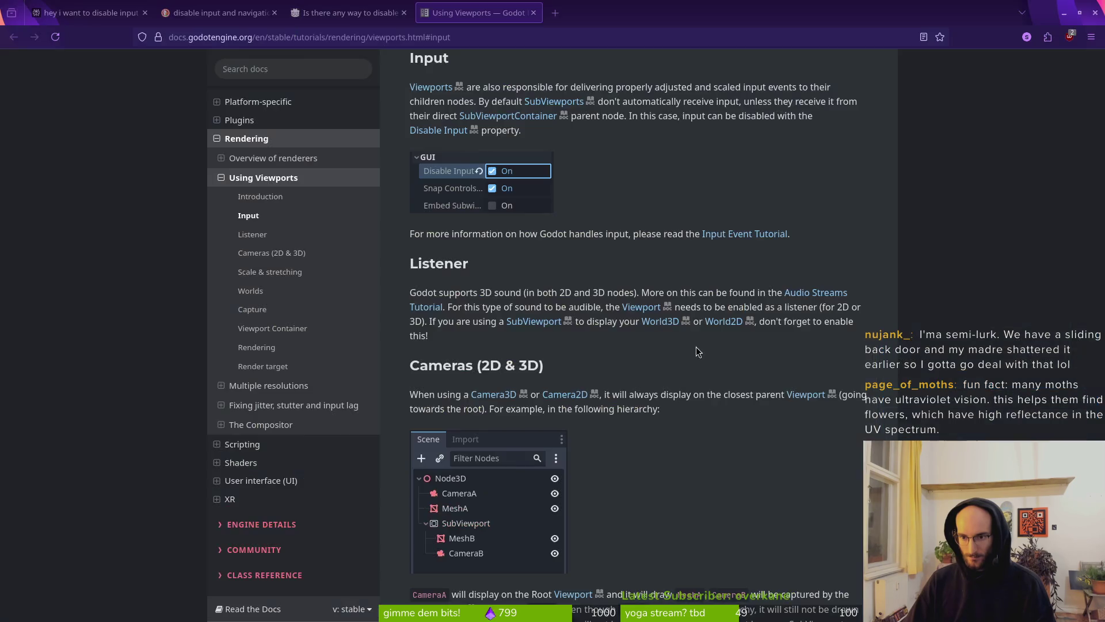
key(alt+Tab)
key(alt+Tab)
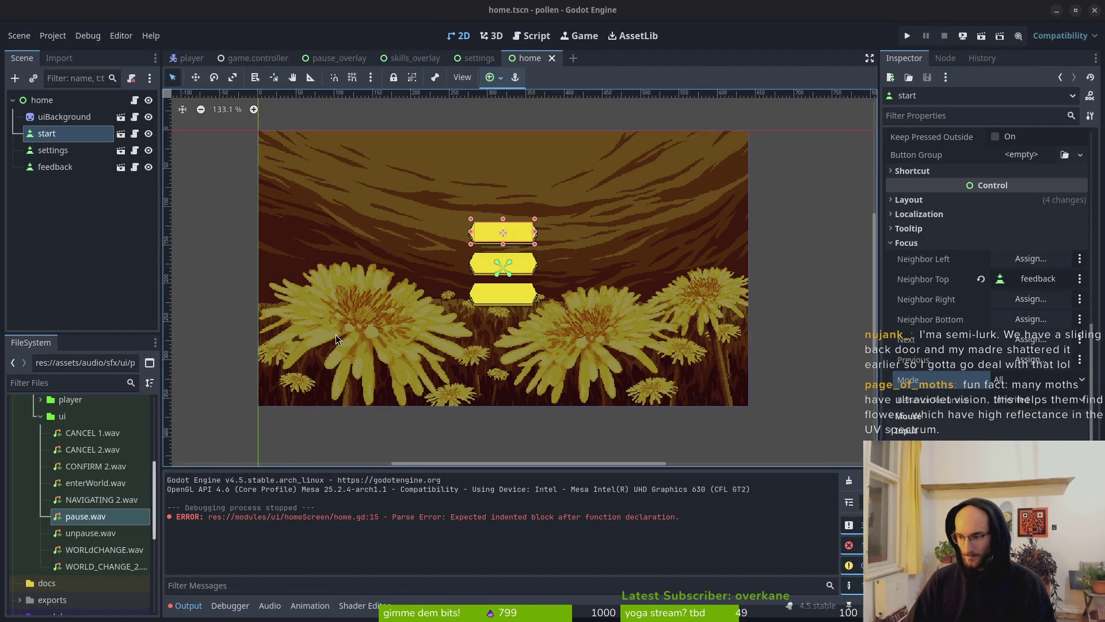
key(alt+Tab)
key(alt+Tab)
Write start_button.focus_mode = Control.FOCUS_NONE after the tutorial scene swap and save with :w
text(ap)
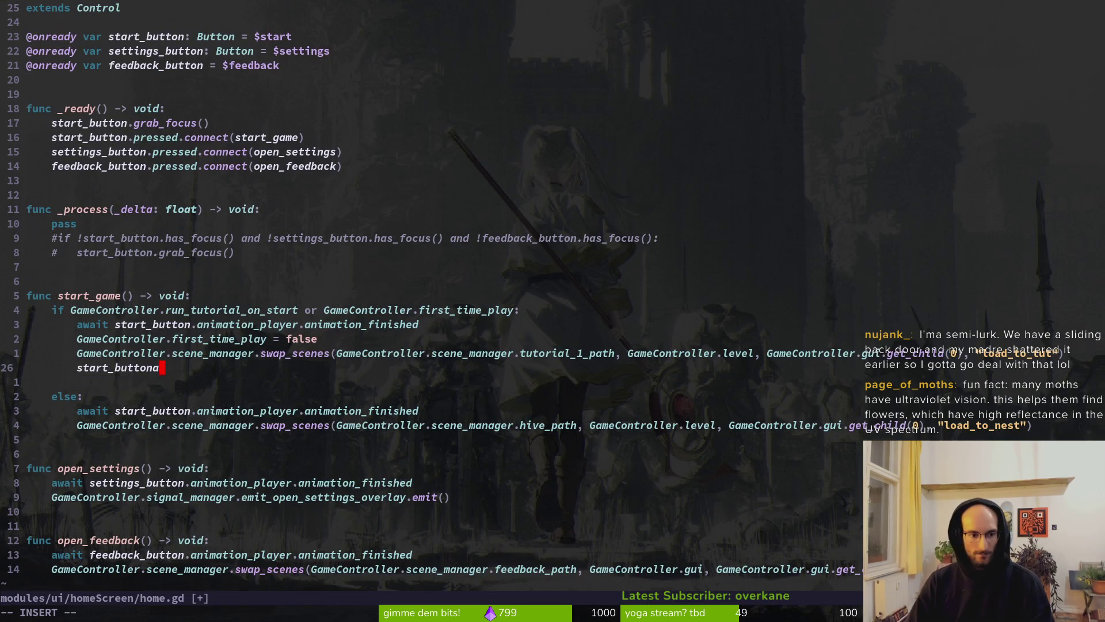
key(BackSpace)
key(BackSpace)
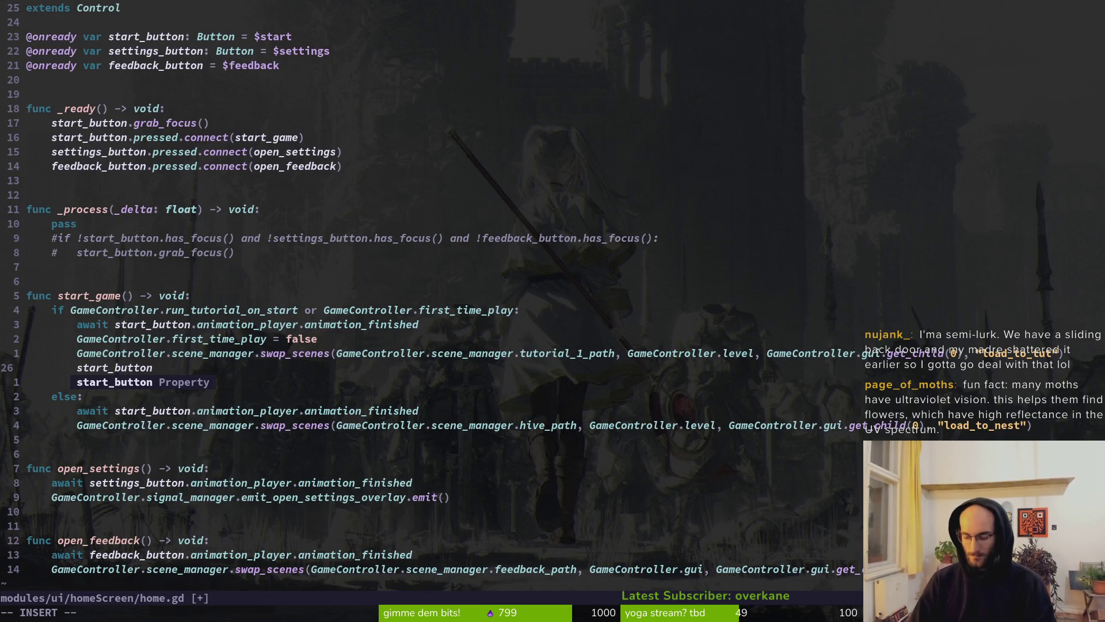
text(.fo)
text(cus)
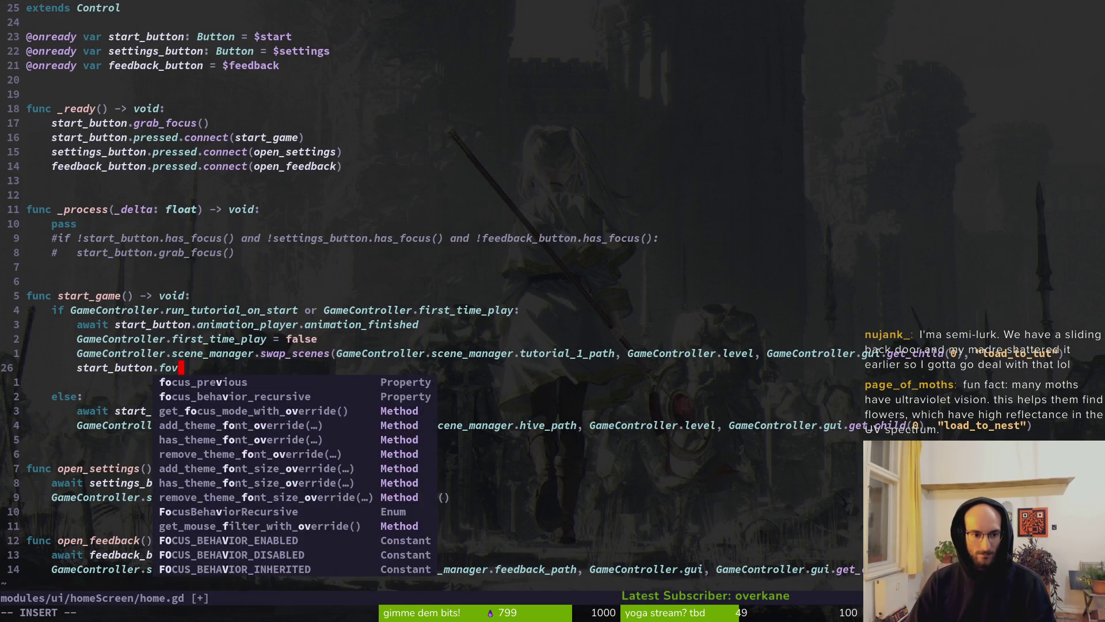
key(Tab)
key(Tab)
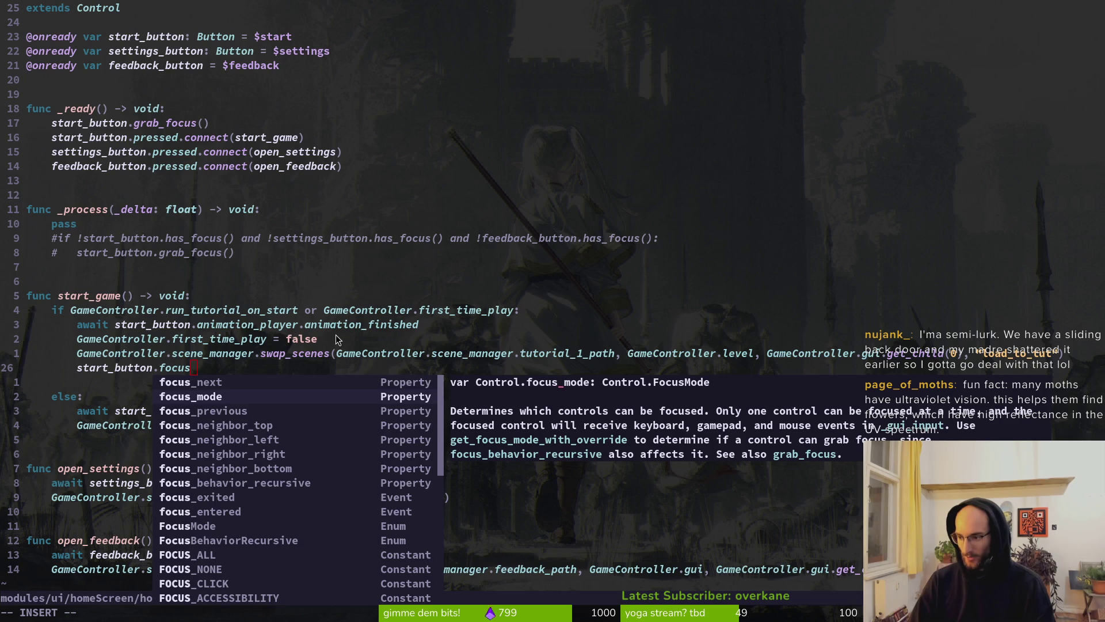
key(alt+Tab)
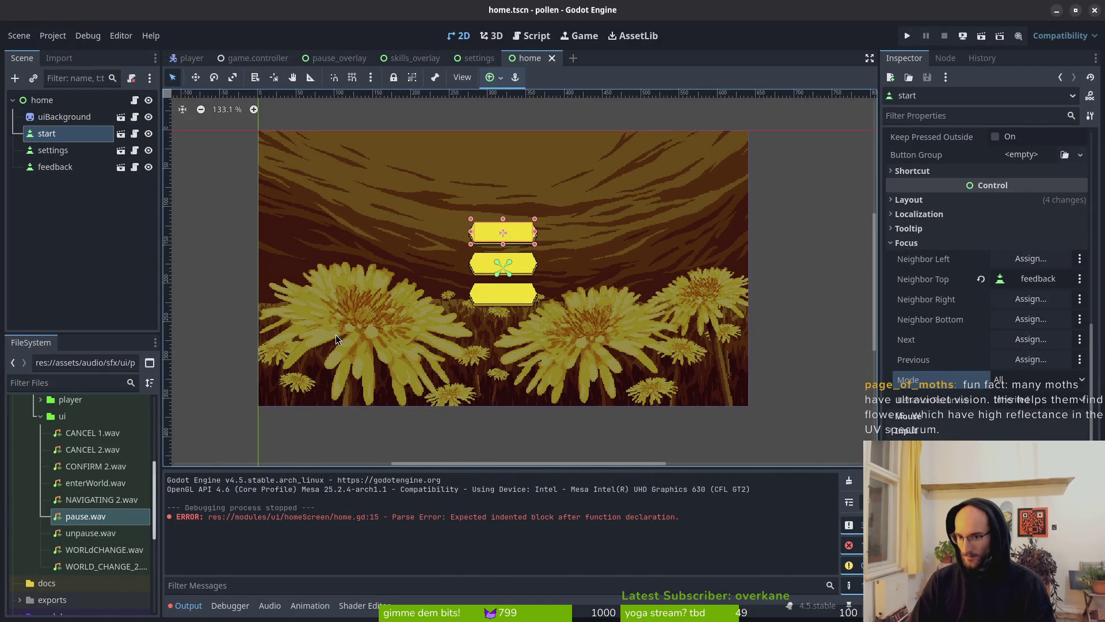
key(alt+Tab)
text(=)
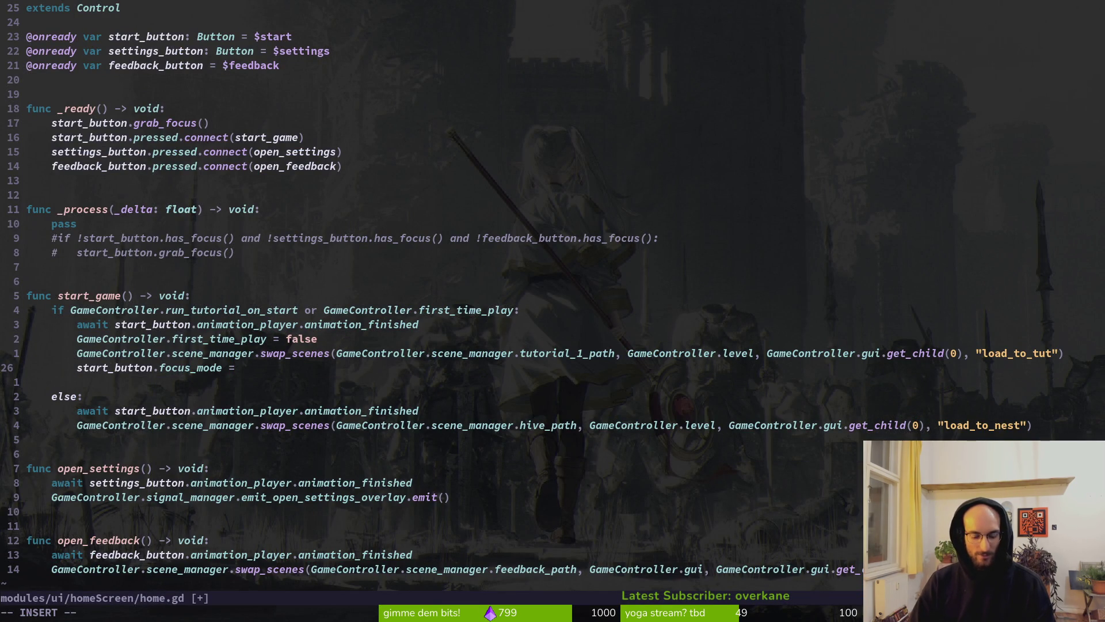
key(Tab)
key(Tab)
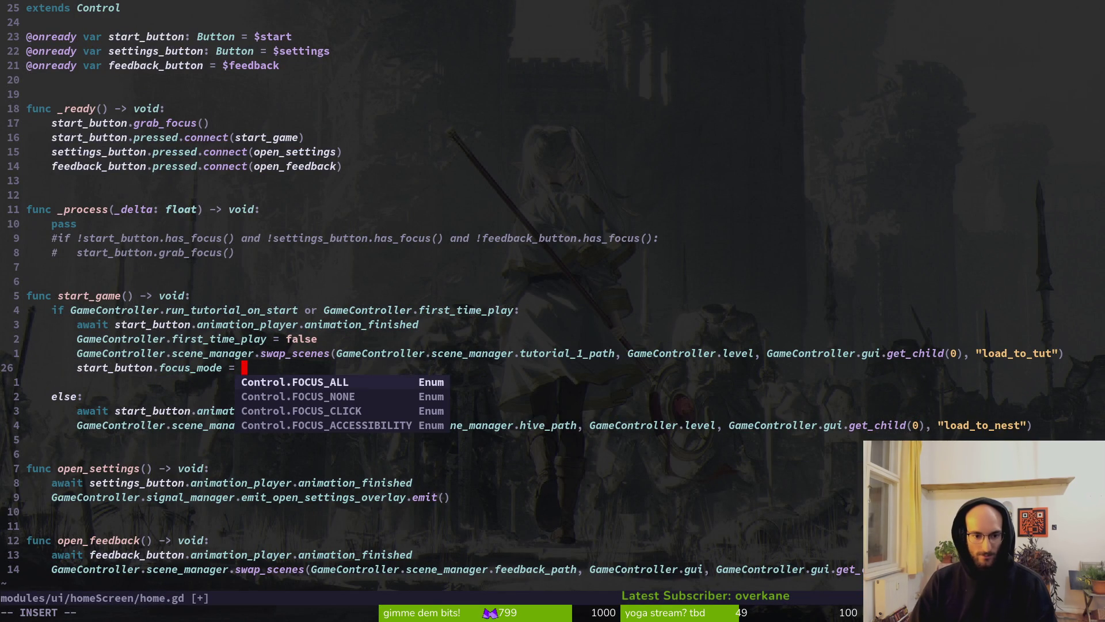
key(Escape)
text(:w)
key(Return)
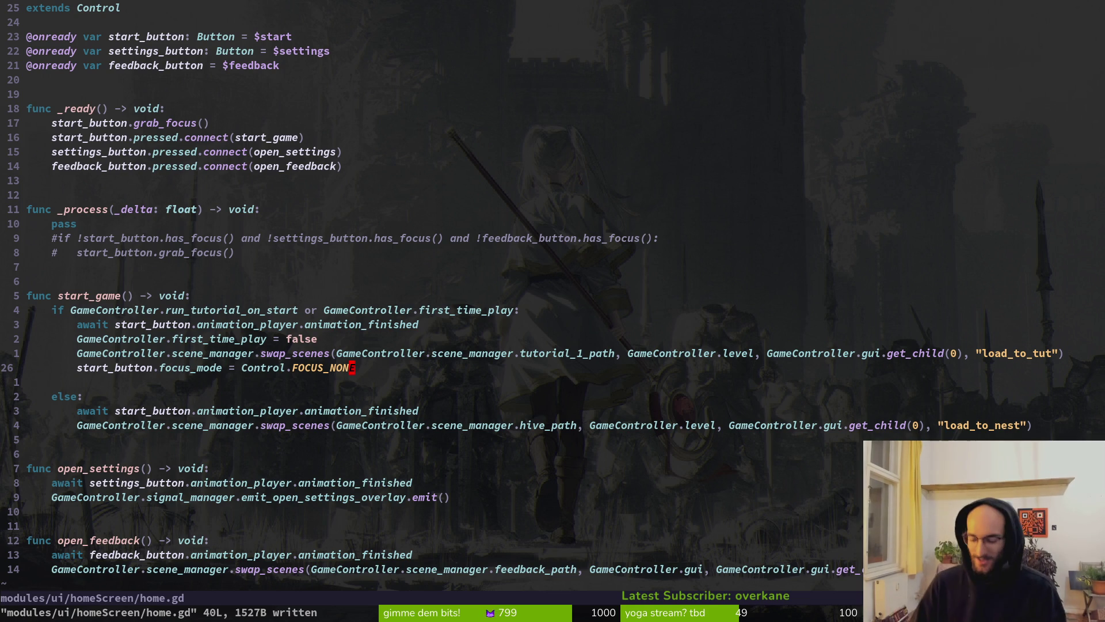
Copy the FOCUS_NONE line under the load_to_nest call and save home.gd
key(o)
key(Escape)
key(d)
key(d)
text(:w)
key(Return)
key(k)
key(y)
key(y)
key(j)
key(j)
key(j)
text(p:w)
key(Return)
Run the game with F5, start into the tutorial, then pause and quit to the home menu
key(alt+Tab)
key(F5)
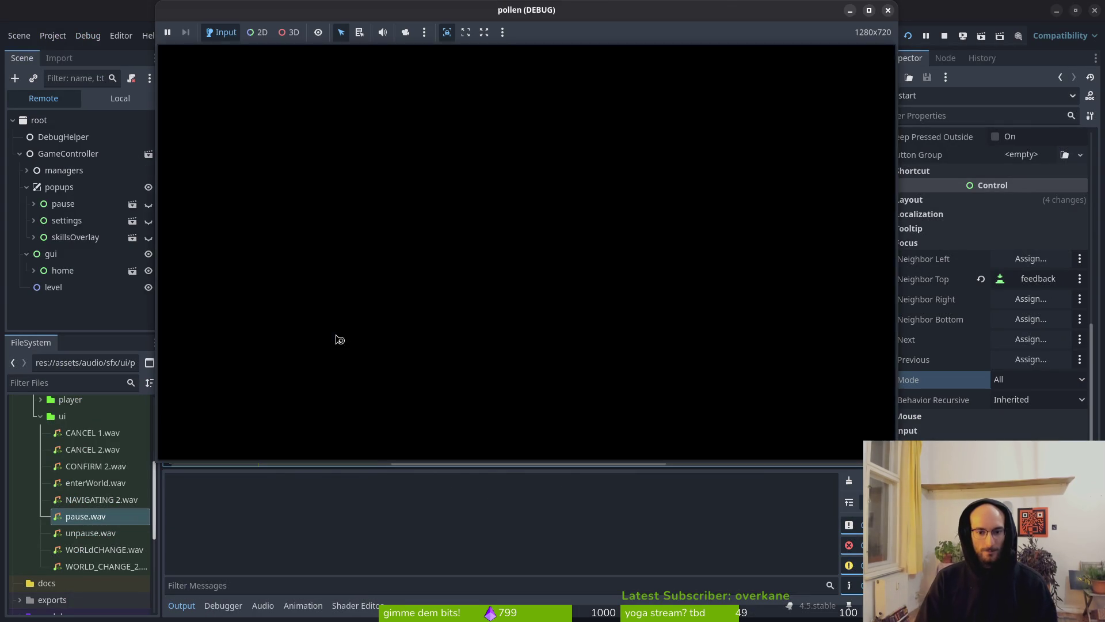
key(Return)
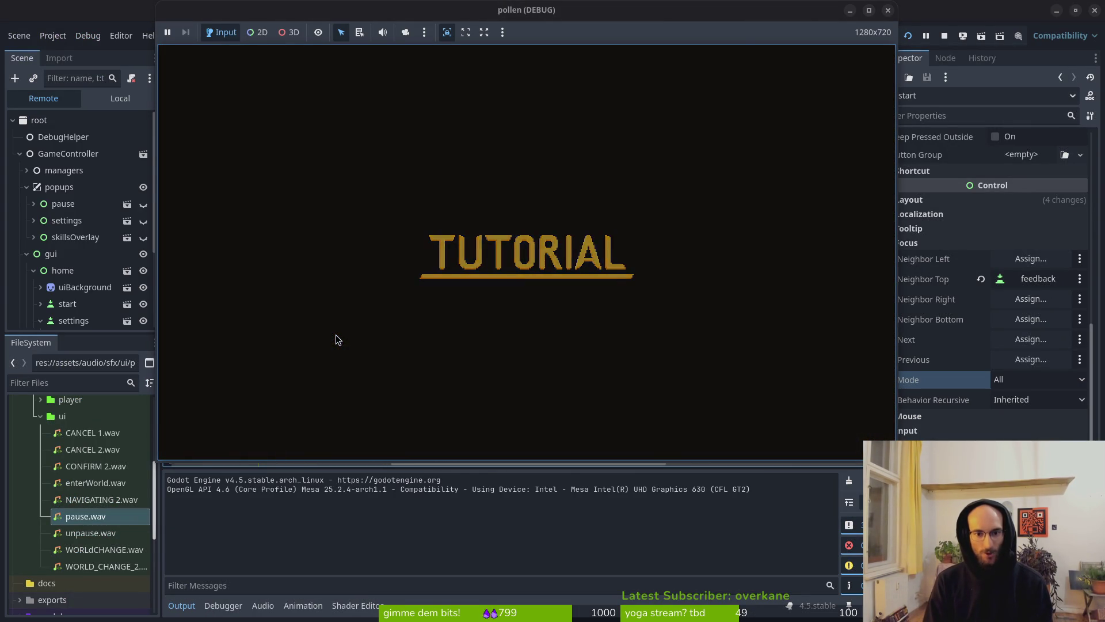
key(Escape)
key(Down)
key(Down)
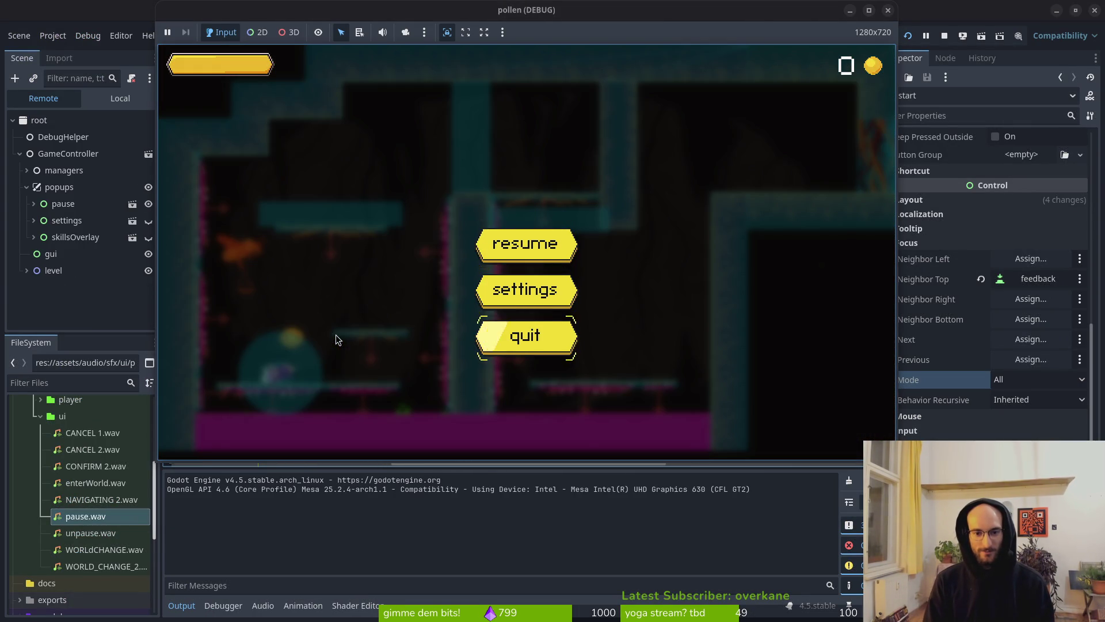
key(Return)
key(Return)
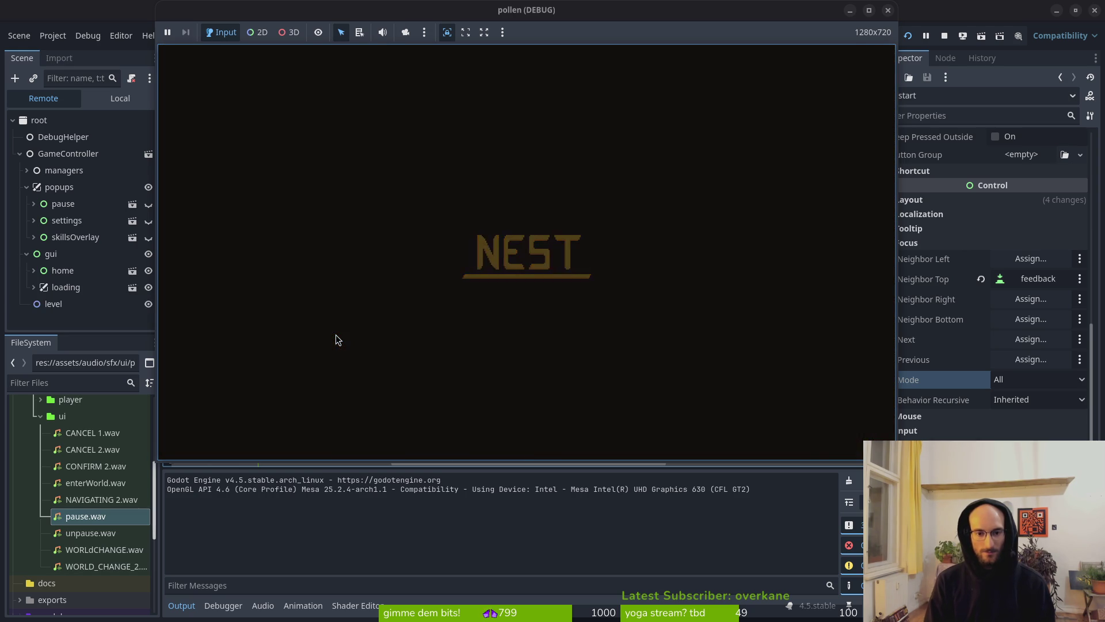
key(alt+Tab)
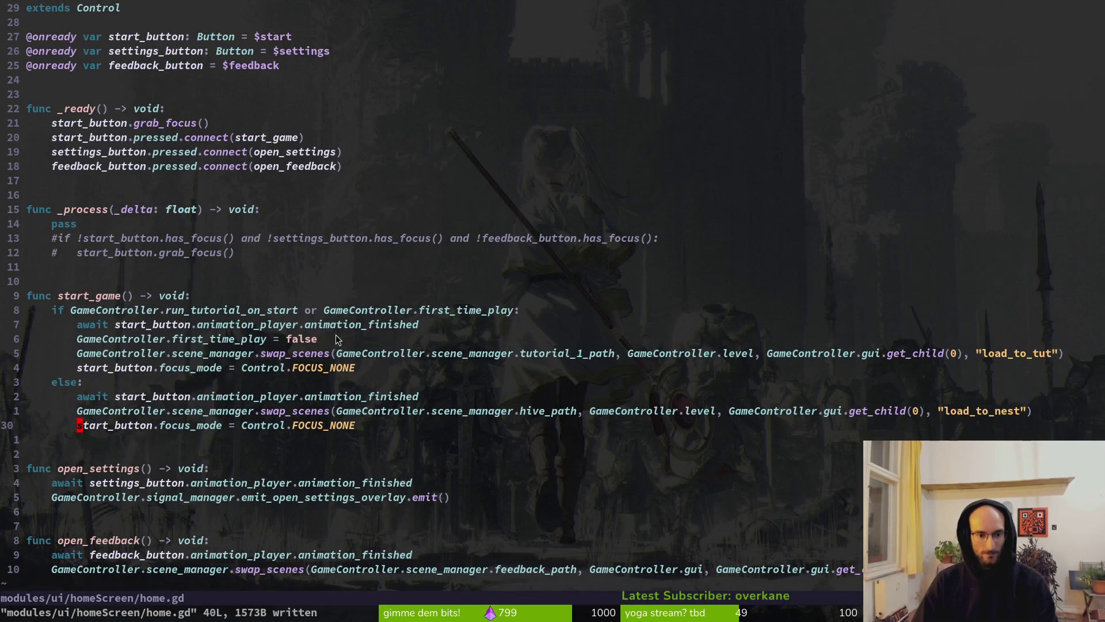
Move both FOCUS_NONE lines above the scene swap and await lines, and save
key(V)
key(K)
key(K)
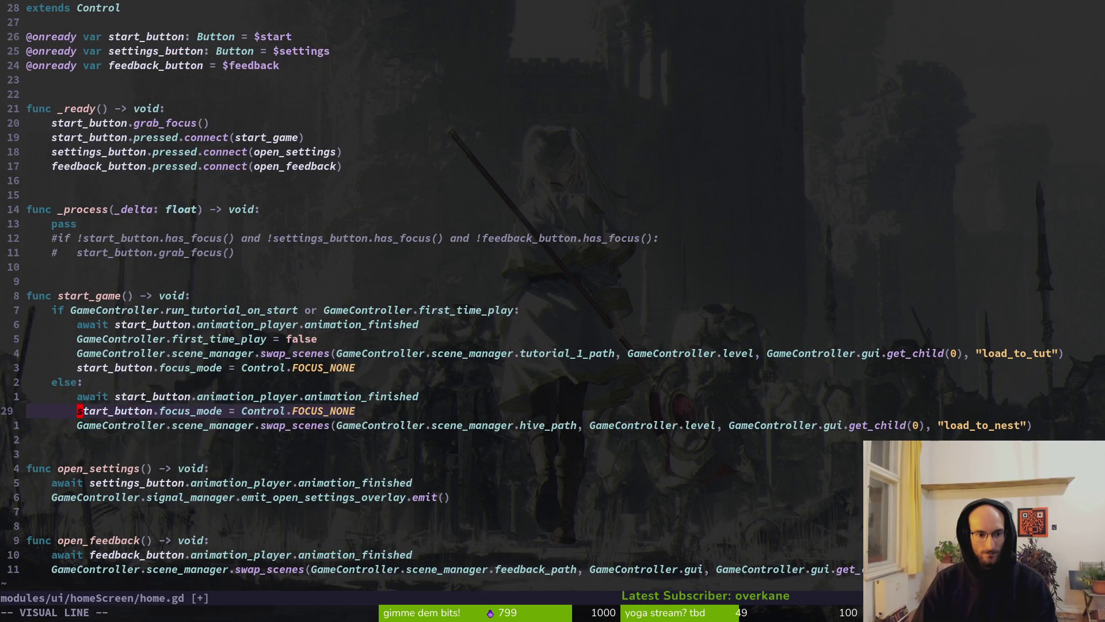
key(Escape)
text(:w V)
key(Escape)
key(k)
key(k)
key(V)
key(K)
key(K)
key(Escape)
text(:w)
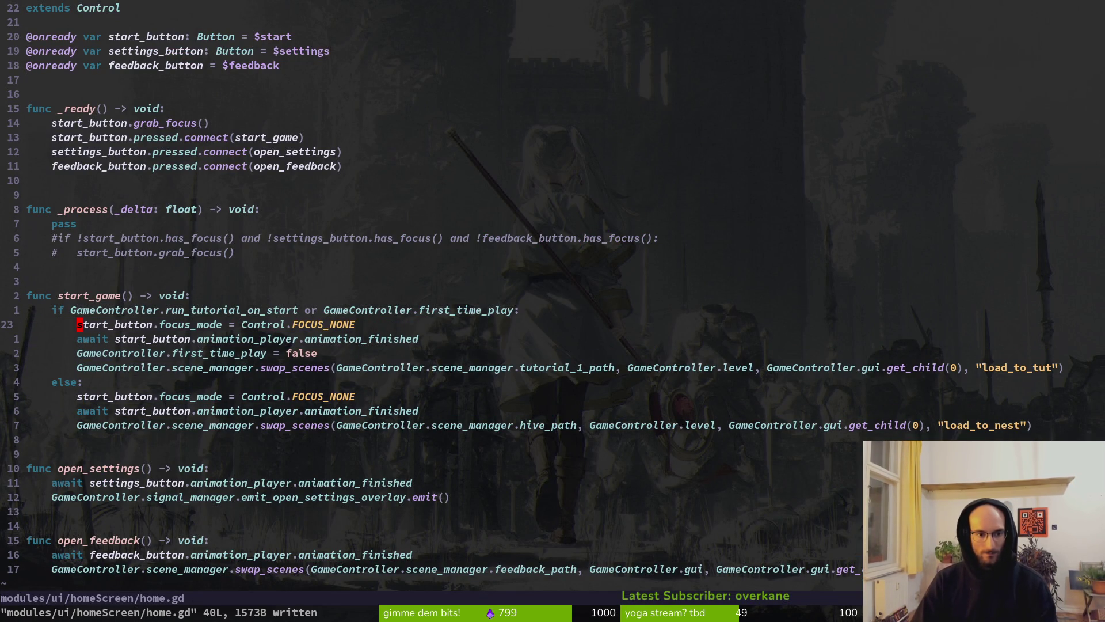
Restart the game with F5, start into the tutorial, then pause and quit to home
key(alt+Tab)
key(F5)
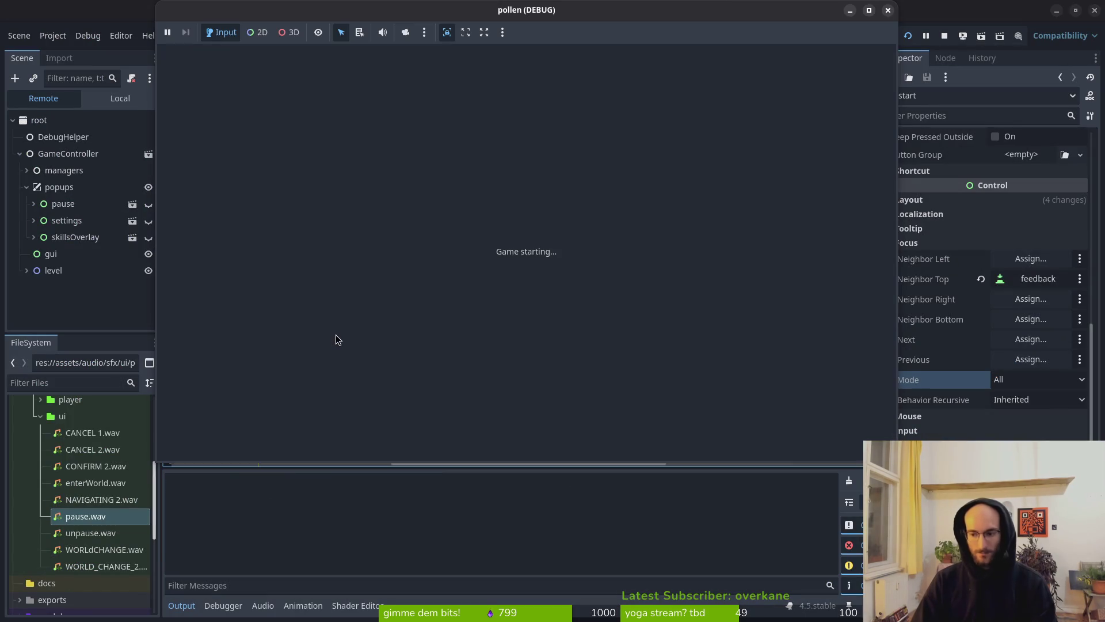
key(Return)
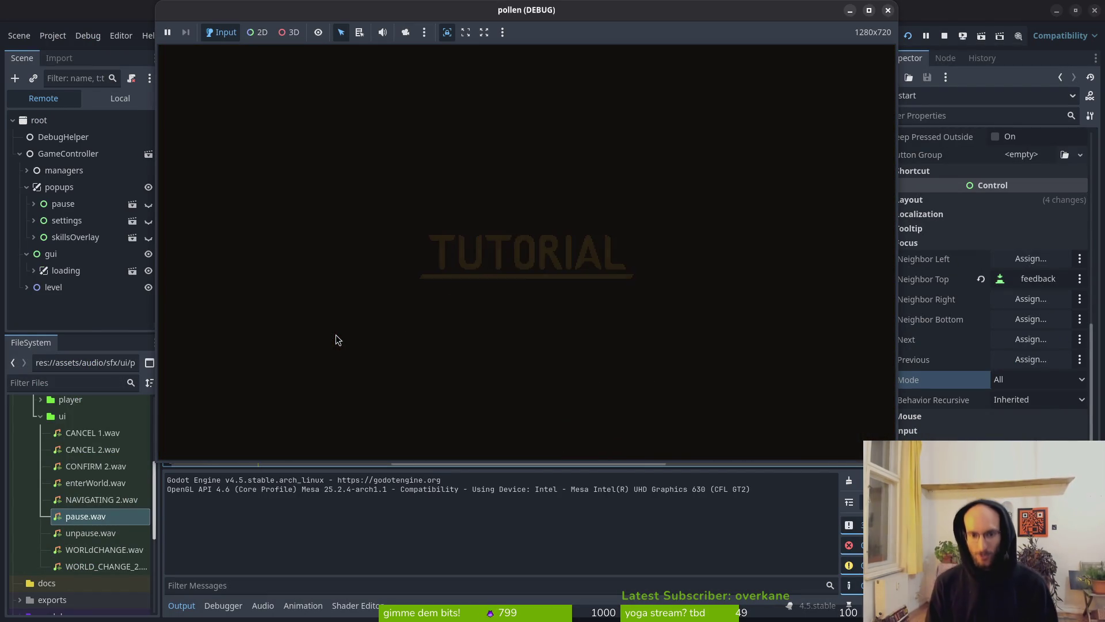
key(Escape)
key(Down)
key(Return)
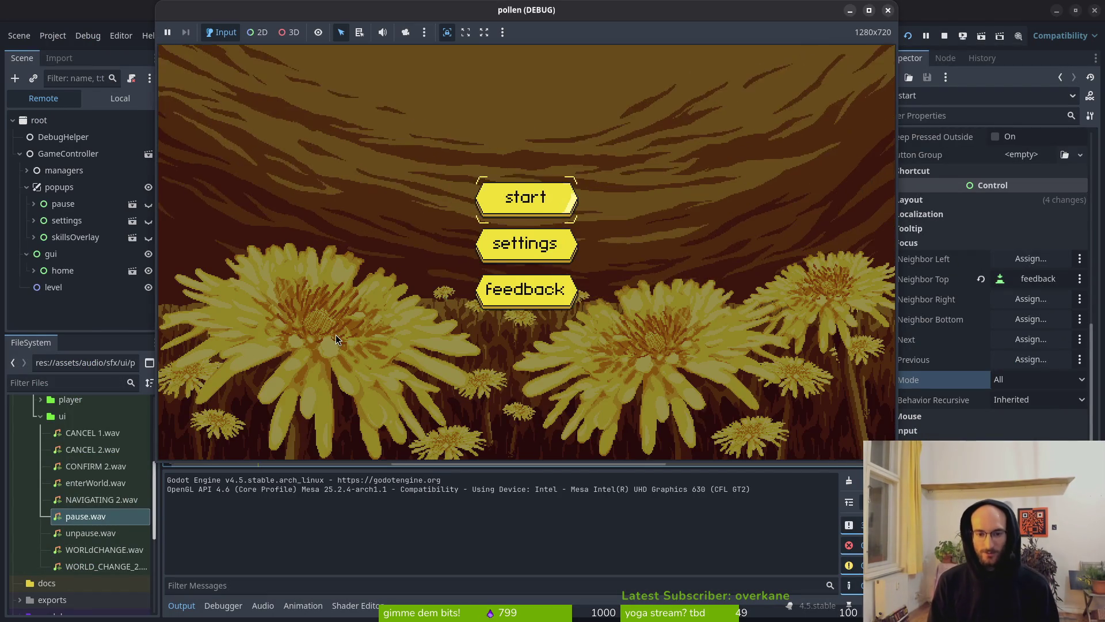
Start into the nest, pause and quit, open and close settings, then close the game
key(Return)
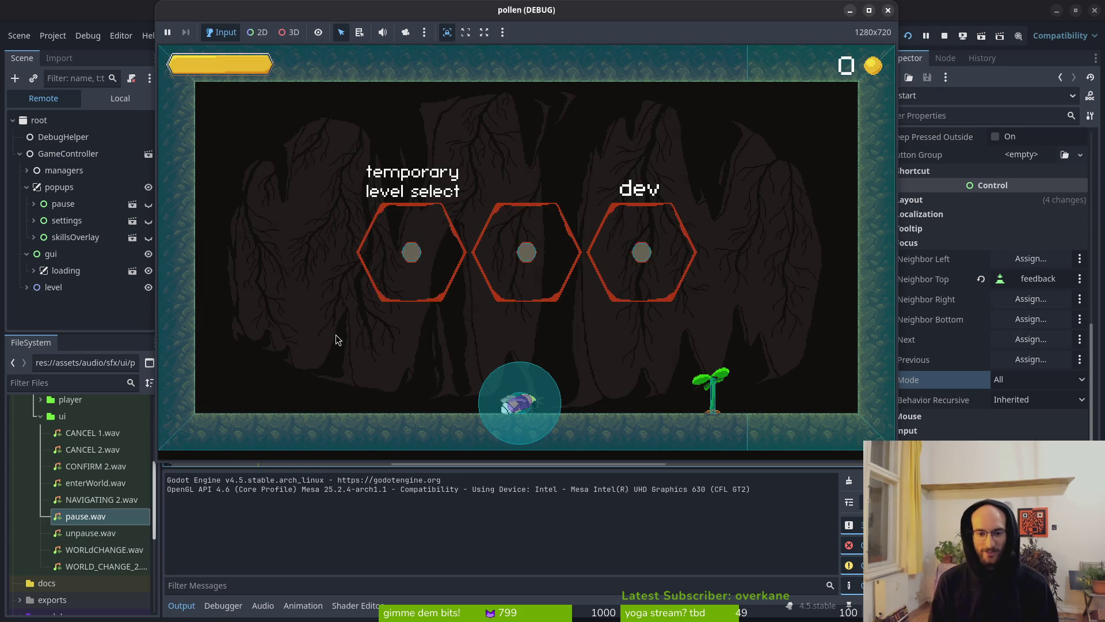
key(Escape)
key(Return)
key(Down)
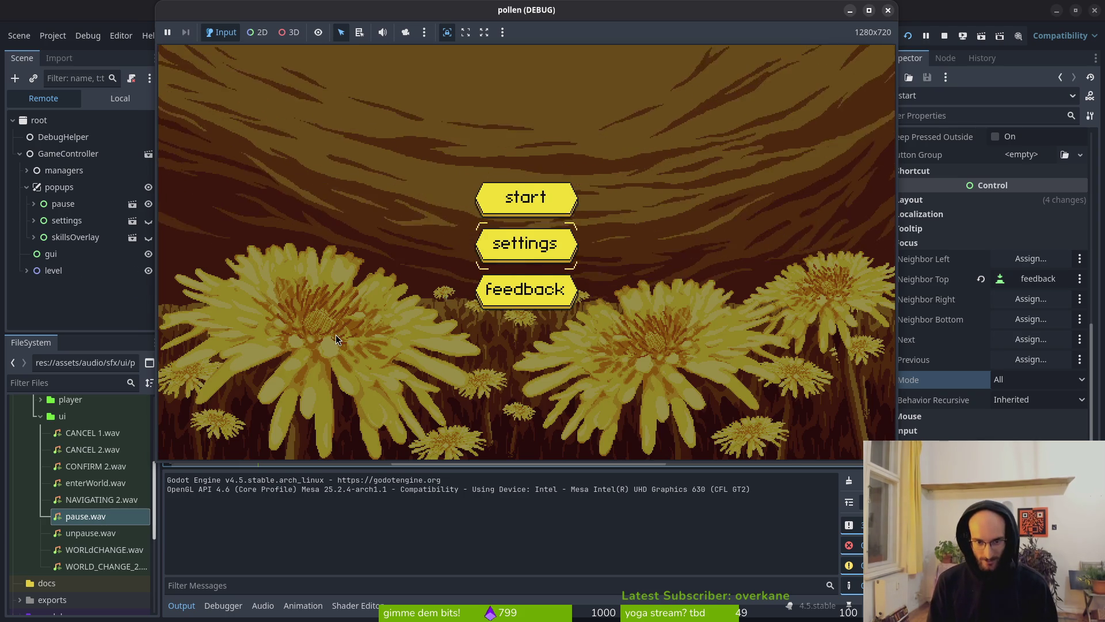
key(Return)
key(Escape)
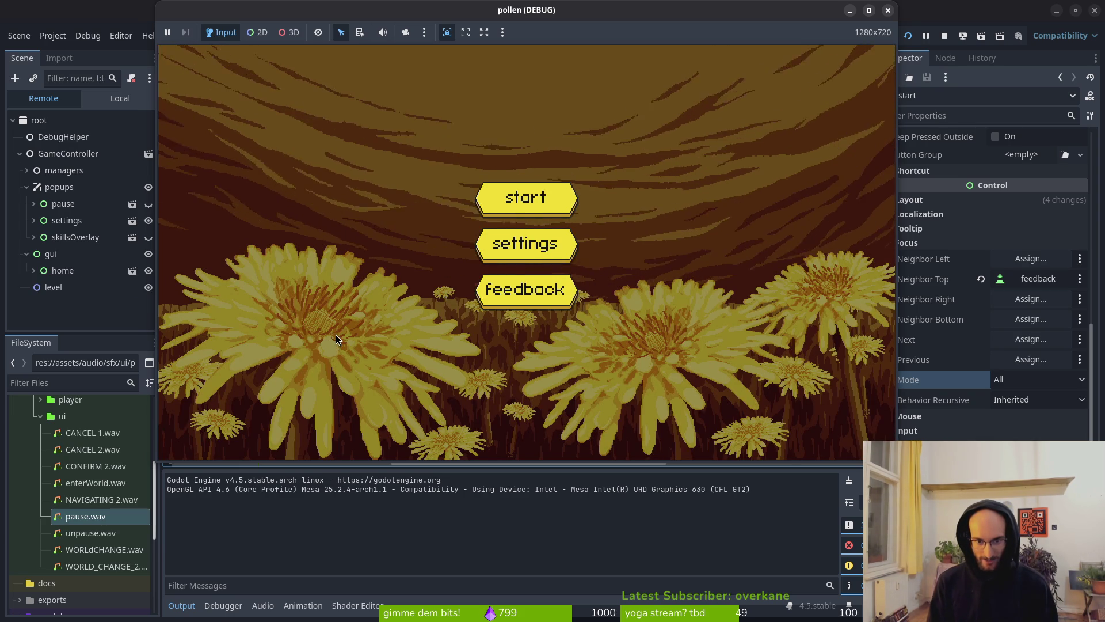
key(alt+F4)
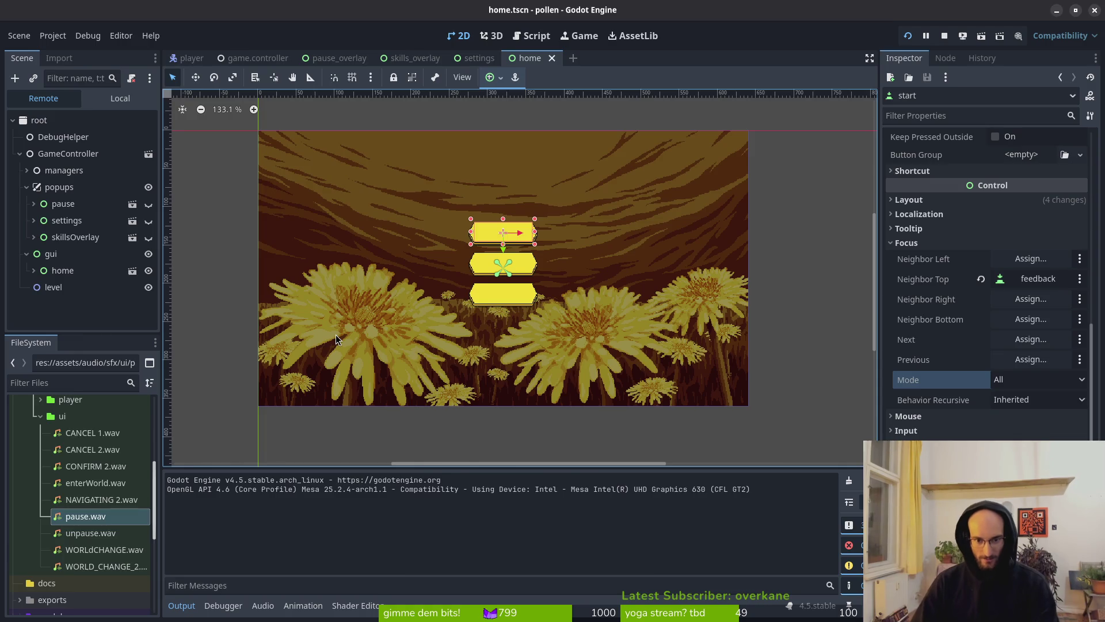
key(alt+Tab)
Uncomment the focus-grab check in _process and save home.gd
key(k)
key(k)
key(k)
key(w)
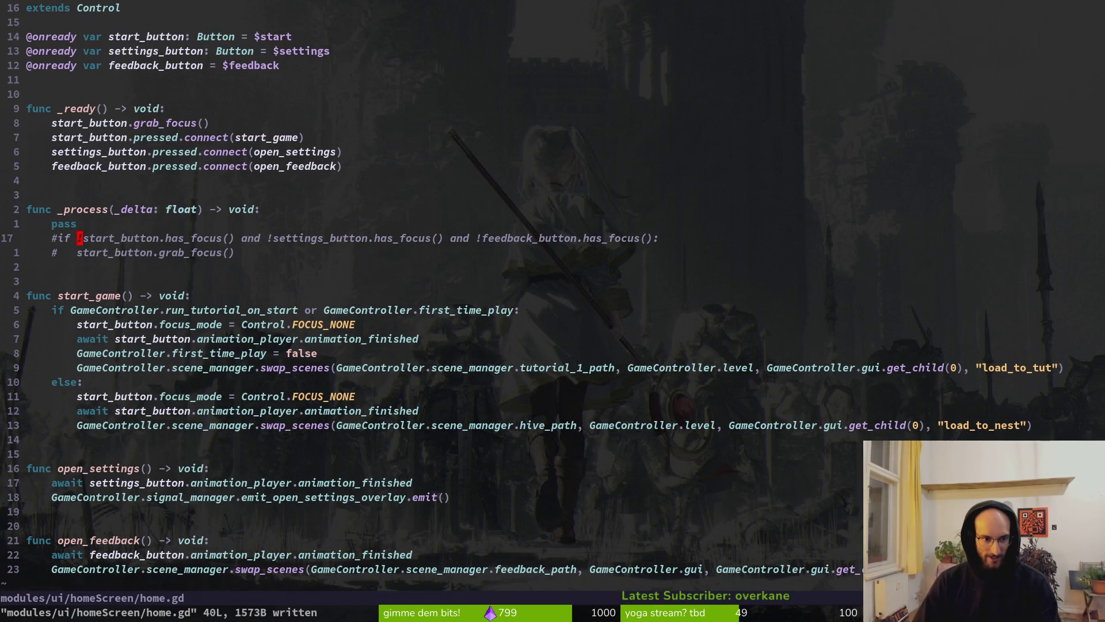
key(k)
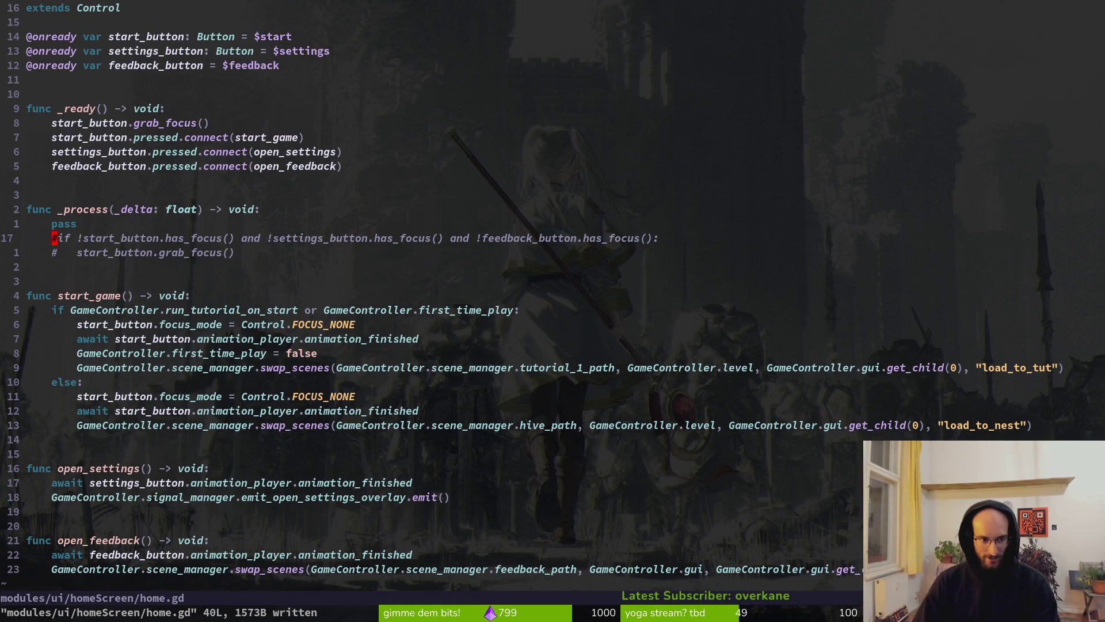
key(ctrl+v)
text(jx:w)
key(Return)
key(alt+Tab)
key(alt+Tab)
key(alt+Tab)
key(alt+Tab)
Add started_game = true to both start_game branches and save
key(k)
key(j)
key(j)
key(j)
text(o)
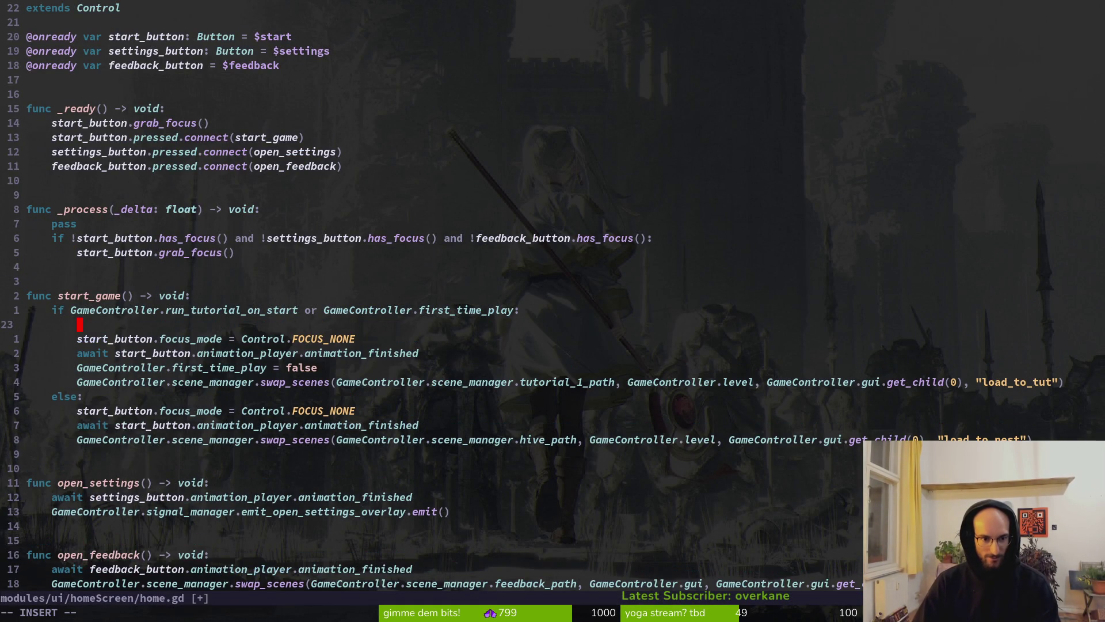
text(r)
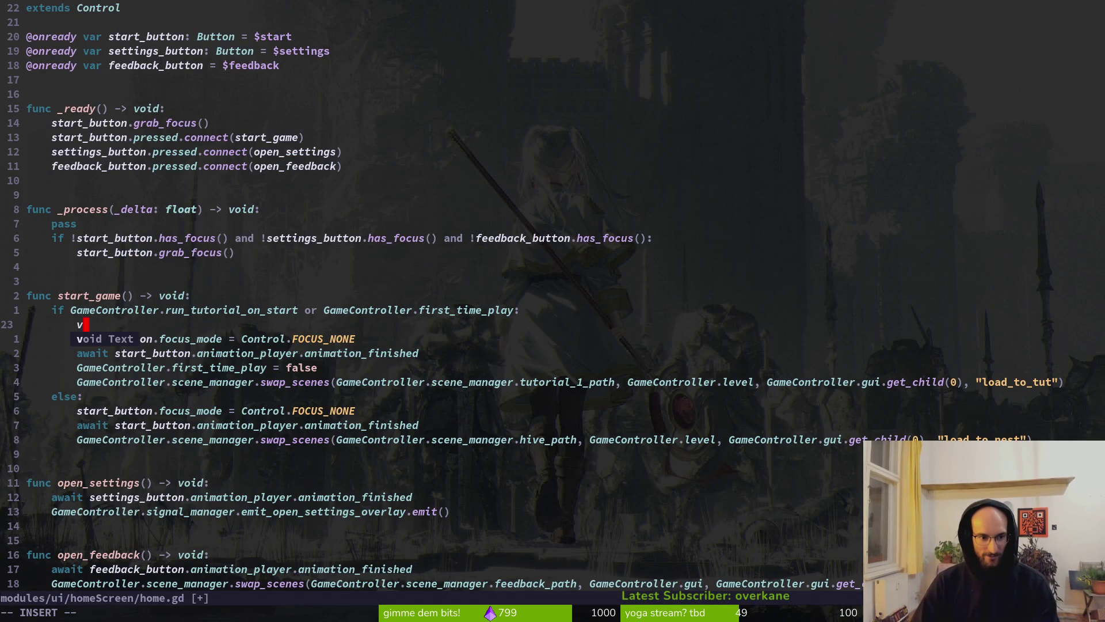
key(ctrl+w)
text(started_game = t)
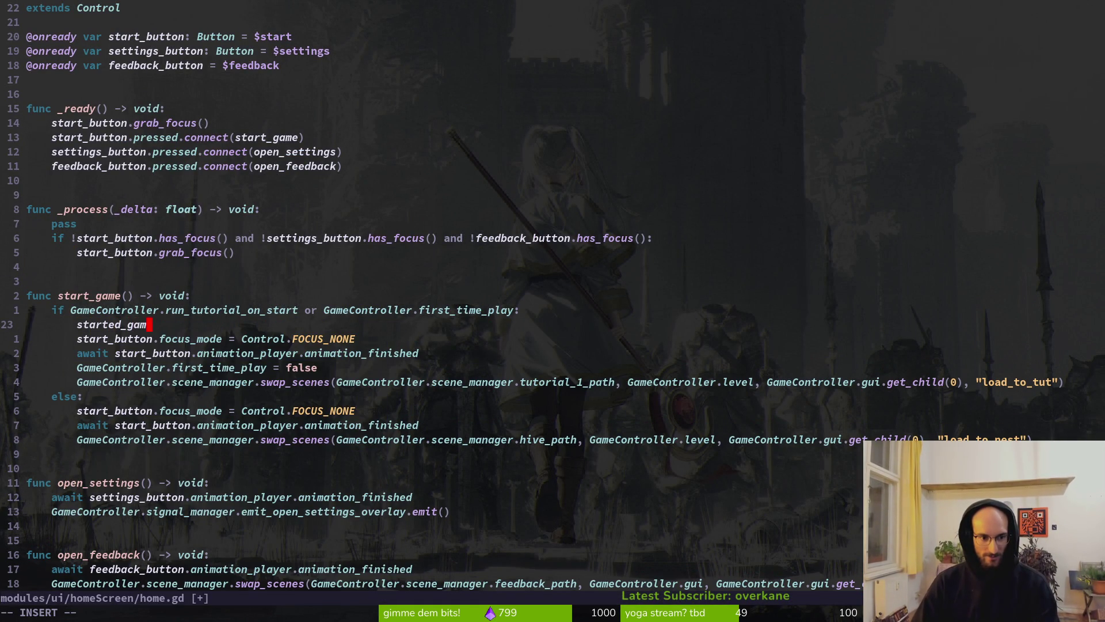
text(rue)
key(Escape)
key(0)
key(y)
key(y)
key(j)
key(j)
key(j)
text(p:w)
key(Return)
Guard _process's focus check with !started_game and delete the leftover pass line
key(k)
key(k)
key(k)
key(k)
key(k)
text(jjistart)
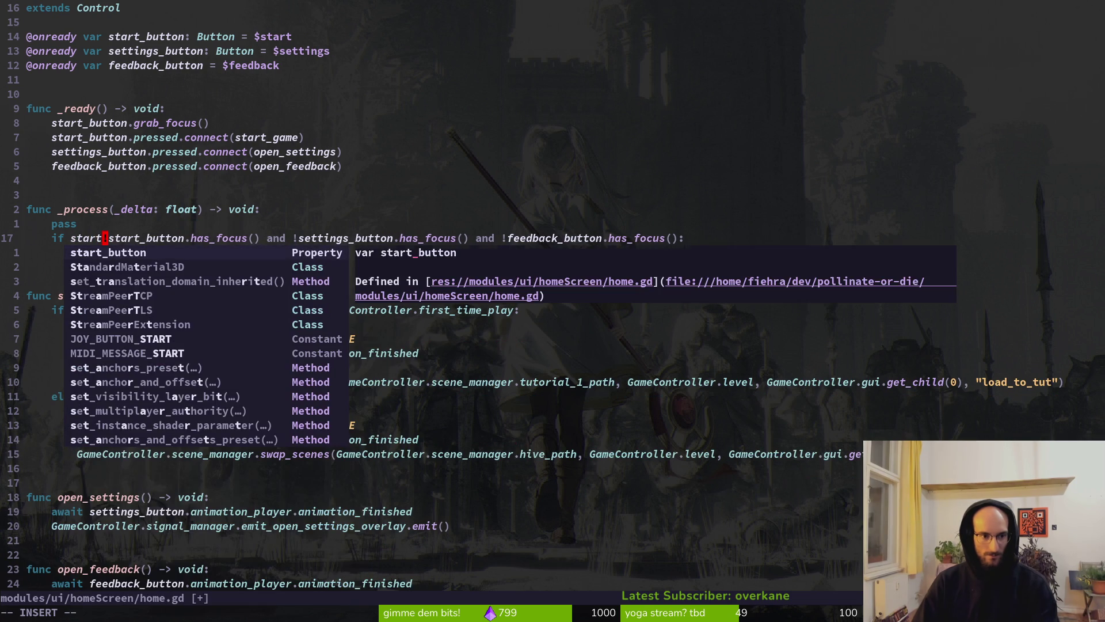
text(ted_game)
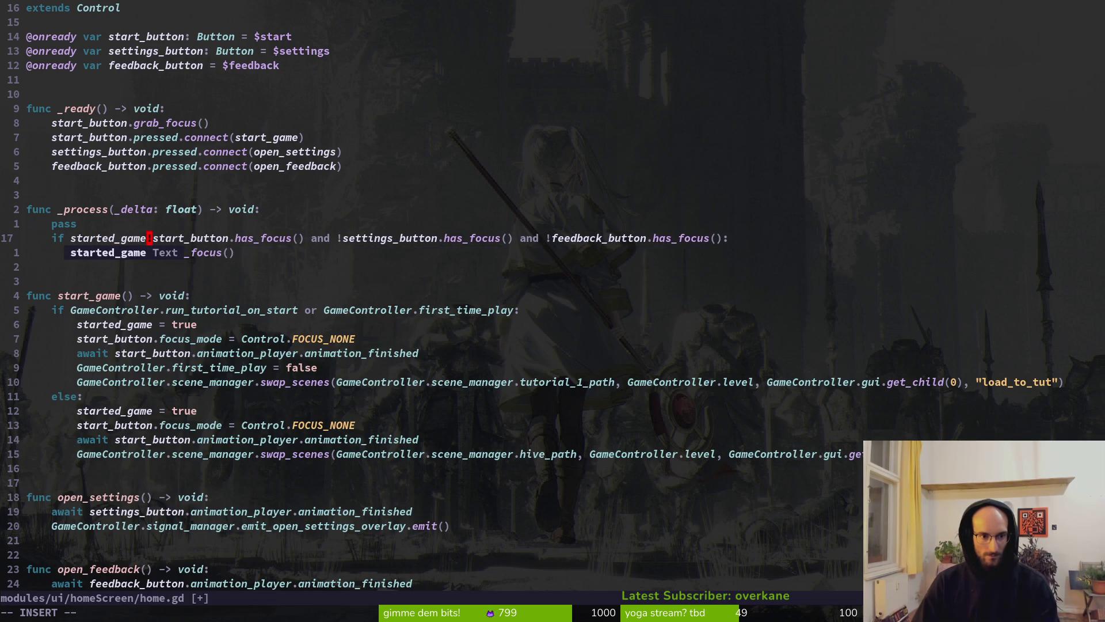
text( and)
key(Escape)
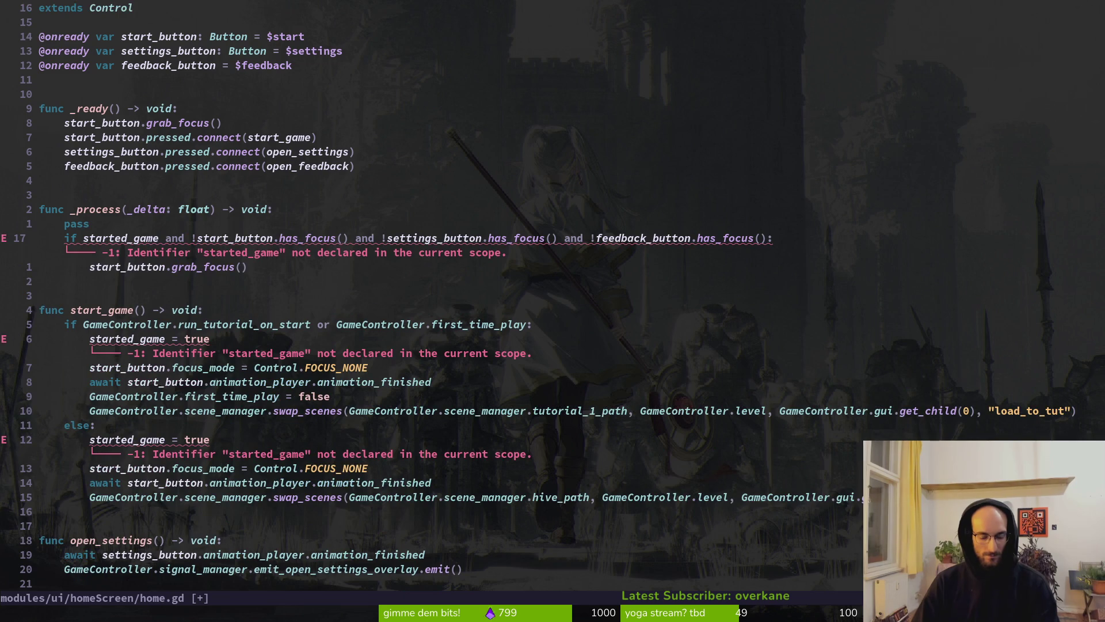
text(if !)
key(Escape)
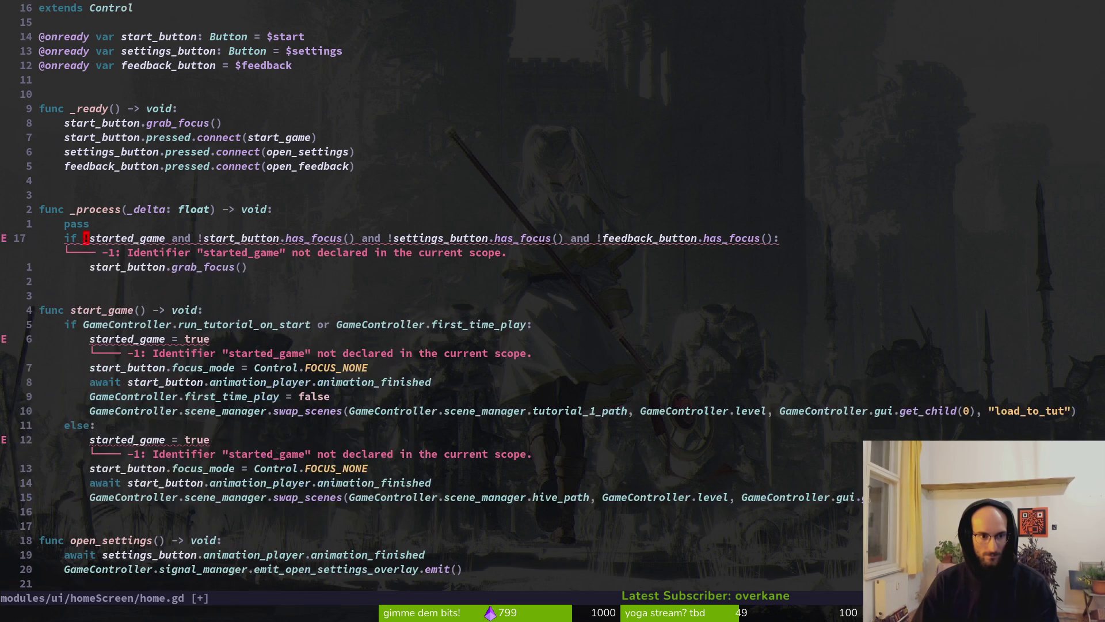
key(k)
key(d)
key(d)
key(k)
key(k)
key(j)
key(k)
key(j)
key(j)
key(e)
key(b)
key(k)
key(k)
key(k)
key(k)
key(k)
key(k)
text(k$b)
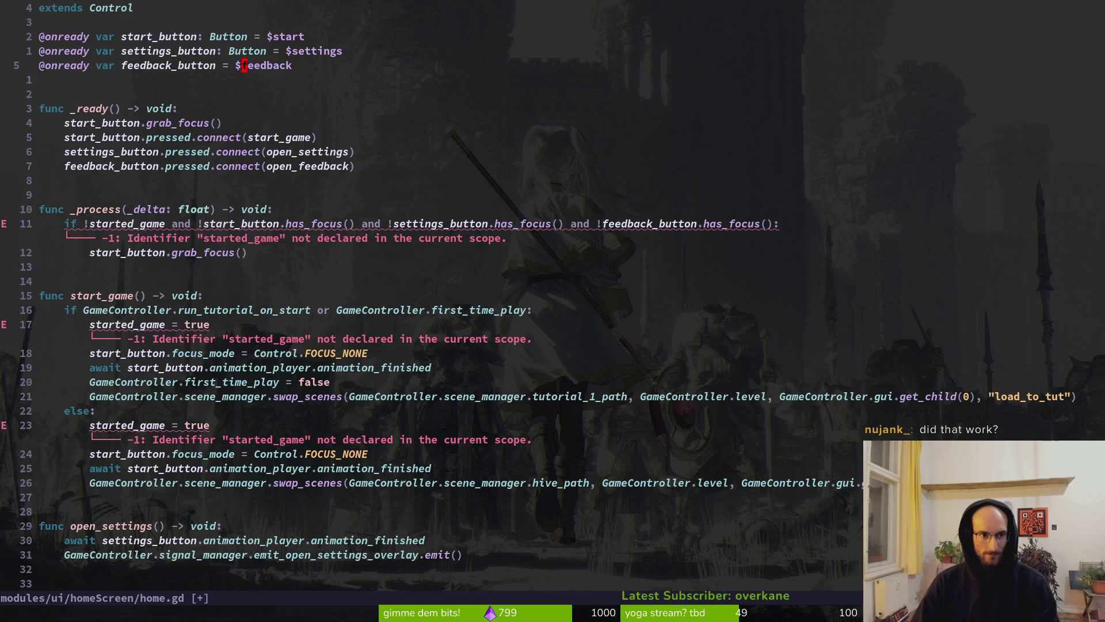
text(ob)
key(BackSpace)
key(BackSpace)
key(BackSpace)
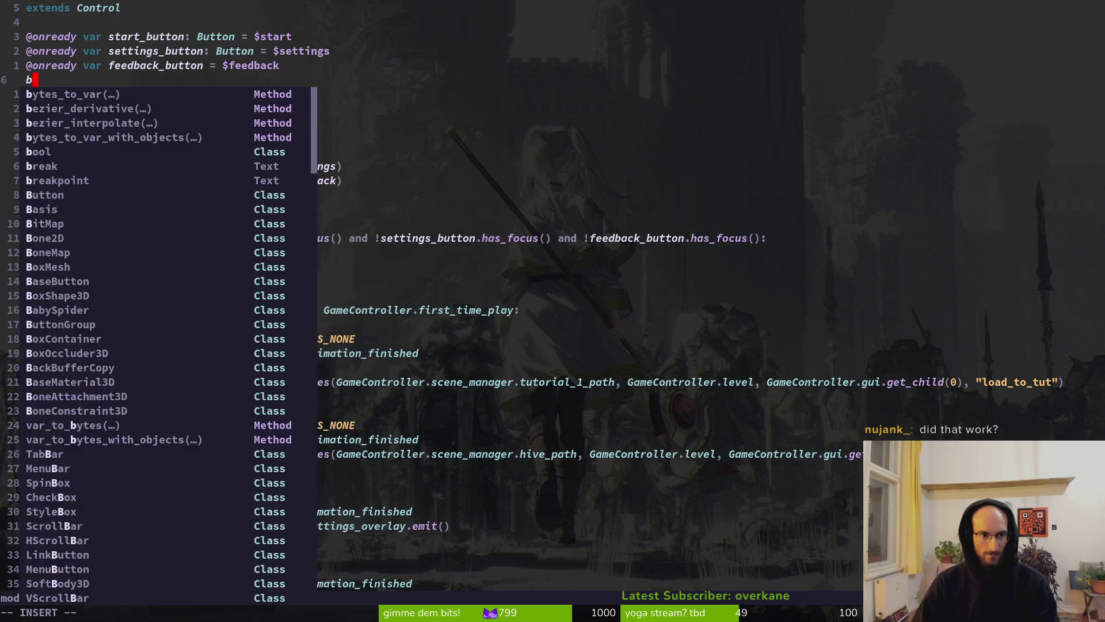
text(var started_game)
key(Escape)
text(a )
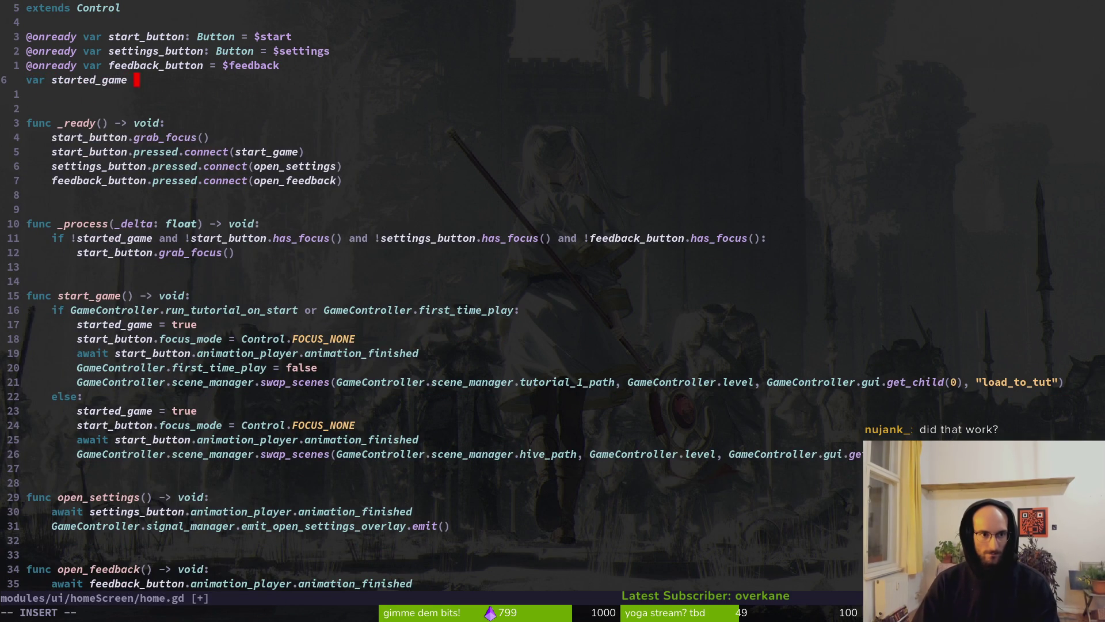
text(:)
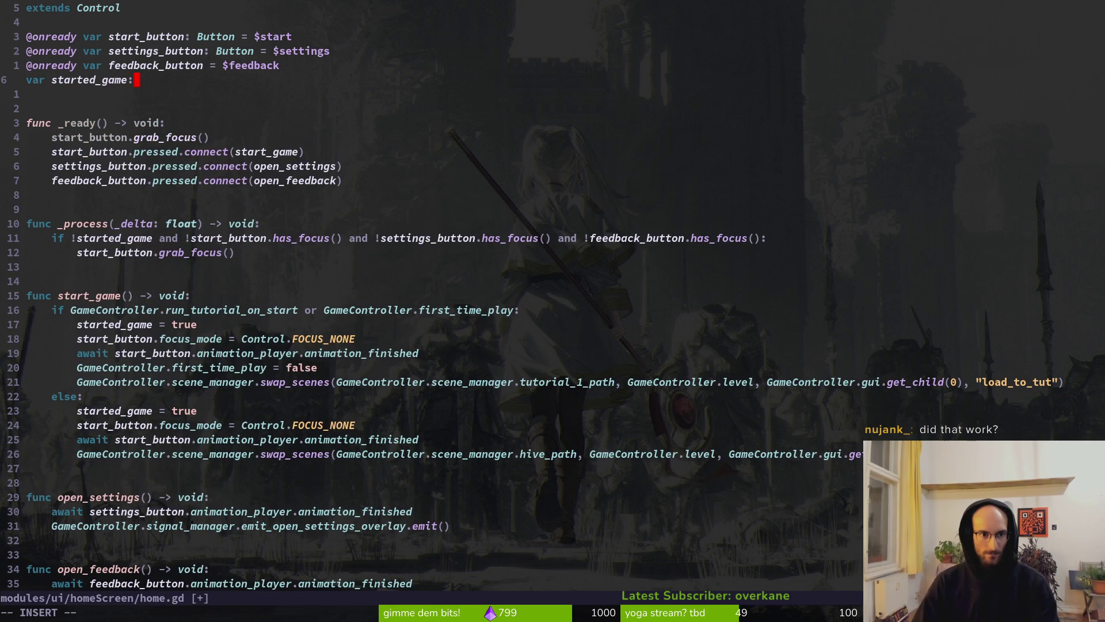
text( bool )
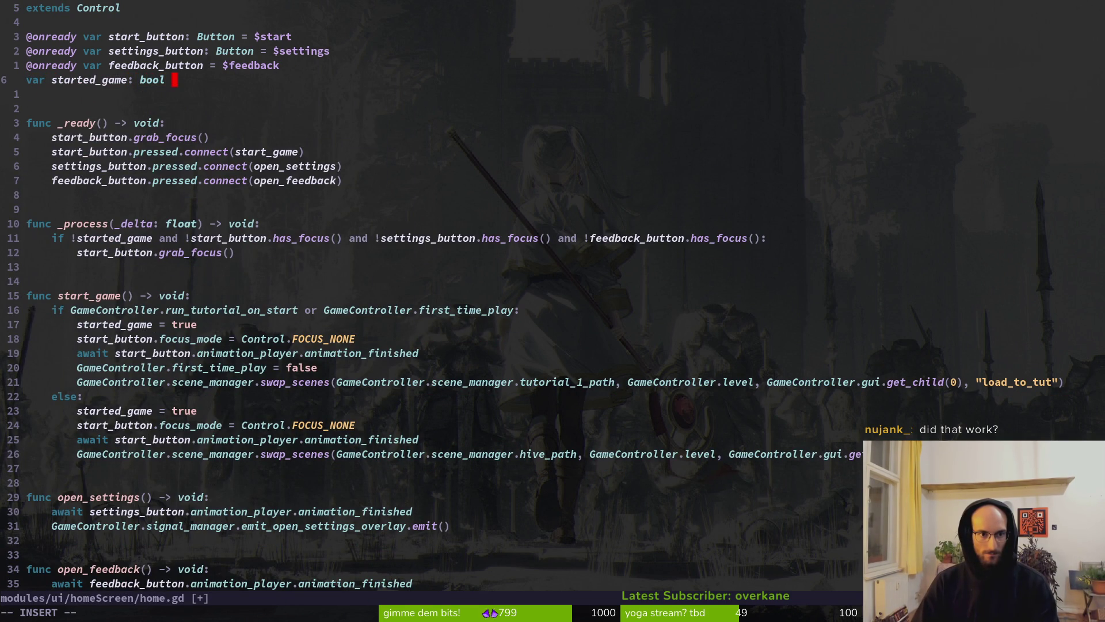
text(=alse)
key(Escape)
text(:w)
key(Return)
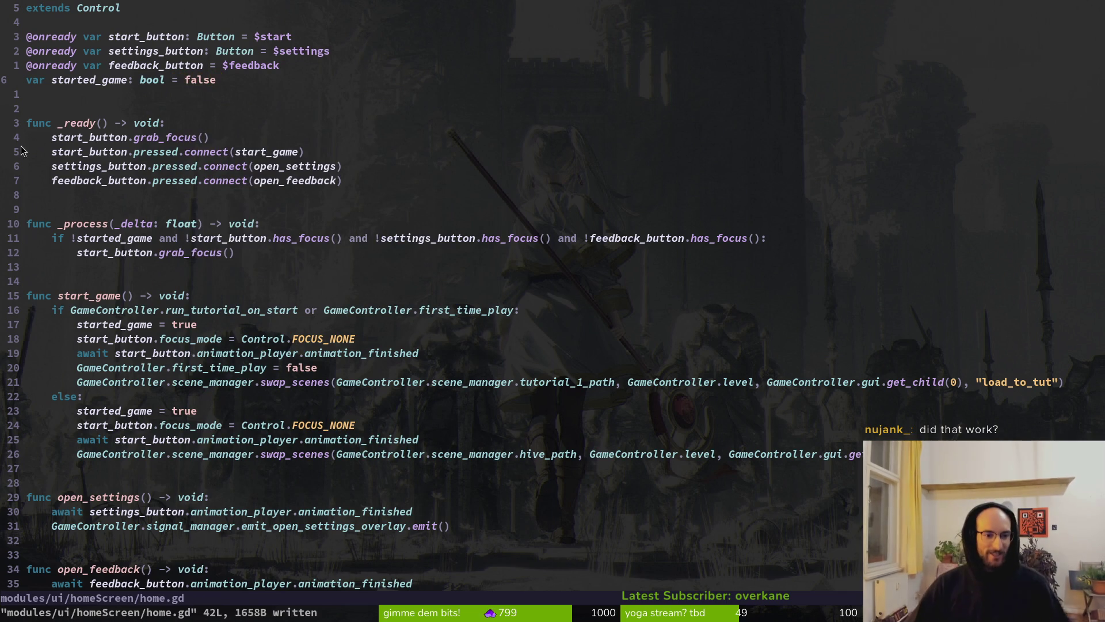
click(231, 254)
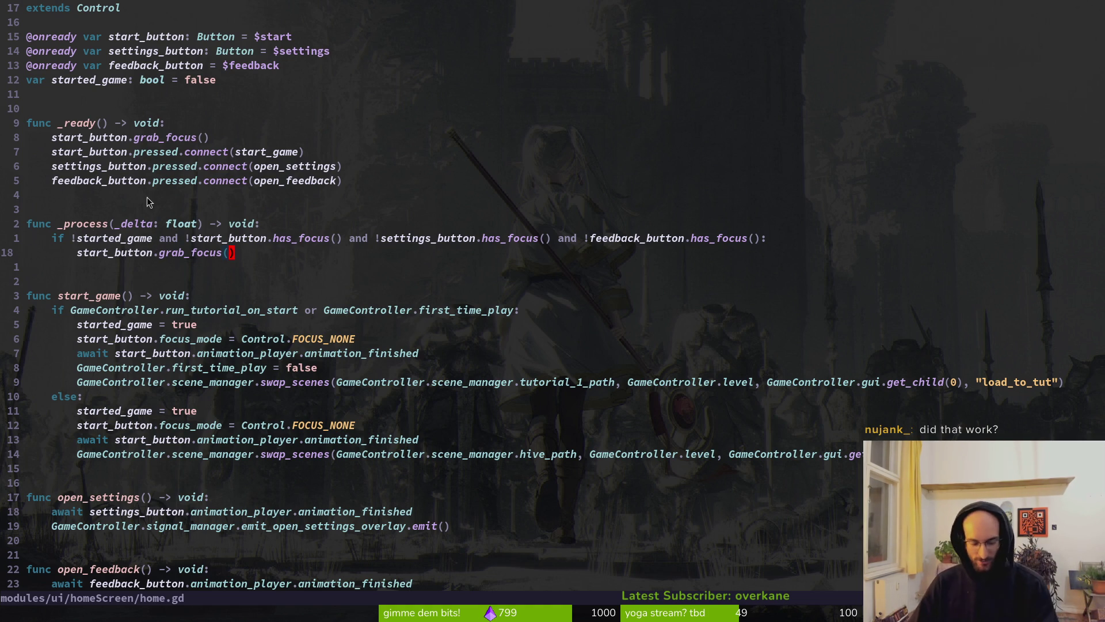
key(alt+Tab)
Relaunch the game, open and close Settings, then start it into the TUTORIAL level
click(909, 37)
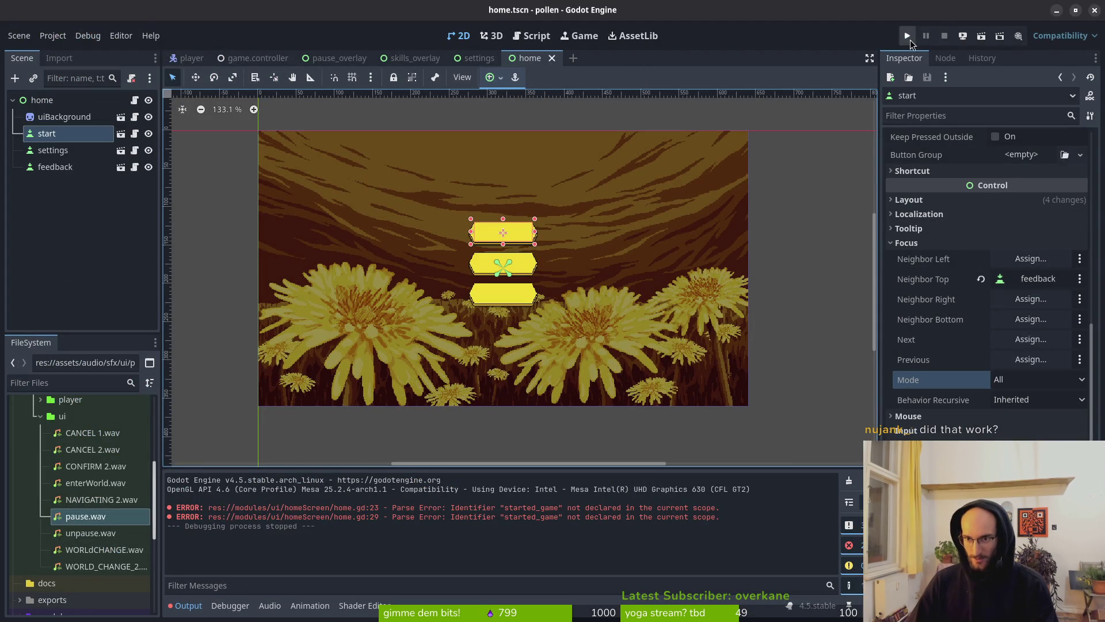
key(Down)
key(Return)
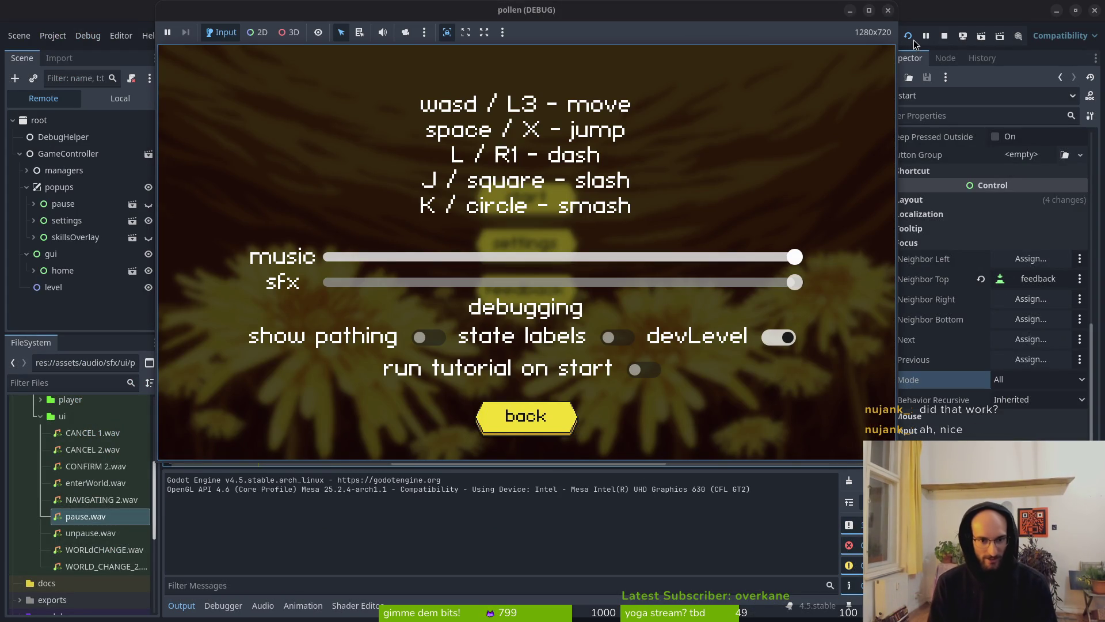
key(Escape)
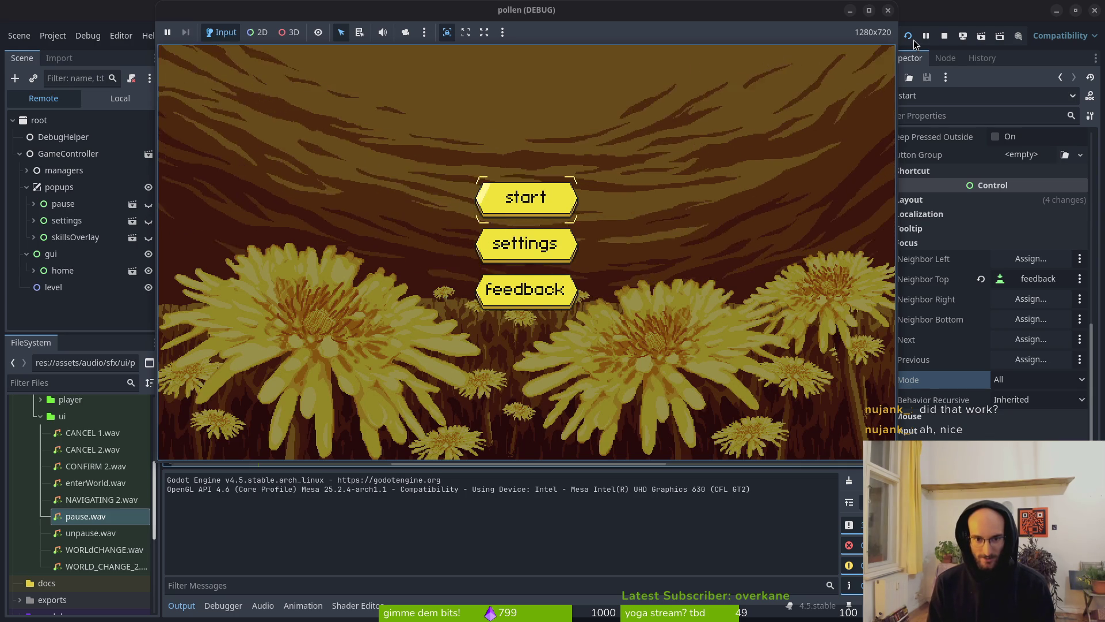
key(Return)
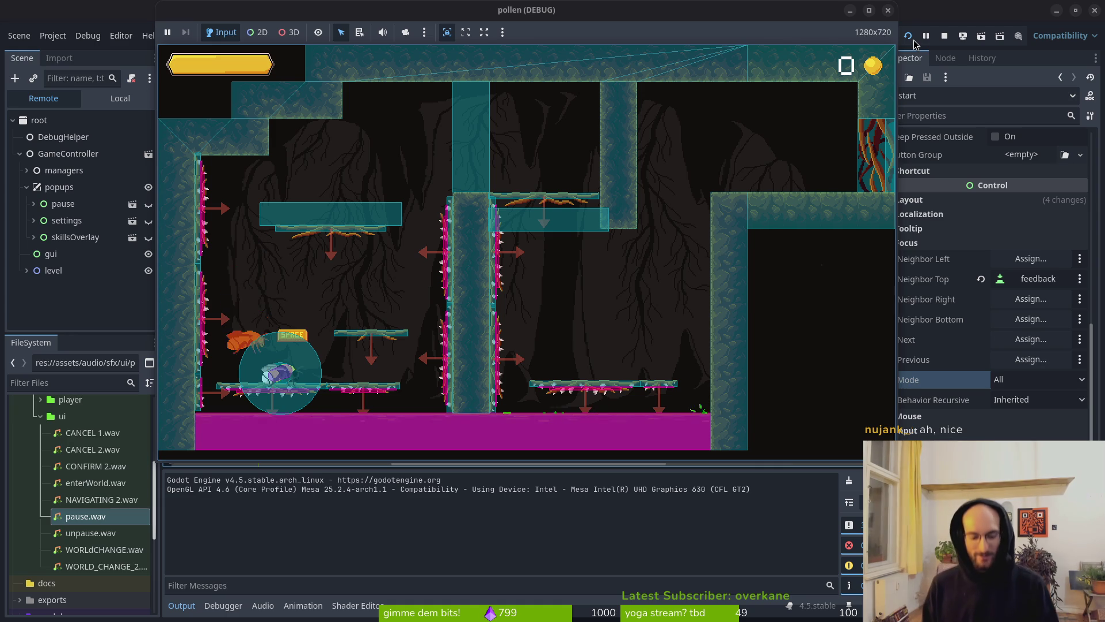
click(915, 44)
key(alt+Tab)
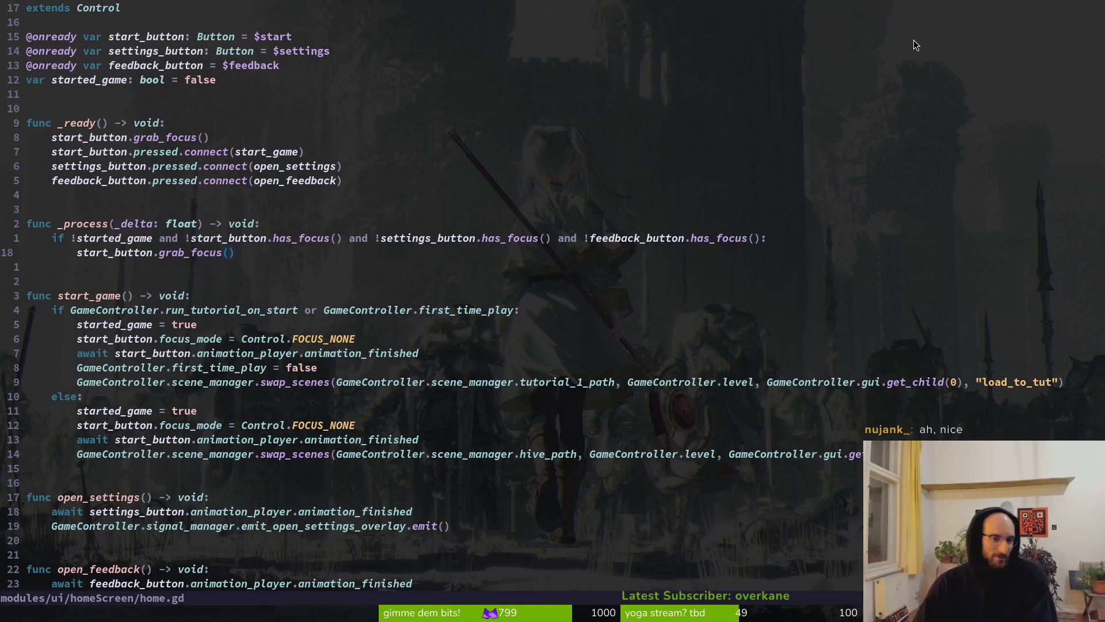
Save home.gd and locate the focus_mode line inside start_game
key(k)
key(k)
key(j)
key(j)
key(k)
key(k)
key(k)
key(j)
key(j)
key(j)
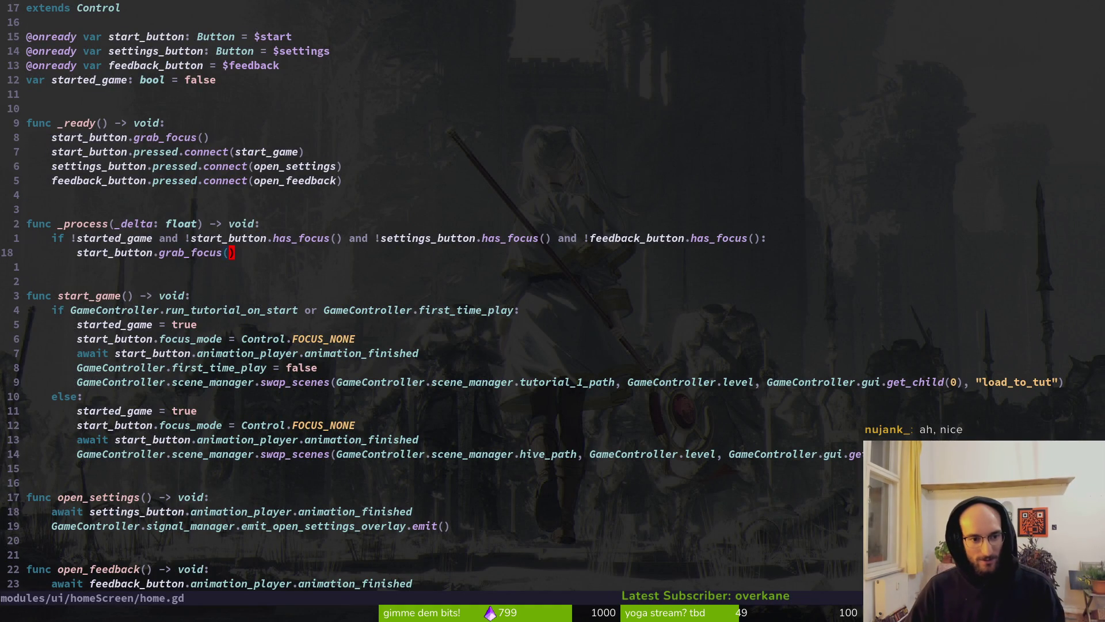
text(:w)
key(Return)
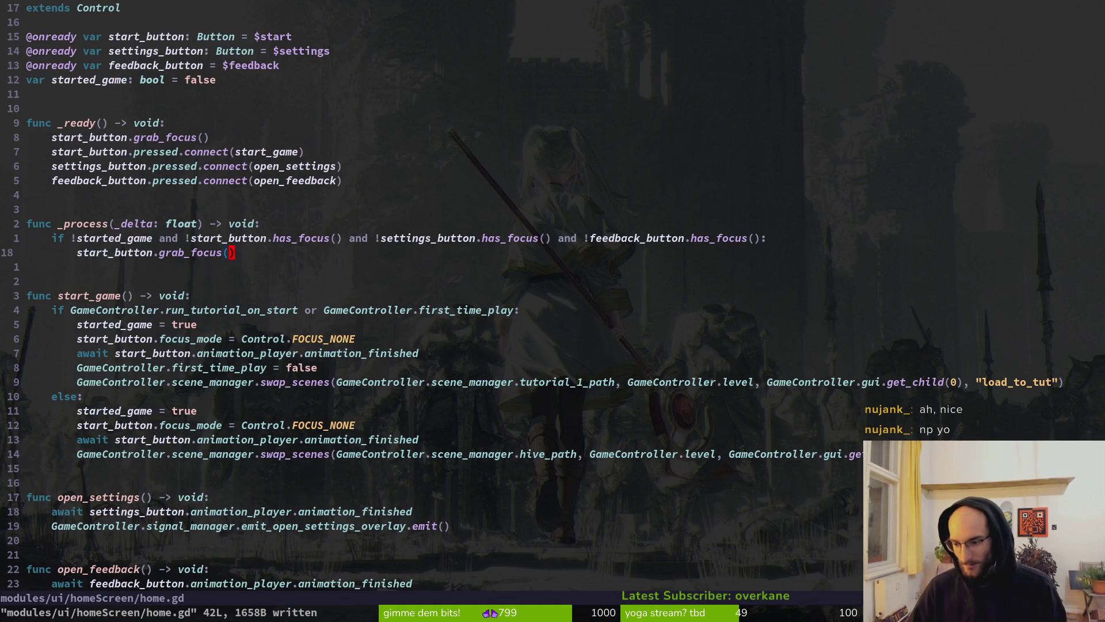
key(k)
key(k)
key(k)
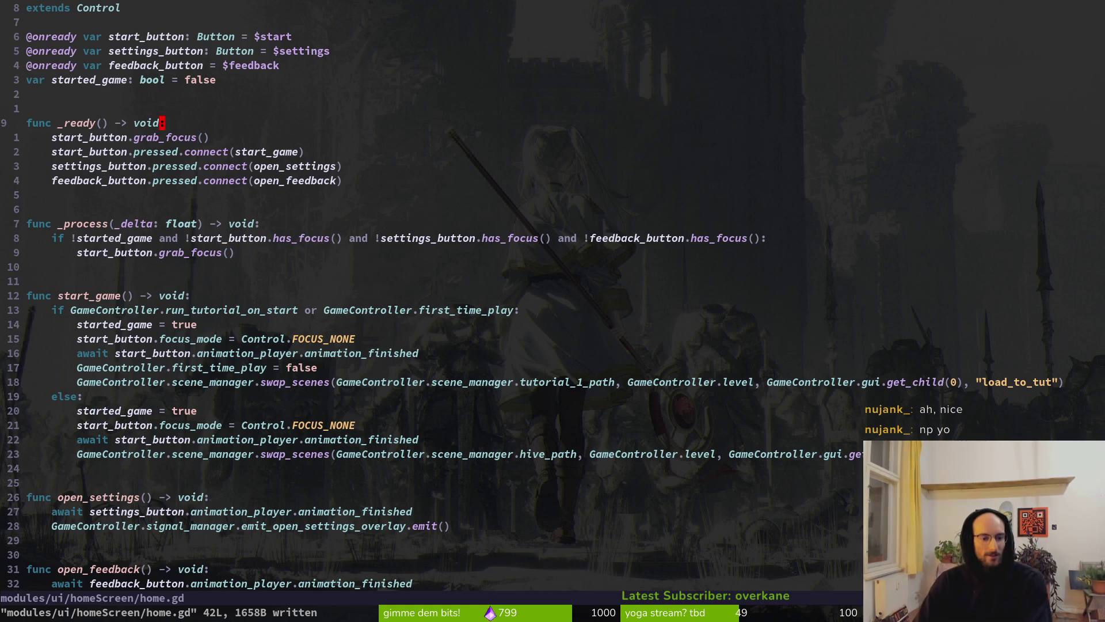
key(k)
key(k)
key(k)
key(j)
key(j)
key(j)
key(j)
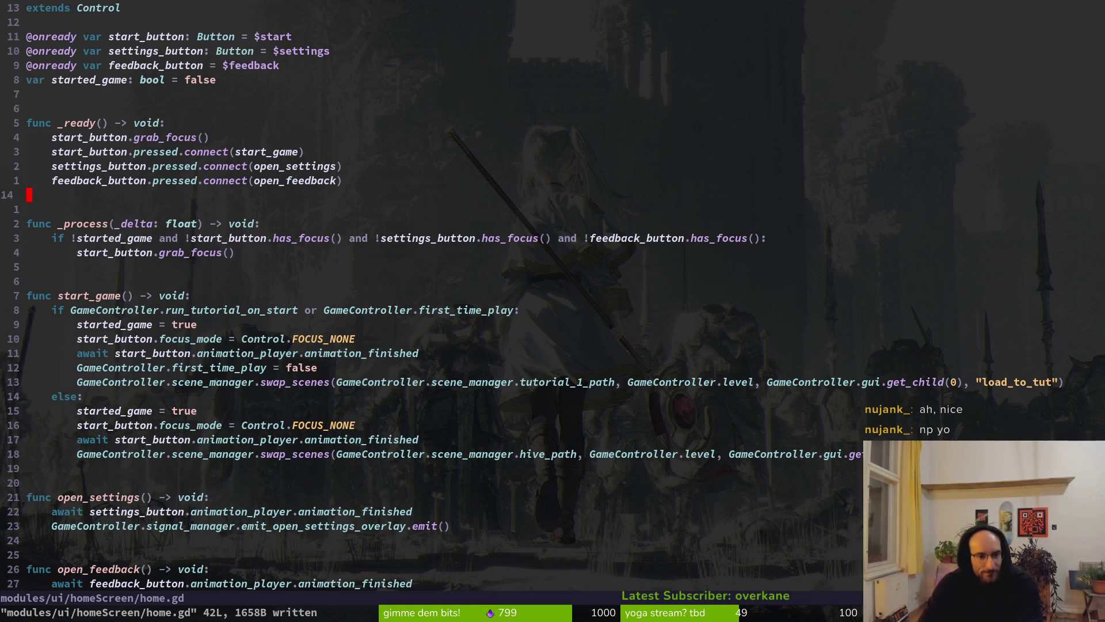
key(j)
key(j)
key(j)
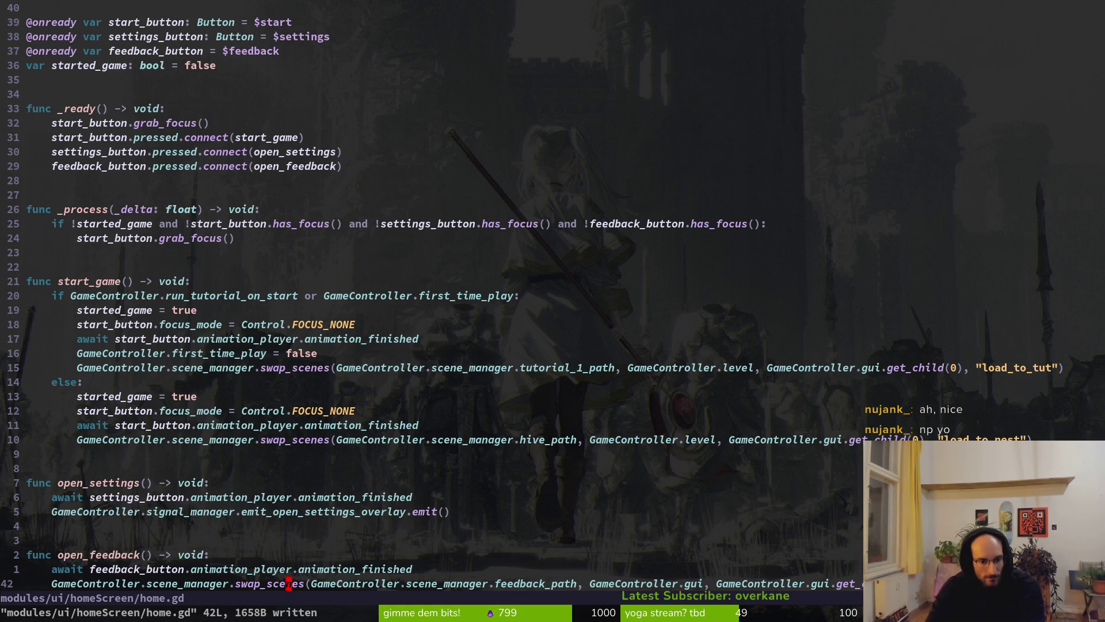
key(k)
key(k)
key(k)
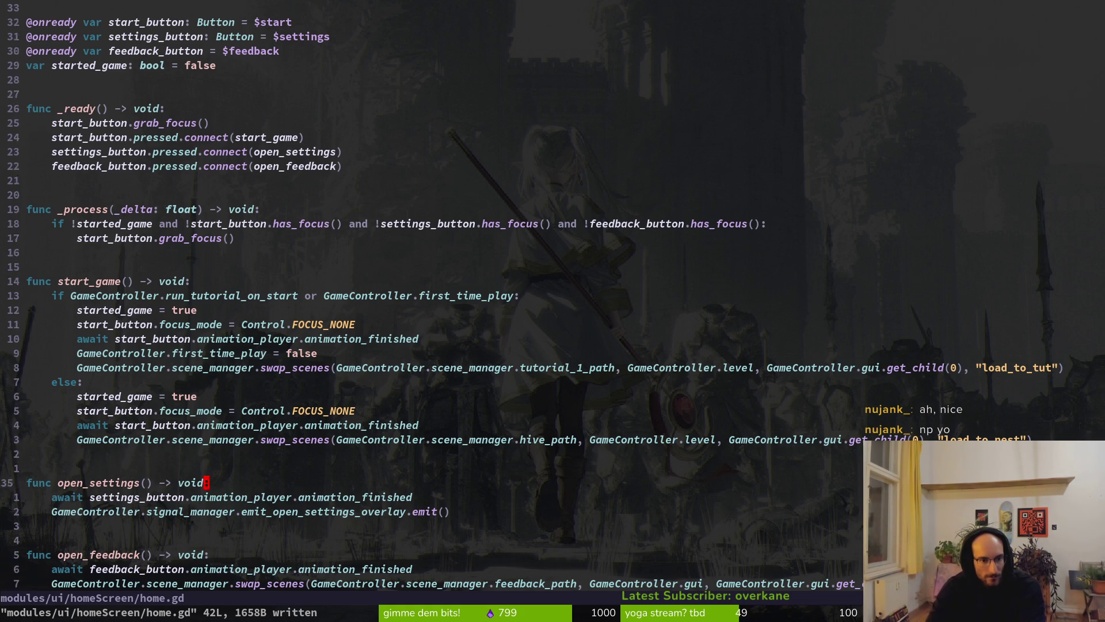
key(k)
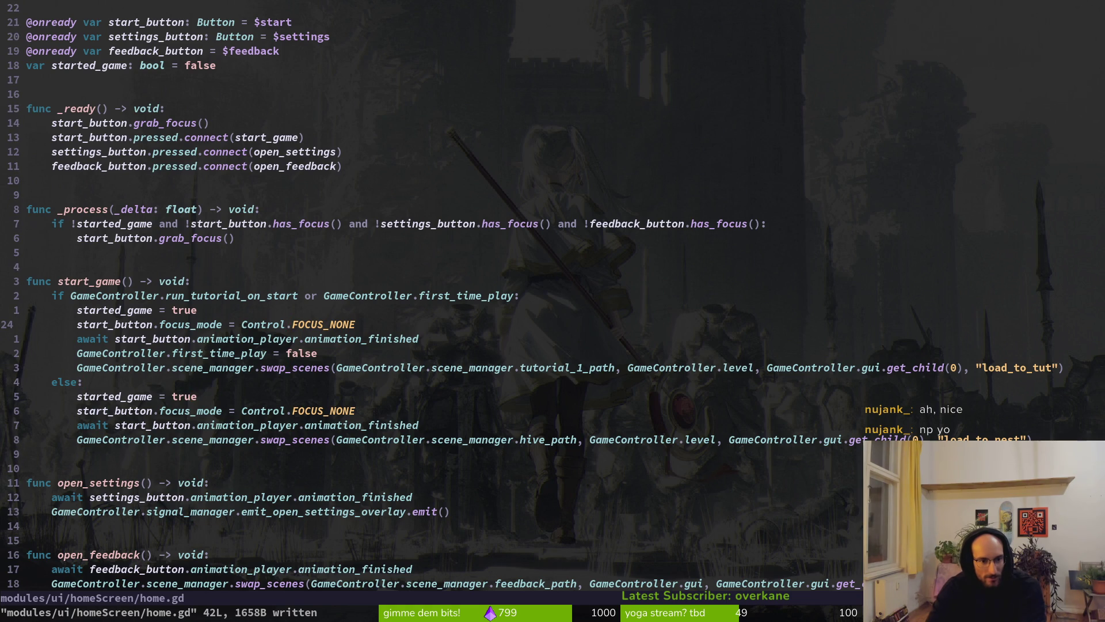
Copy the focus_mode and started_game = true lines into open_feedback and save
key(shift+v)
key(k)
key(y)
key(j)
key(j)
key(j)
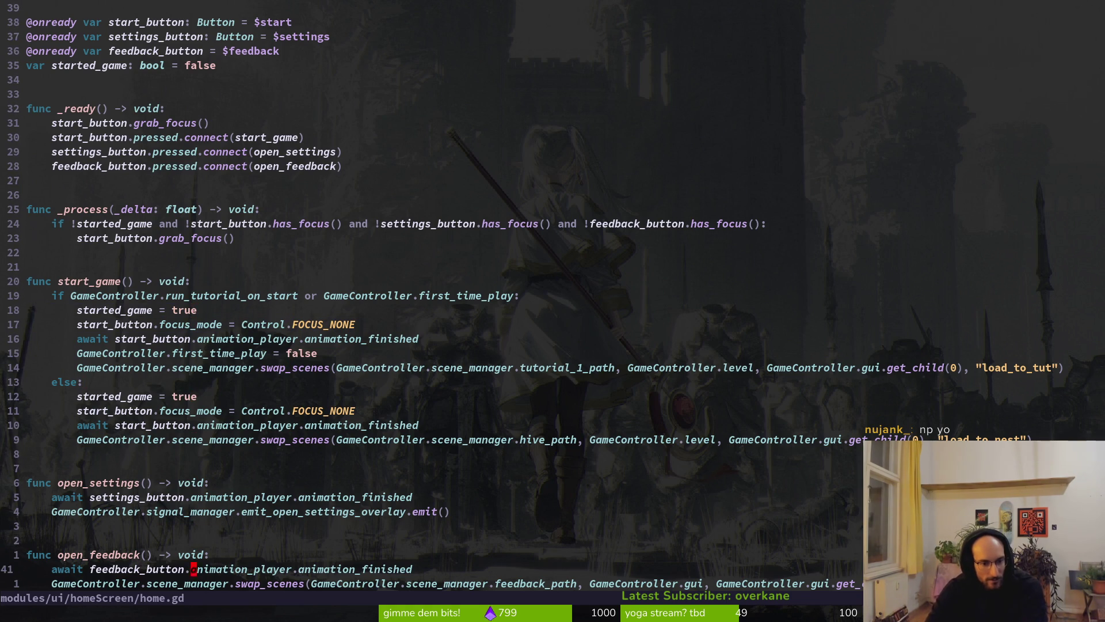
key(P)
key(shift+v)
key(j)
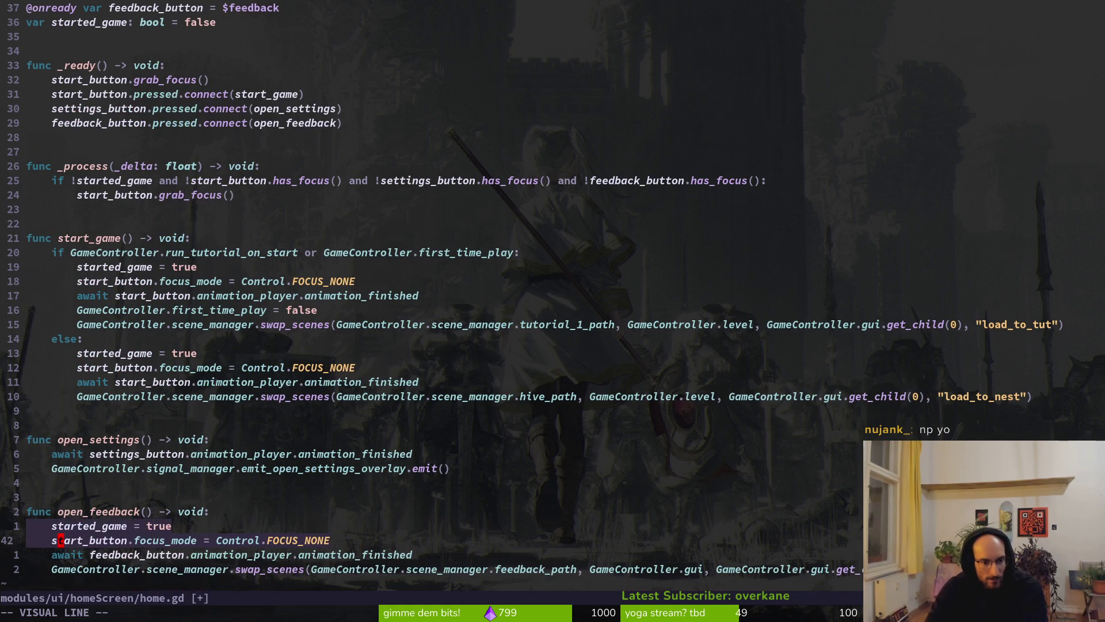
key(Escape)
text(:w)
key(Return)
Delete the pasted started_game = true line from open_feedback and save home.gd
key(k)
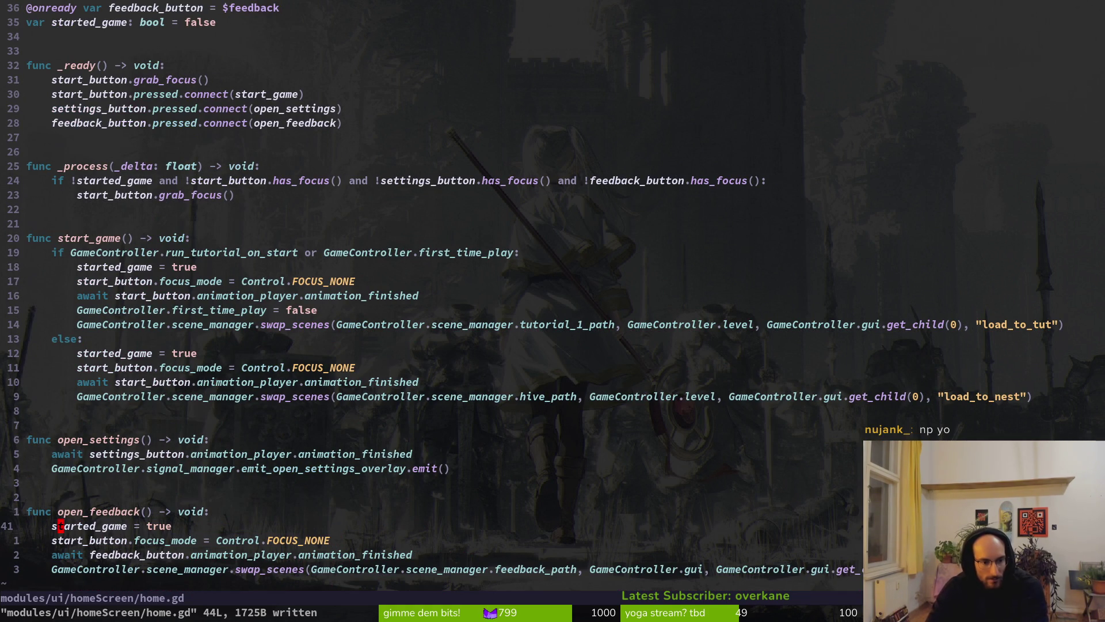
key(d)
key(d)
text(:w)
key(Return)
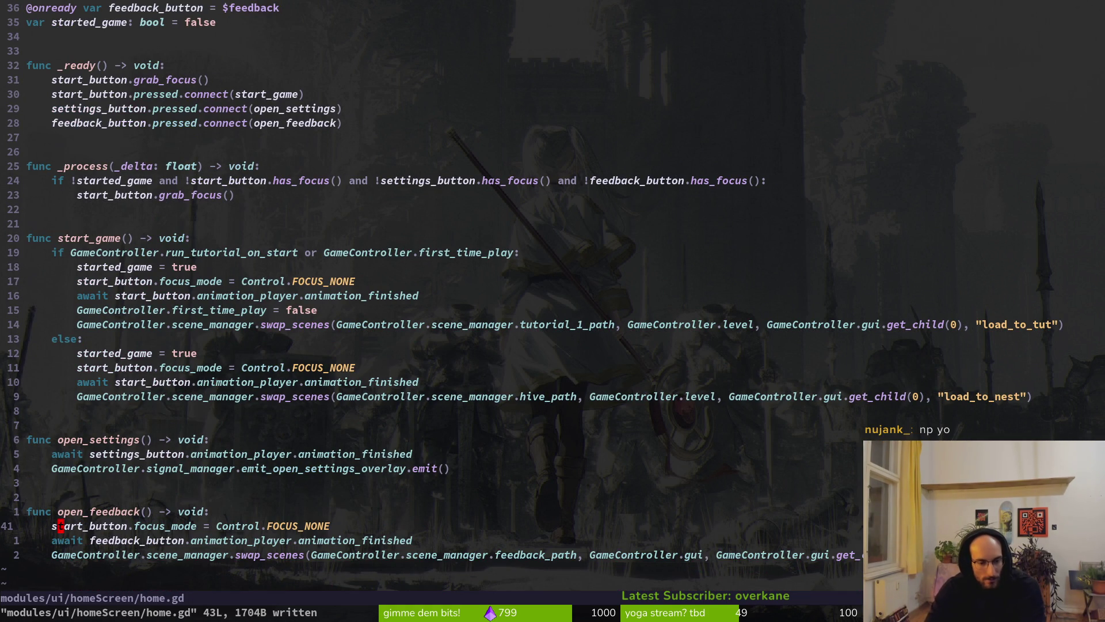
key(alt+Tab)
Add 'started_game = false' under _ready, save, and stop the running game
key(alt+Tab)
text(k4k9k8k10k)
key(j)
key(j)
key(j)
key(j)
text(osta)
key(Tab)
key(Tab)
key(Return)
text(false)
key(Escape)
text(:w)
key(Return)
key(alt+Tab)
click(914, 40)
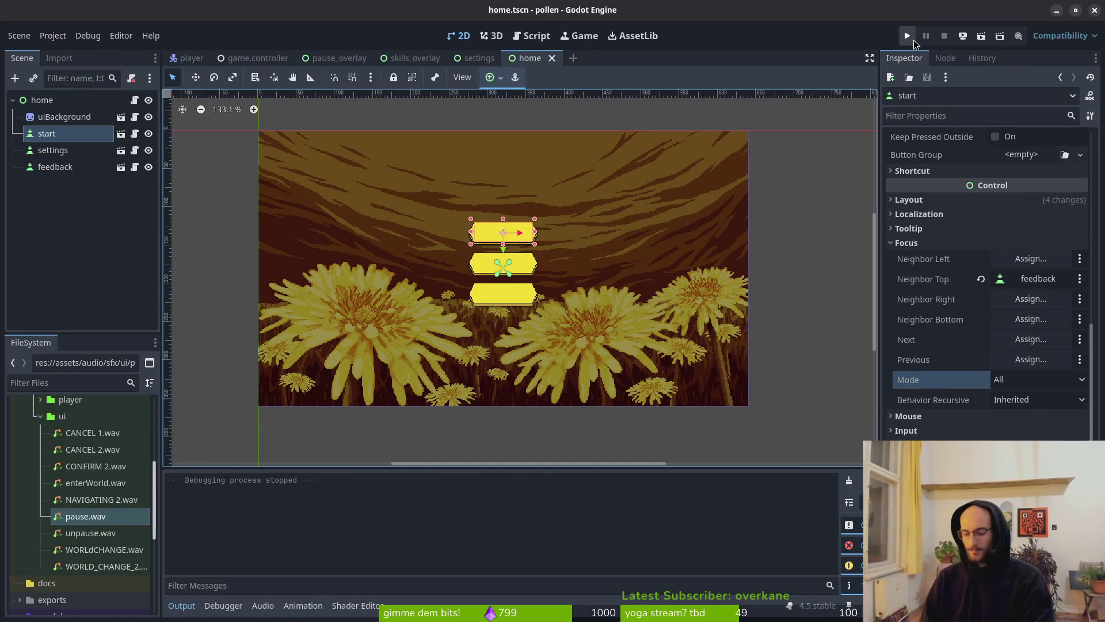
Relaunch the game, quit back to the title via the pause menu, and open/close Settings and Feedback
click(913, 39)
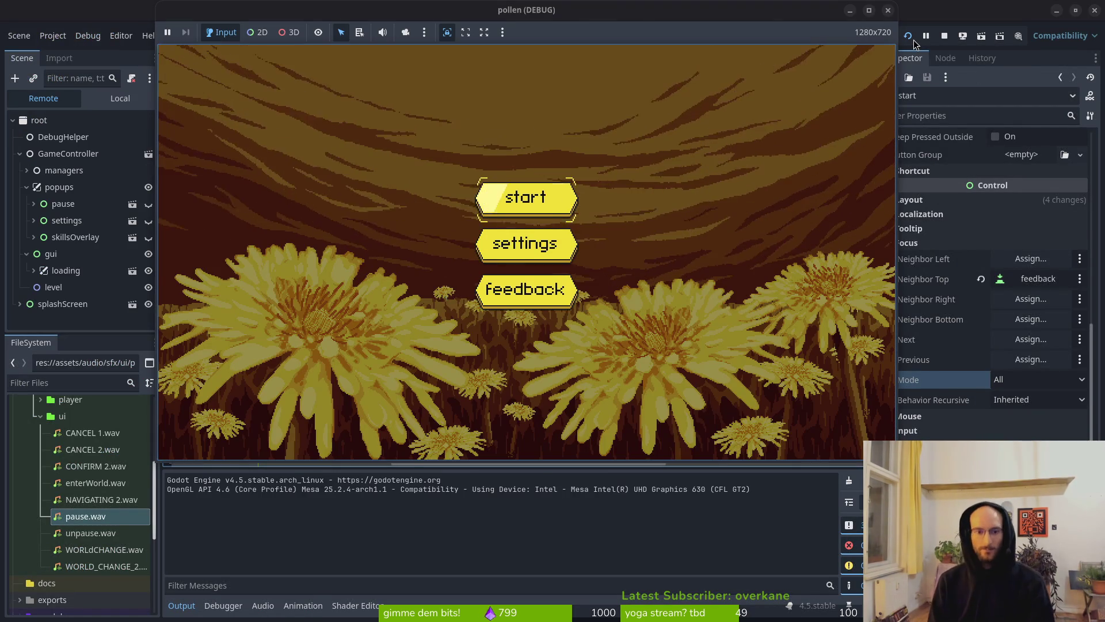
key(Down)
key(Return)
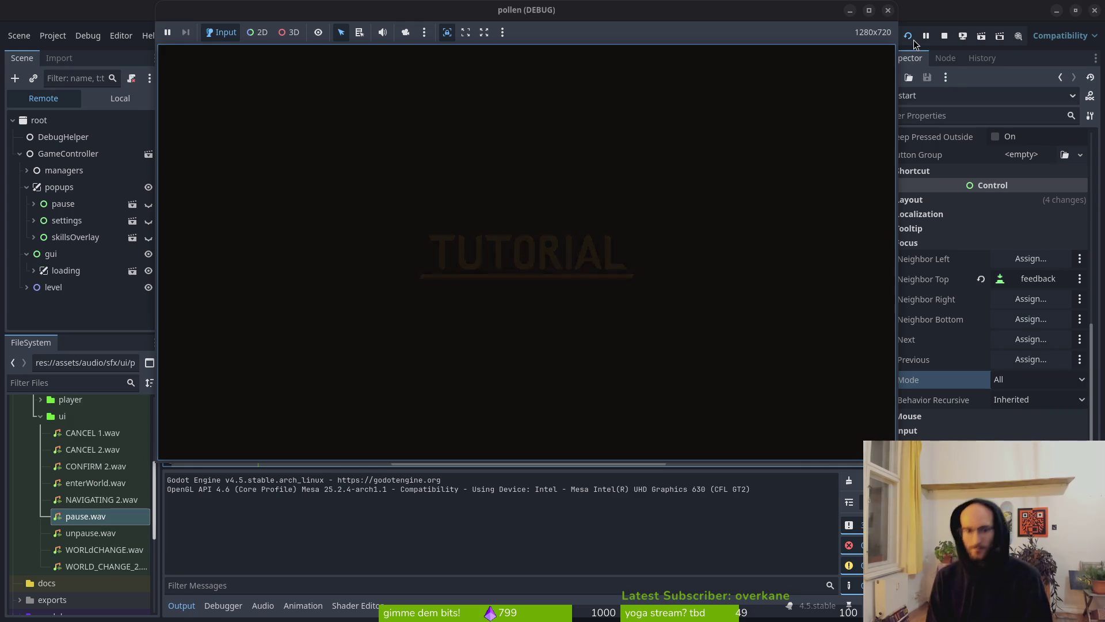
key(Escape)
key(Down)
key(Return)
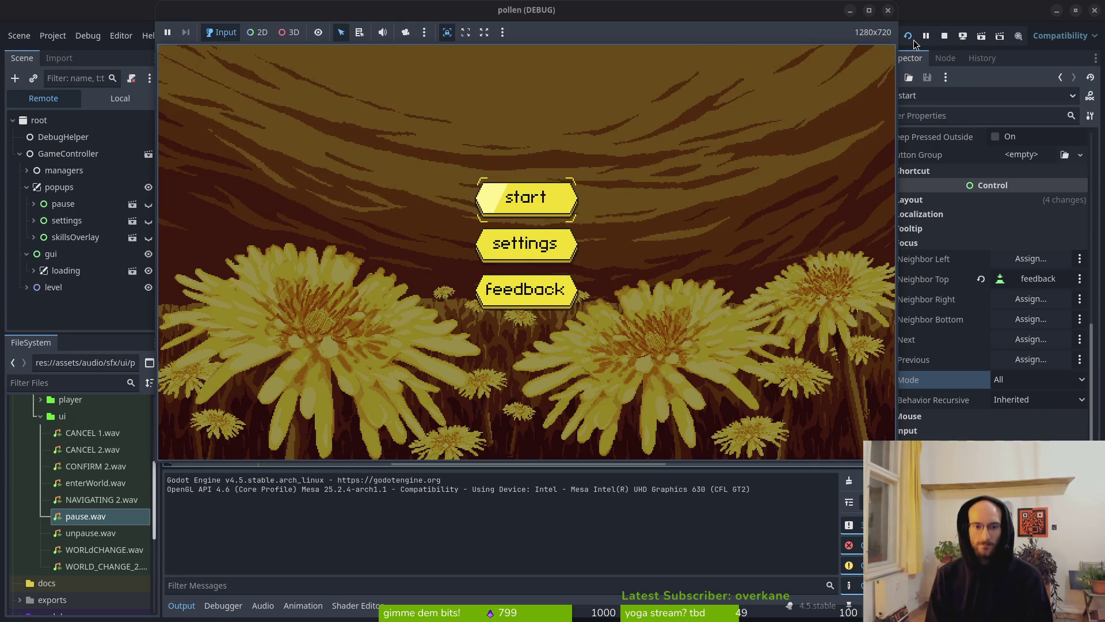
key(Return)
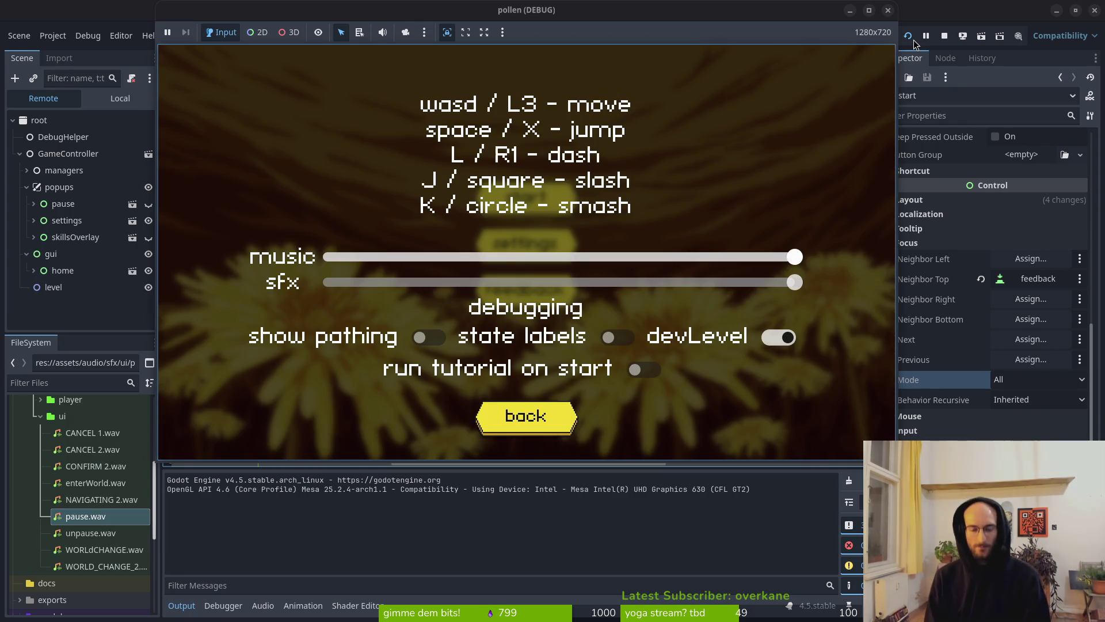
key(Escape)
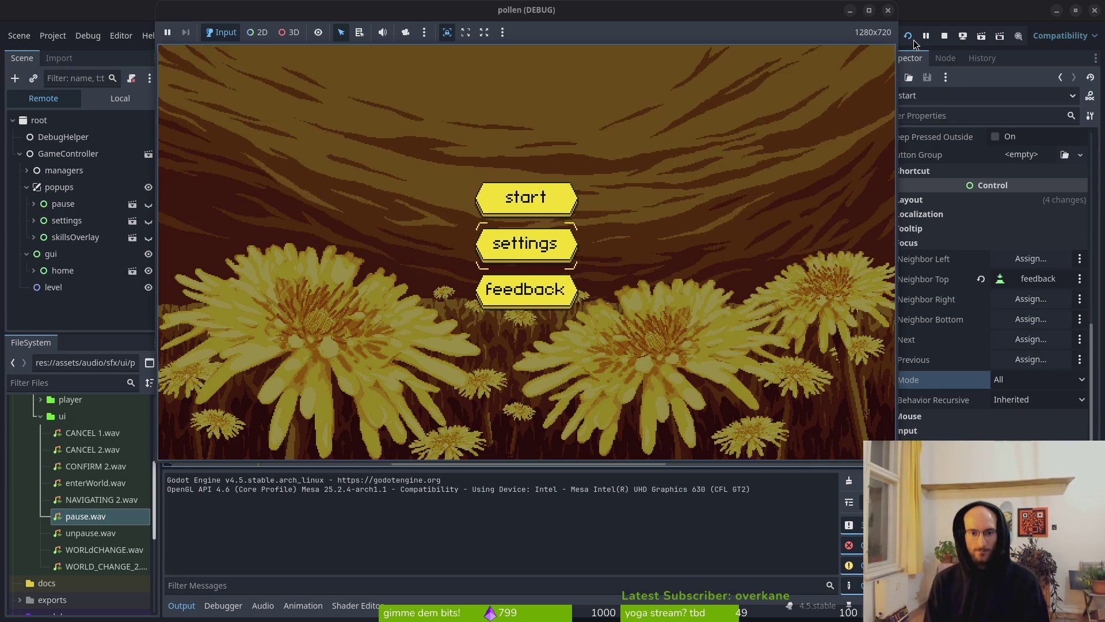
key(Return)
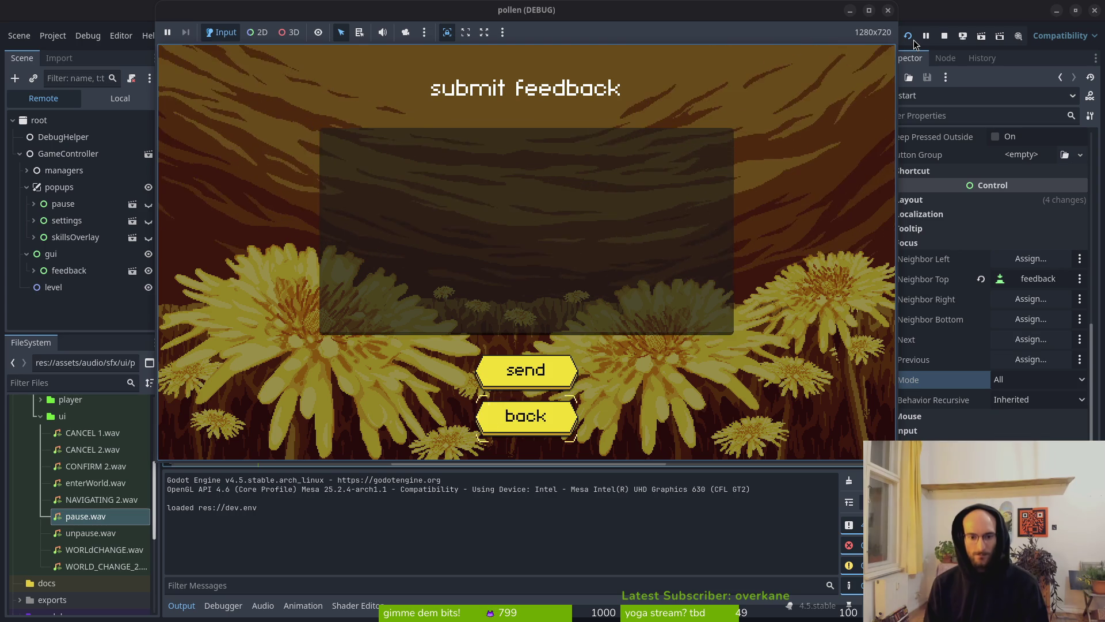
key(Return)
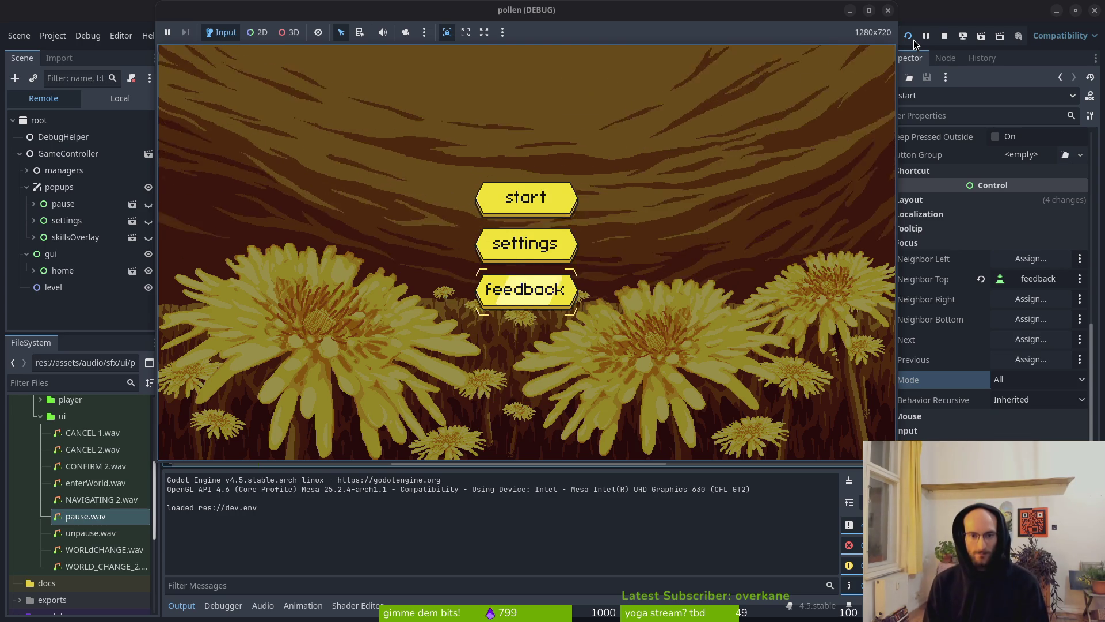
Start into the NEST hub, walk toward the dev portal, toggle the skills overlay, then open the Debug menu
key(Return)
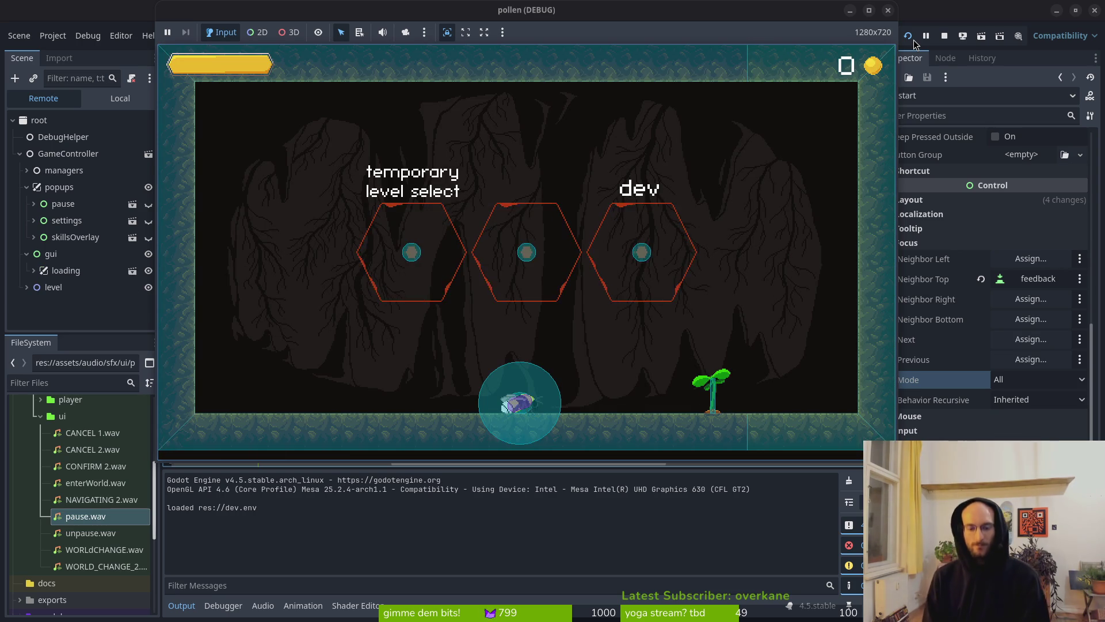
key(Right)
key(Down)
key(Tab)
key(Tab)
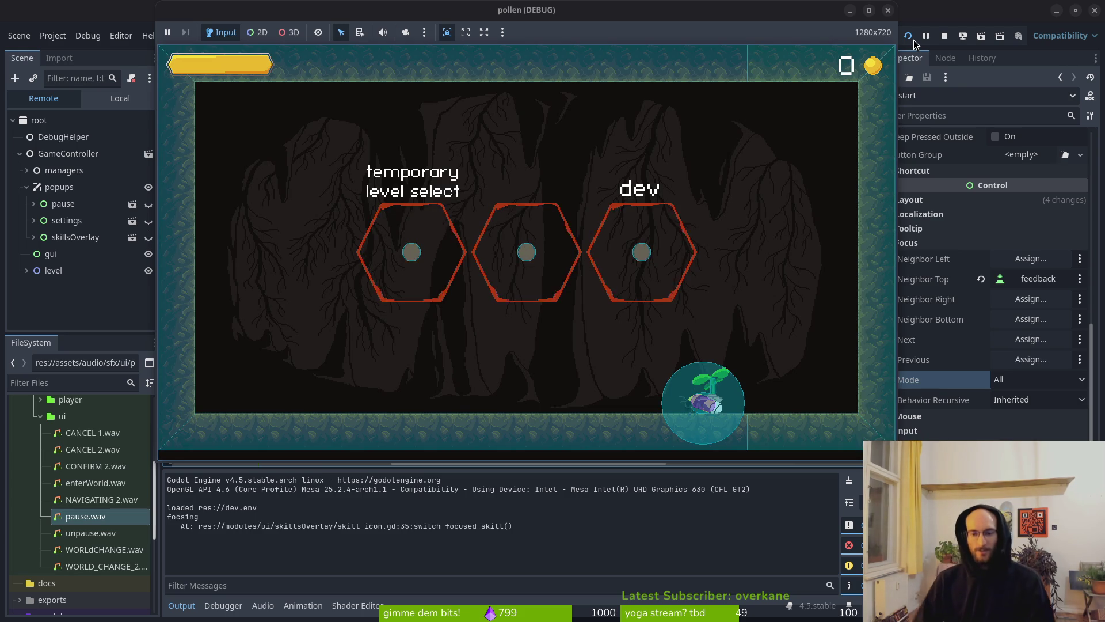
click(87, 35)
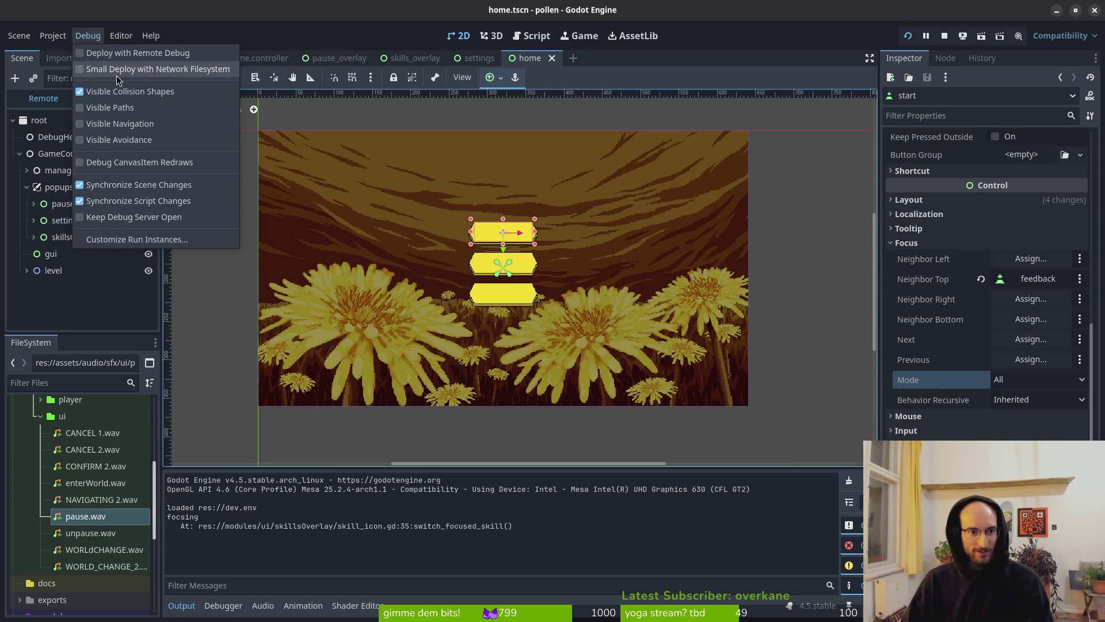
Restart the game and switch devLevel off in Settings from the hub's pause menu
click(908, 35)
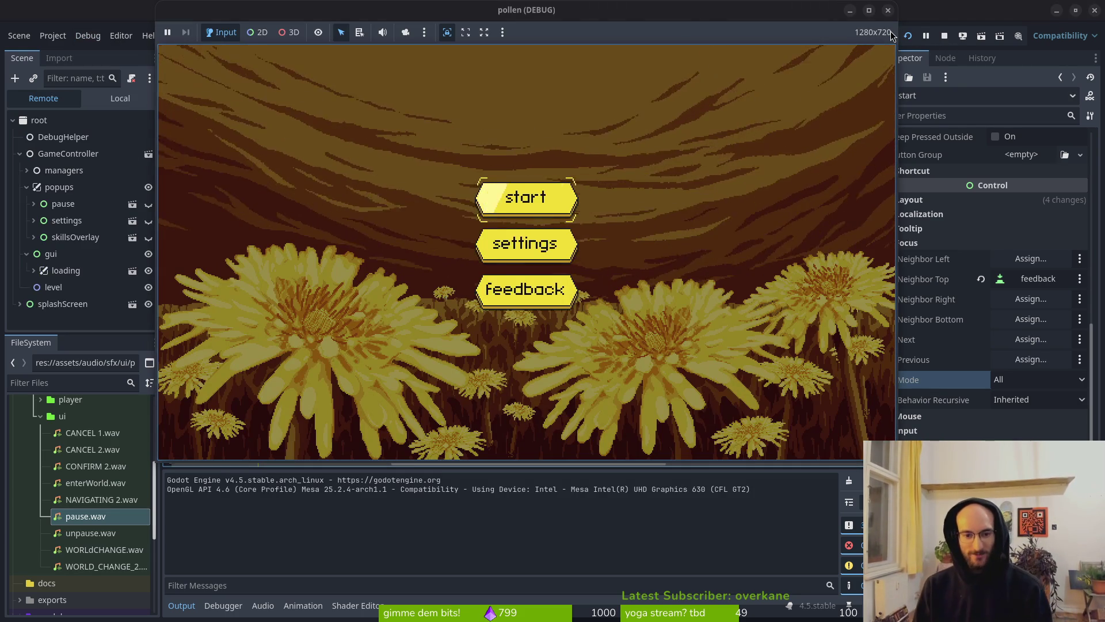
key(Down)
key(Return)
key(Return)
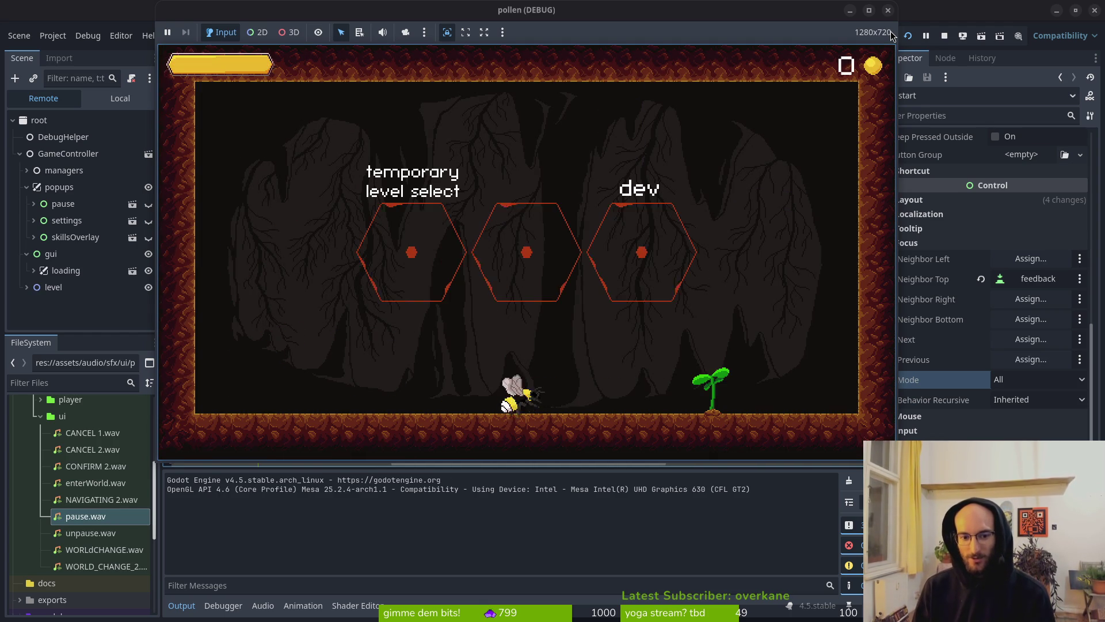
key(Escape)
key(Down)
key(Return)
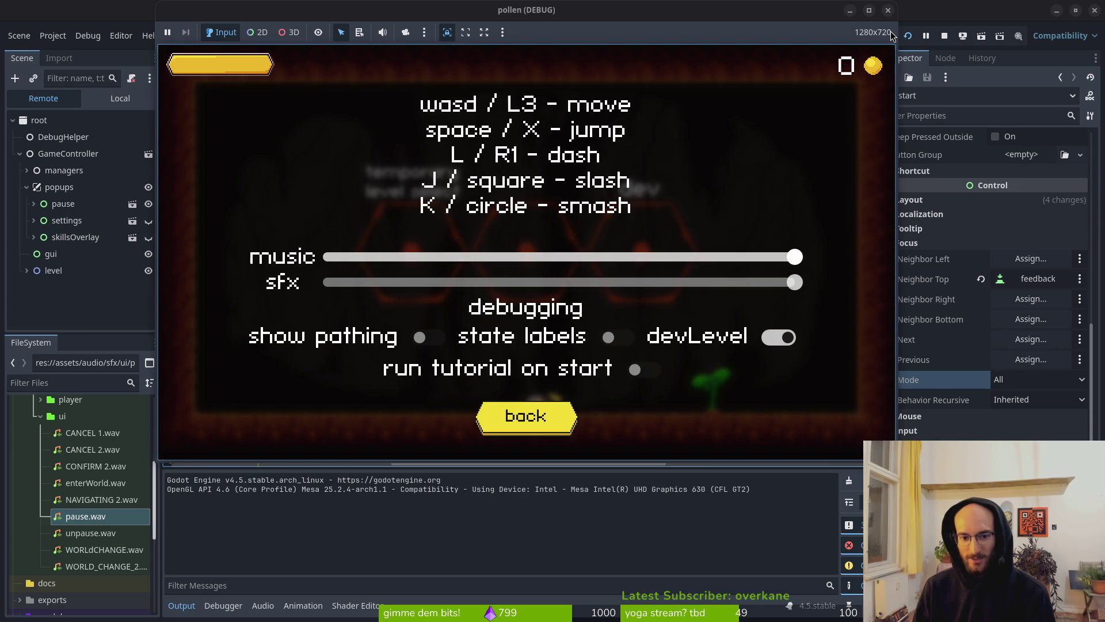
key(Down)
key(Down)
key(Right)
key(Right)
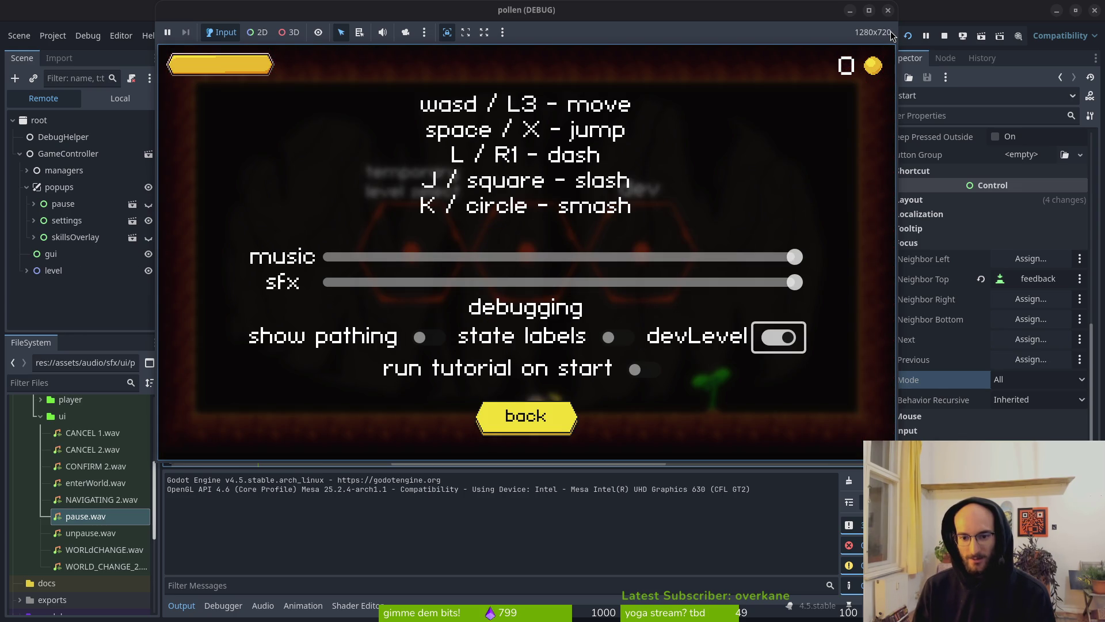
key(Return)
key(Down)
key(Down)
key(Return)
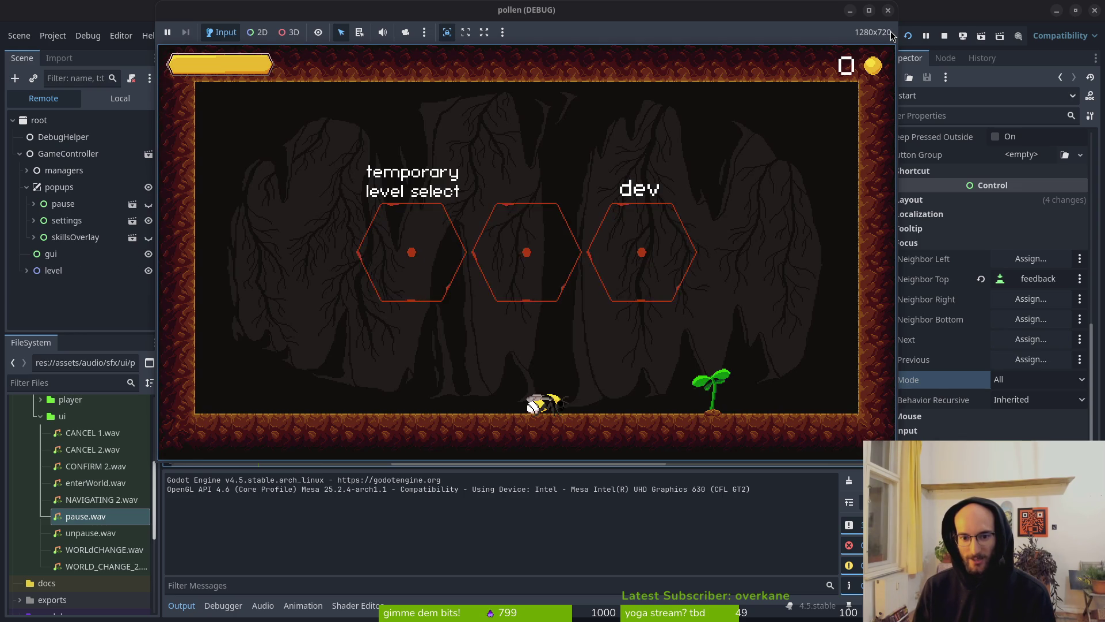
Walk and jump the bee, then turn state labels on and toggle devLevel on and back off
key(Right)
key(space)
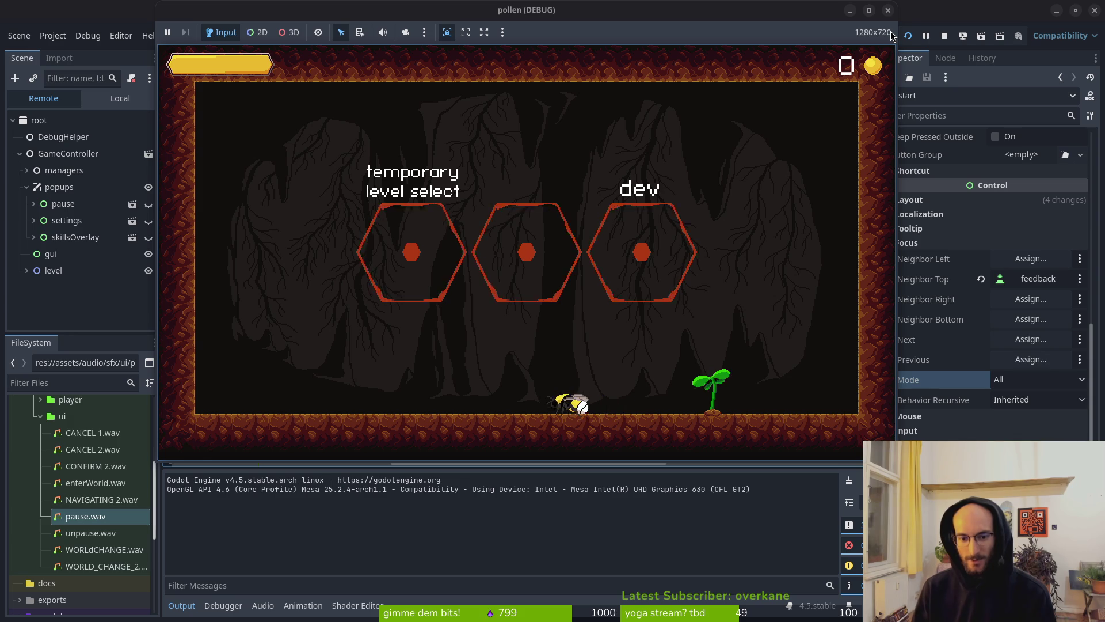
key(Escape)
key(Down)
key(Return)
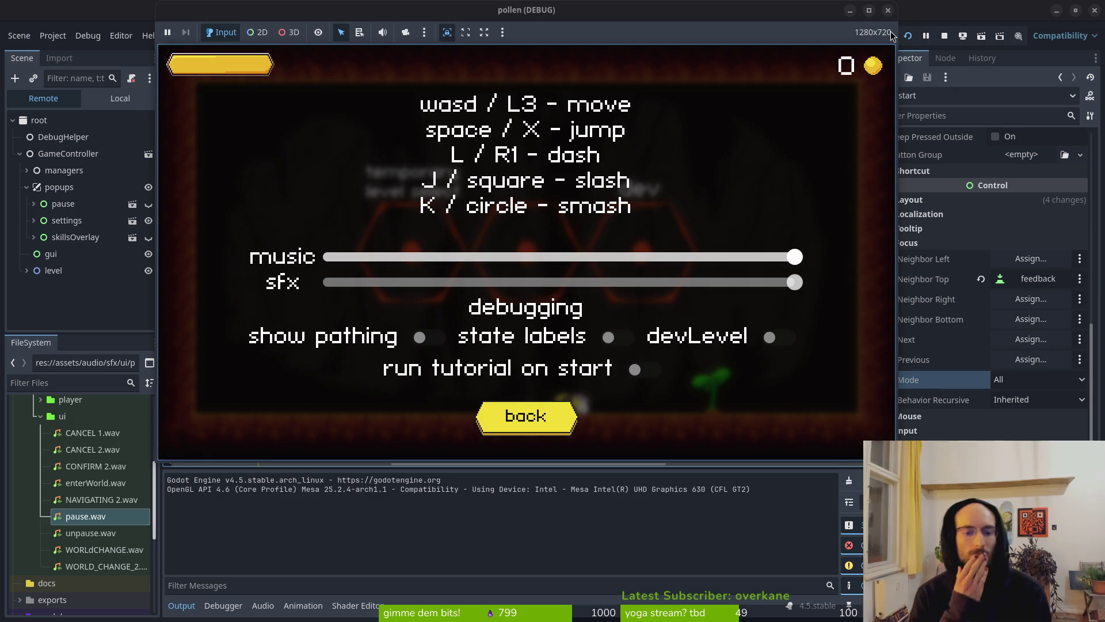
key(Up)
key(Up)
key(Left)
key(Right)
key(Left)
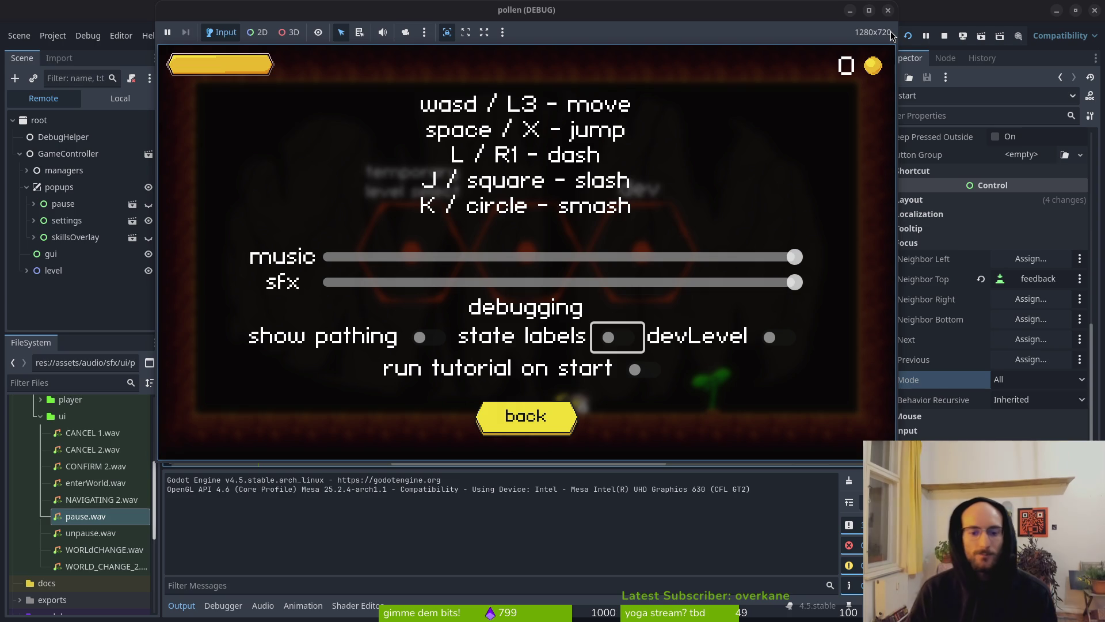
key(Return)
key(Left)
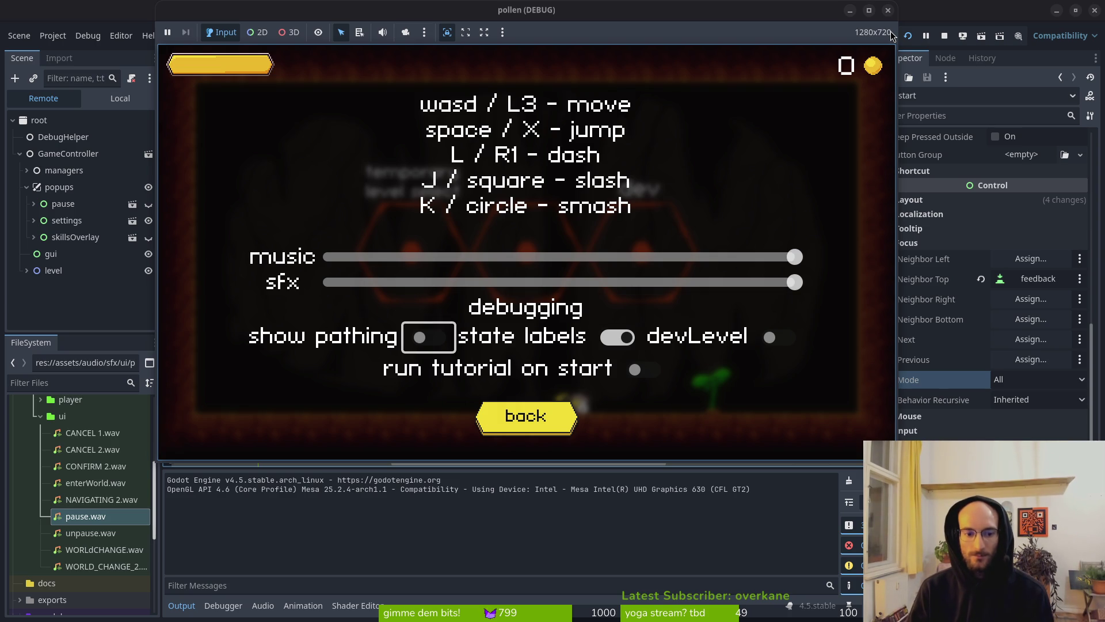
key(Right)
key(Right)
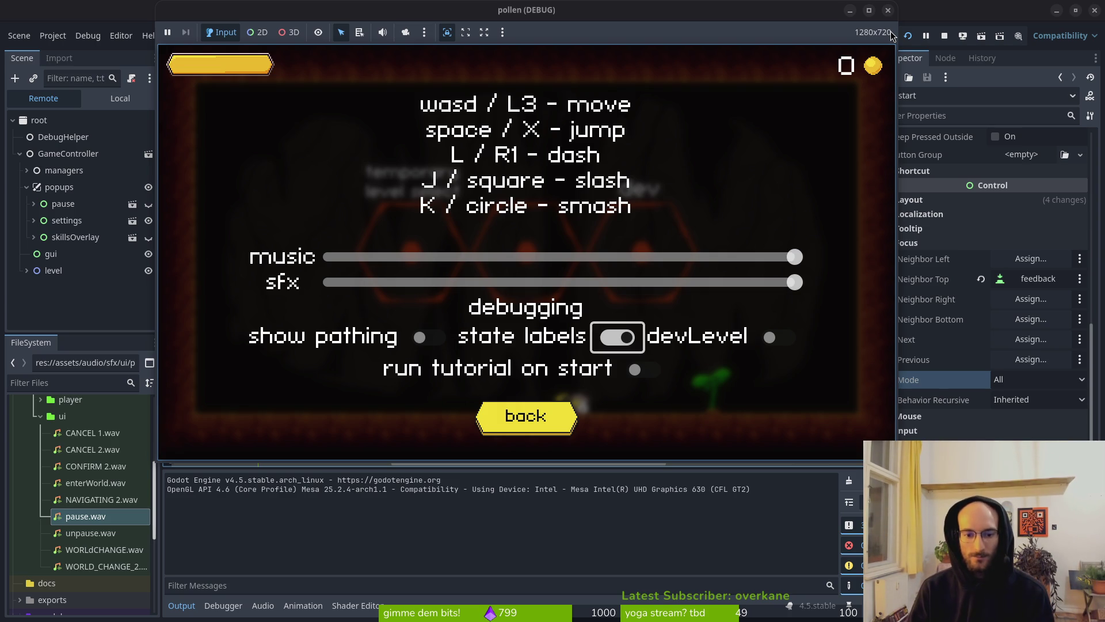
key(Return)
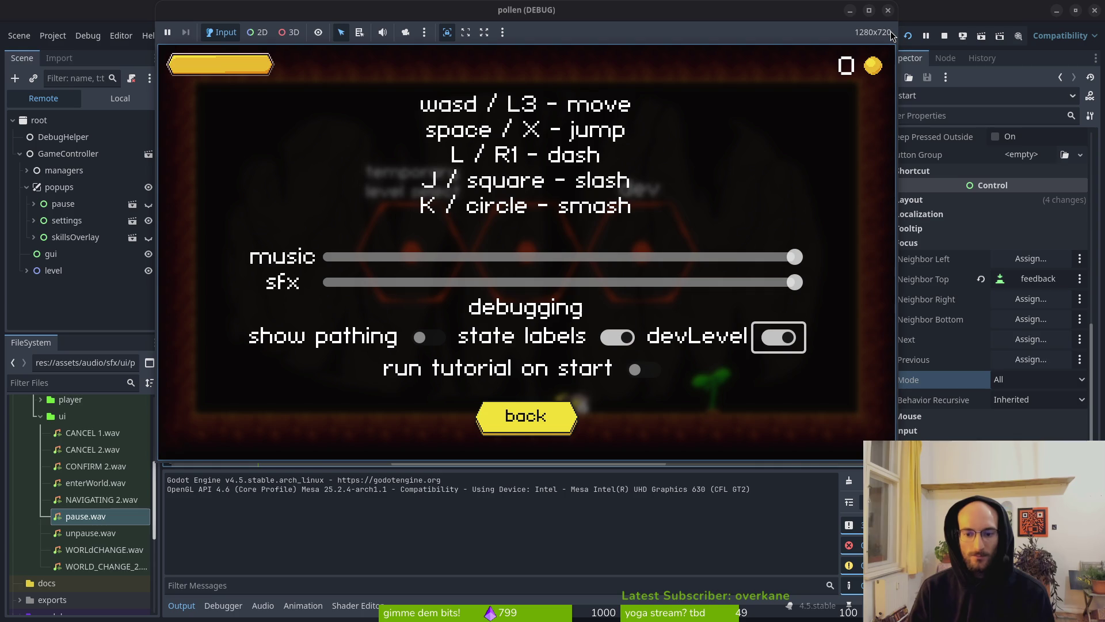
key(Return)
Lower the music volume to about half and resume the game
key(Down)
key(Down)
key(Up)
key(Up)
key(Left)
key(Left)
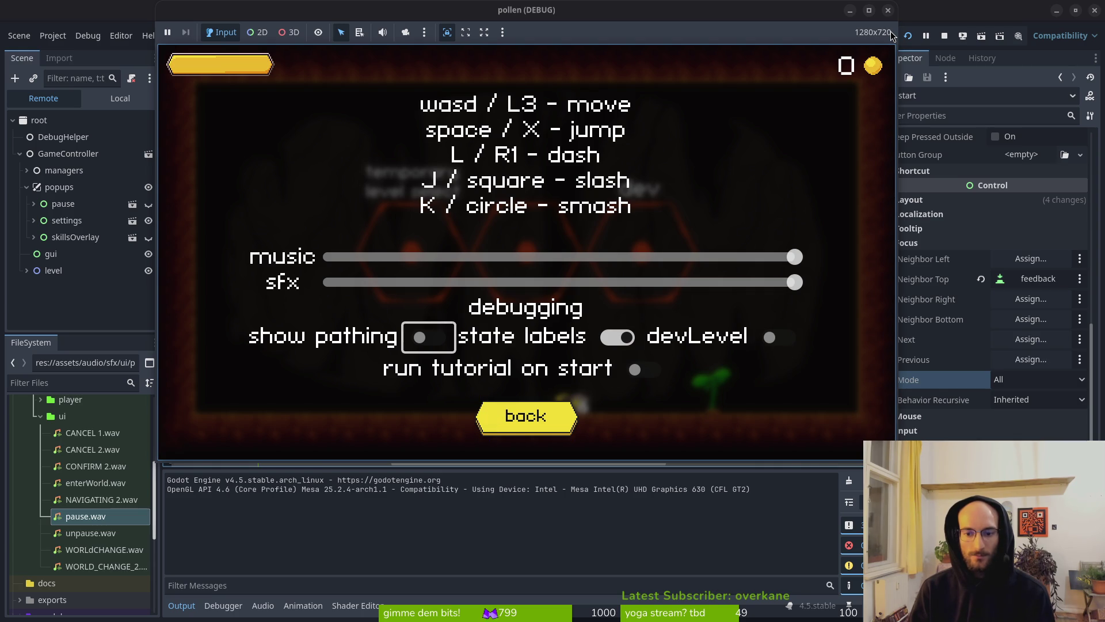
key(Up)
key(Up)
key(Left)
key(Left)
key(Left)
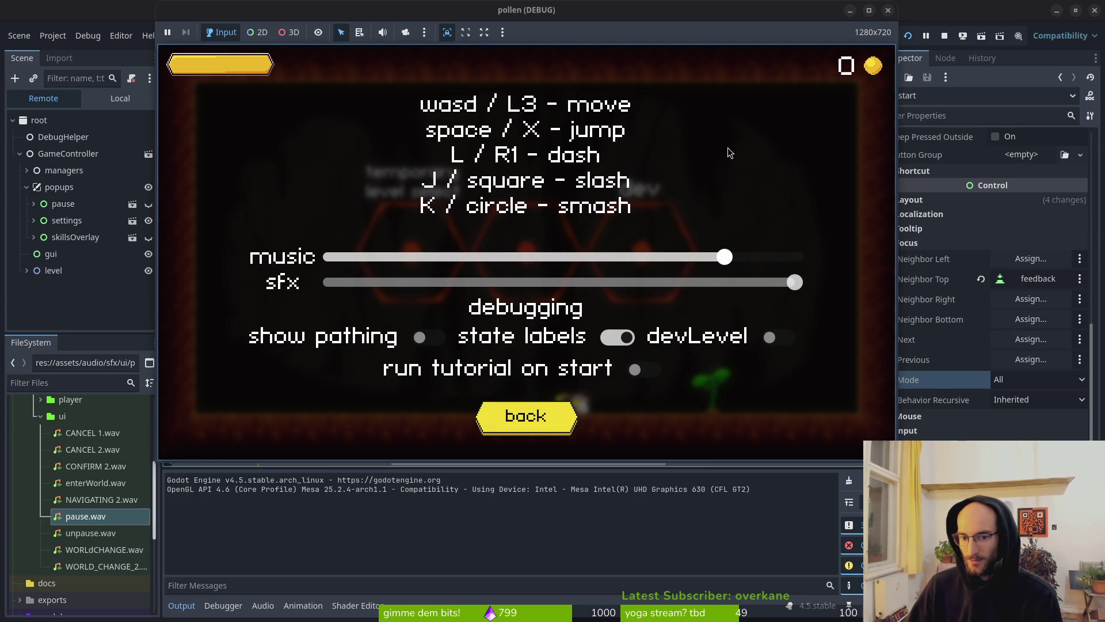
key(Left)
key(Left)
key(Left)
key(Left)
key(Left)
key(Left)
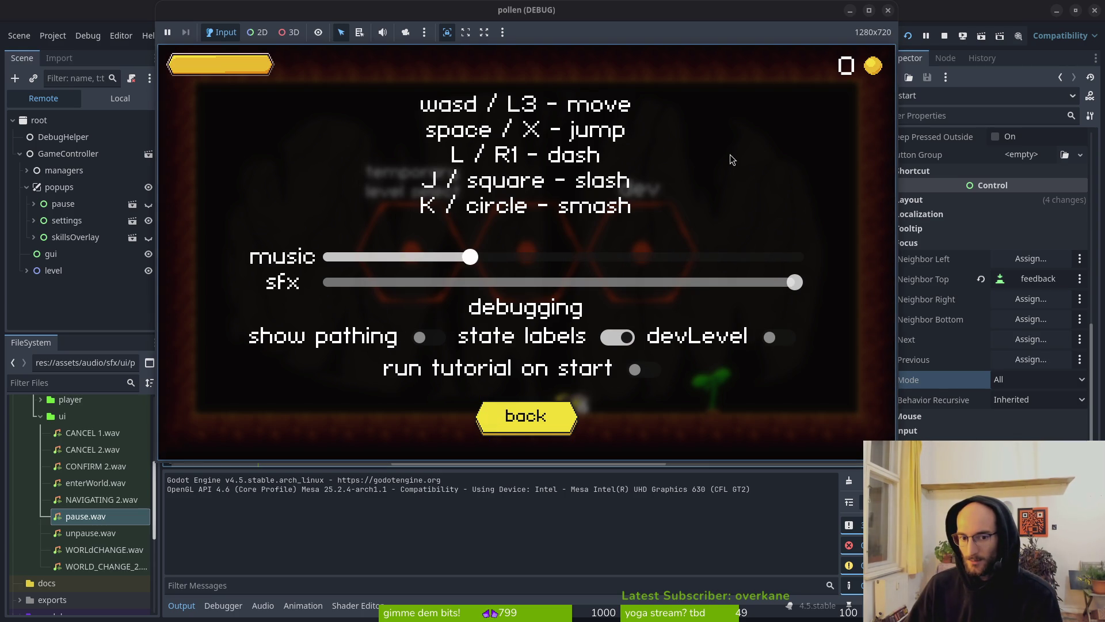
key(Escape)
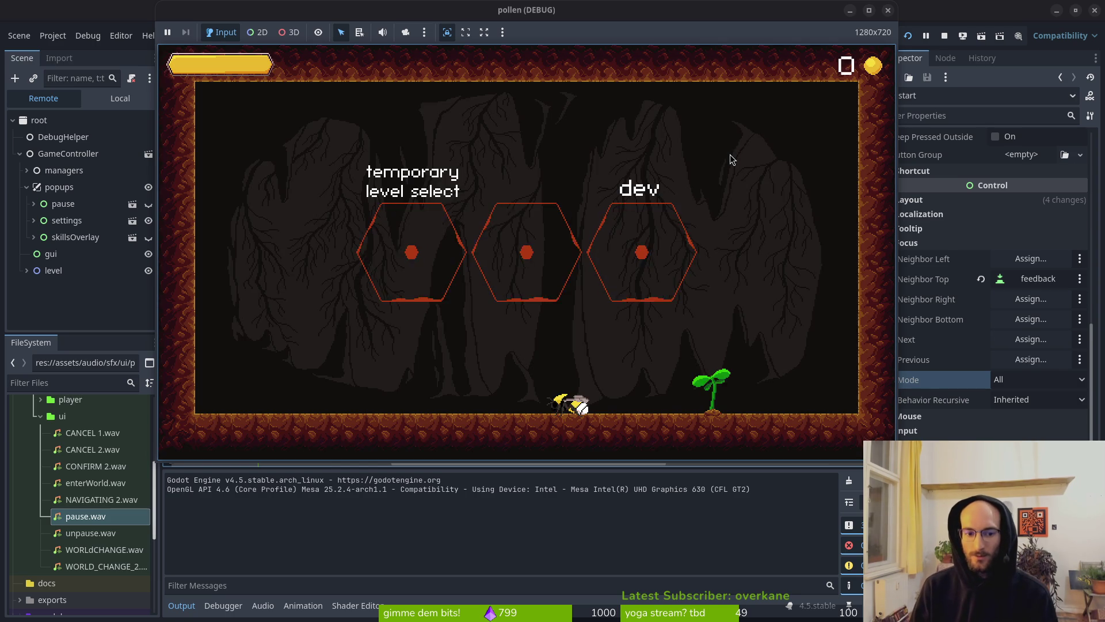
Lower the sfx volume in Settings and resume the game
key(Escape)
key(Return)
key(Down)
key(Left)
key(Left)
key(Left)
key(Escape)
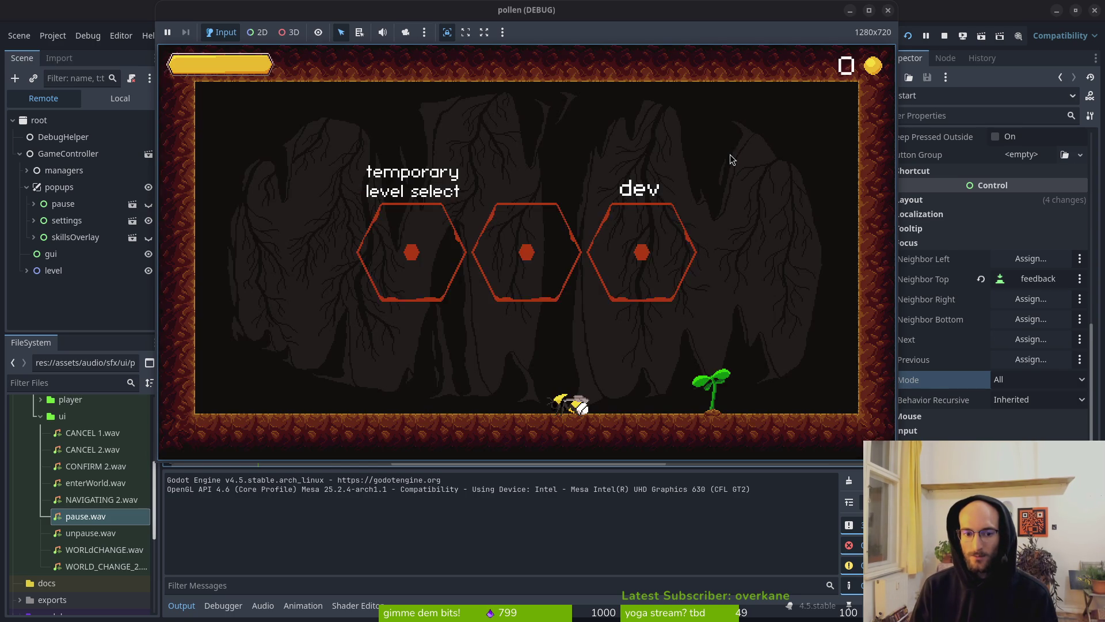
Raise the sfx and music volumes back to full and close Settings
key(Escape)
key(Return)
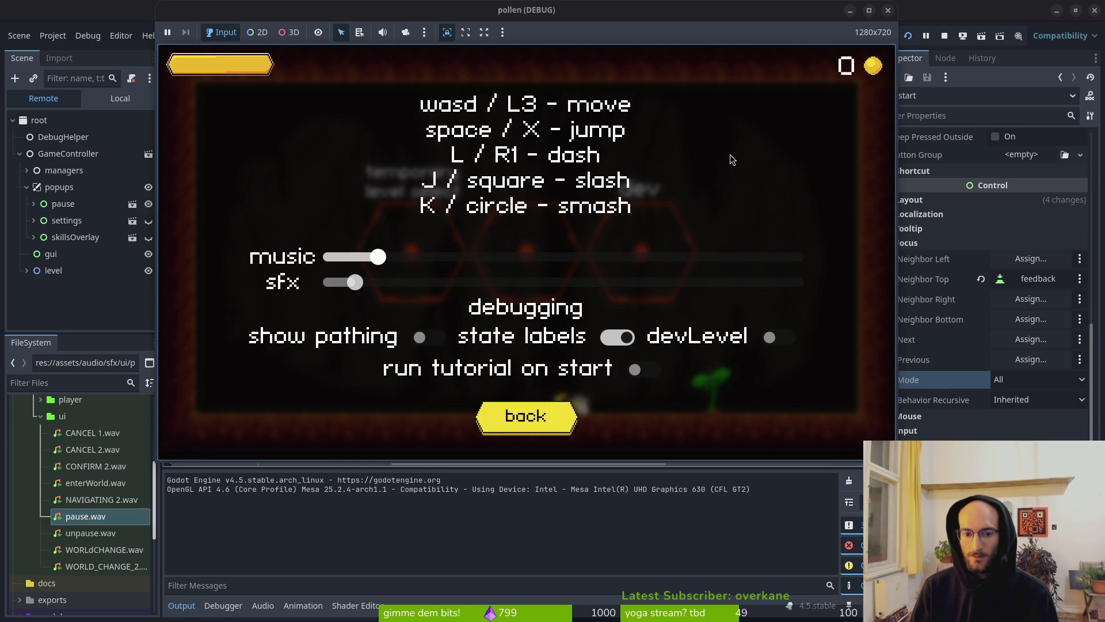
key(Down)
key(Right)
key(Right)
key(Right)
key(Up)
key(Right)
key(Right)
key(Right)
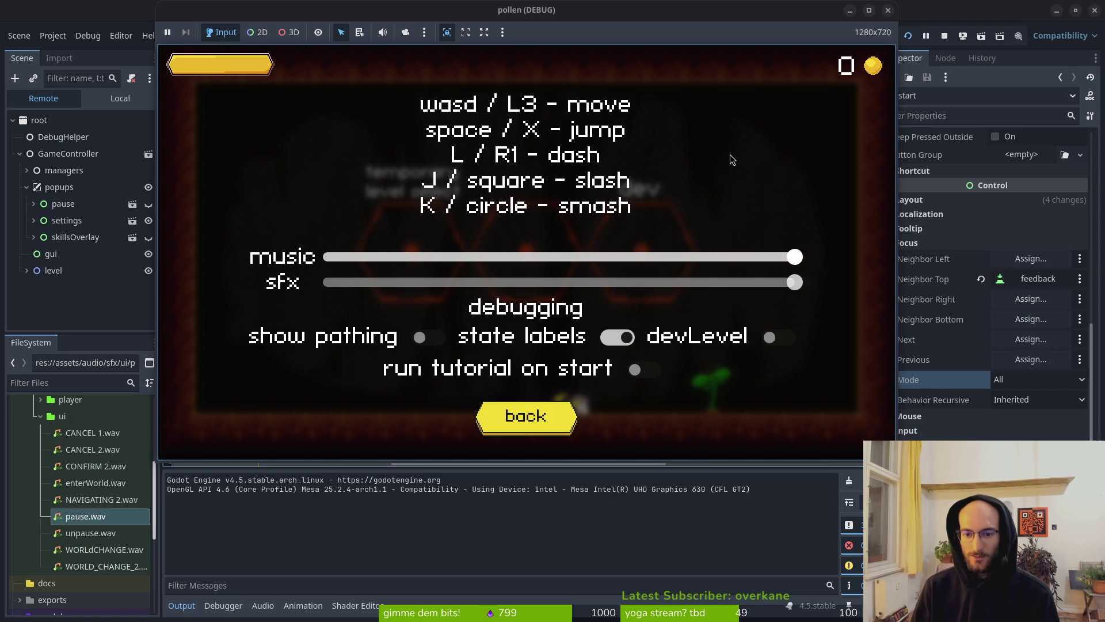
key(Escape)
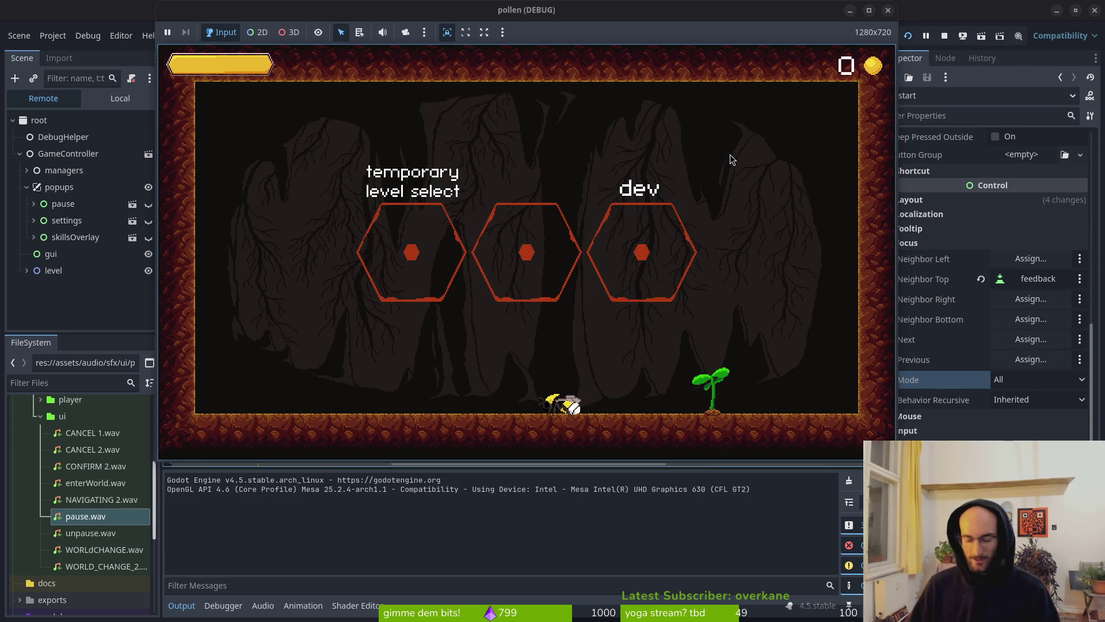
key(alt+Tab)
key(space)
Open devlevel.gd and level.gd with the Telescope file finder to review them
key(f)
key(f)
text(devle)
key(Return)
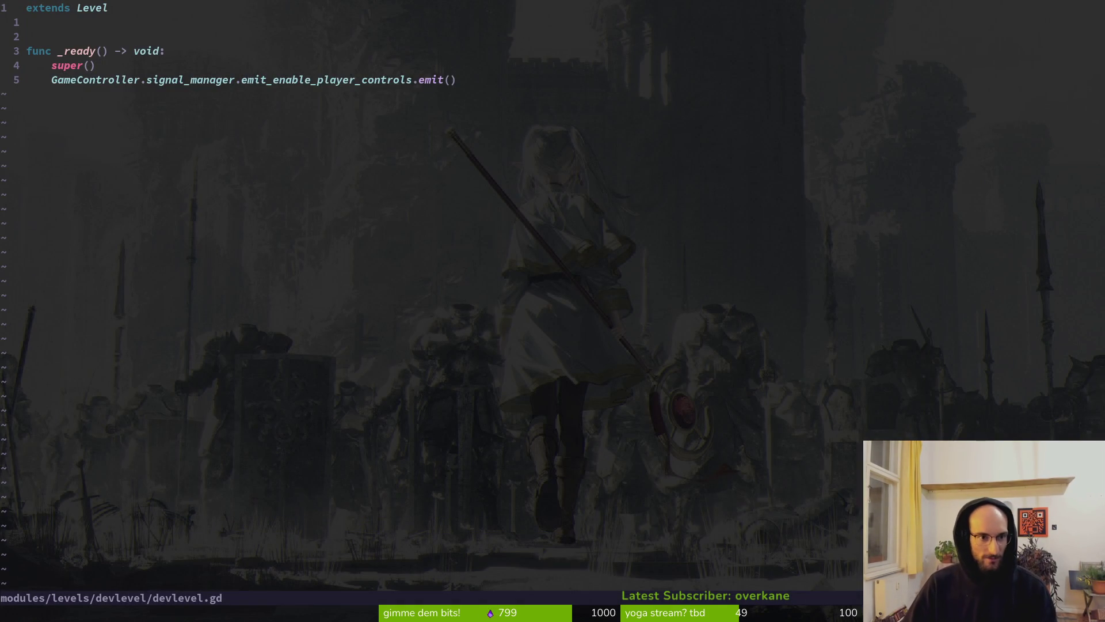
key(space)
key(f)
key(f)
text(level)
key(Return)
key(j)
key(j)
key(j)
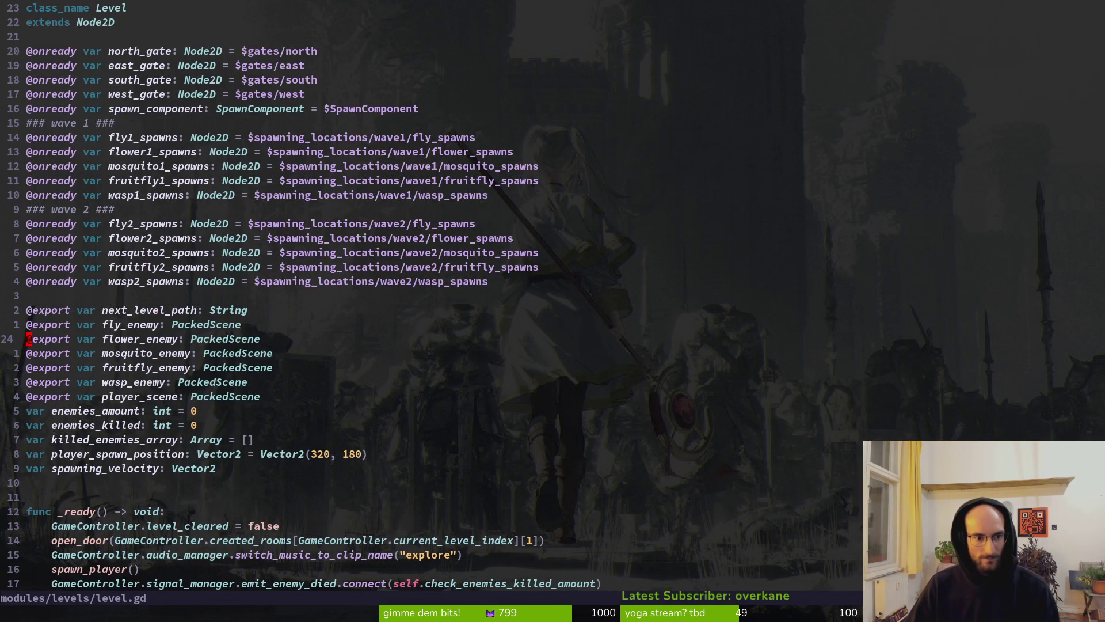
Open hive.gd and review its dev_portal declaration and dev-level check in _ready
key(space)
key(f)
key(f)
text(hive)
key(Return)
key(j)
key(j)
key(j)
key(j)
key(k)
key(k)
key(k)
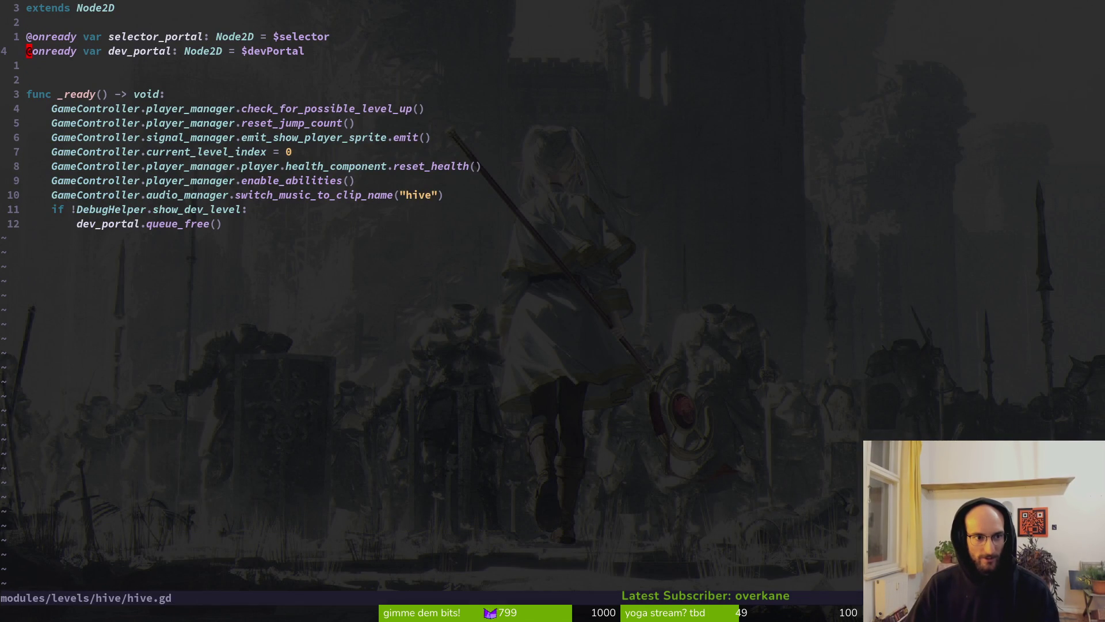
key(j)
key(j)
key(j)
key(j)
key(k)
key(k)
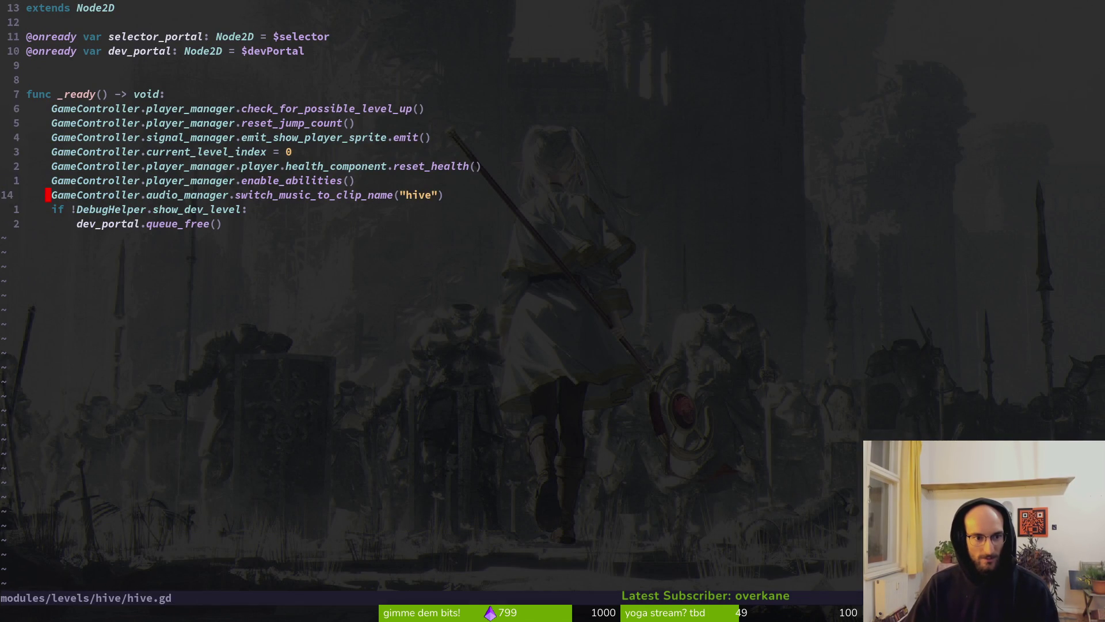
key(j)
Open debug.helper.gd, add blank lines around _process, save, and stop the running game
key(space)
key(f)
key(f)
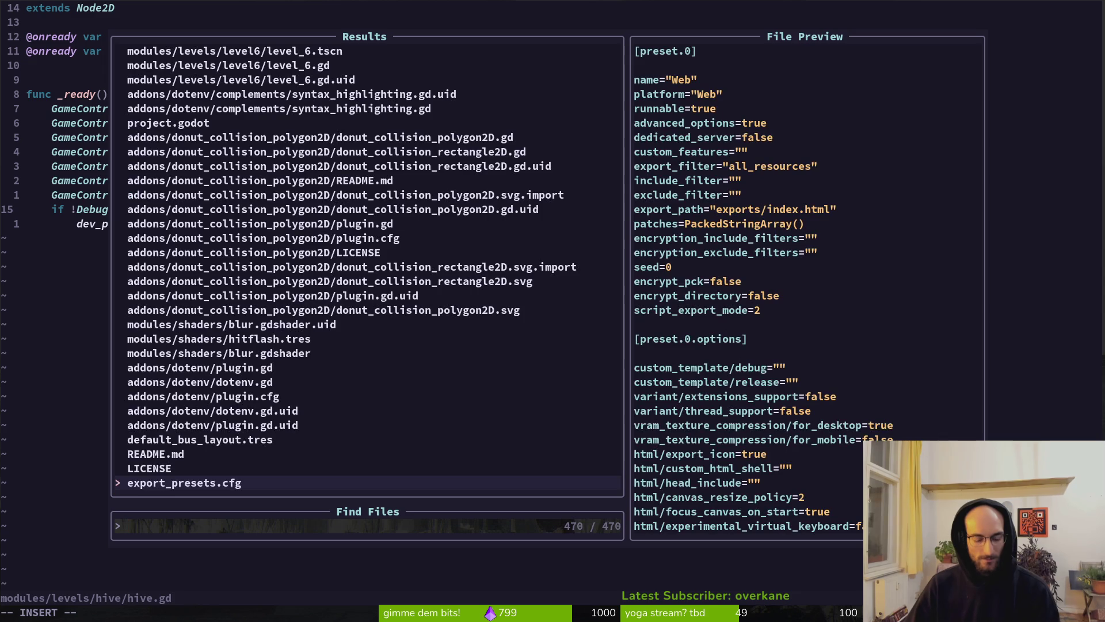
text(debuh)
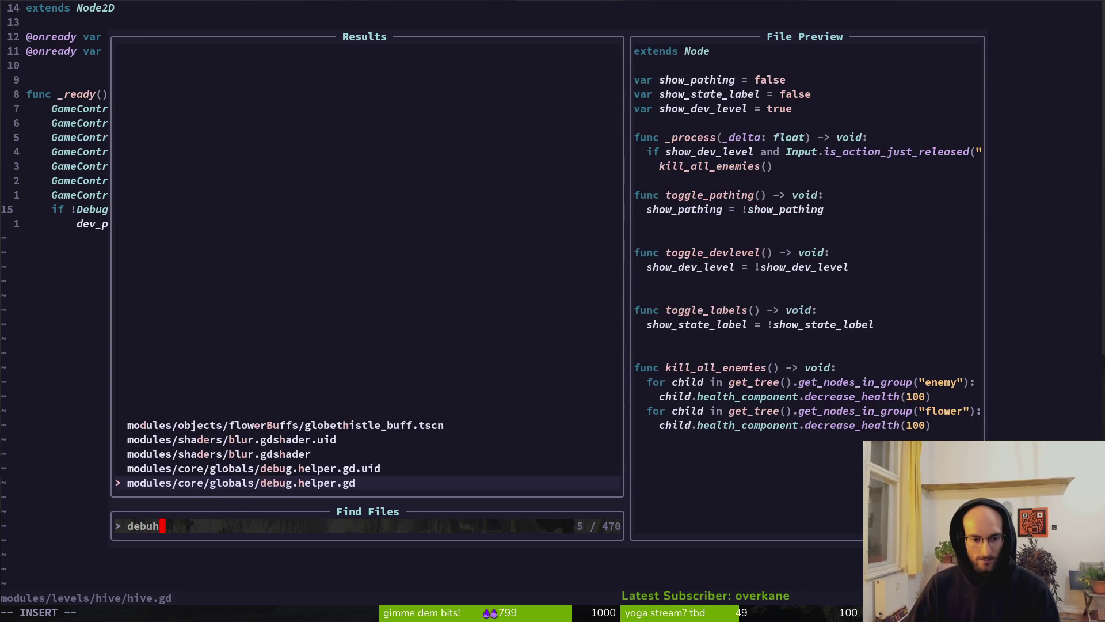
key(Return)
key(j)
key(j)
key(j)
key(j)
key(j)
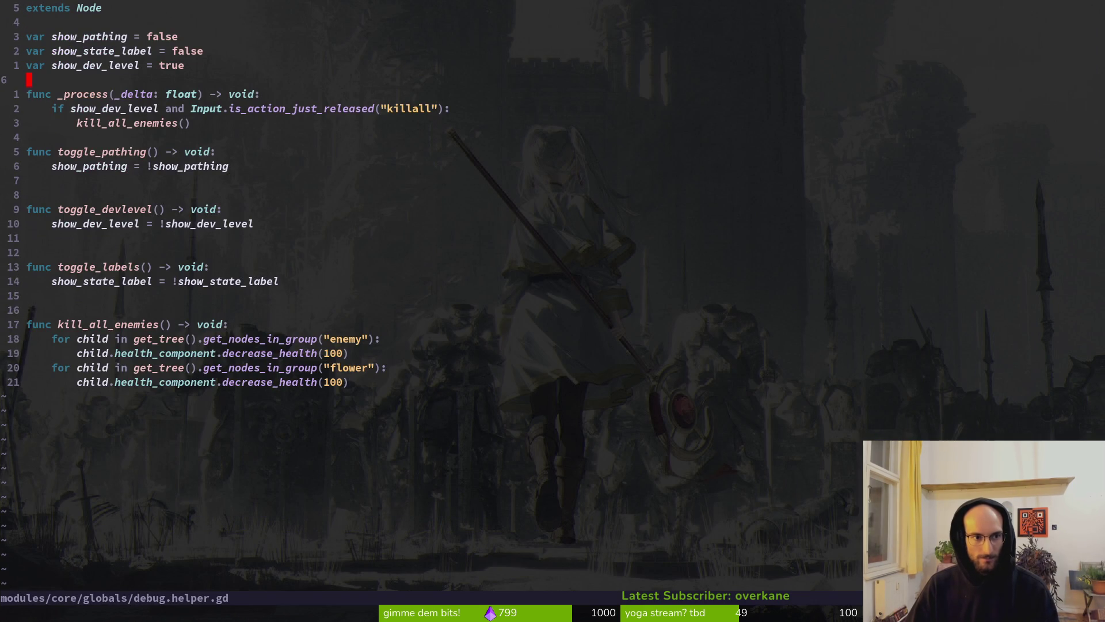
key(O)
key(Escape)
key(j)
key(j)
key(j)
key(j)
key(o)
key(Escape)
text(:w)
key(Return)
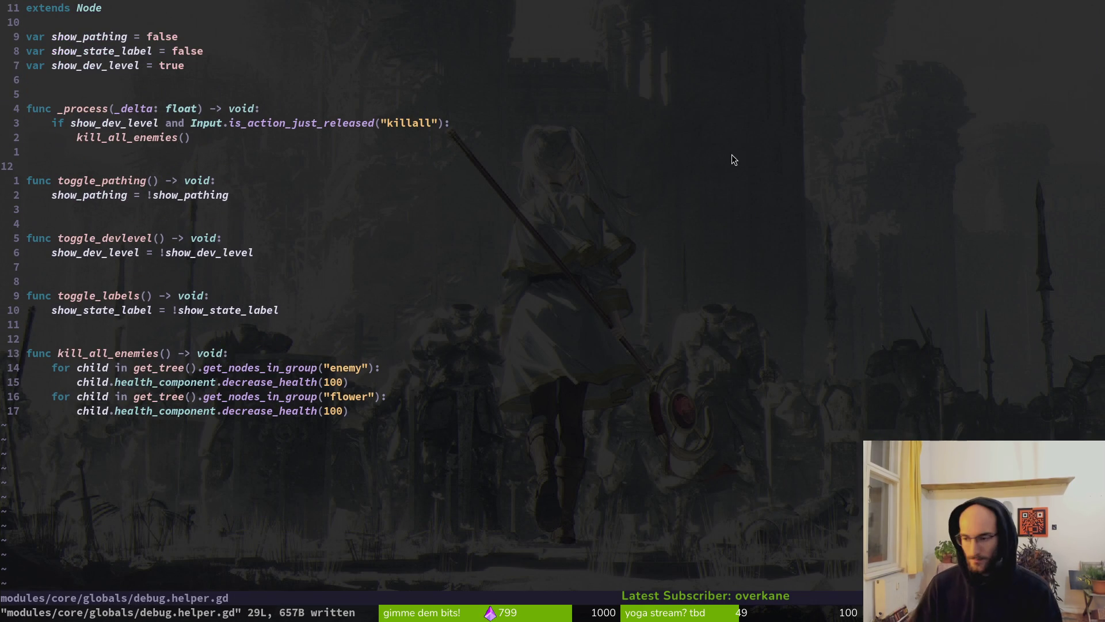
key(alt+Tab)
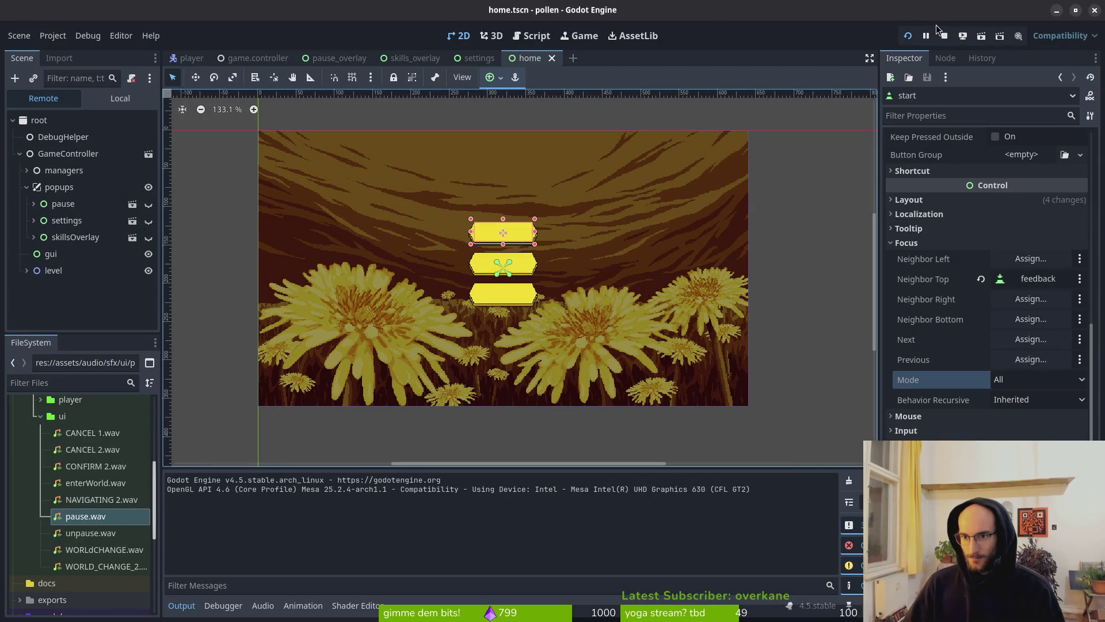
click(943, 34)
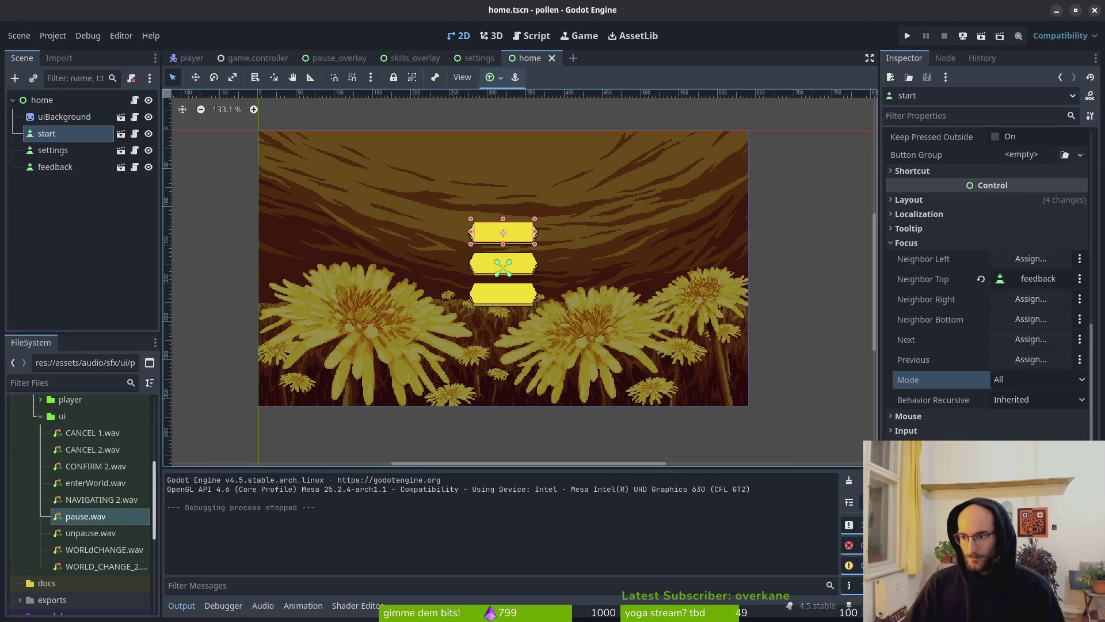
Leave the home scene in Godot and return to debug.helper.gd in Neovim at line 22
click(483, 341)
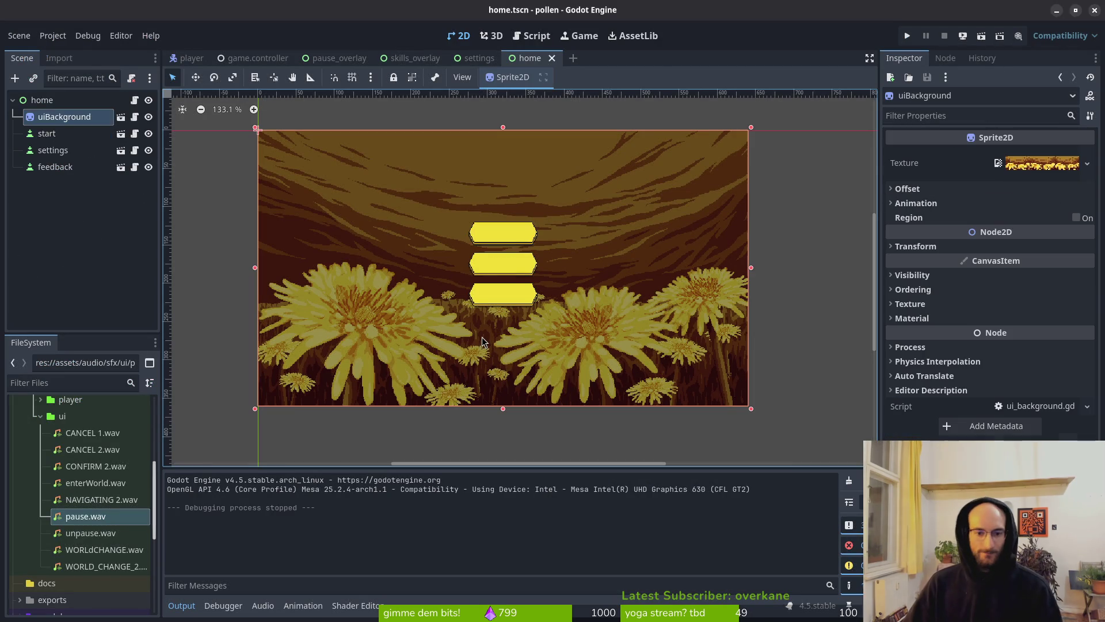
key(Escape)
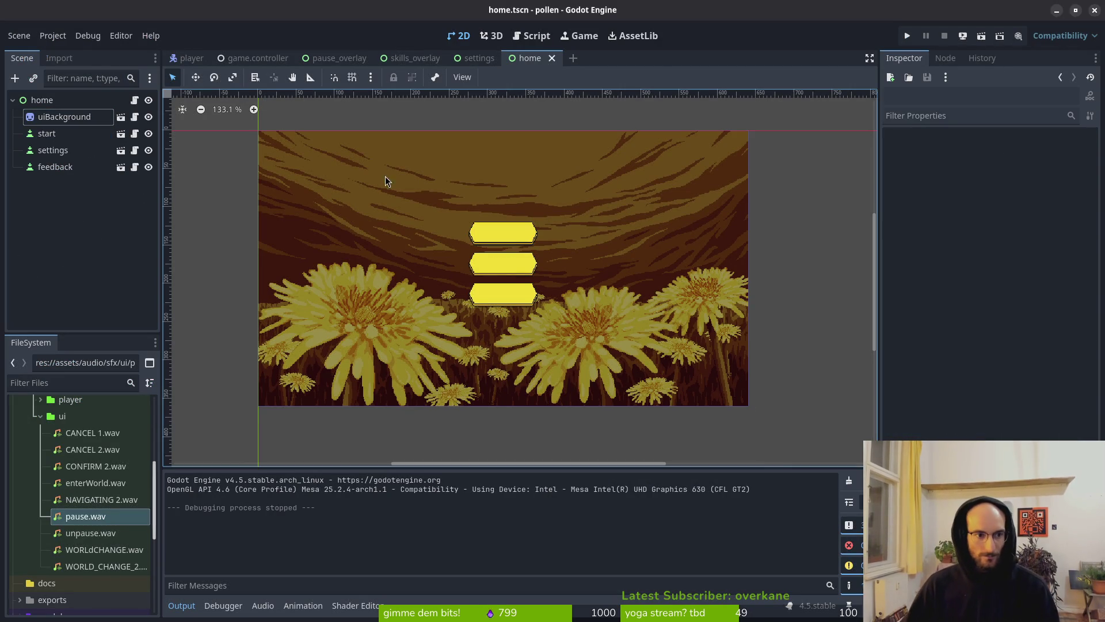
key(alt+Tab)
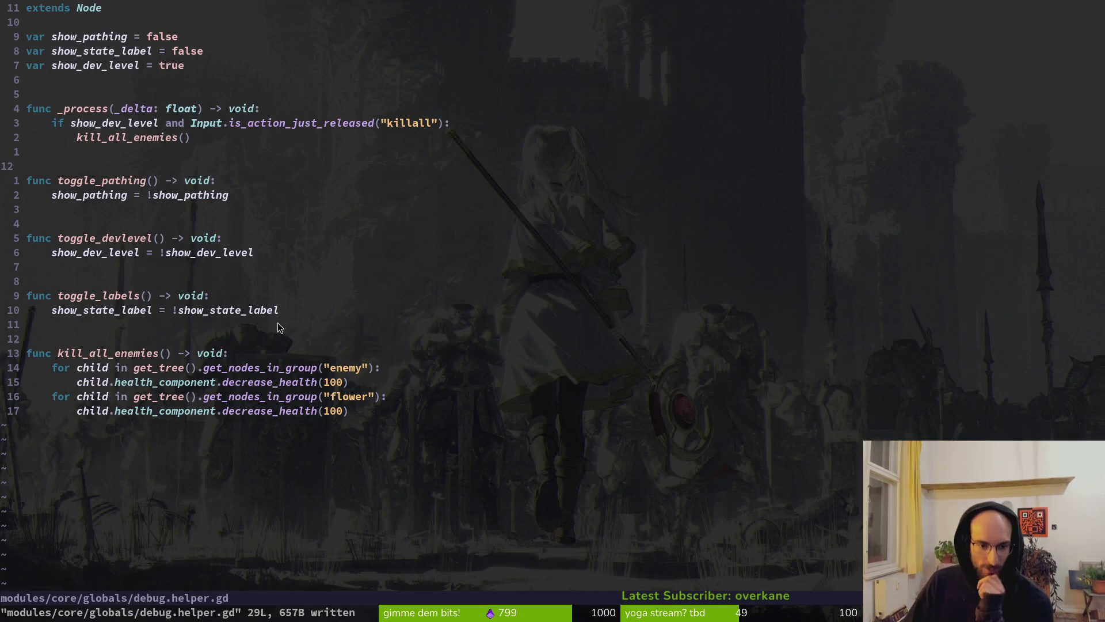
click(297, 313)
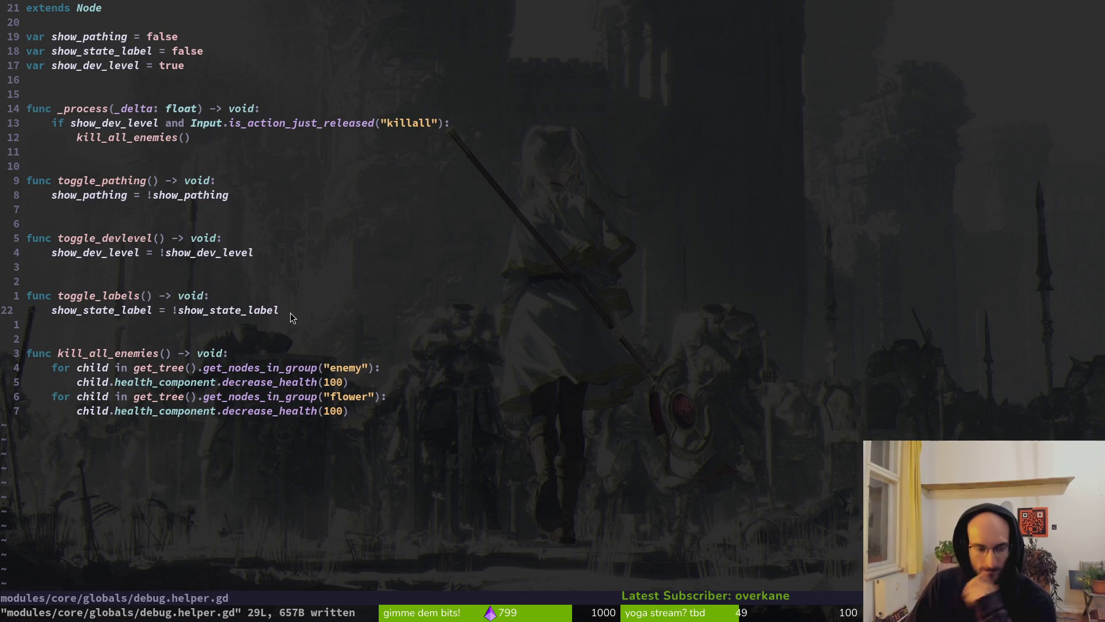
Search the project files for 'signal' in the file finder
key(space)
key(f)
key(f)
text(signal)
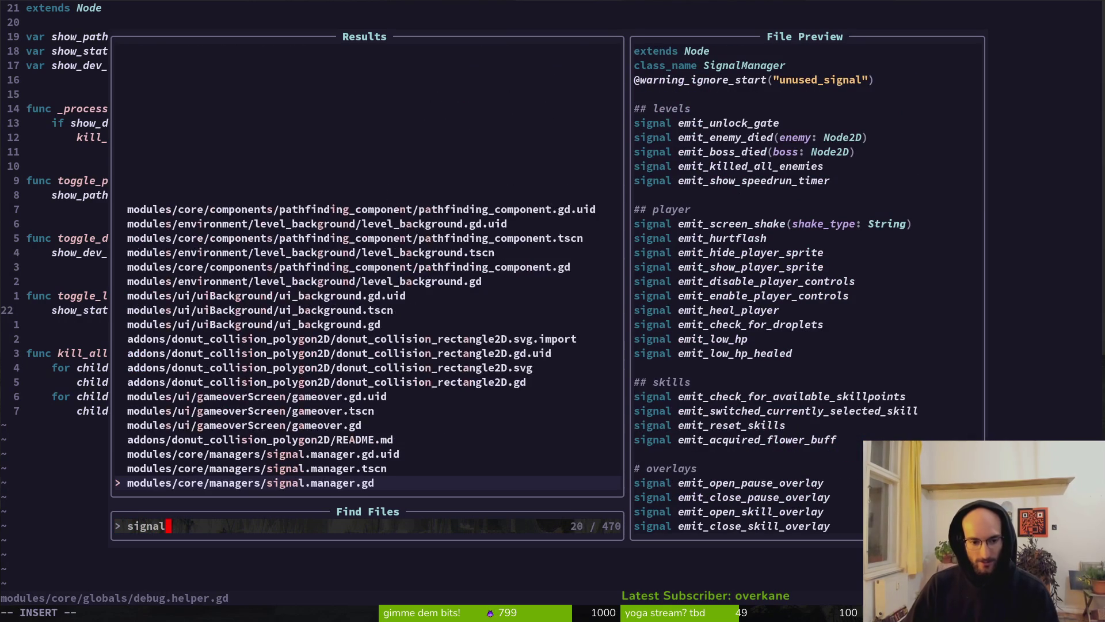
Open signal.manager.gd in a vertical split and add a '# settings' comment below the overlay signals
key(ctrl+v)
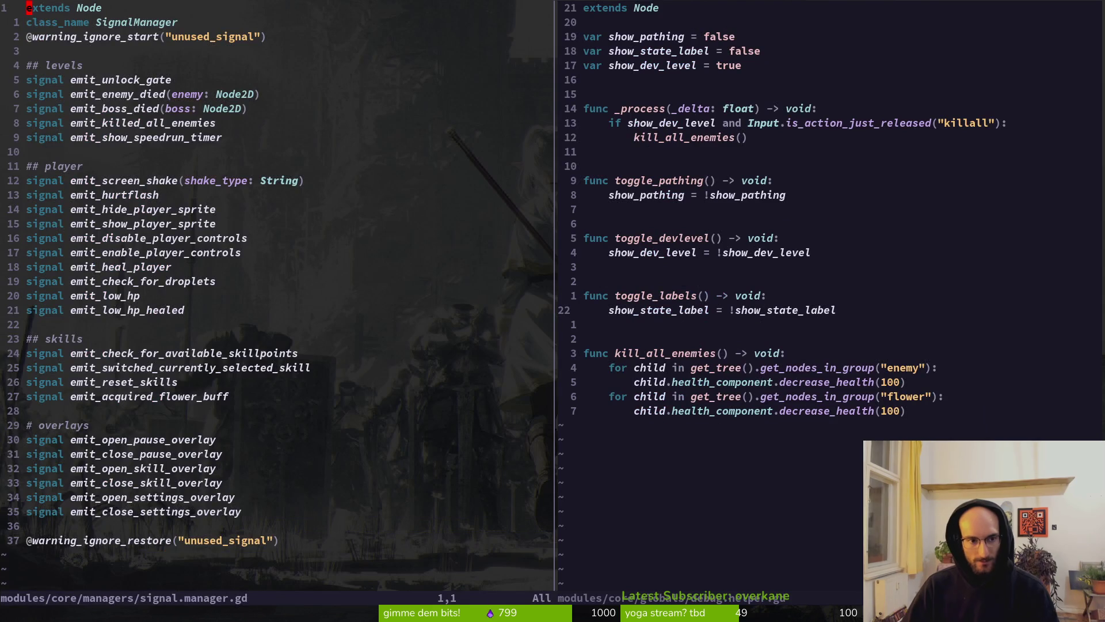
key(j)
key(j)
key(2)
key(5)
key(j)
key(8)
key(j)
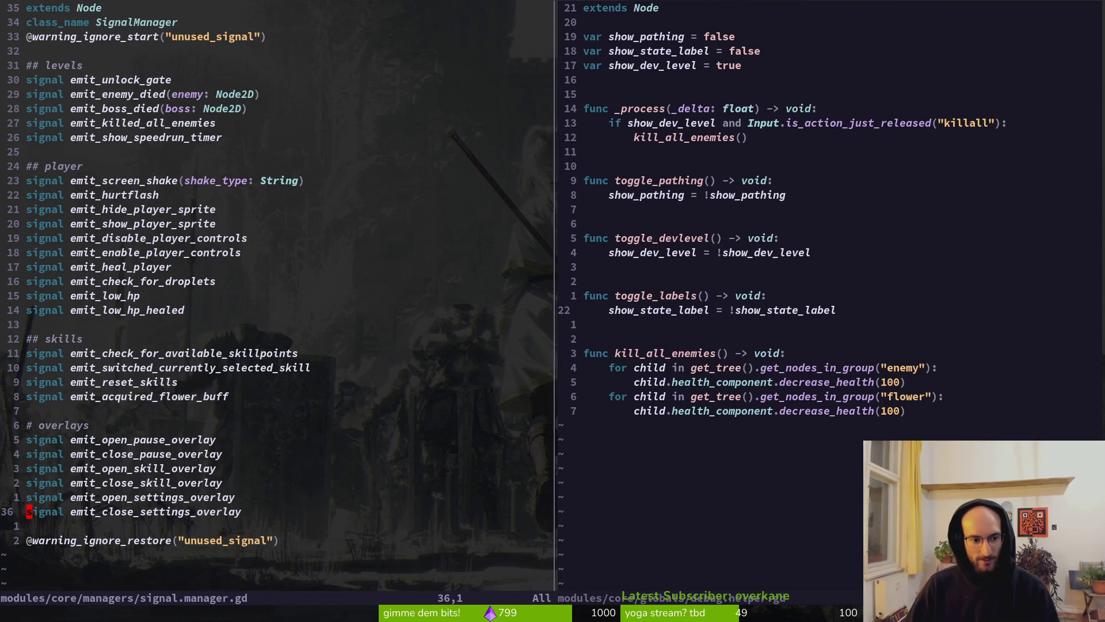
key(o)
key(Return)
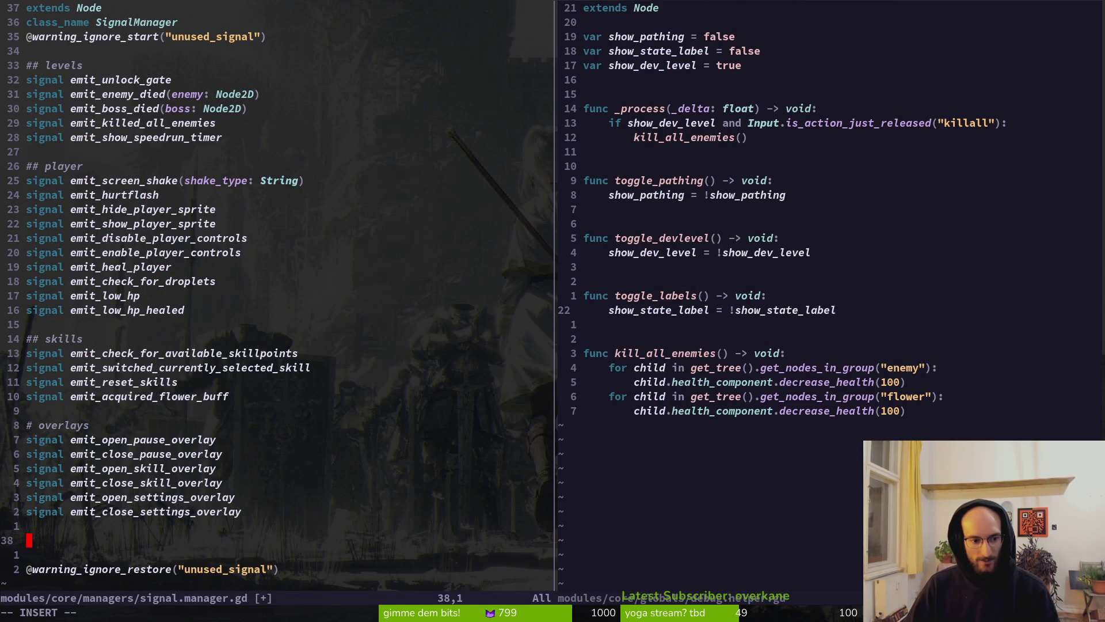
text(#settings)
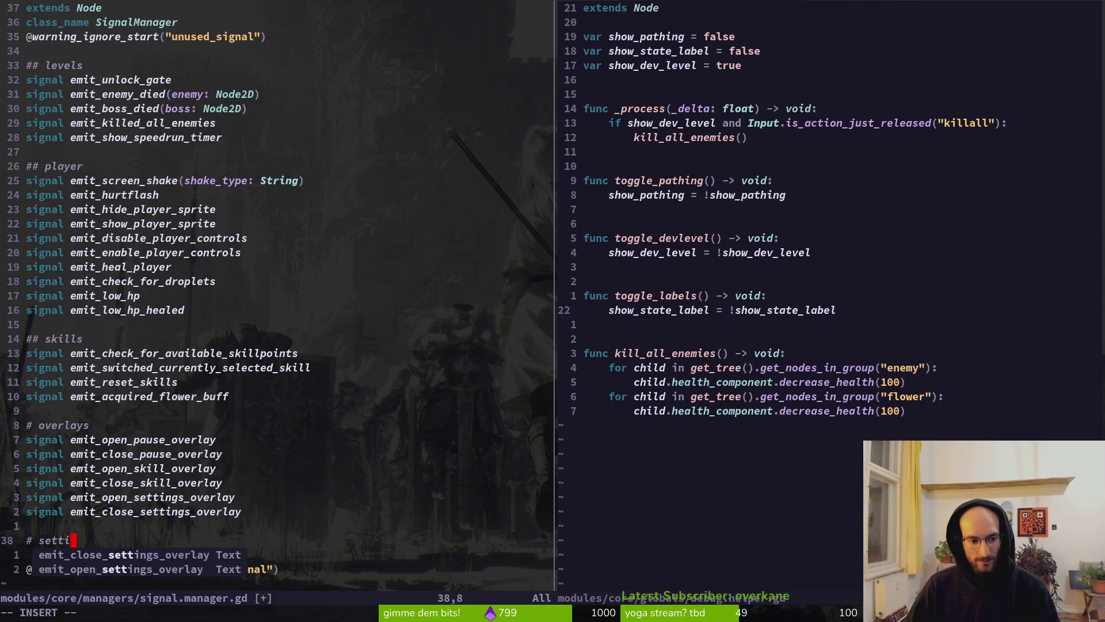
key(Return)
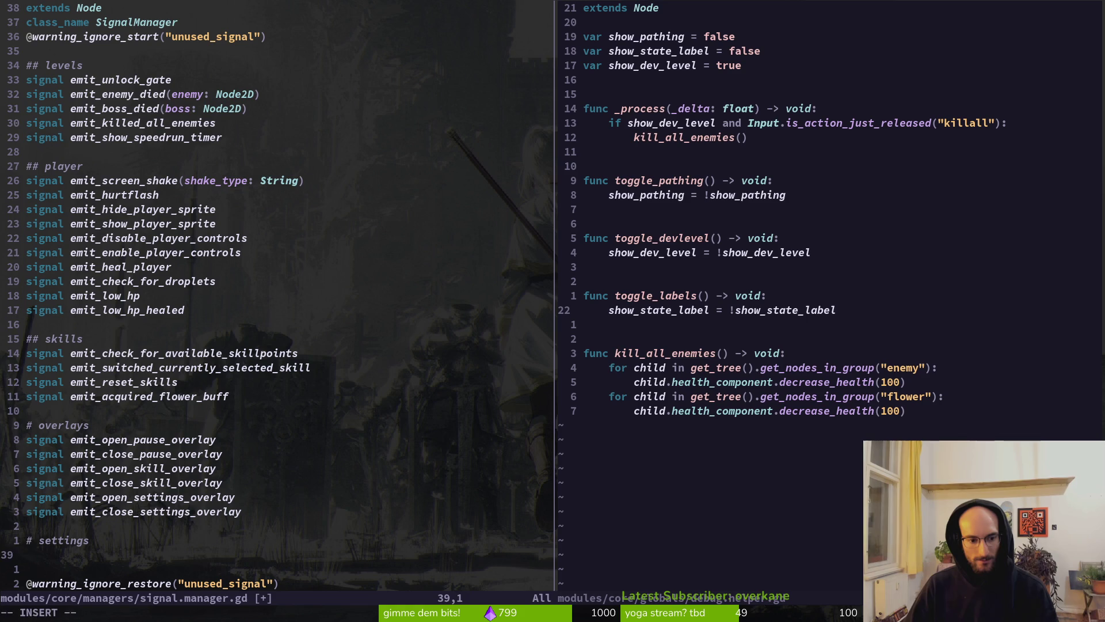
Copy the emit_close_settings_overlay signal under # settings and rename it emit_toggle_dev_level_setting
key(Escape)
key(k)
key(k)
key(k)
key(y)
key(y)
key(j)
key(j)
key(p)
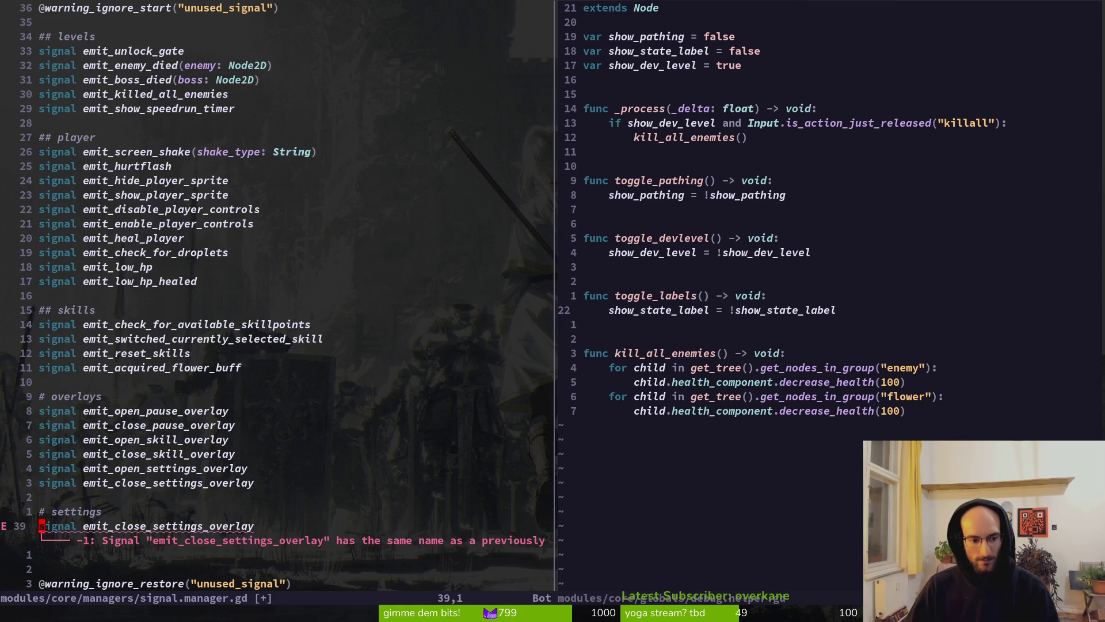
key(o)
key(k)
key(w)
key(shift+c)
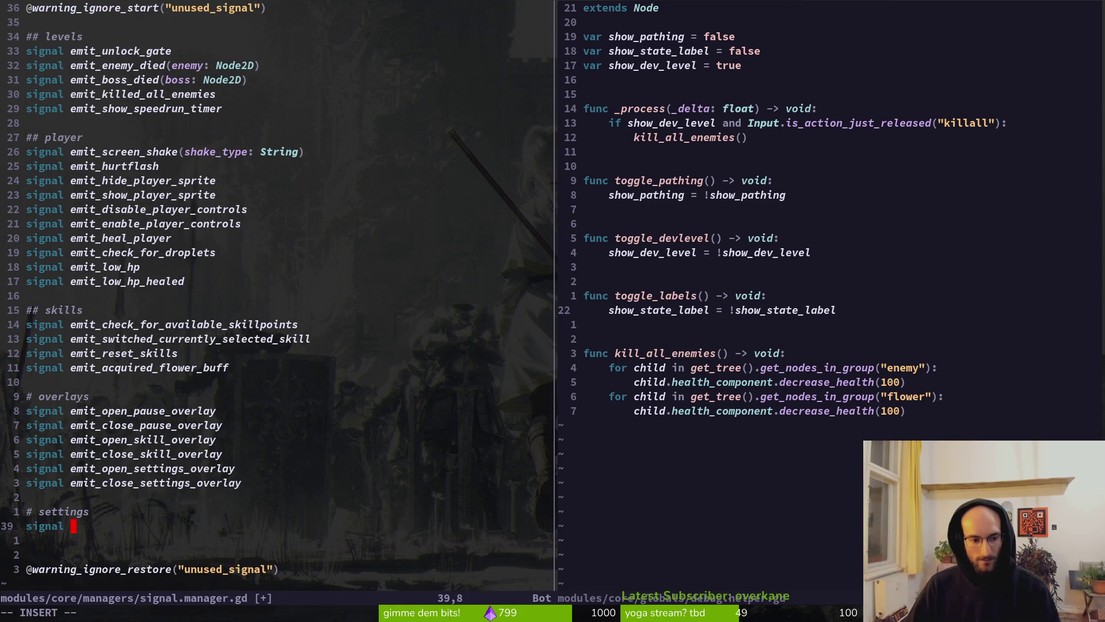
key(Escape)
text(al e)
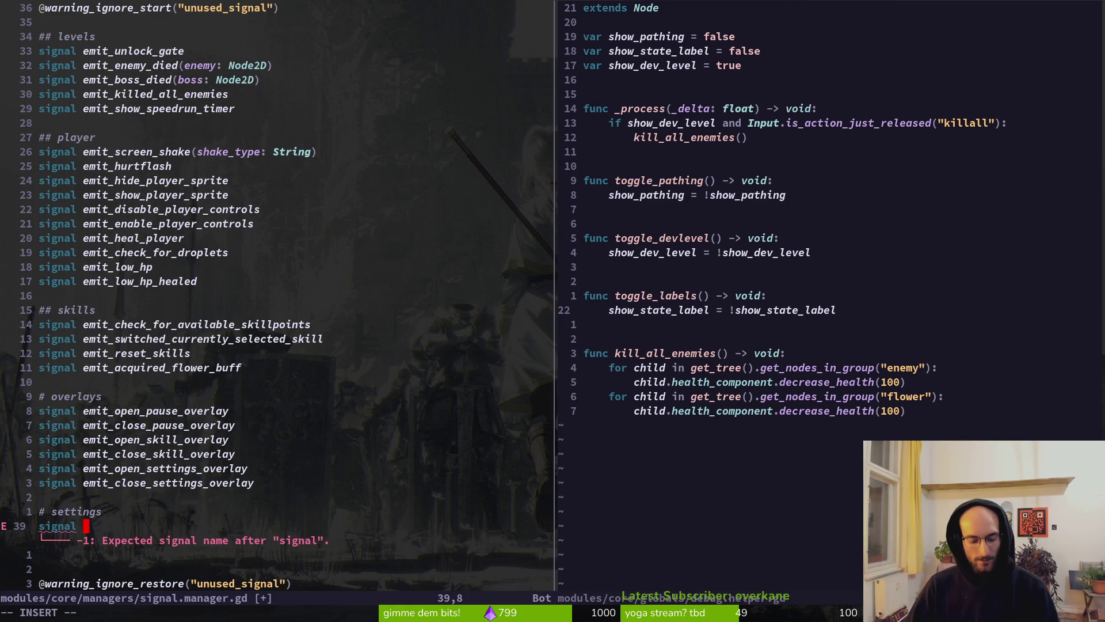
text(mit_)
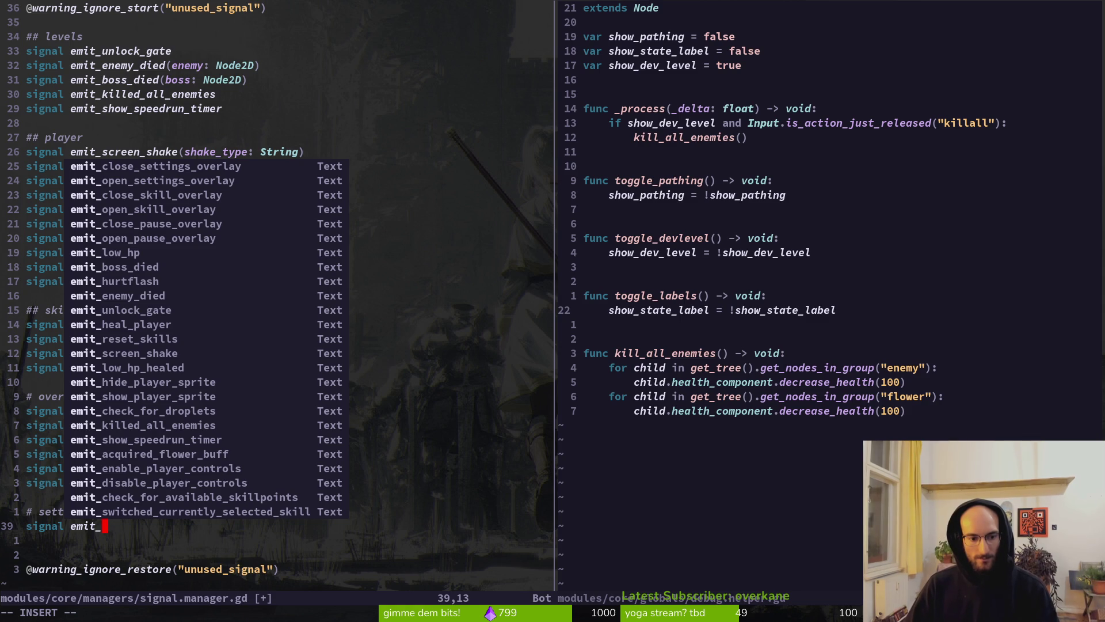
text(toggle)
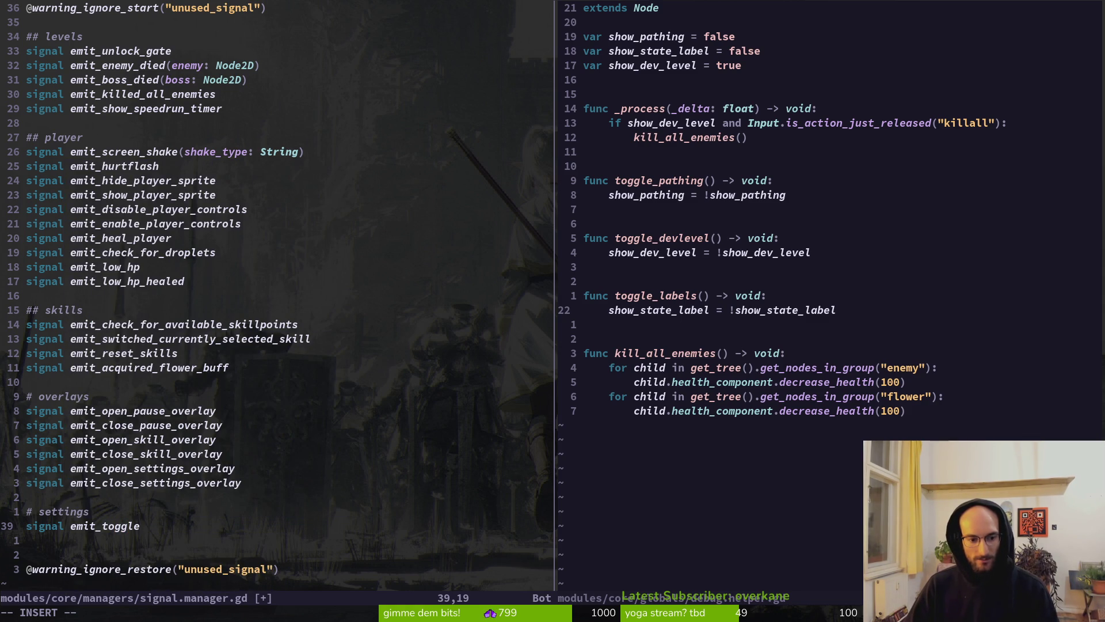
text(_dev_level_setting)
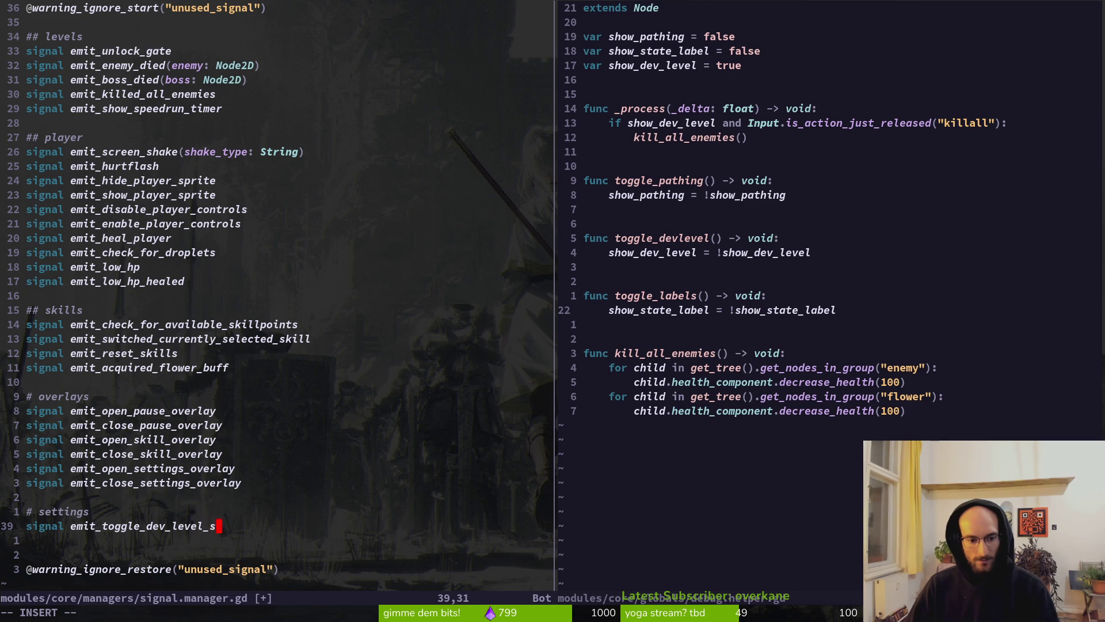
Duplicate that signal line as emit_toggle_state_labels_setting
key(Escape)
key(y)
key(y)
text(p)
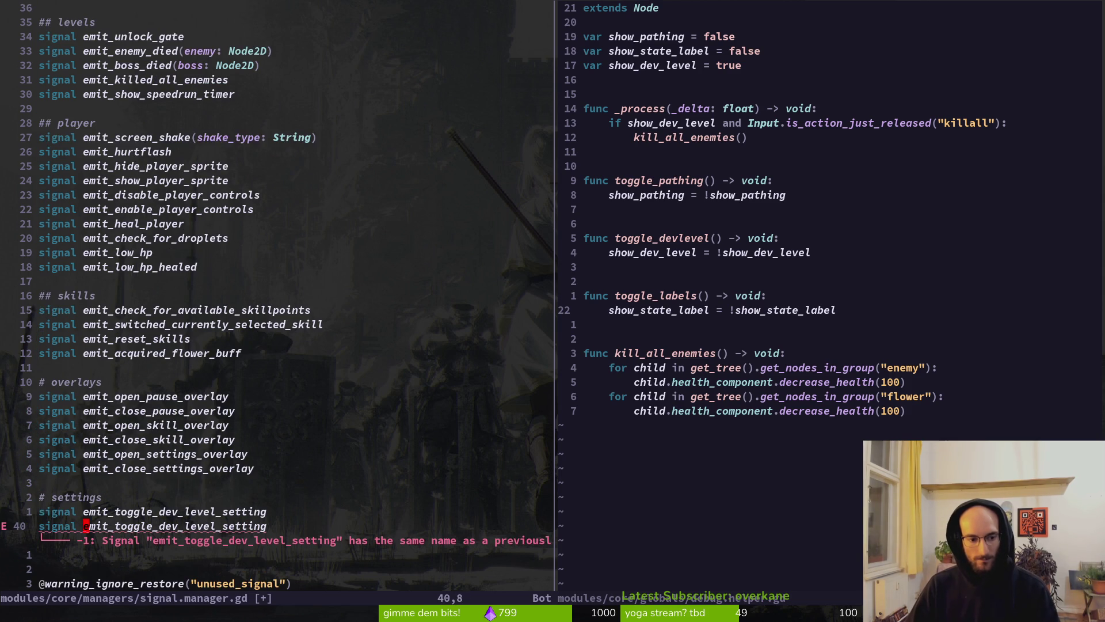
text(wCemit)
key(Return)
key(BackSpace)
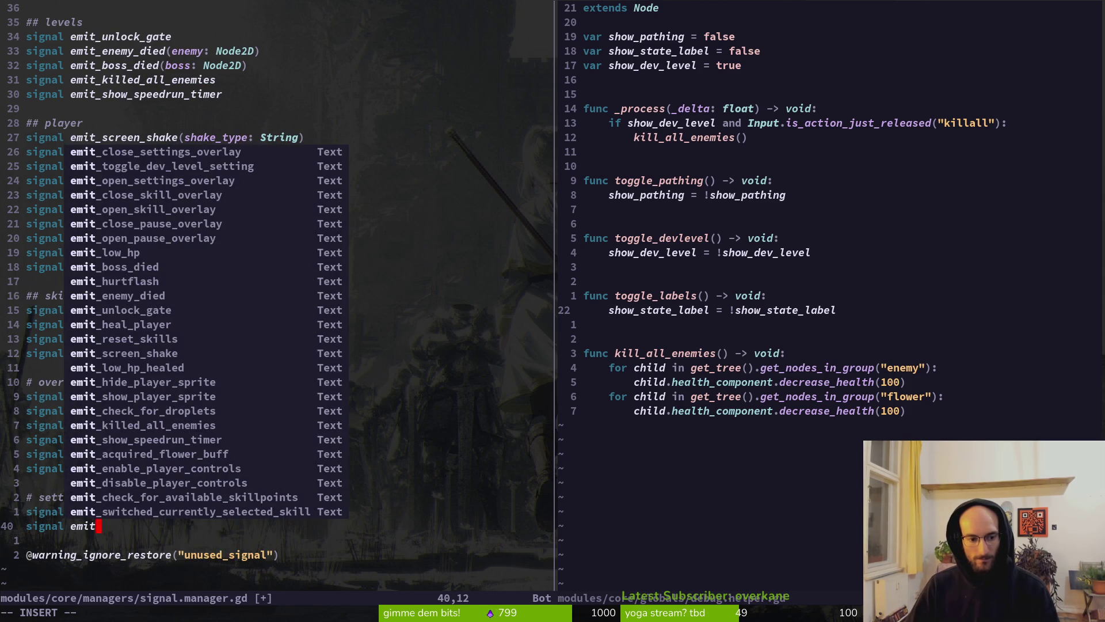
text(toggle_sho)
key(BackSpace)
key(BackSpace)
text(tate_la)
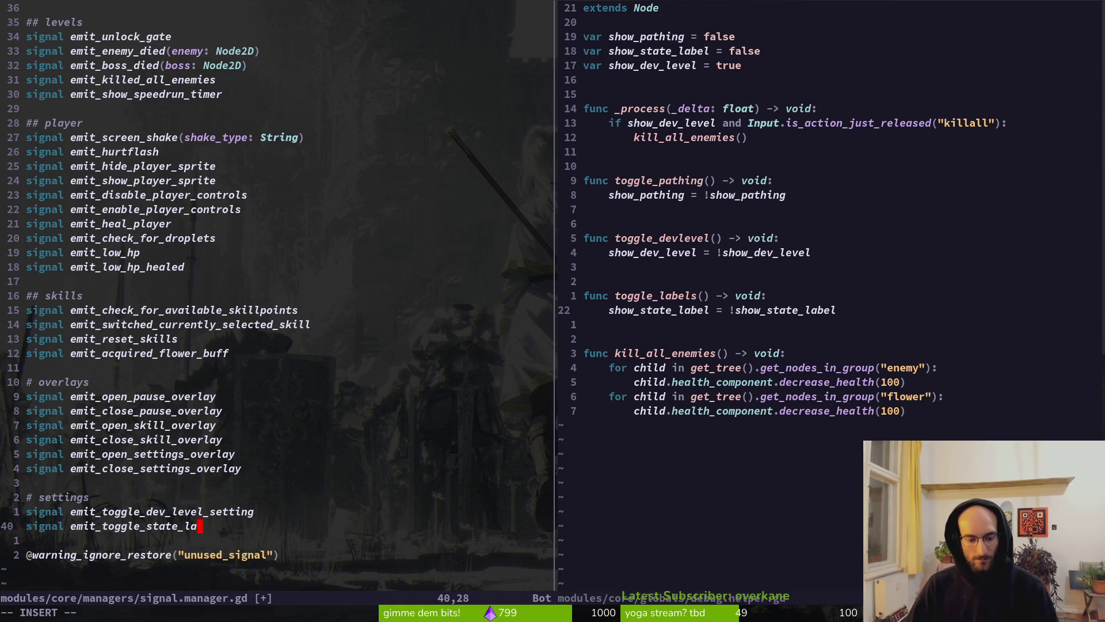
text(g)
key(Escape)
Save signal.manager.gd and move focus back to the debug helper pane
text(:w)
key(Return)
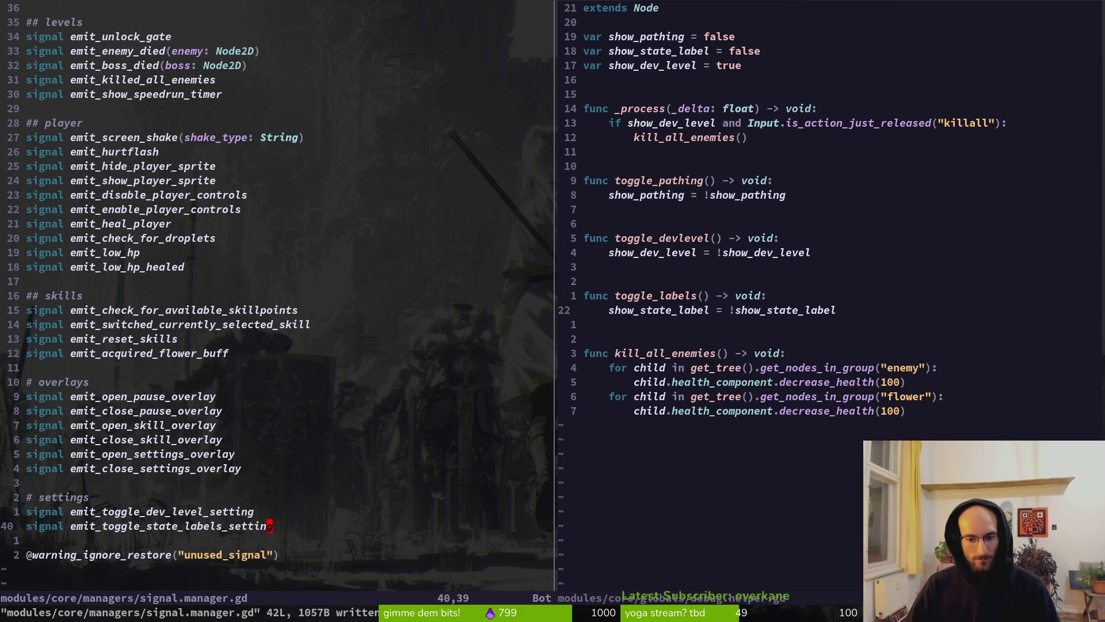
key(ctrl+w)
key(l)
key(space)
Open hive.gd from the project file finder in the right pane
key(f)
key(f)
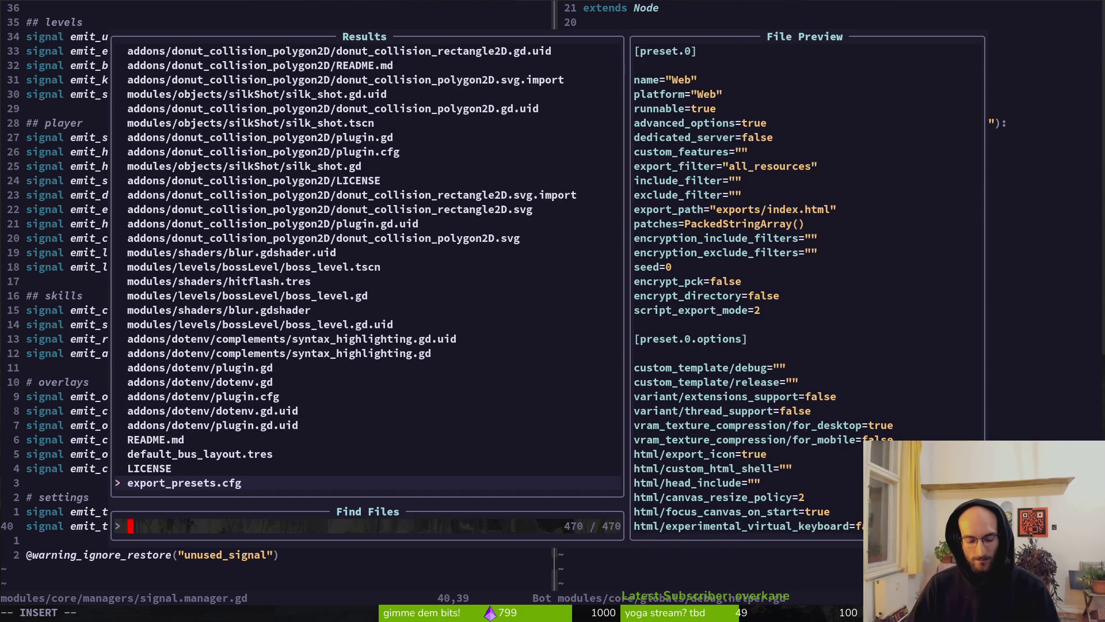
text(hive)
key(Return)
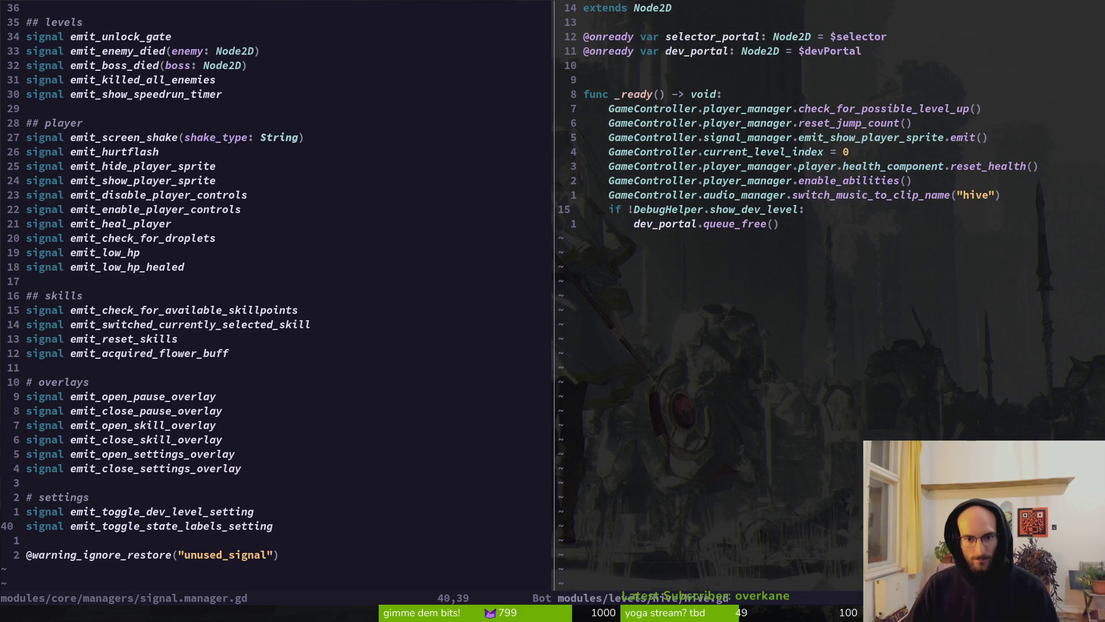
Make hive.gd hide dev_portal instead of freeing it, save, and return to Godot
key(O)
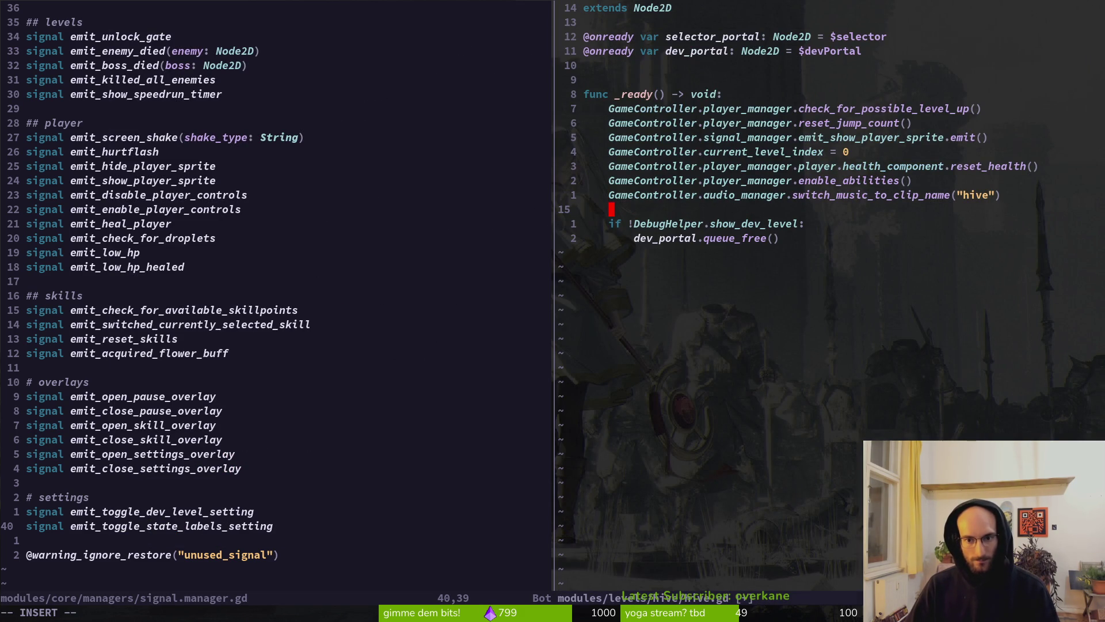
key(Escape)
key(j)
key(j)
text(cwhide)
key(Escape)
text(:w)
key(Return)
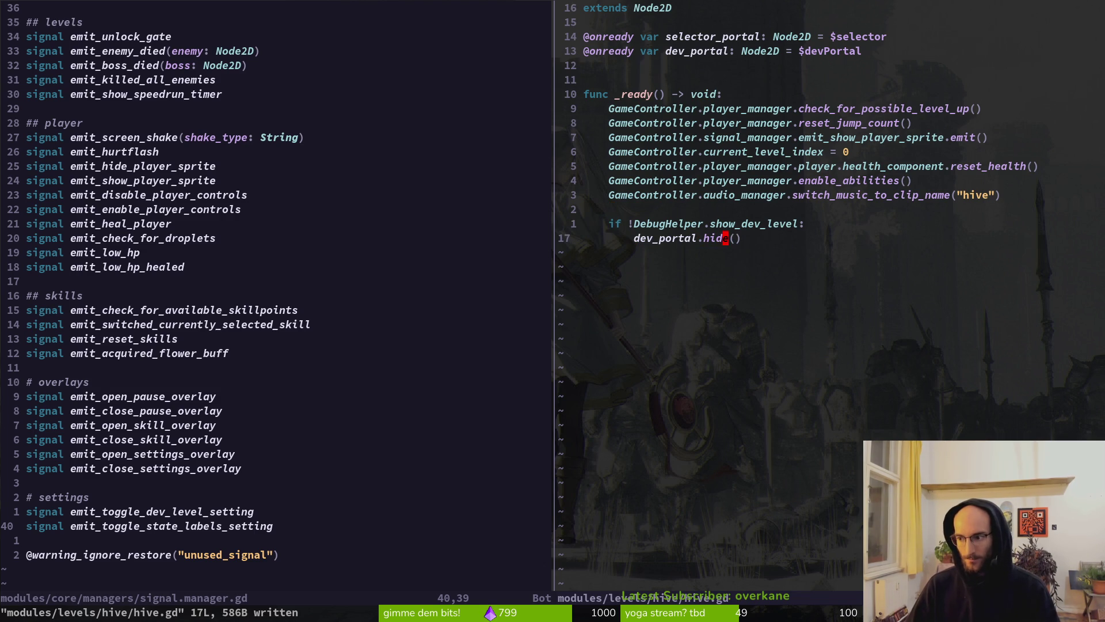
key(alt+Tab)
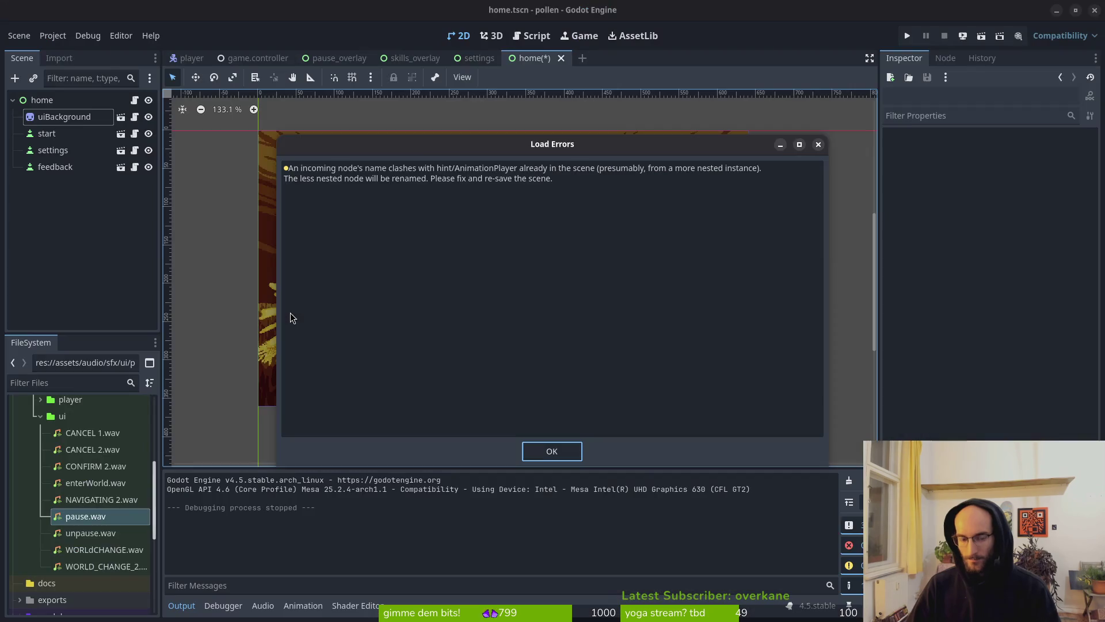
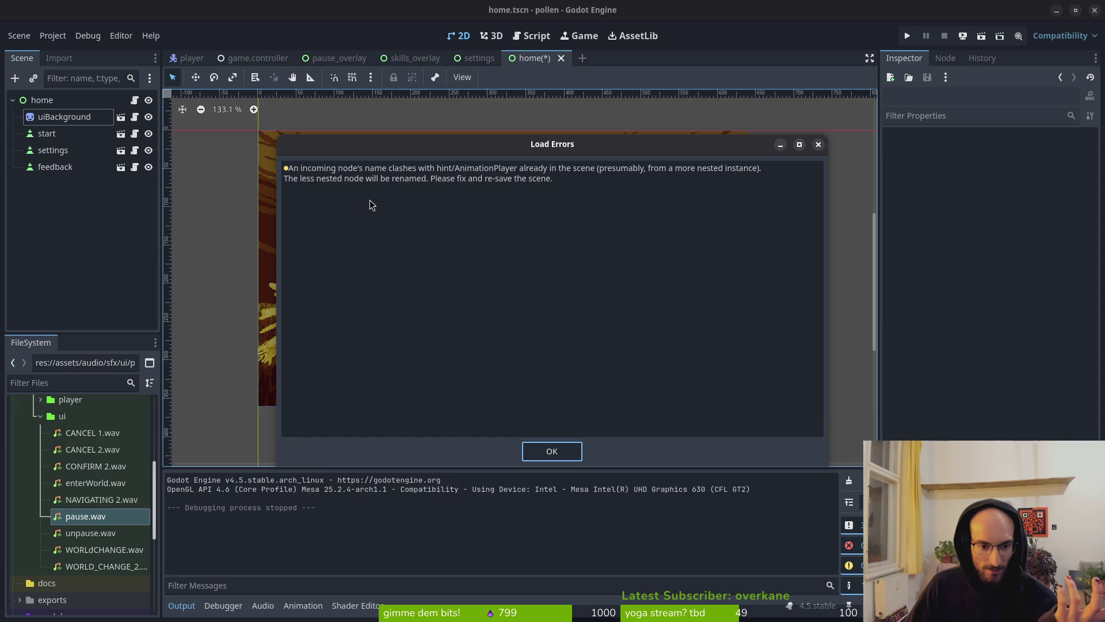
Dismiss the load-errors notice, restore the Output panel, and switch to the Neovim terminal
click(552, 455)
click(223, 605)
click(223, 605)
click(178, 605)
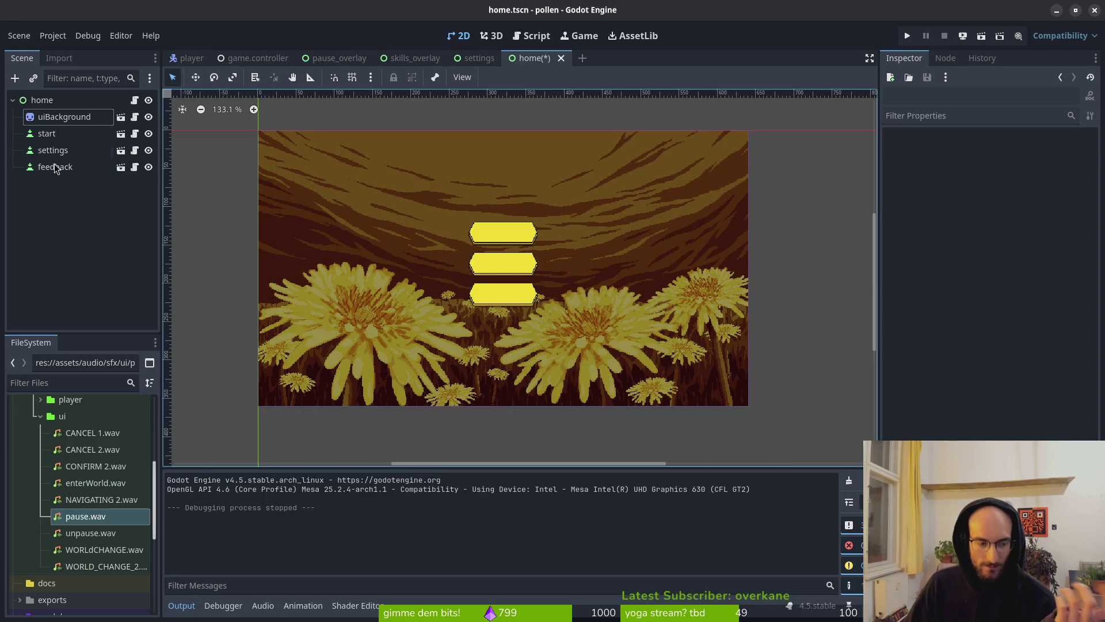
key(alt+Tab)
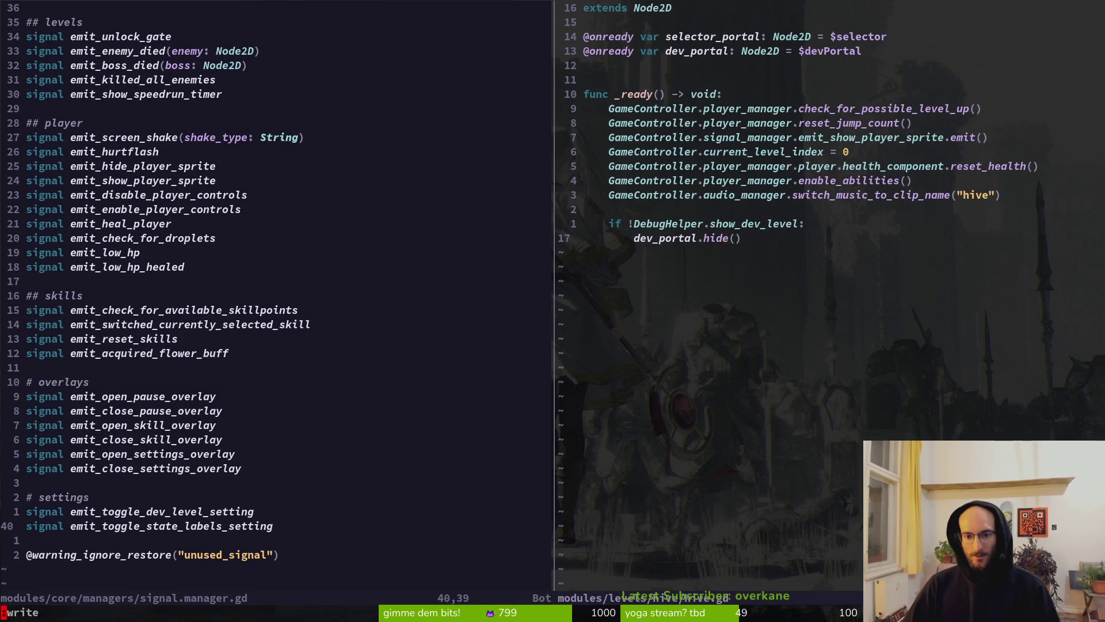
Below the hide call in hive.gd, begin a new function toggle_dev_portal() -> void
key(k)
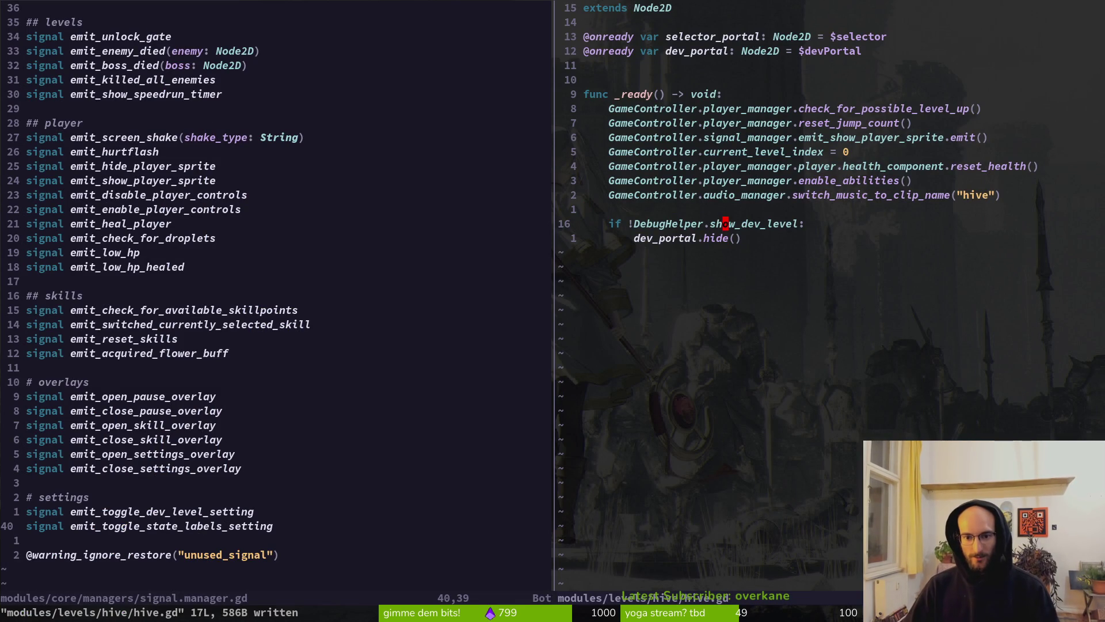
key(o)
key(BackSpace)
key(Escape)
key(j)
key(o)
key(Return)
key(Return)
key(BackSpace)
text(func)
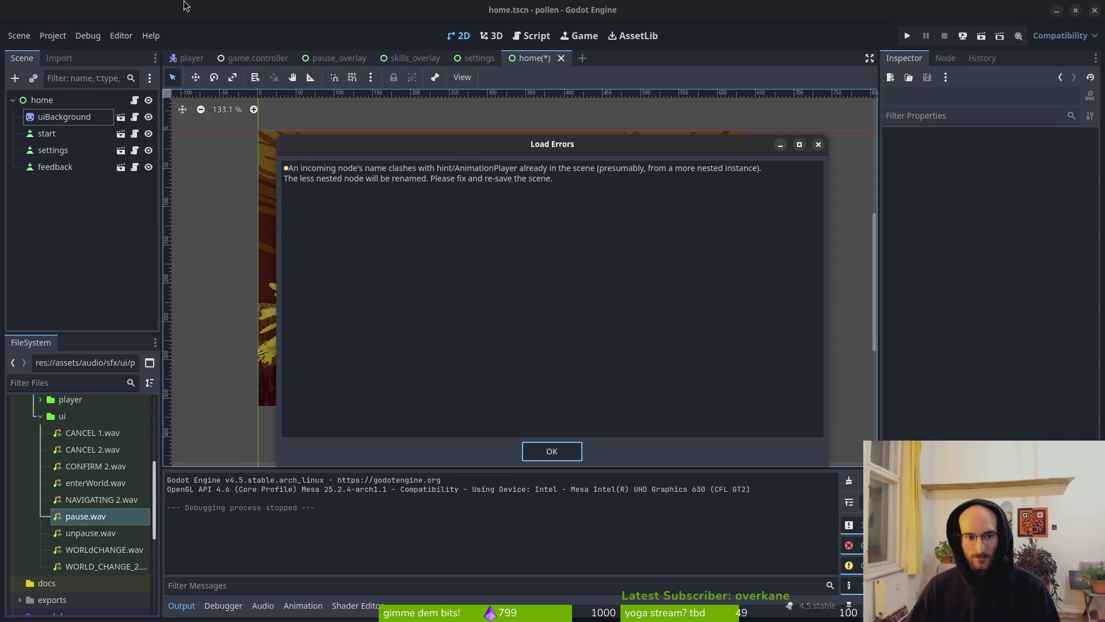
click(536, 448)
key(alt+Tab)
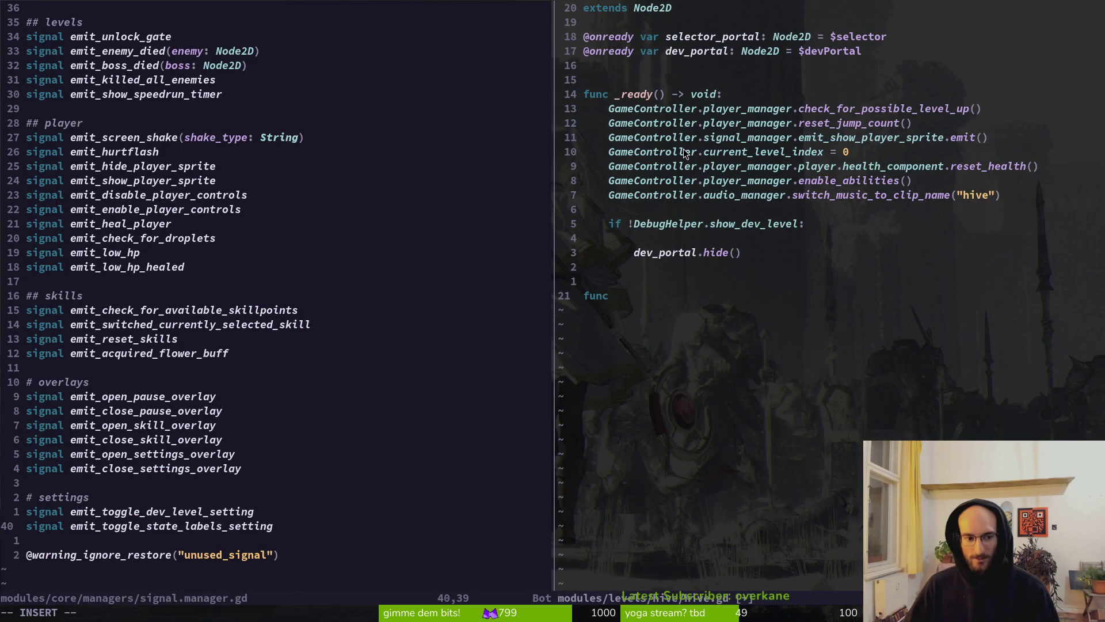
text(toggle)
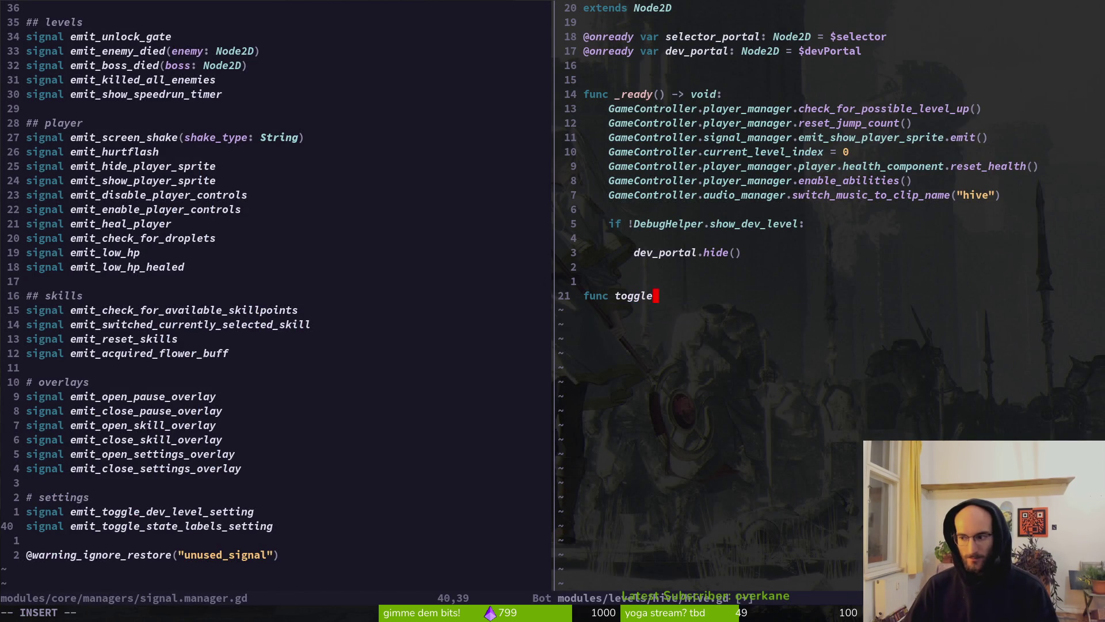
key(alt+Tab)
key(alt+Tab)
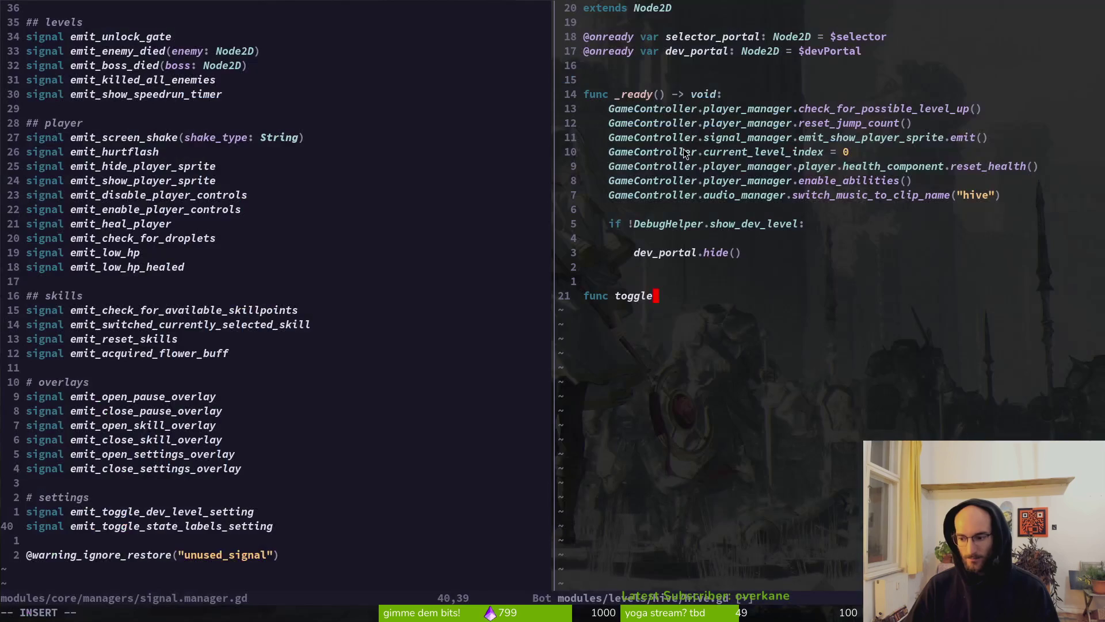
text(_)
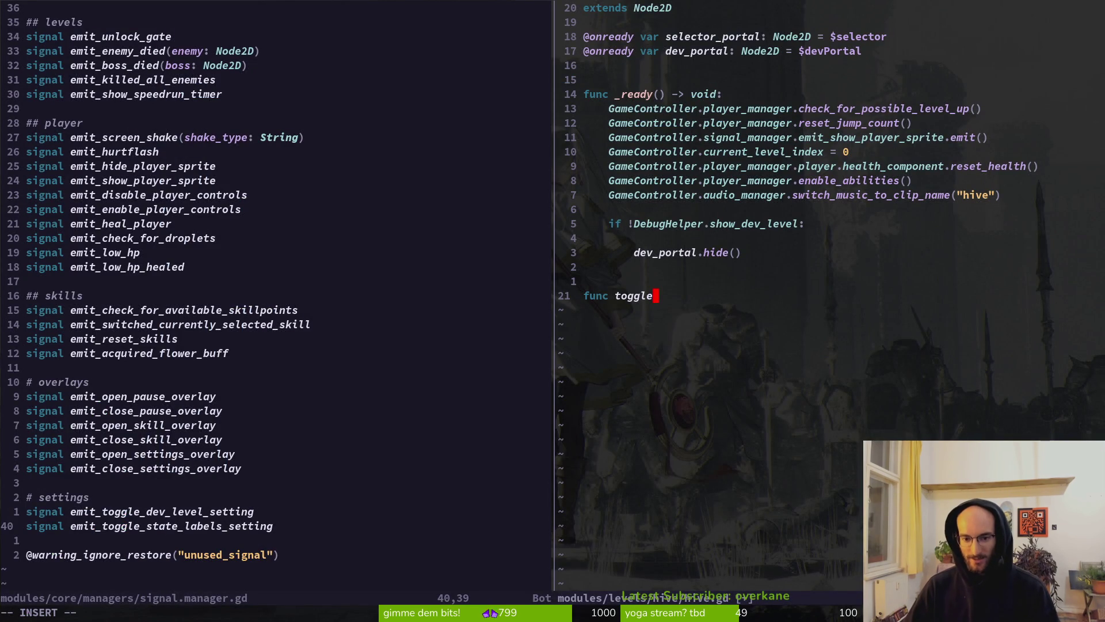
text(dev_portal)
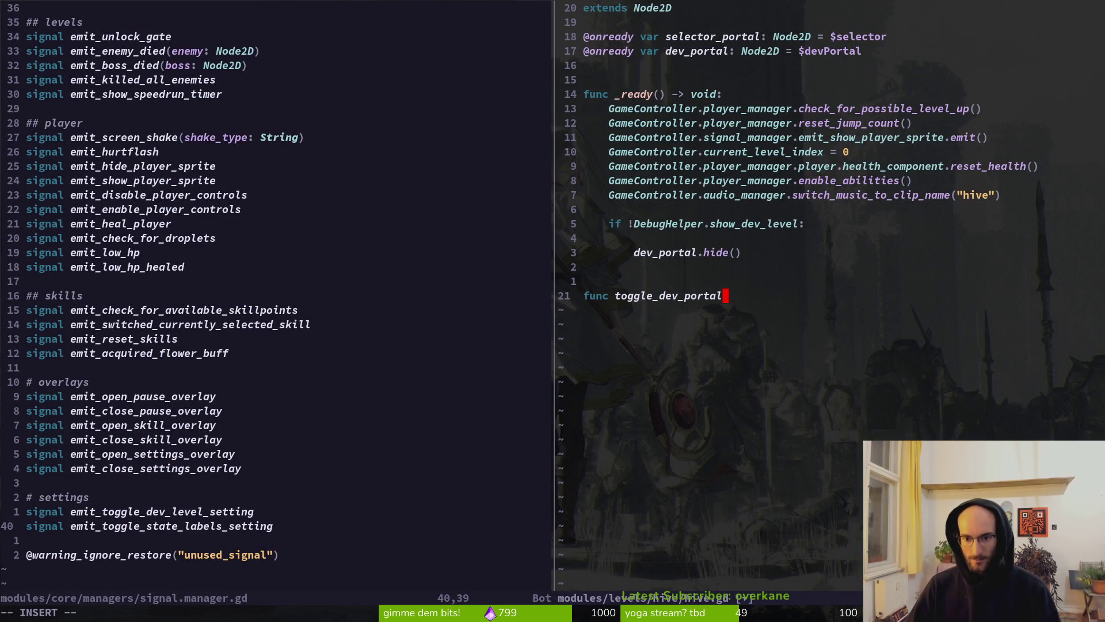
text(() -)
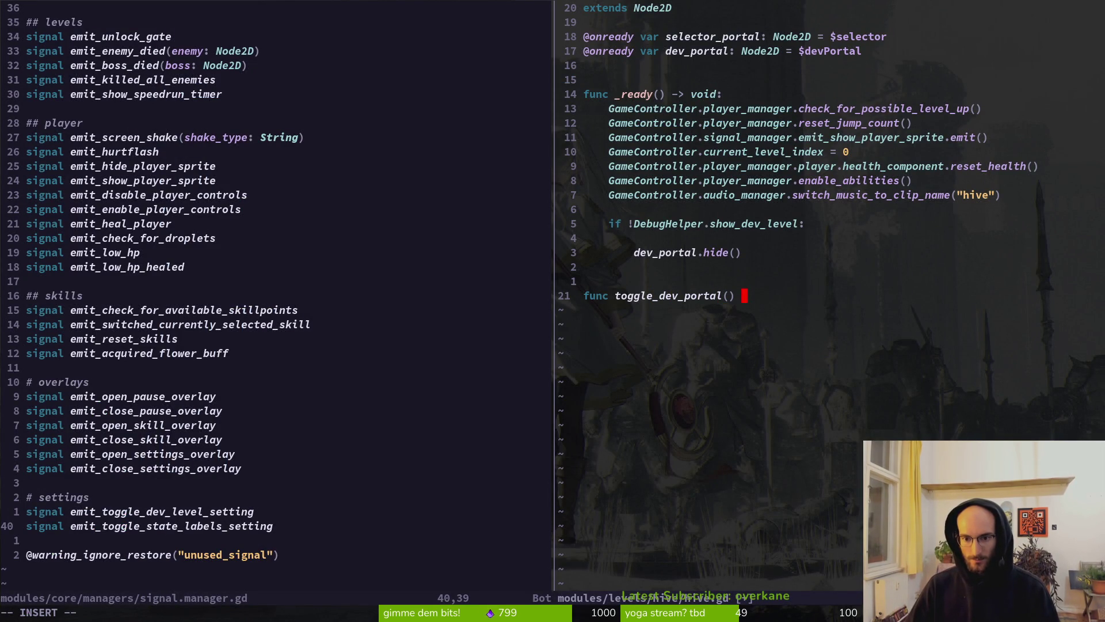
text(> v)
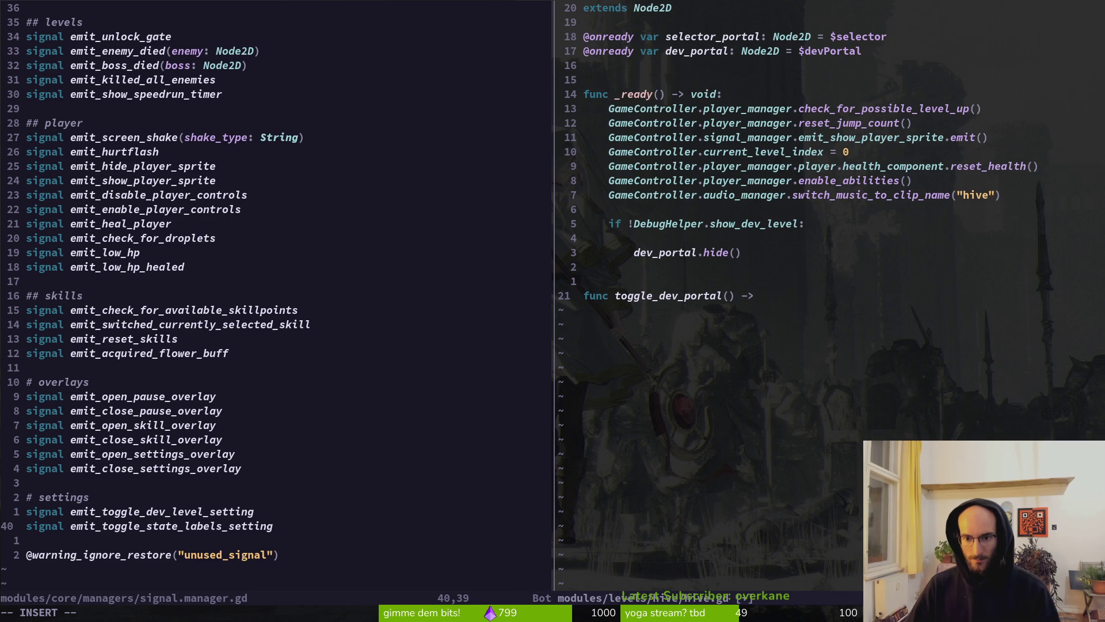
text(oid:)
Fill the function body with a copy of the dev-level check and dev_portal.hide() lines
key(Return)
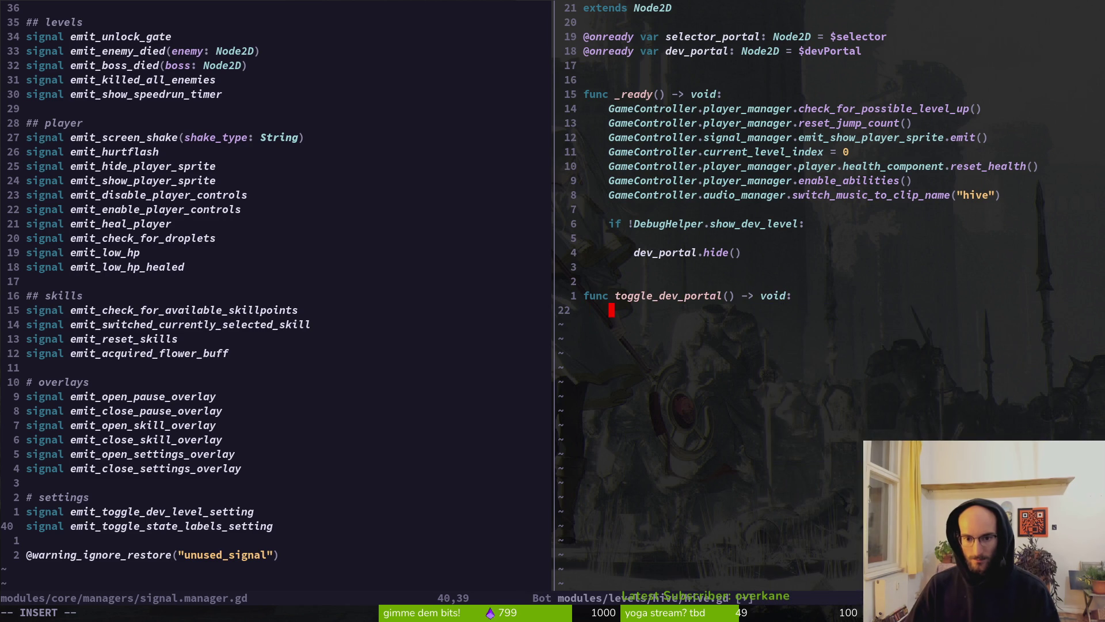
text(if)
key(Escape)
key(k)
key(k)
key(k)
key(V)
key(j)
key(j)
key(y)
key(j)
key(j)
key(j)
key(V)
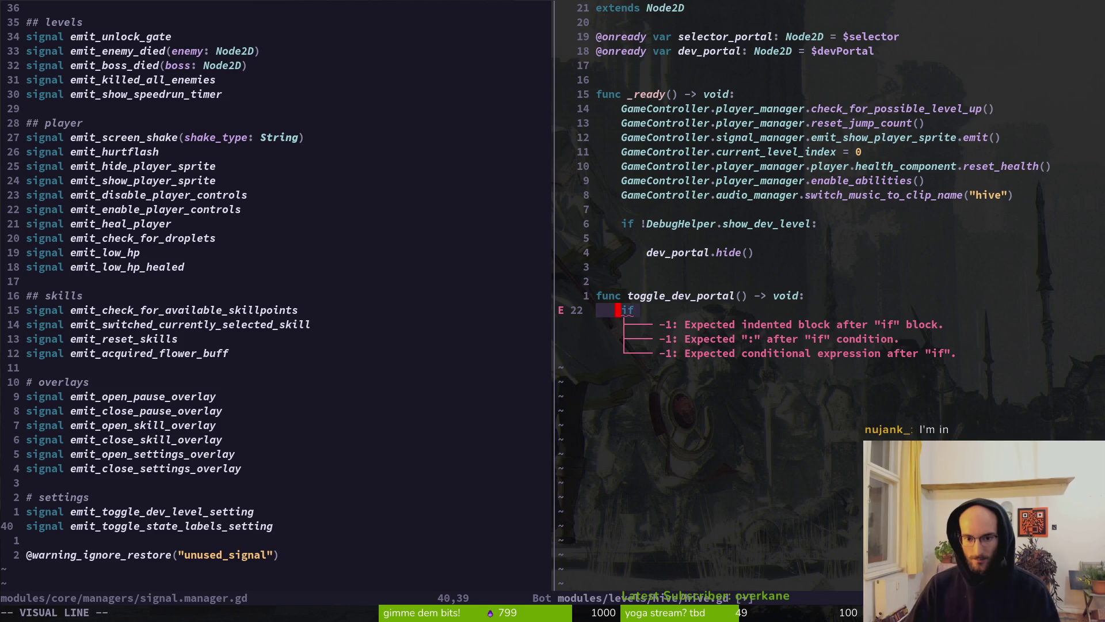
key(p)
key(j)
key(d)
key(d)
Add an else branch that calls dev_portal.show()
key(o)
key(BackSpace)
text(else)
key(Escape)
key(k)
key(V)
key(y)
key(j)
text(pkA:)
key(Escape)
text(jw)
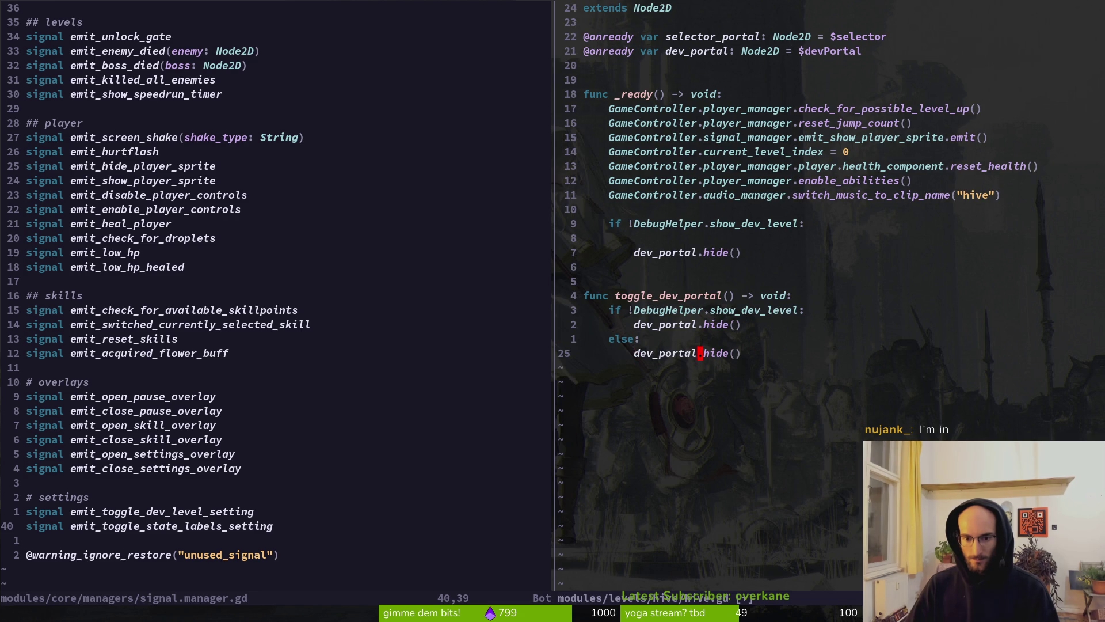
text(cwshow)
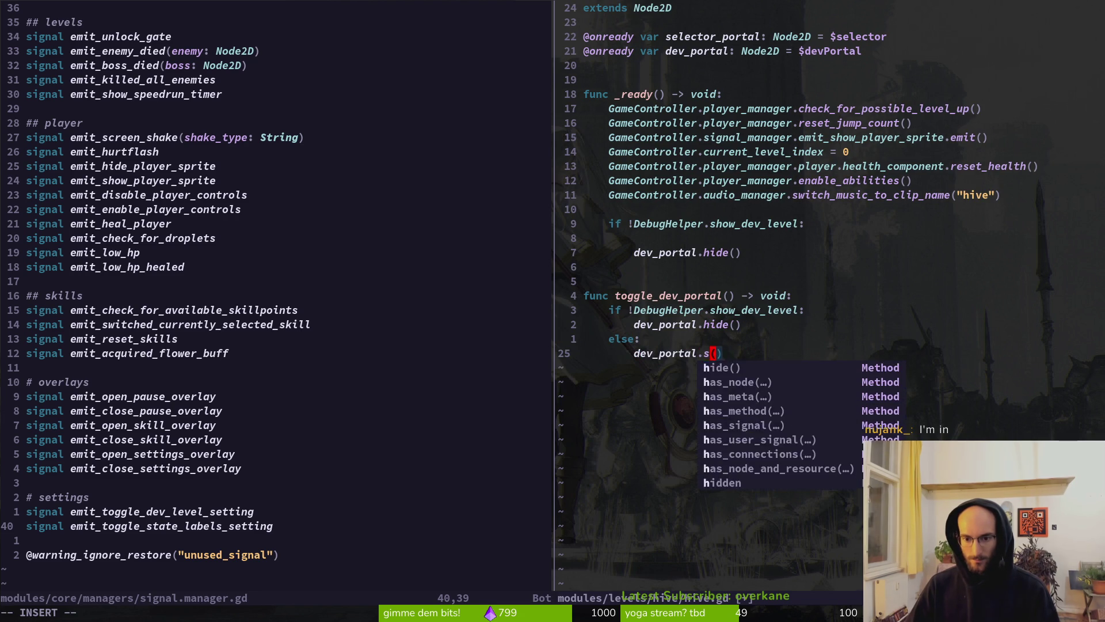
key(Escape)
Delete the original dev-level check and hide lines in _ready, then undo to restore them
key(k)
key(k)
key(k)
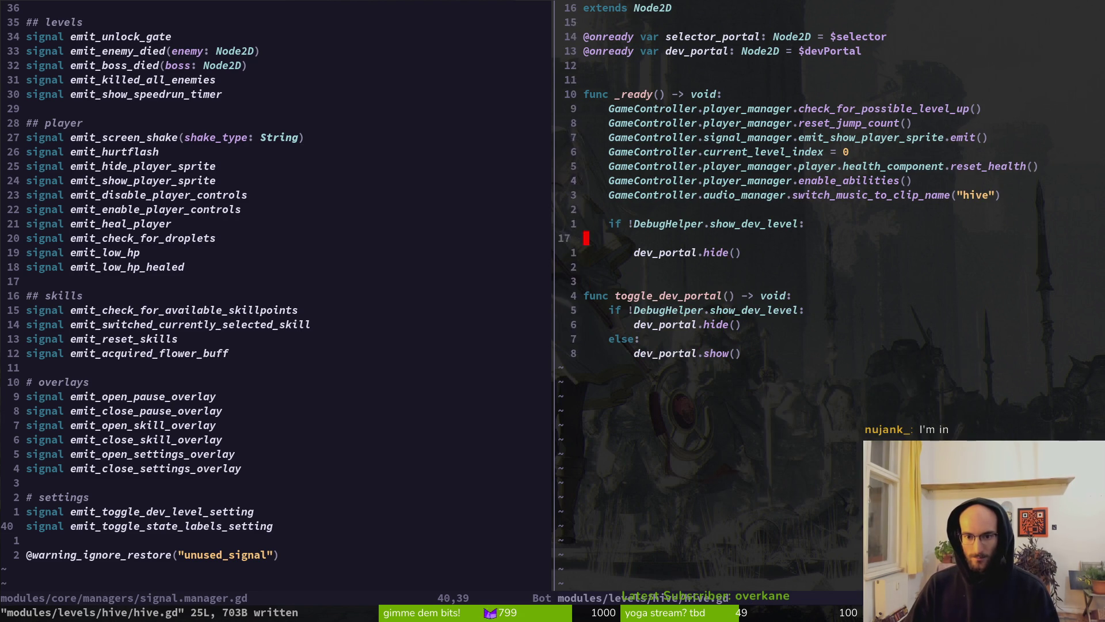
key(d)
key(d)
key(V)
key(d)
key(Escape)
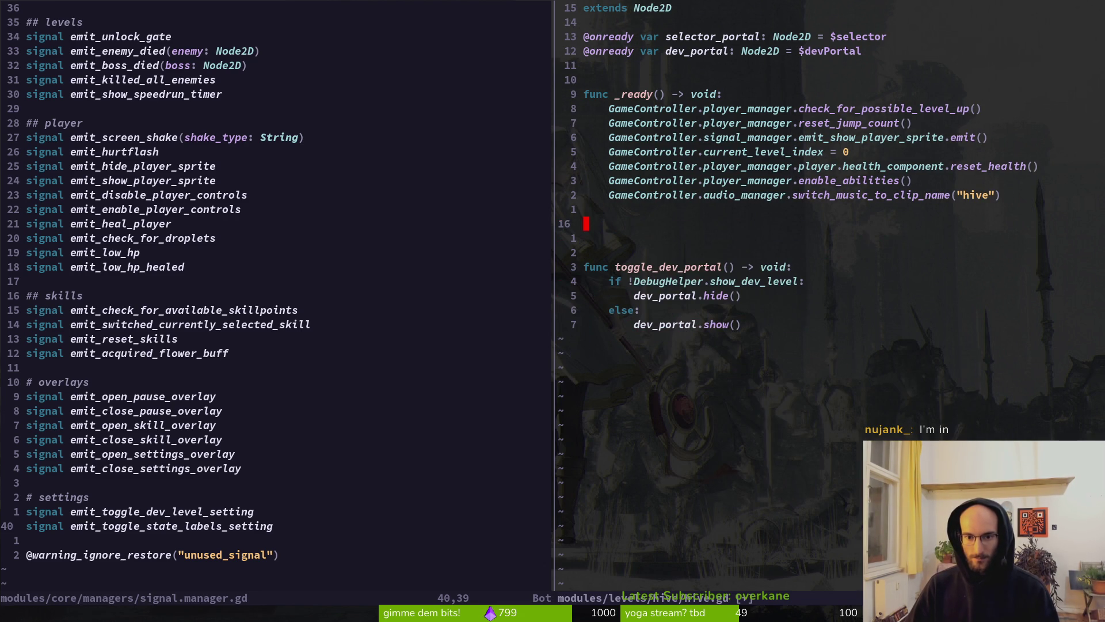
key(u)
key(u)
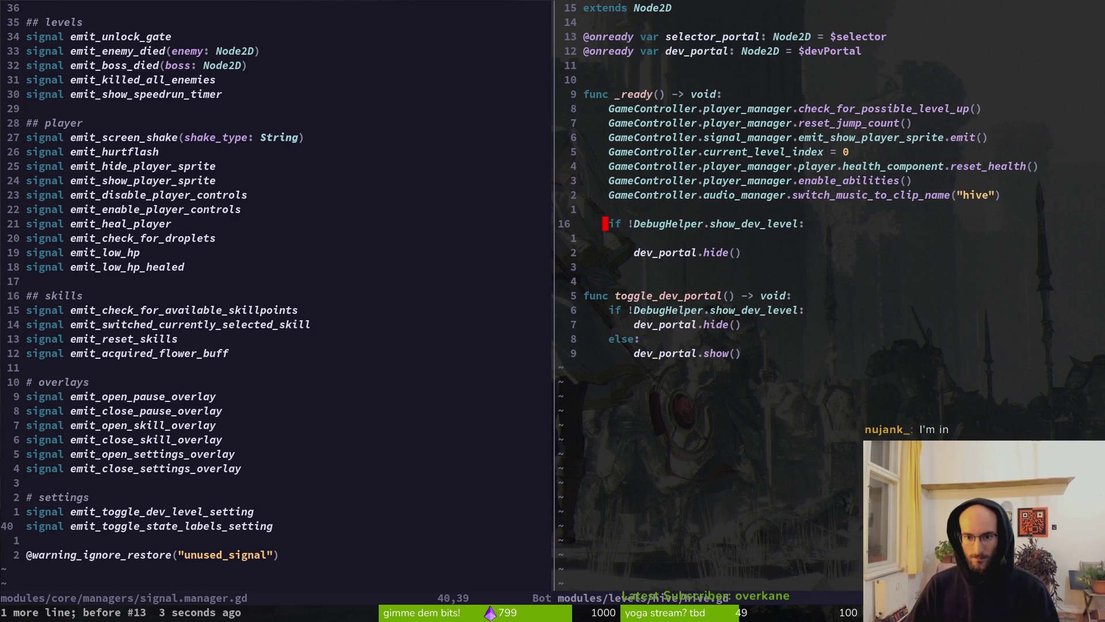
In _ready, connect signal_manager.emit_toggle_dev_level_setting to toggle_dev_portal
key({)
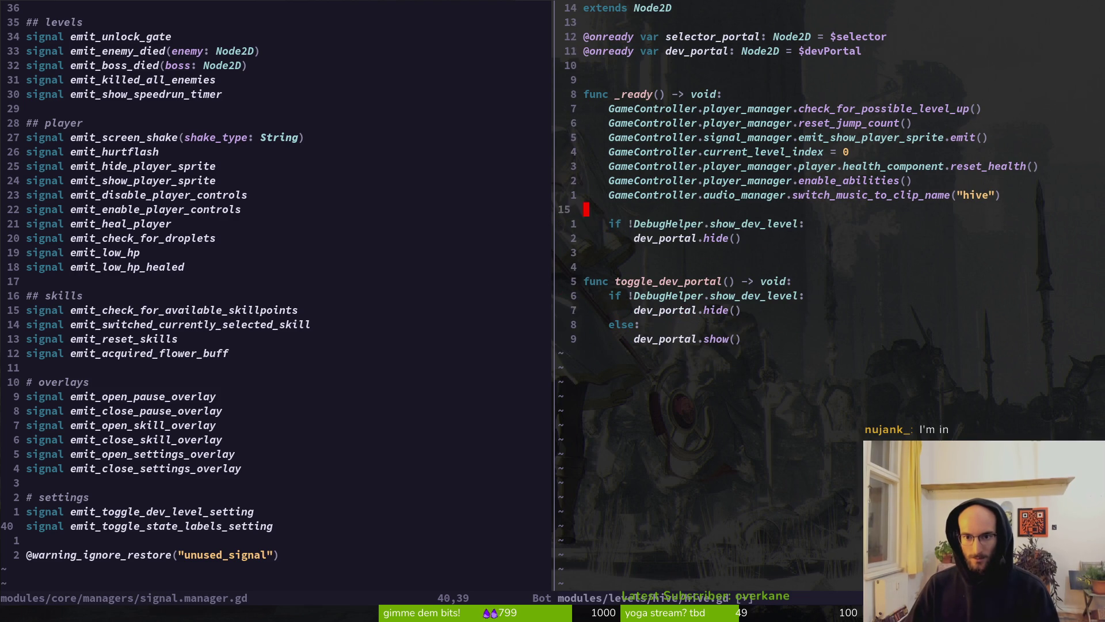
text(koGameController.sign)
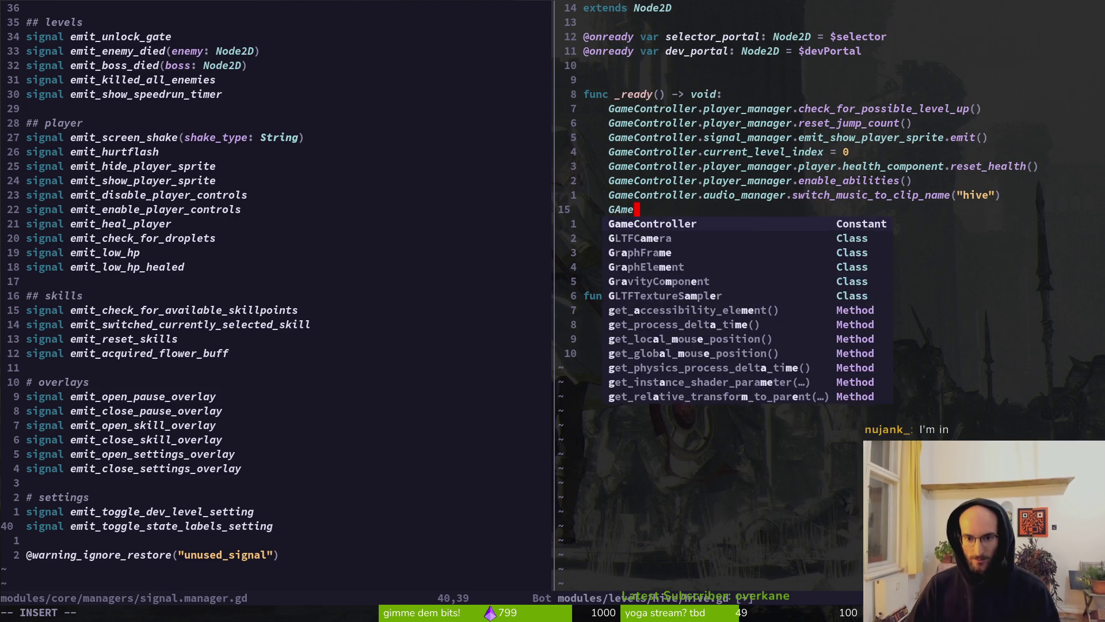
key(Tab)
text(.)
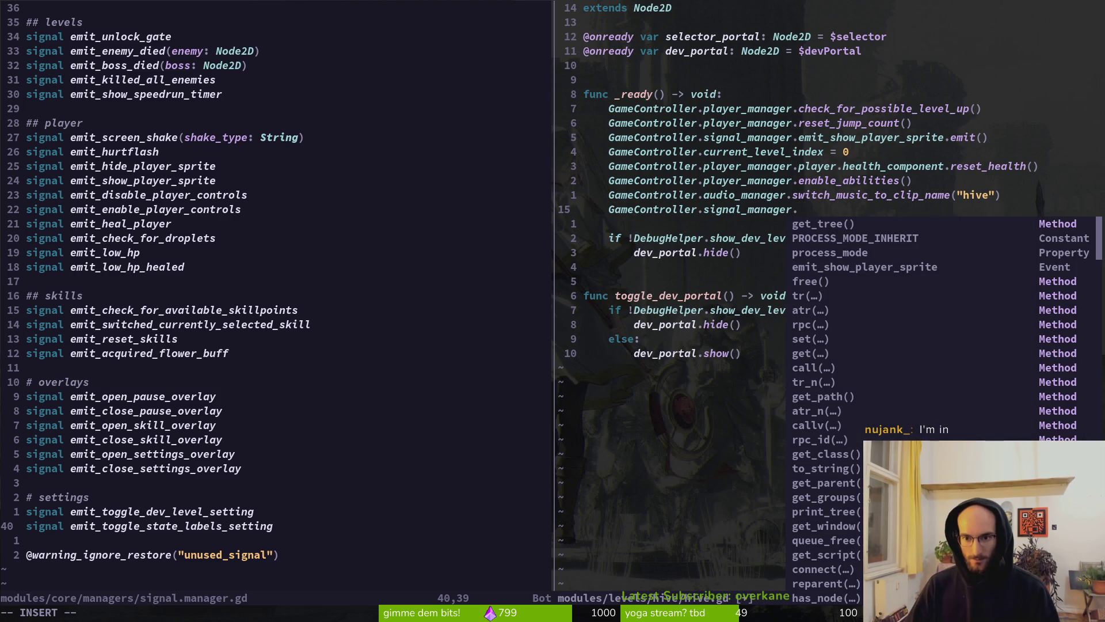
text(emit)
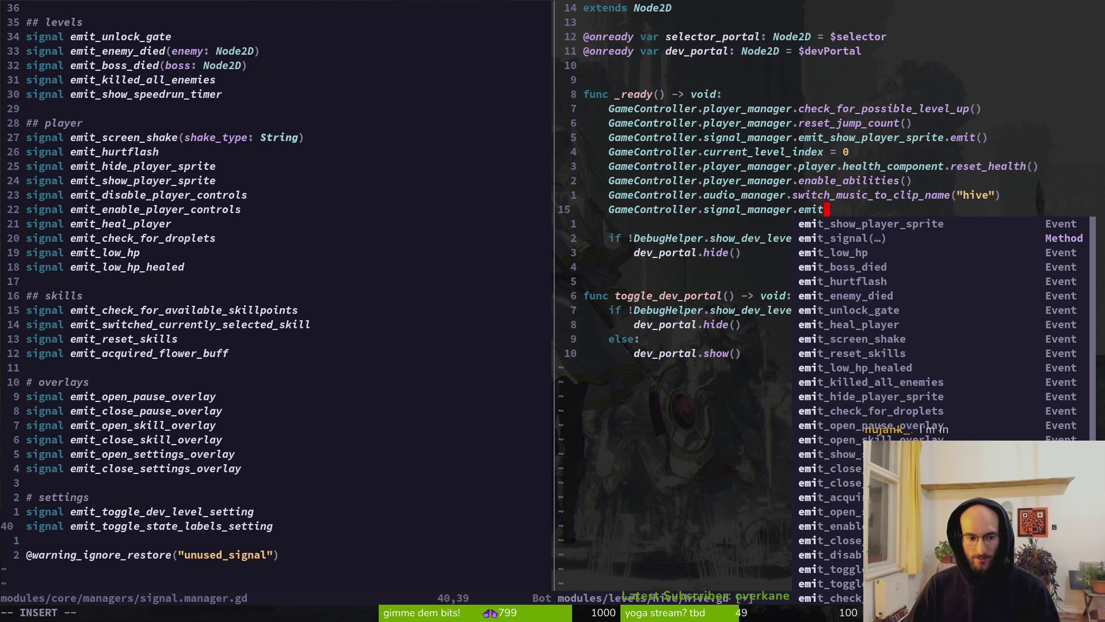
text(sett)
key(Tab)
key(Return)
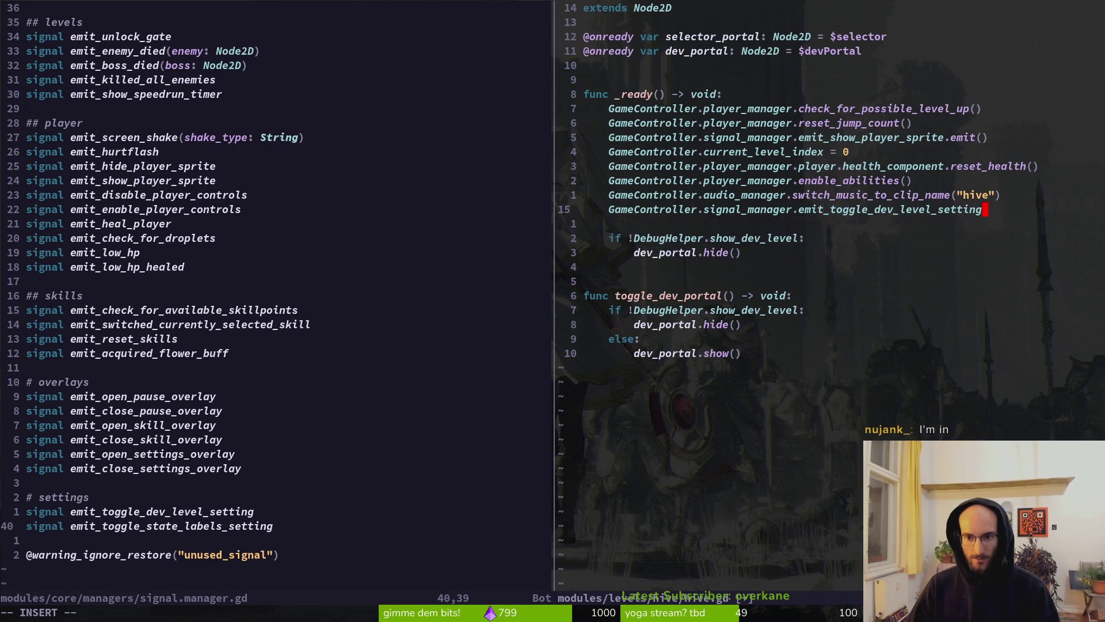
text(.connec)
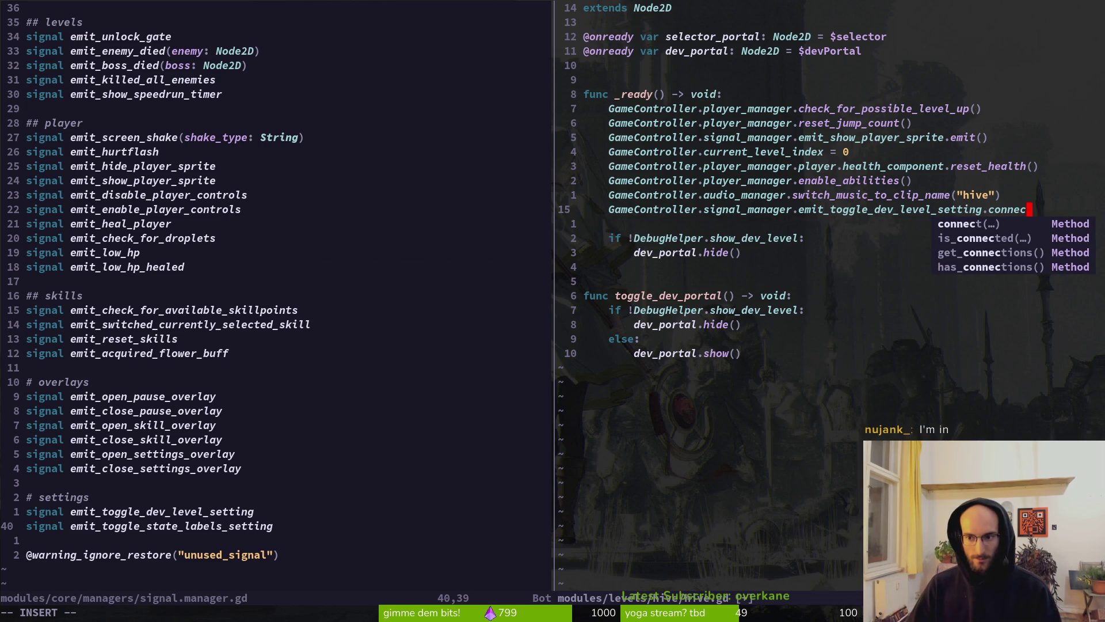
key(Return)
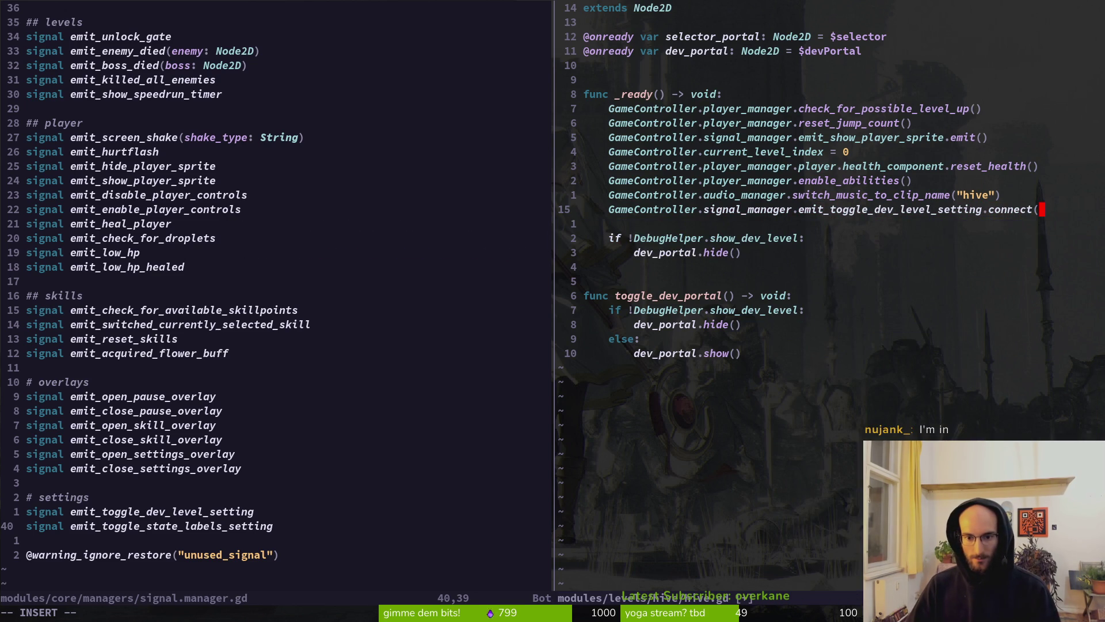
text(tog)
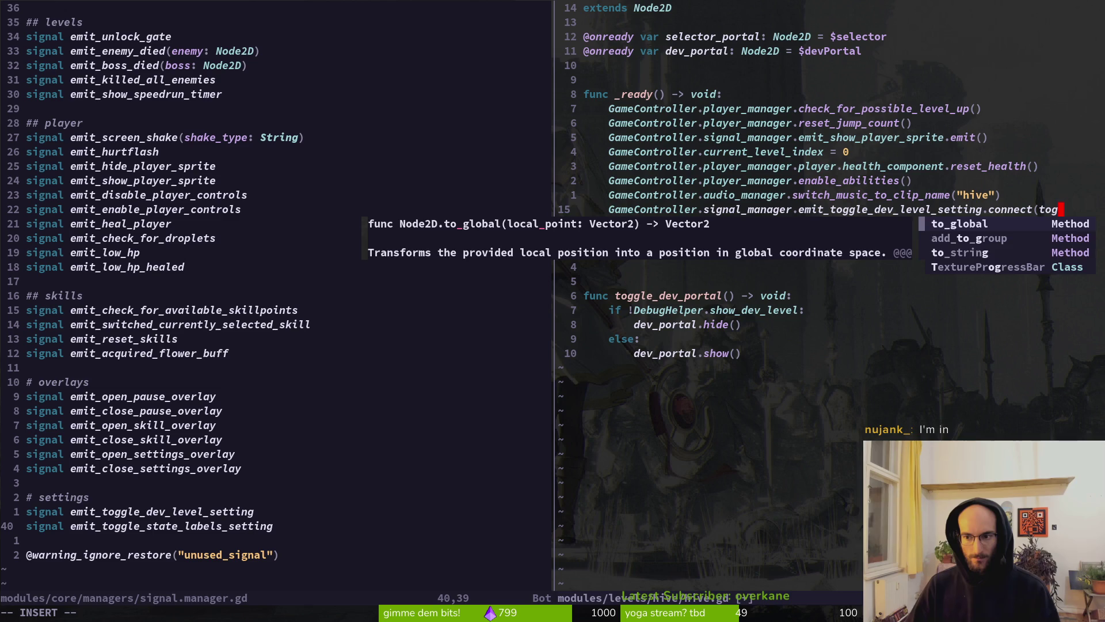
text(gle)
key(Return)
text())
Save hive.gd with :w and return to Godot
key(Escape)
text(:w)
key(Return)
key(alt+Tab)
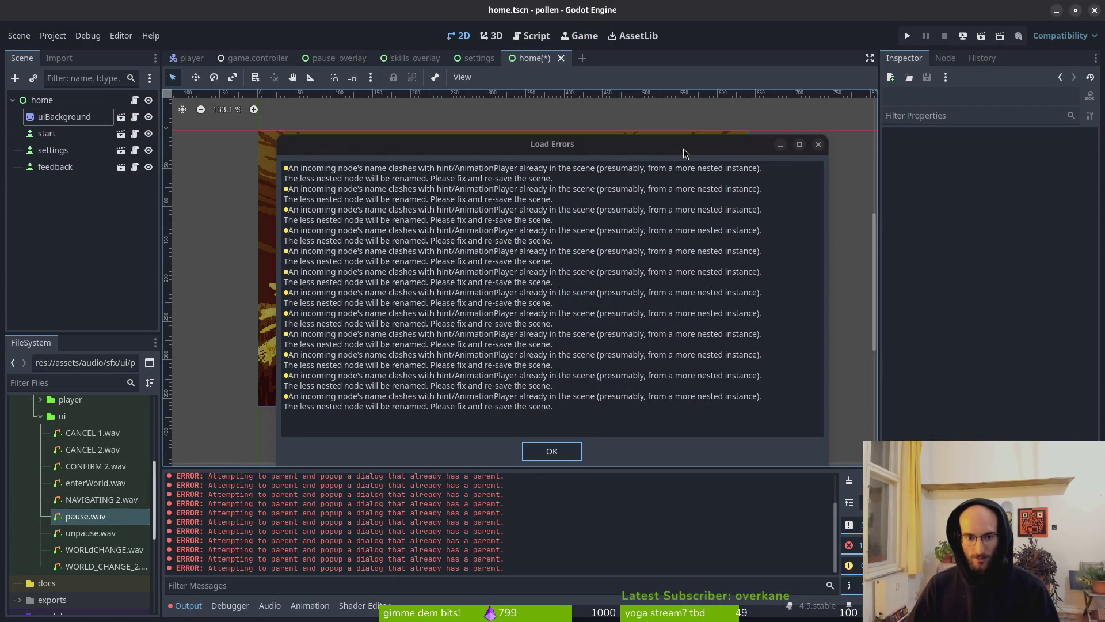
Dismiss the load-errors notice, run the project, and start the game from its main menu
click(574, 451)
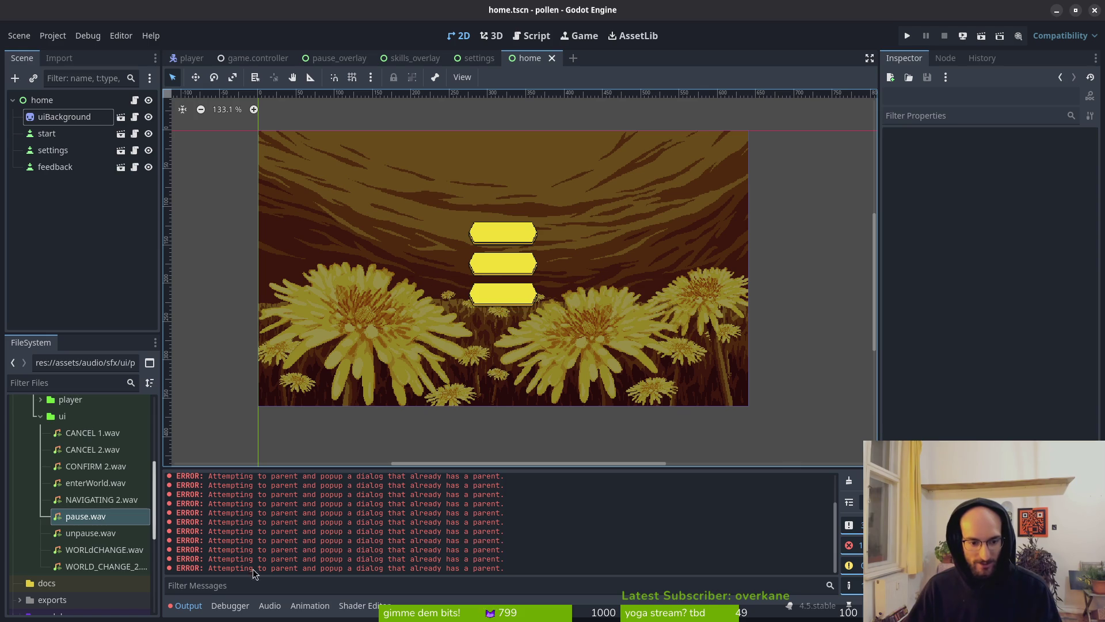
click(185, 605)
click(186, 606)
scroll(292, 519, up, 5)
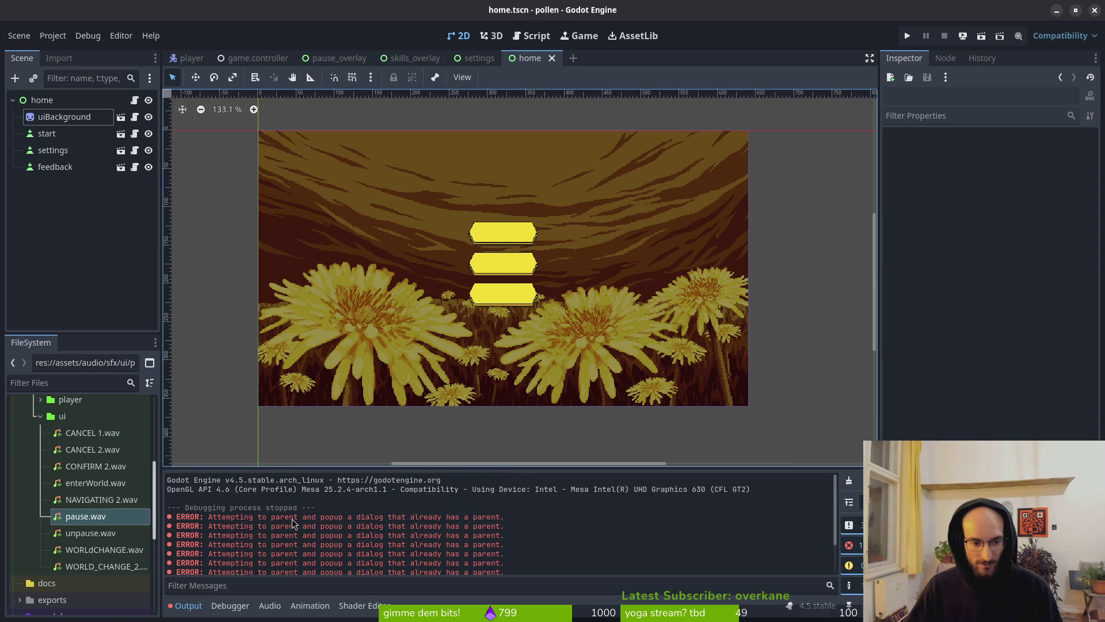
click(906, 36)
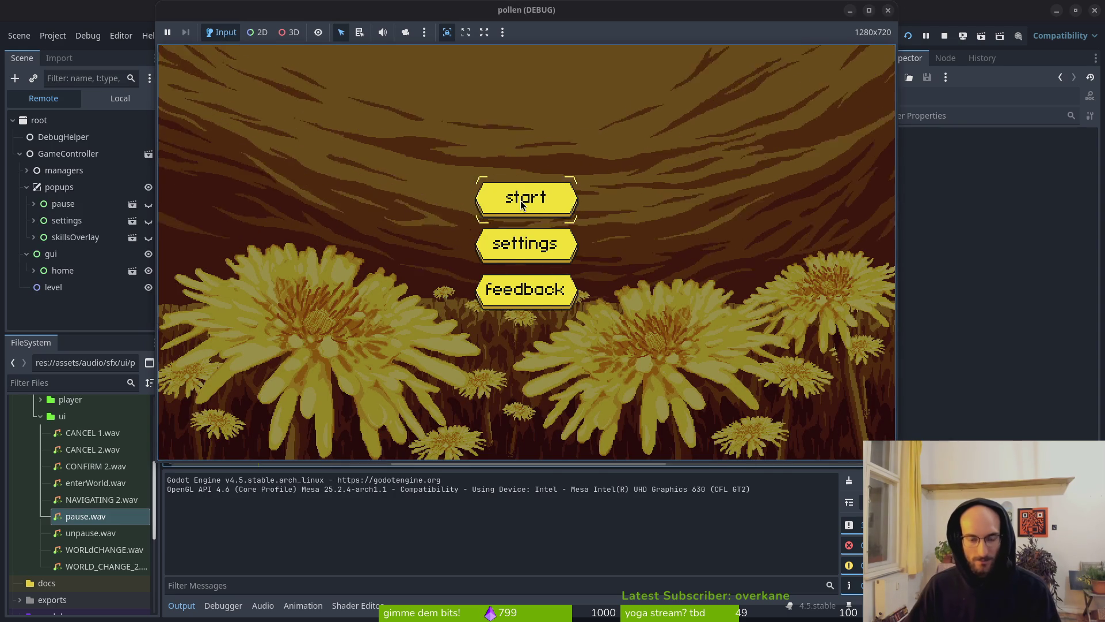
click(521, 201)
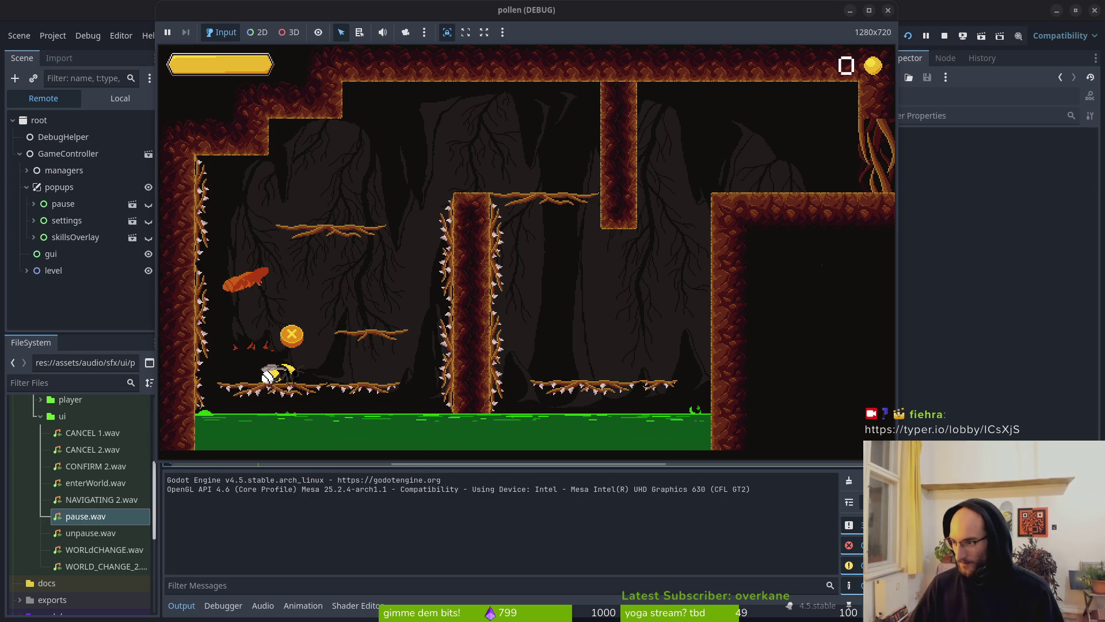
Bring the running game to the front, open its pause menu, then resume
key(alt+Tab)
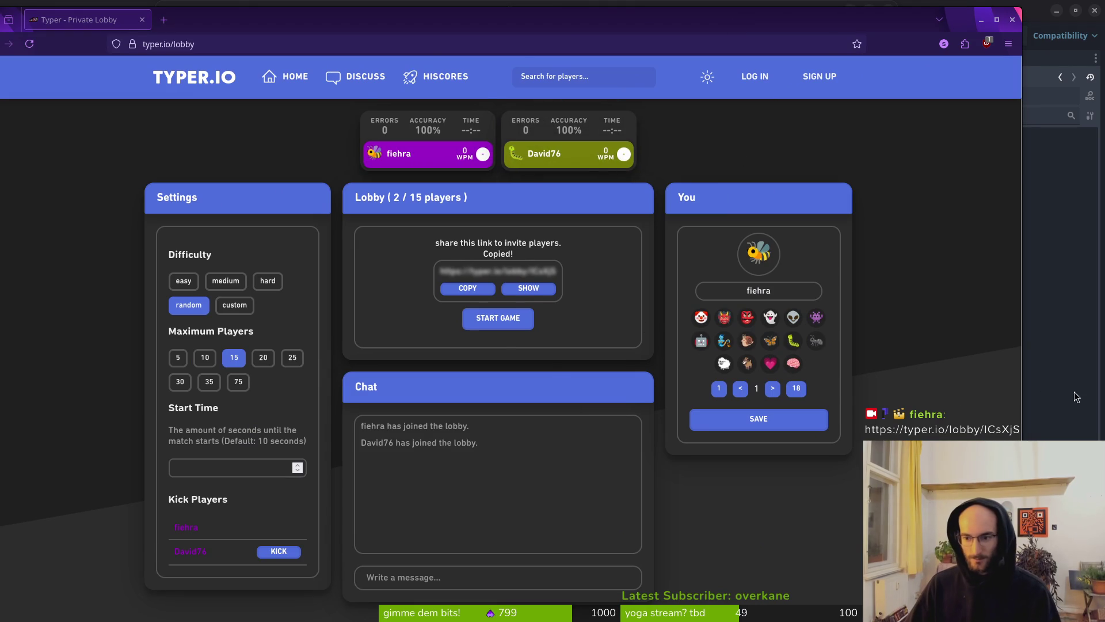
click(1076, 396)
key(alt+Tab)
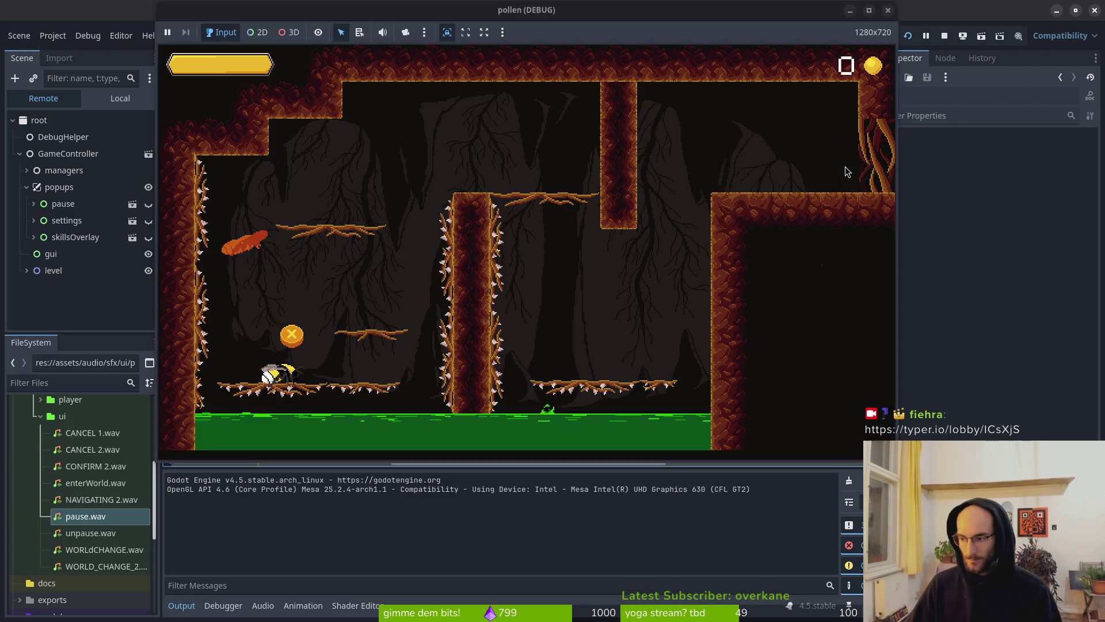
key(Escape)
key(Down)
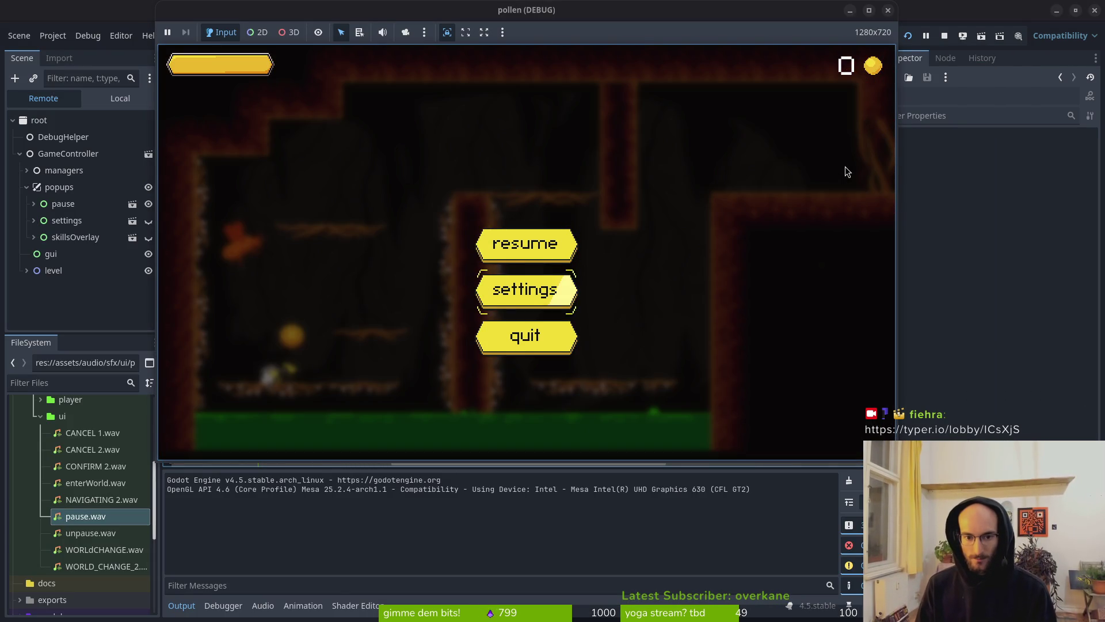
key(Up)
key(Return)
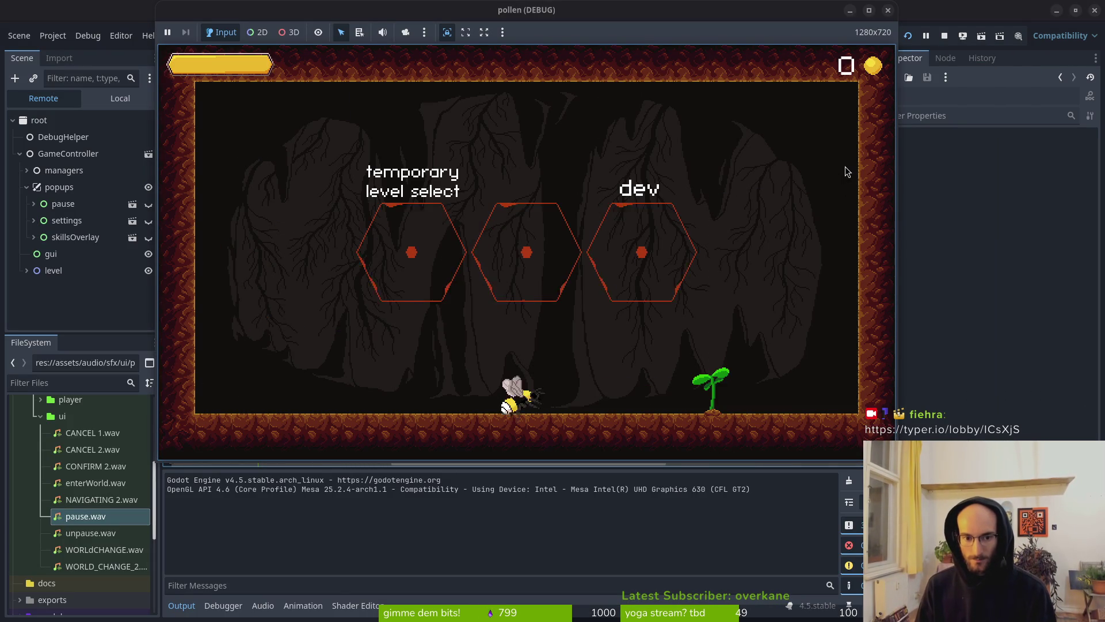
From the hub's settings, switch devLevel off, close settings, and stop the game with F8
key(Escape)
key(Down)
key(Return)
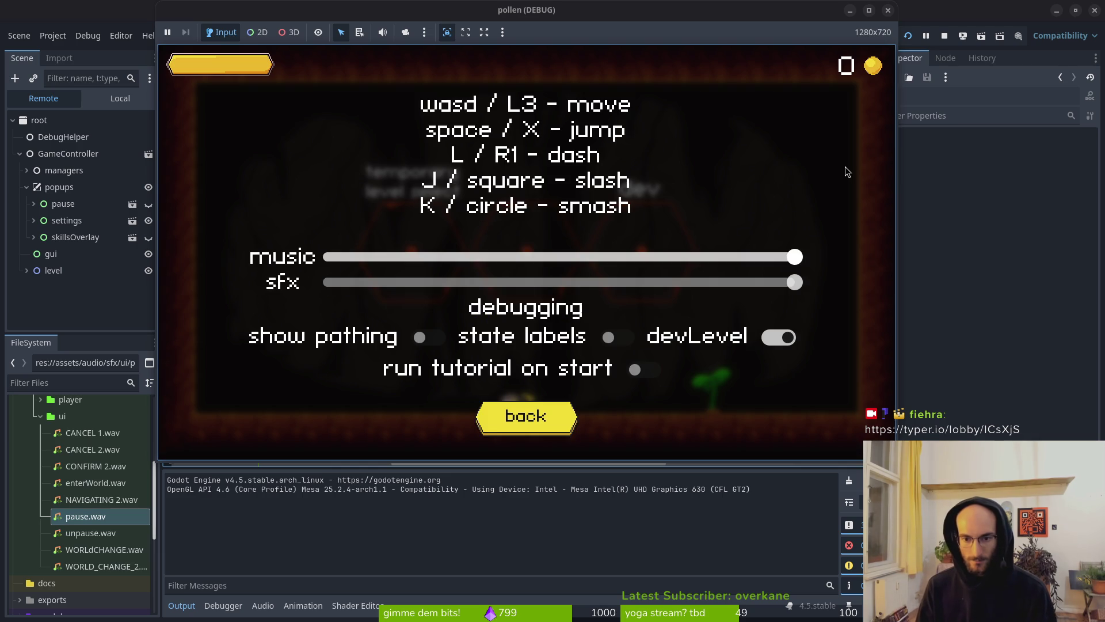
key(Up)
key(Up)
key(Up)
key(Return)
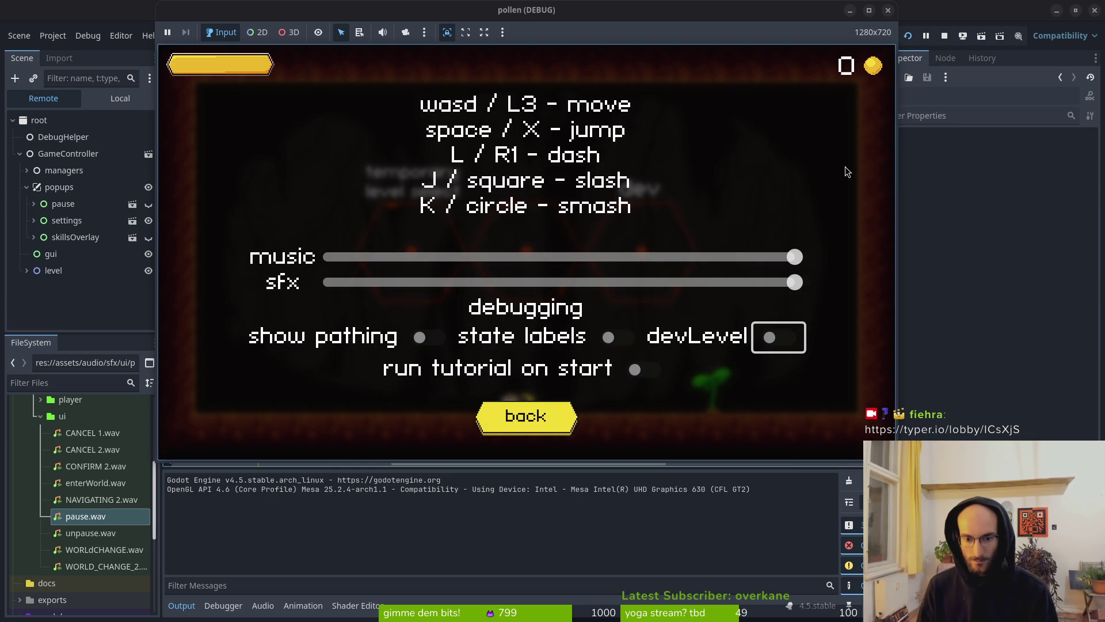
key(Escape)
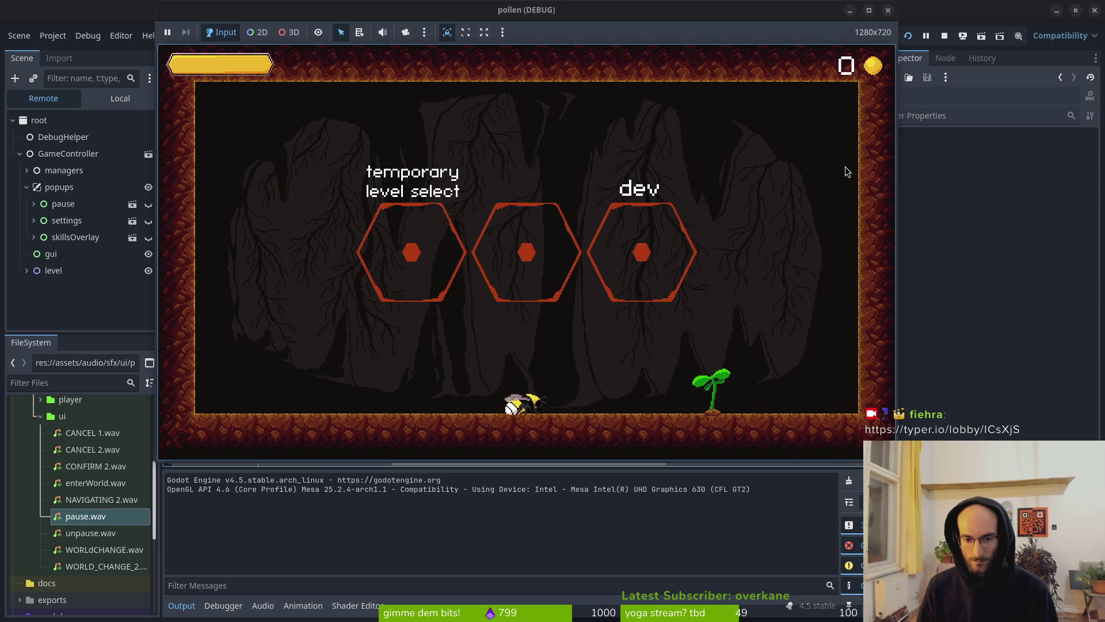
key(F8)
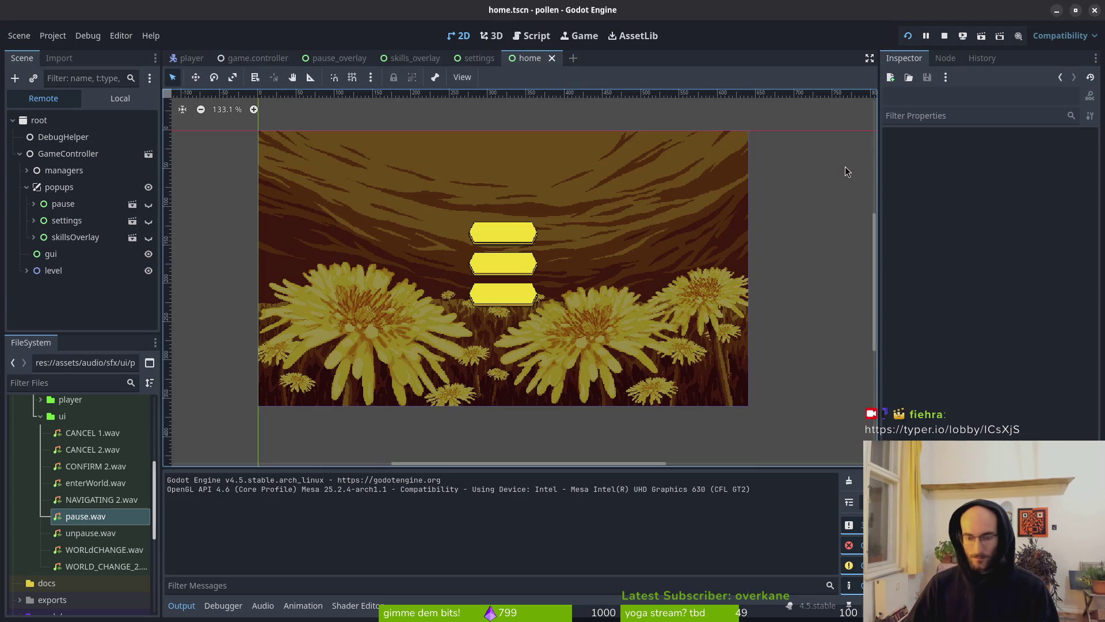
Open settings.gd via the Neovim find-files picker, save it with :w, then return to Godot
key(alt+Tab)
key(space)
key(f)
key(f)
text(settings)
key(Return)
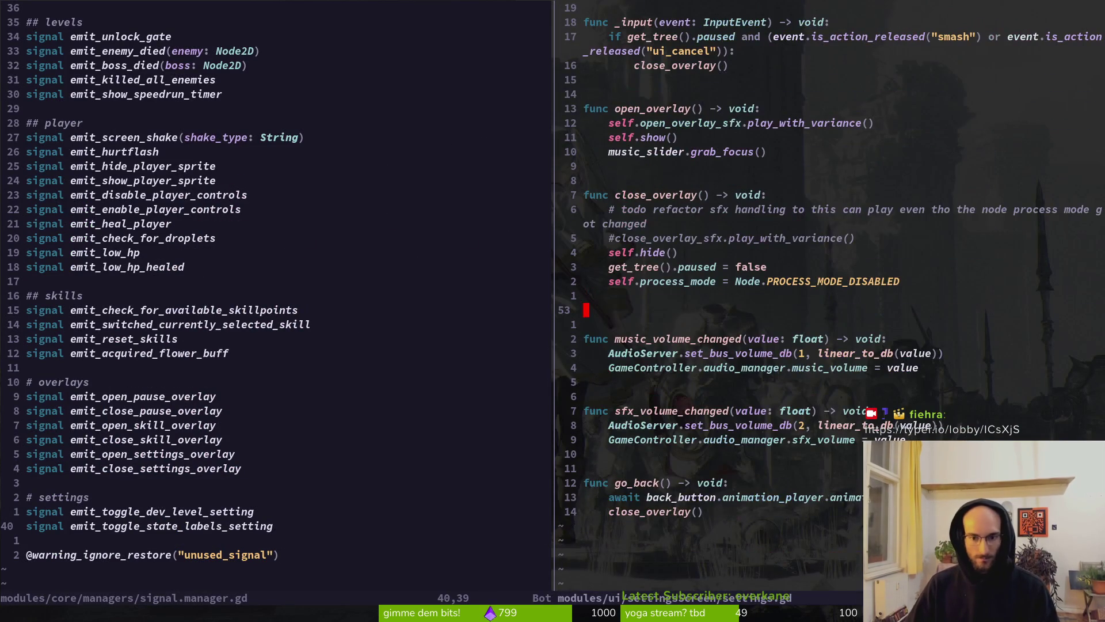
text(:w)
key(Return)
key(k)
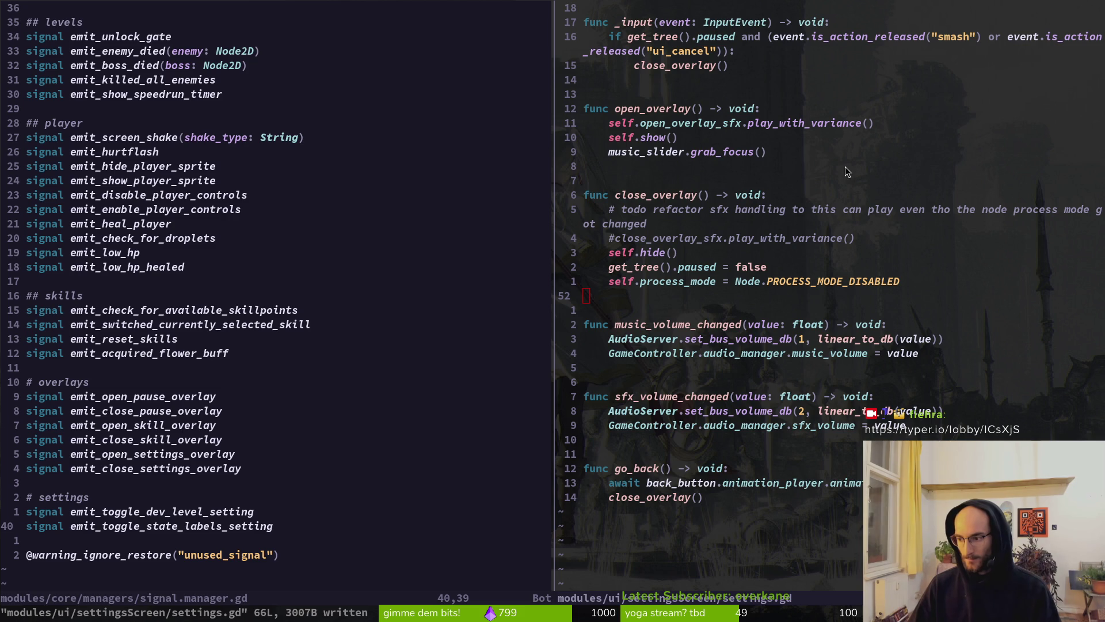
key(alt+Tab)
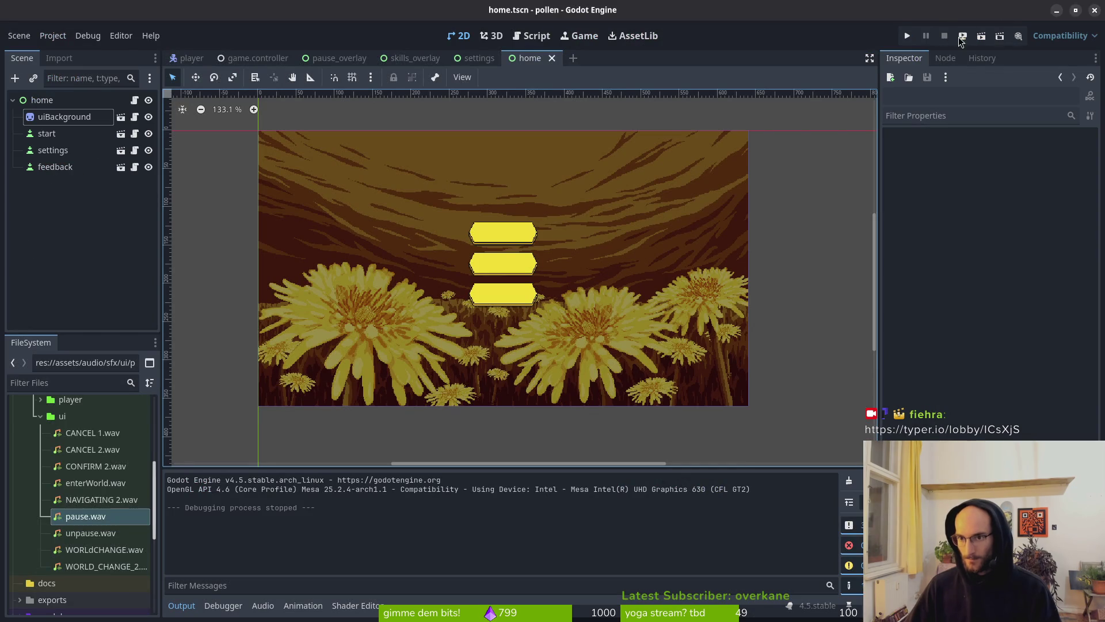
Switch to the Typer.io private lobby in the Firefox window
key(alt+Tab)
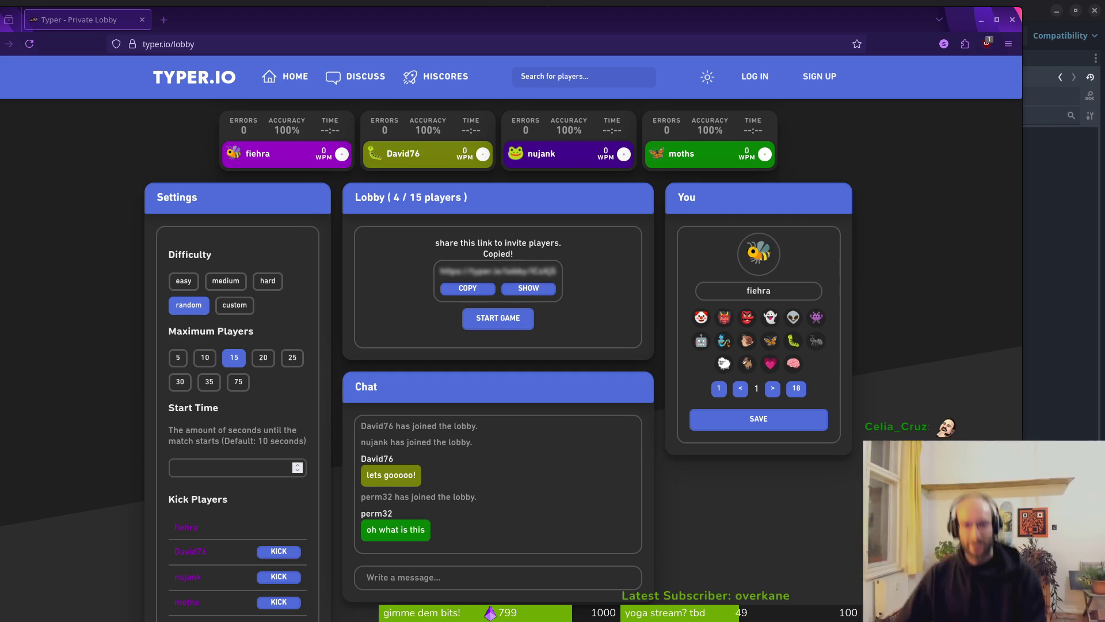
Start the race and type the opening 'Alright, we're not doing this, gentlemen...' passage, fixing typos
click(469, 327)
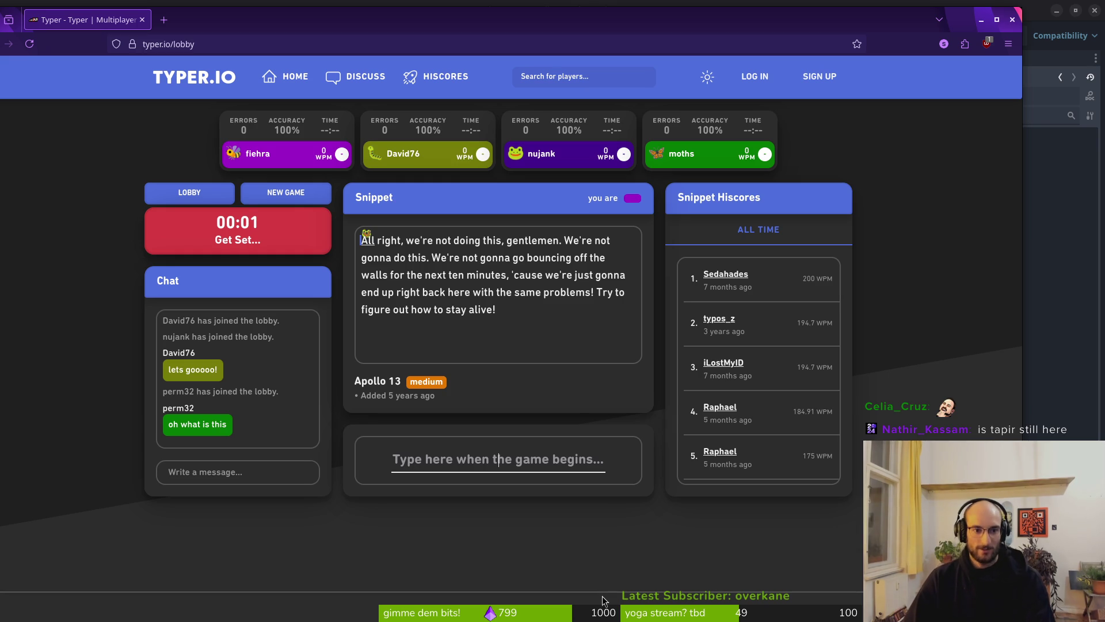
text(Aright, we=')
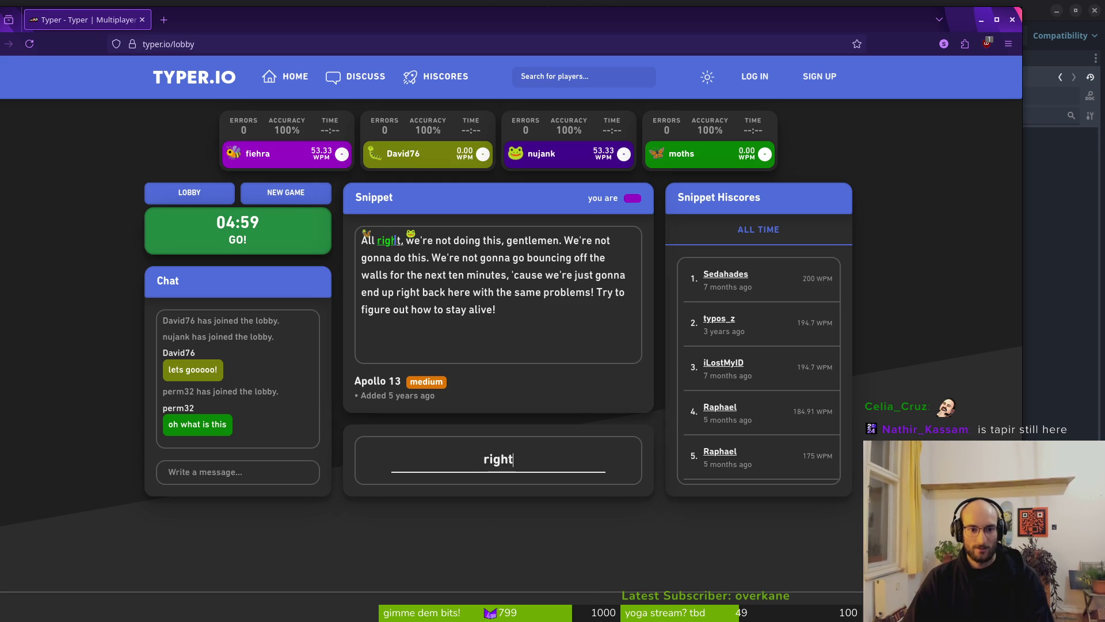
key(BackSpace)
key(BackSpace)
text('re not doing this)
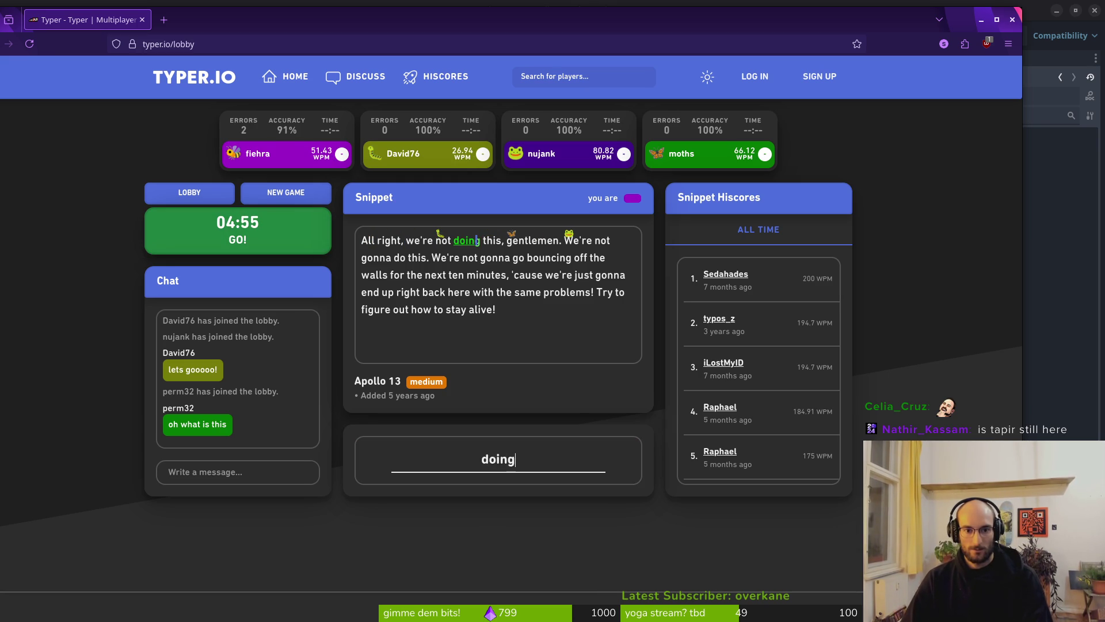
text(, gentlemen.)
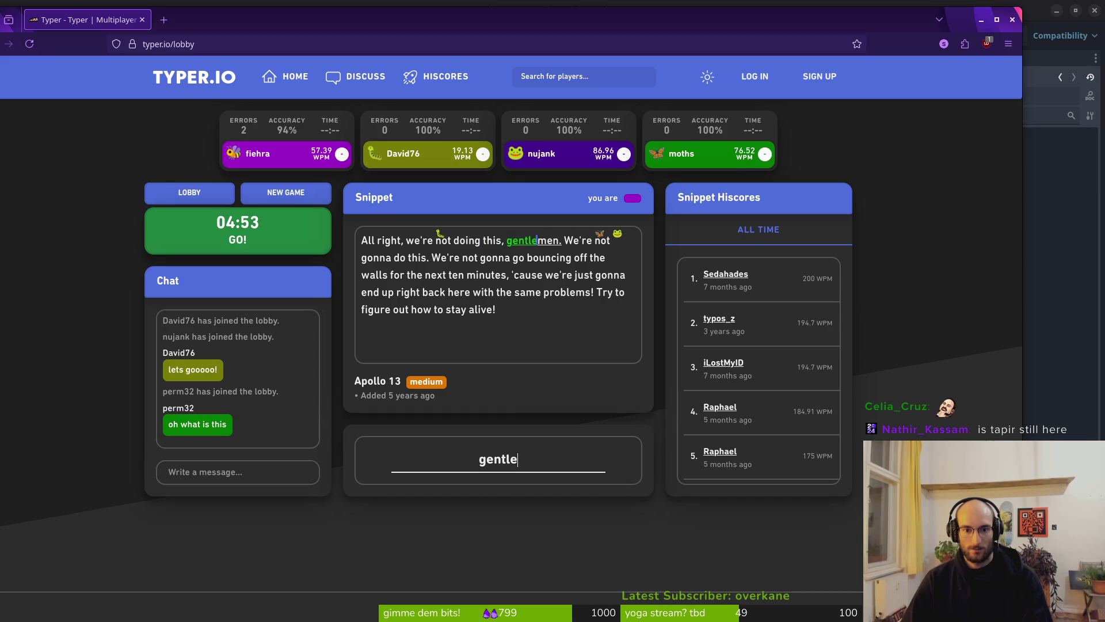
key(BackSpace)
text(. )
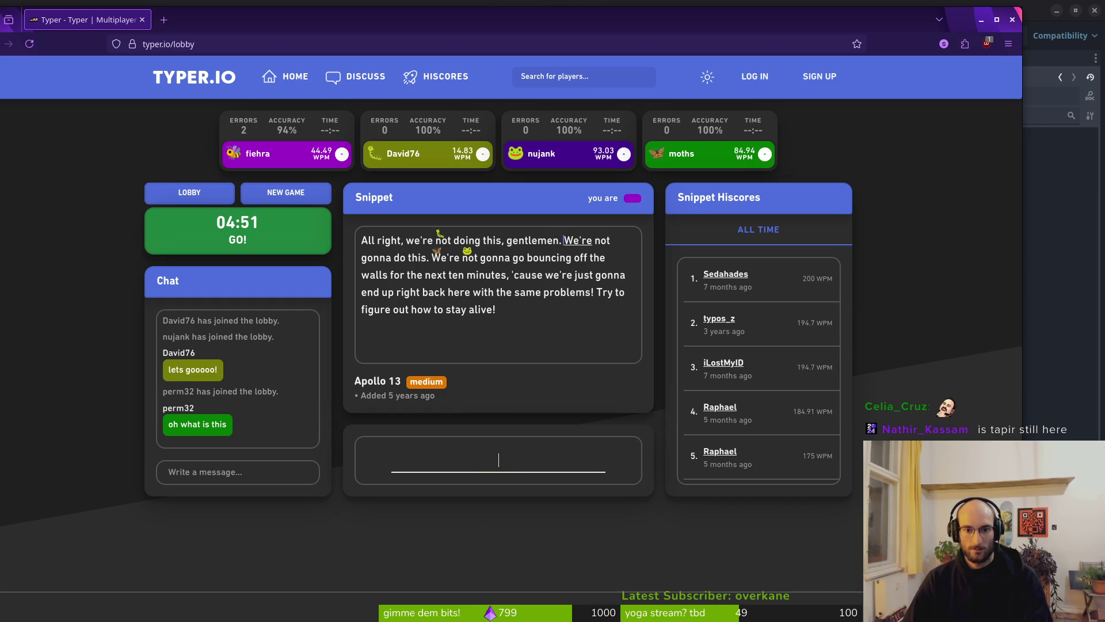
text(Were )
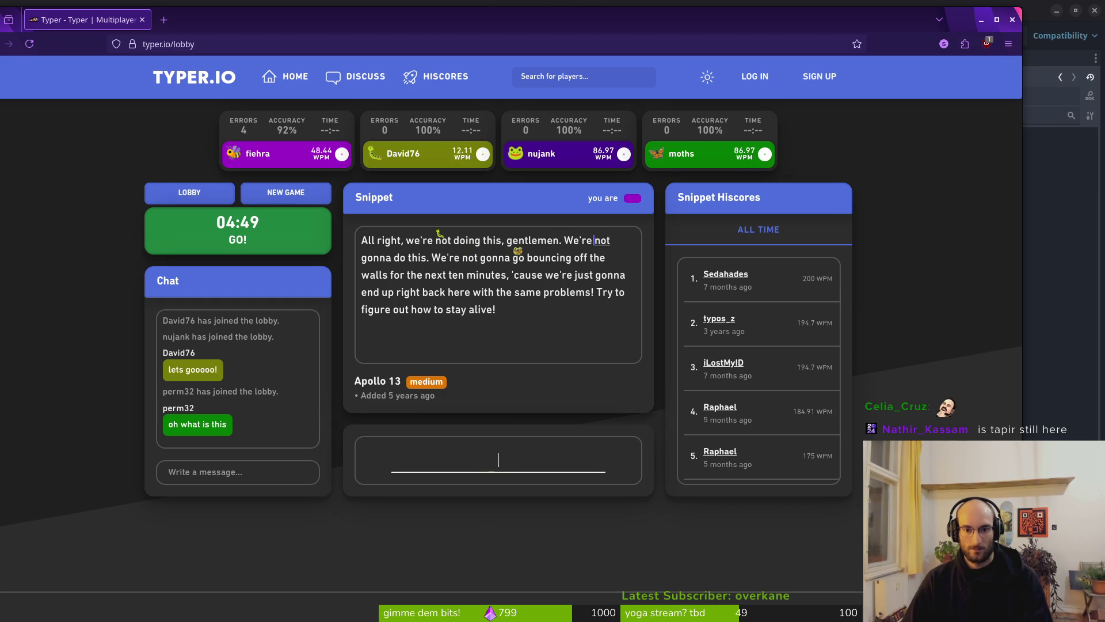
text(gonna do this.)
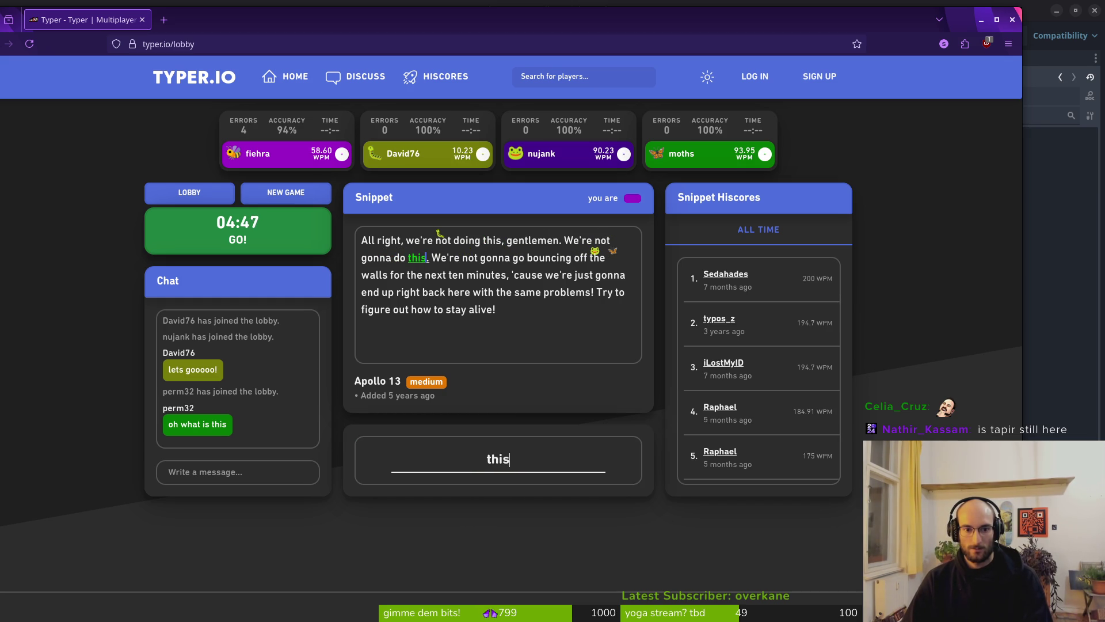
text( e)
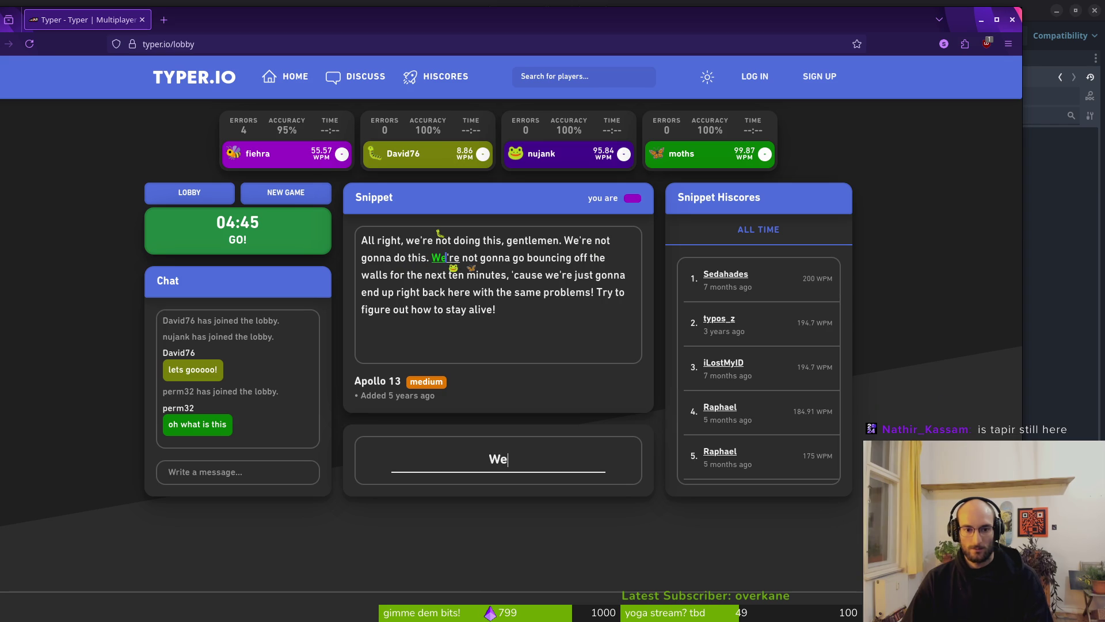
text( gonna go )
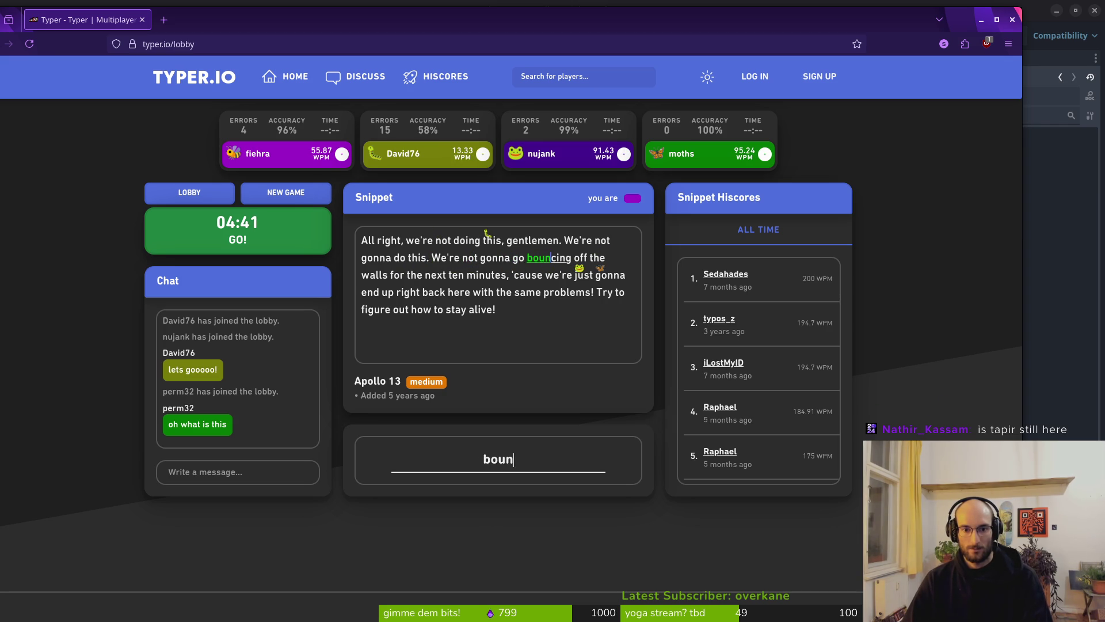
text(ing off the )
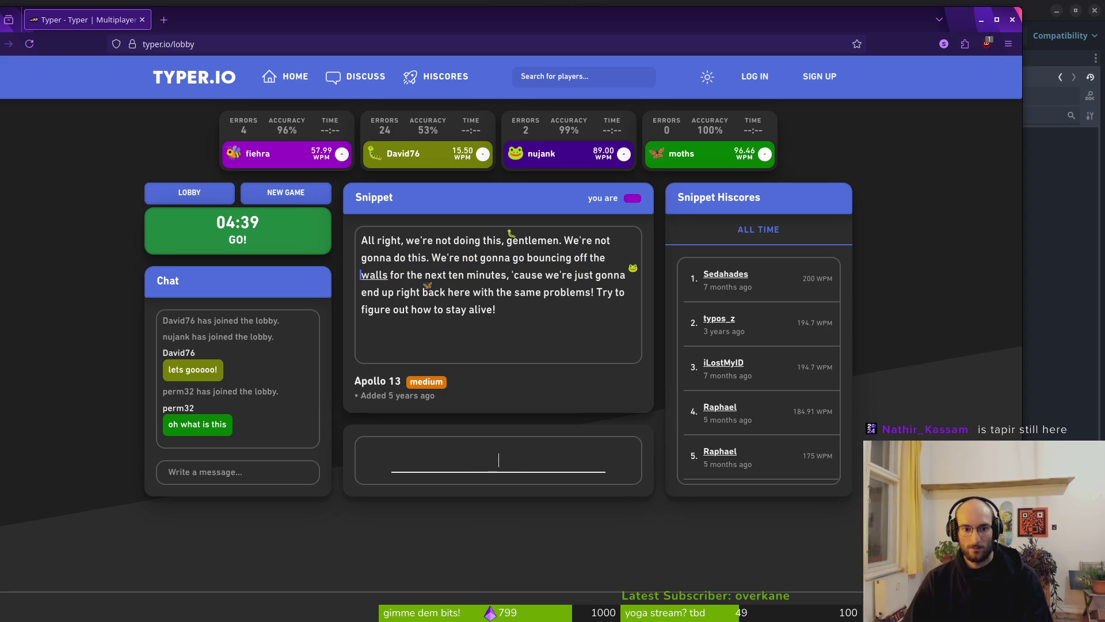
text(ls fo)
text( ne)
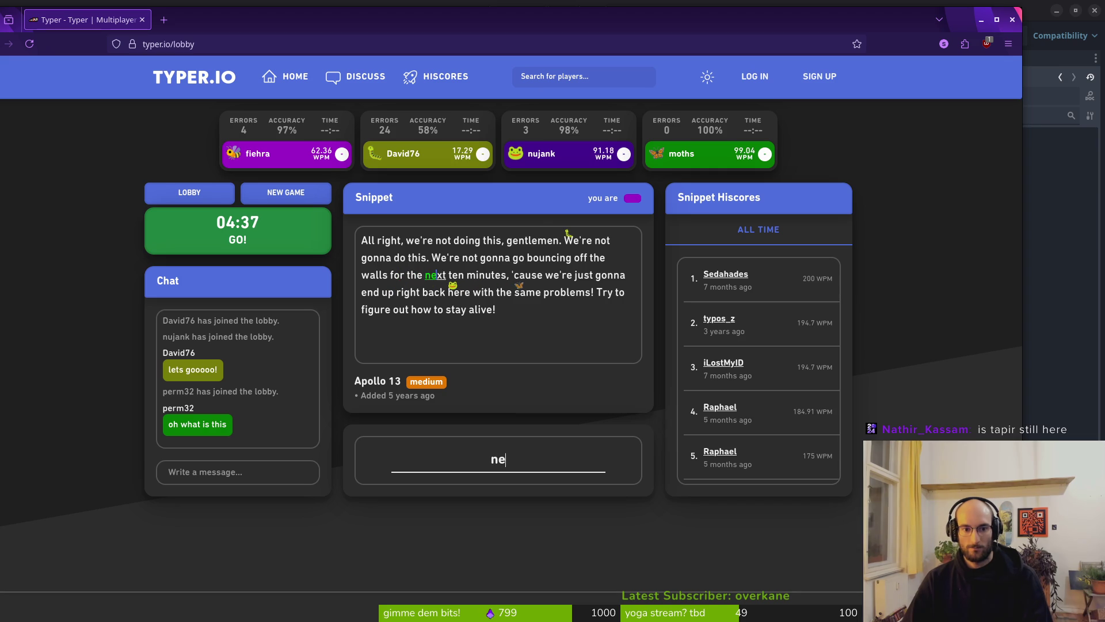
text(xt ten min)
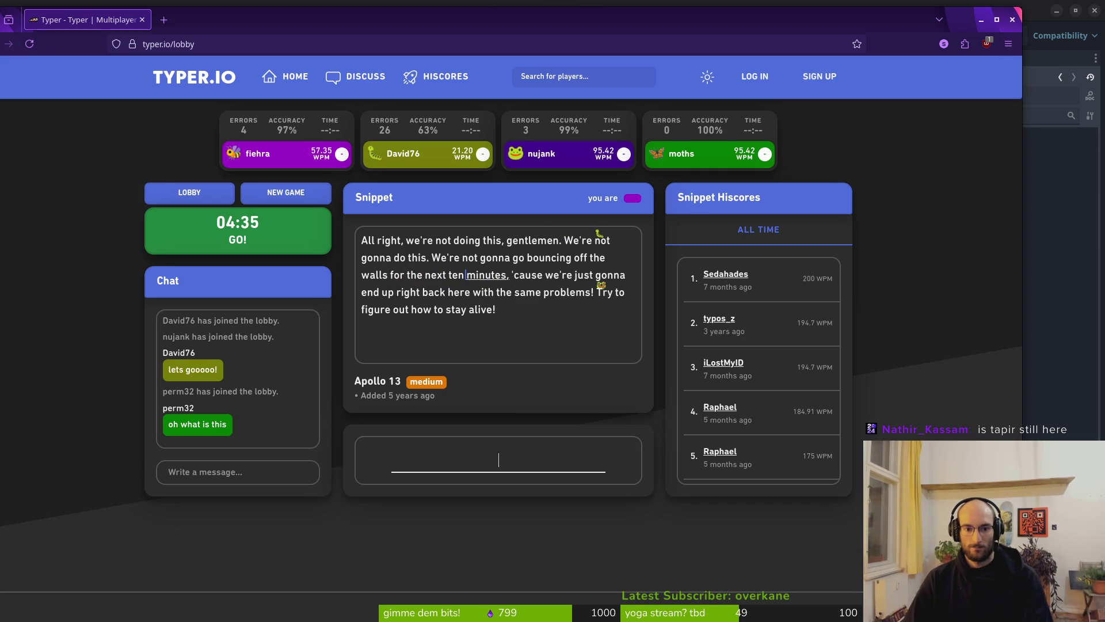
text(utes)
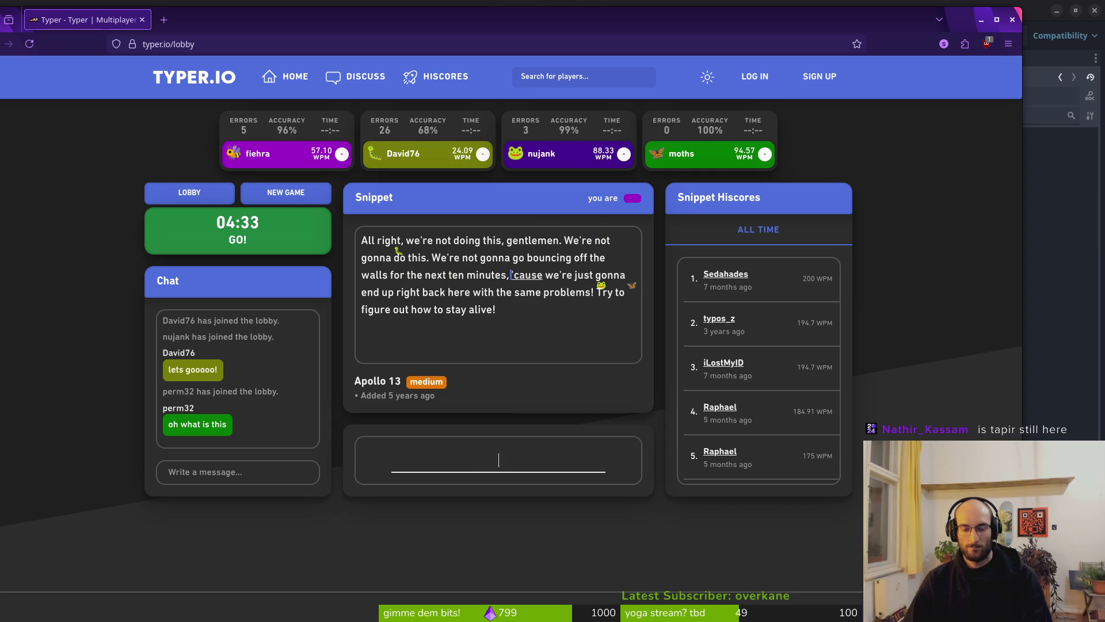
text( se )
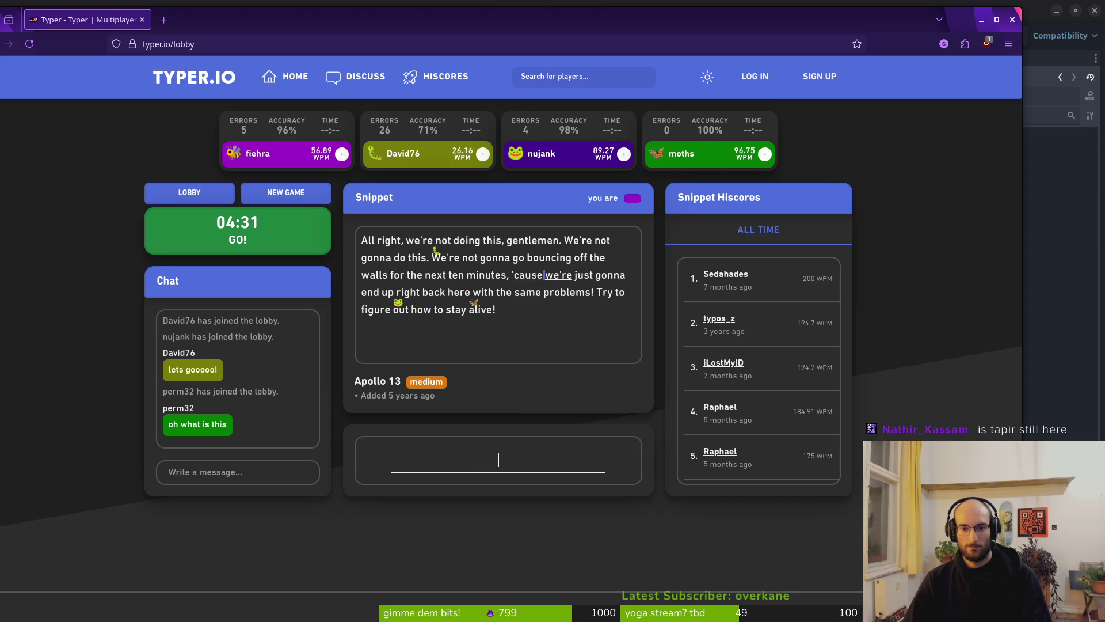
text(')
text(just)
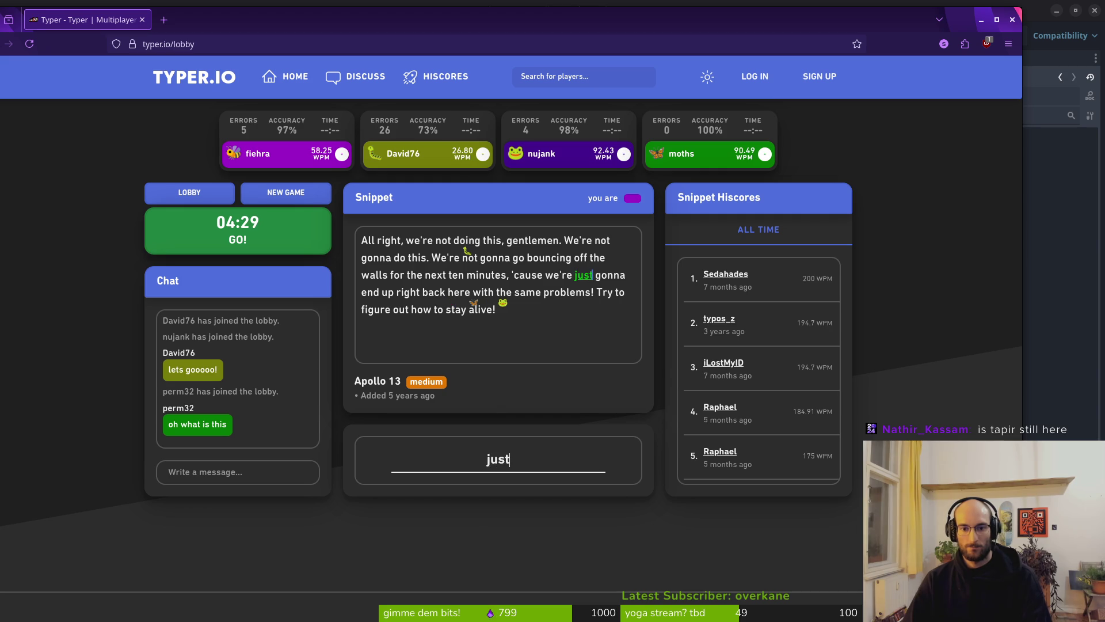
text(na )
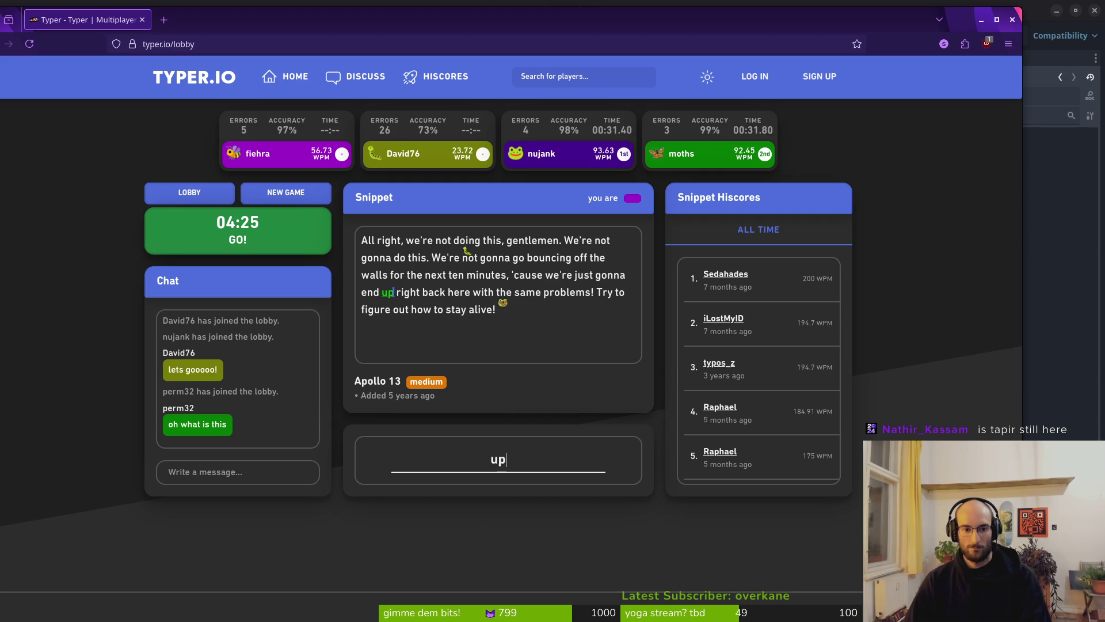
text(right back th)
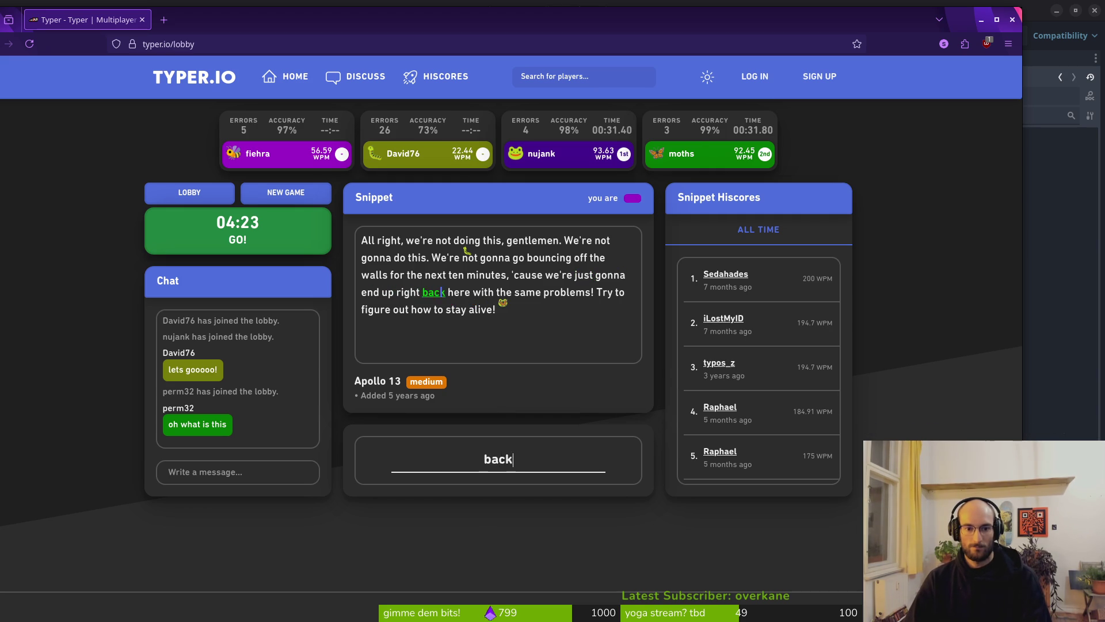
Continue through 'here with the same problems! Try to figure out how to stay alive!'
key(BackSpace)
key(BackSpace)
text(h)
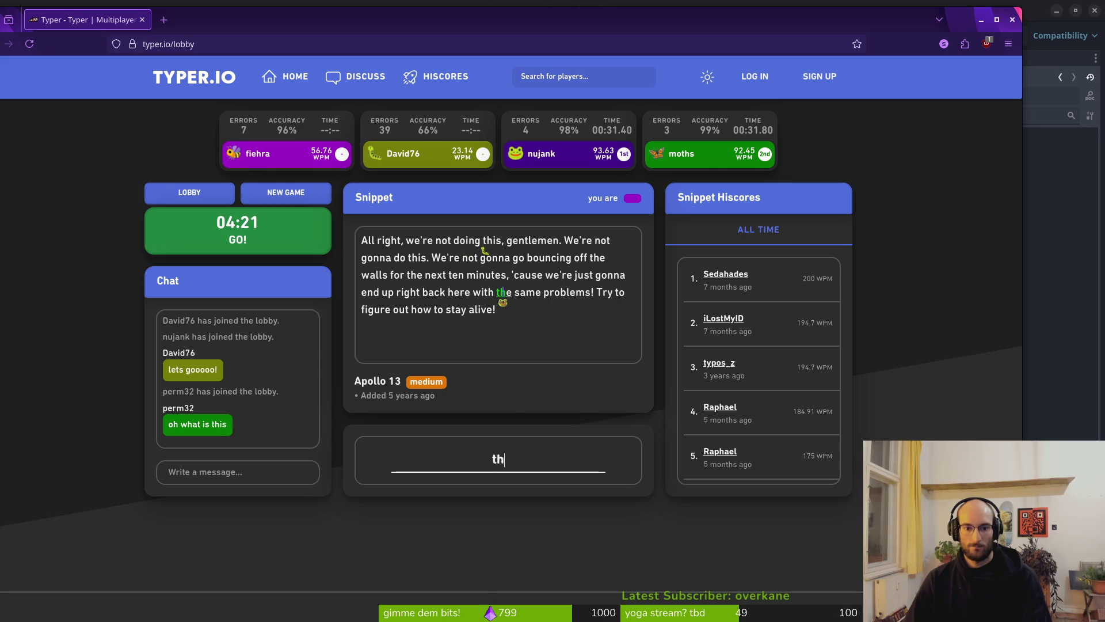
text(ere with the samep)
key(BackSpace)
text(p)
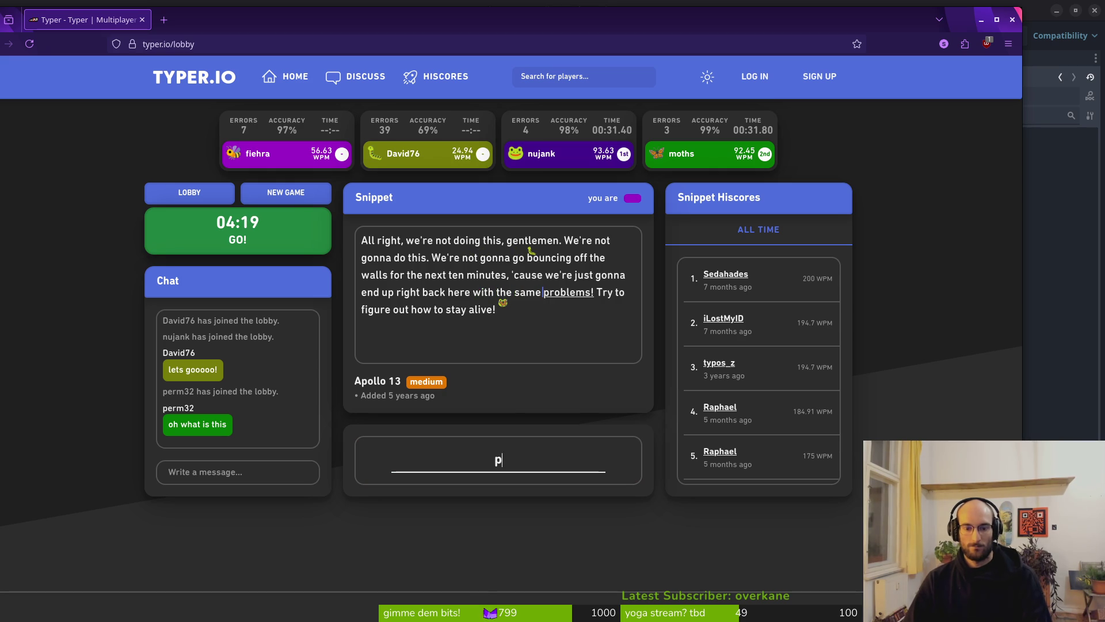
text(roblemn)
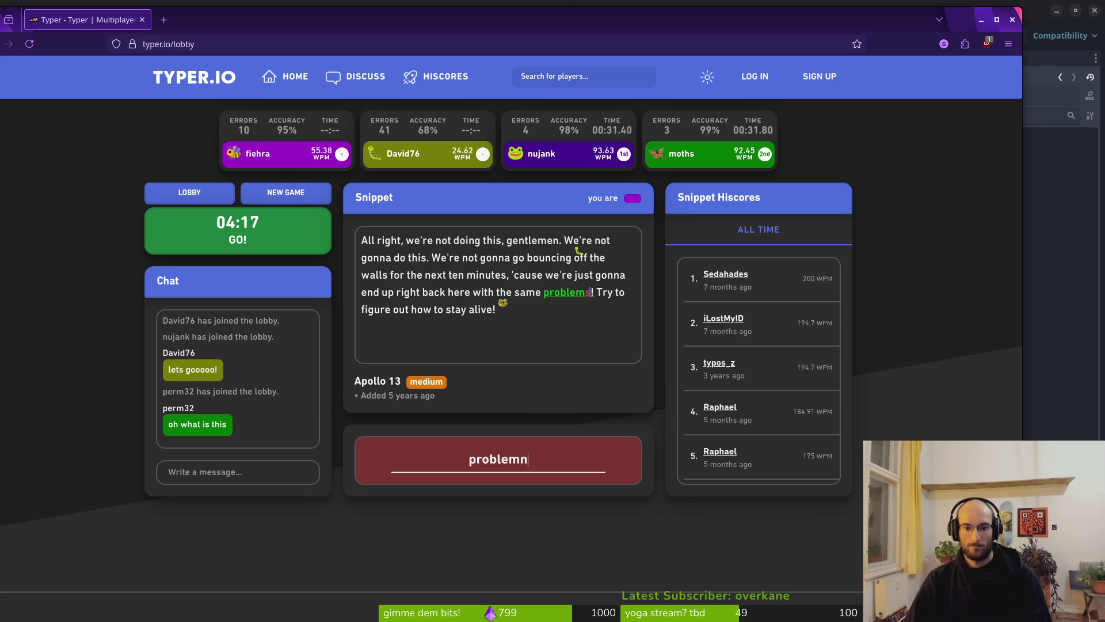
key(BackSpace)
text(s! )
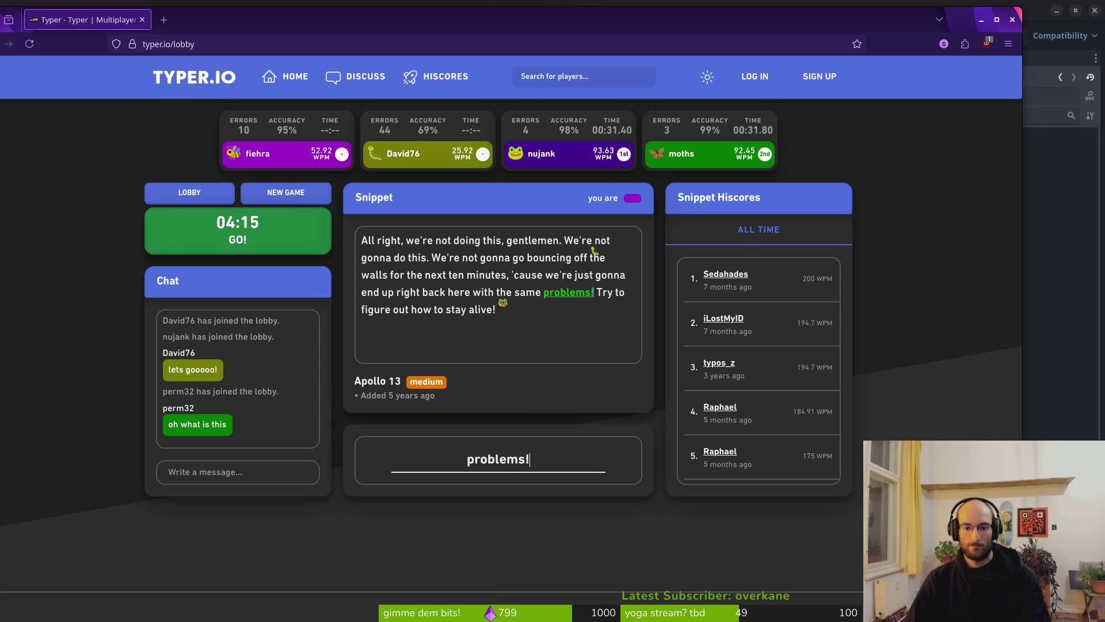
text(TR)
key(BackSpace)
text(r)
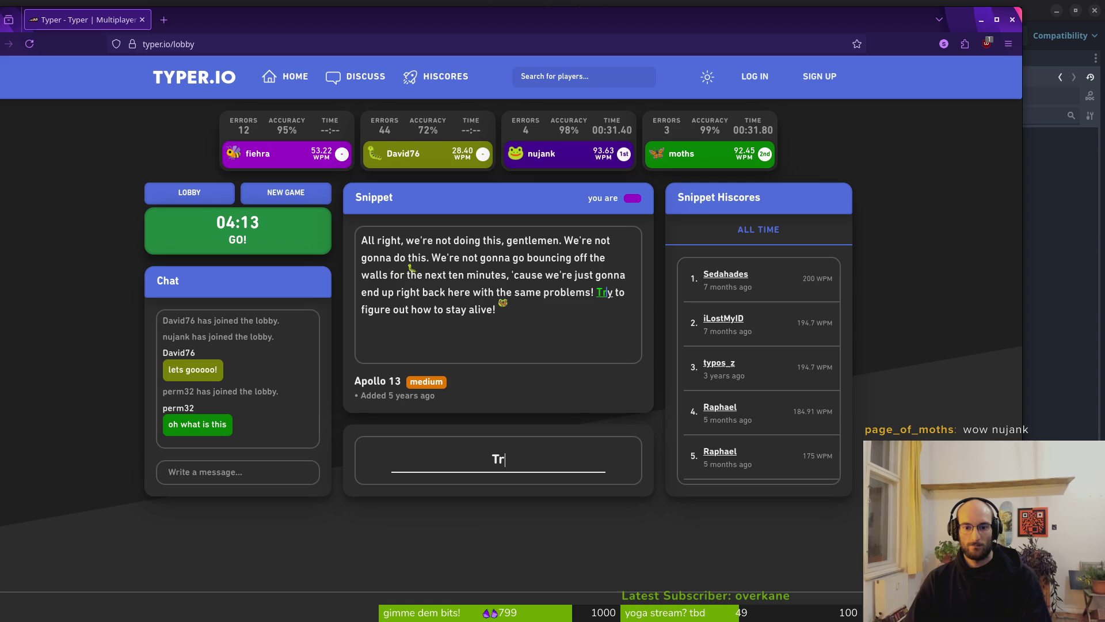
text(y to figure out )
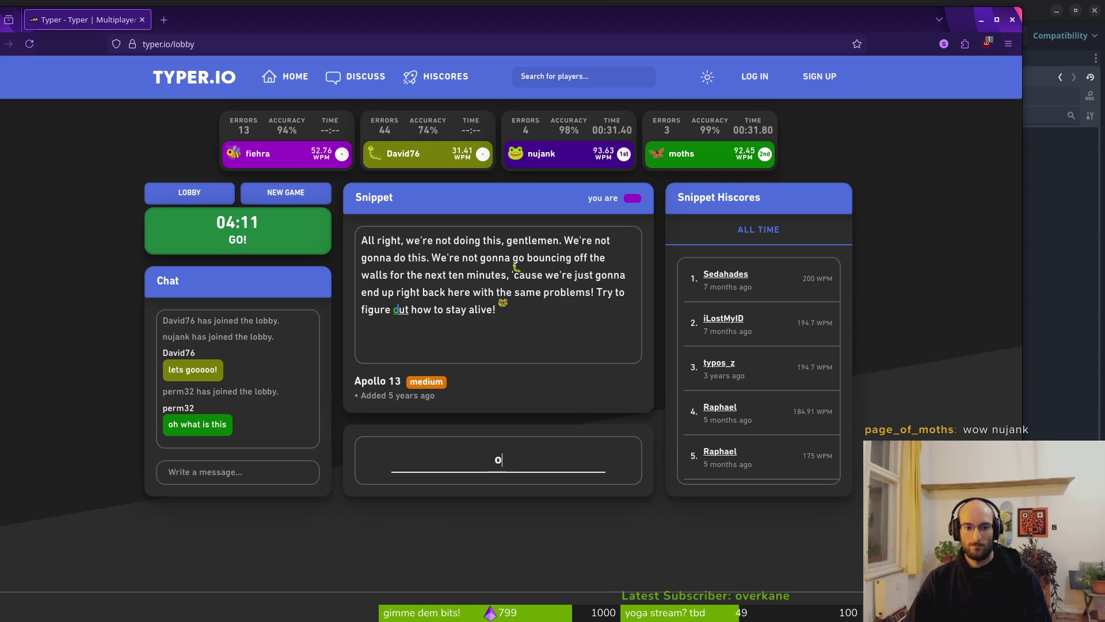
text(how to stay aliv)
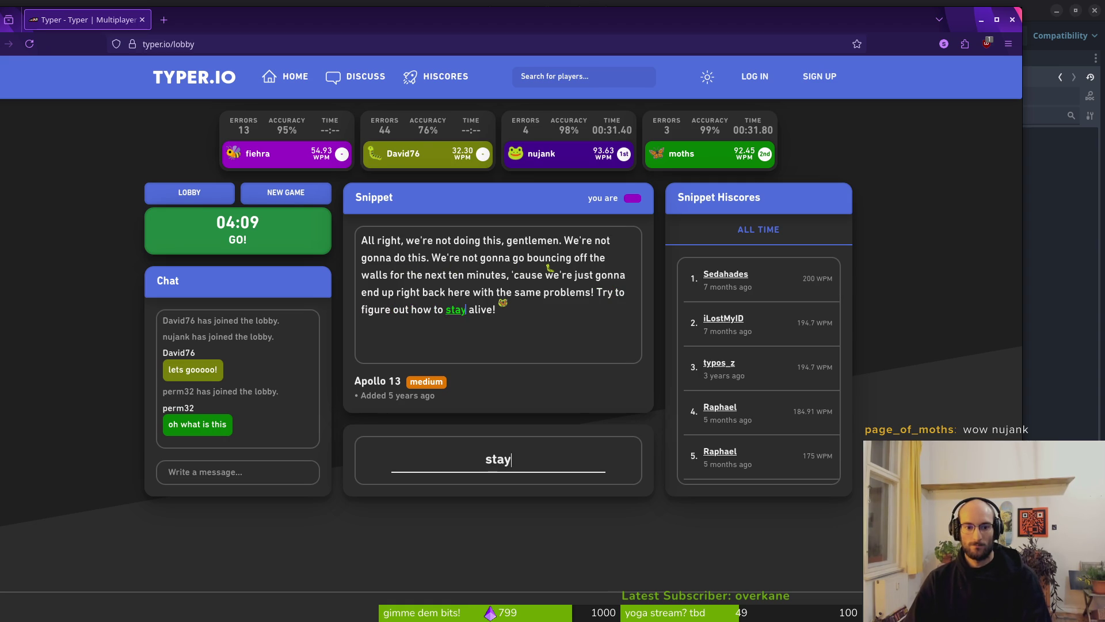
text(e!)
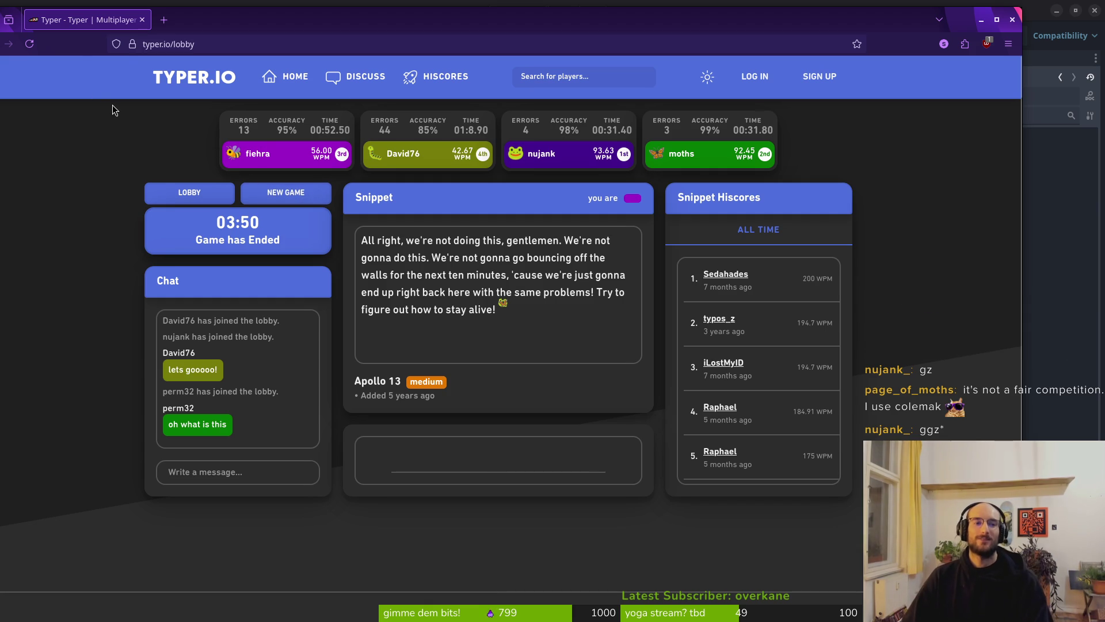
Reload into a private lobby, copy its invite link, and set 15 max players with medium difficulty
click(229, 38)
key(Return)
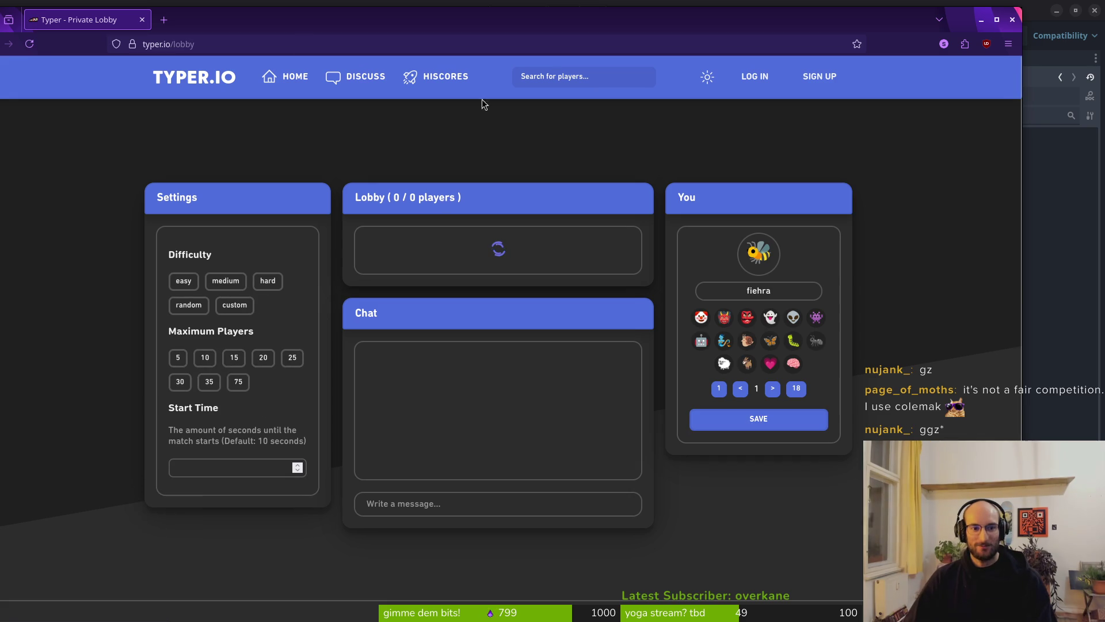
click(467, 288)
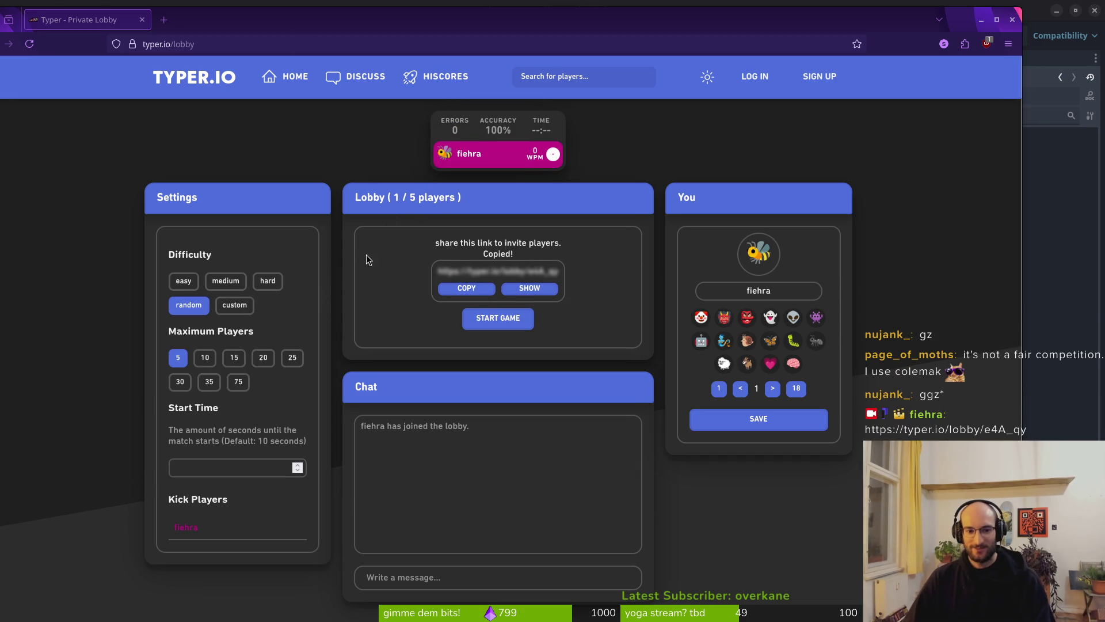
click(232, 358)
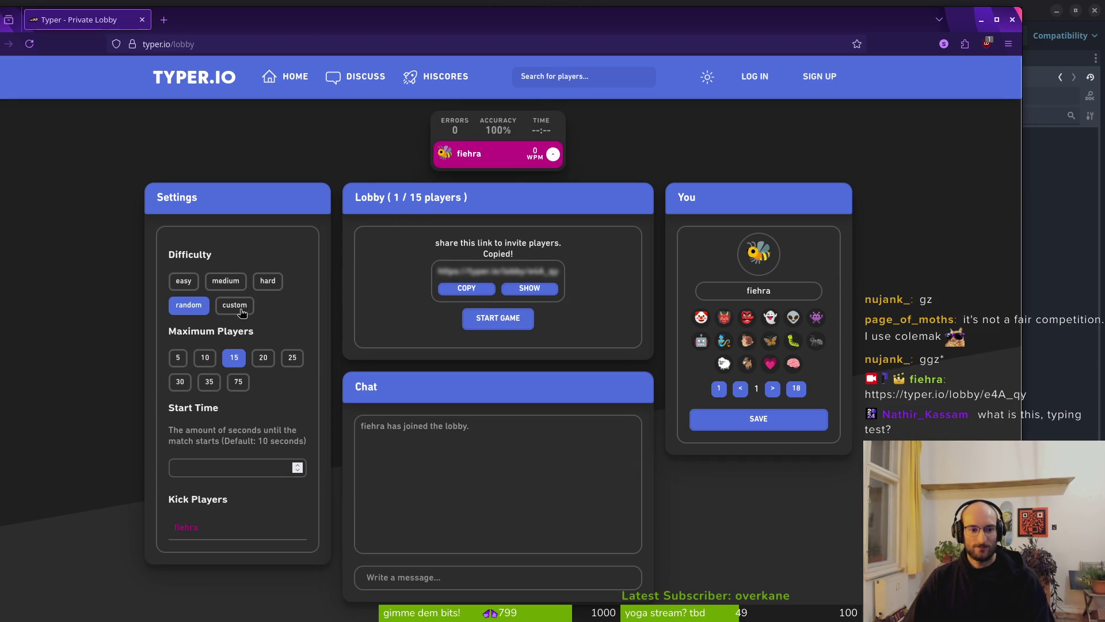
click(225, 281)
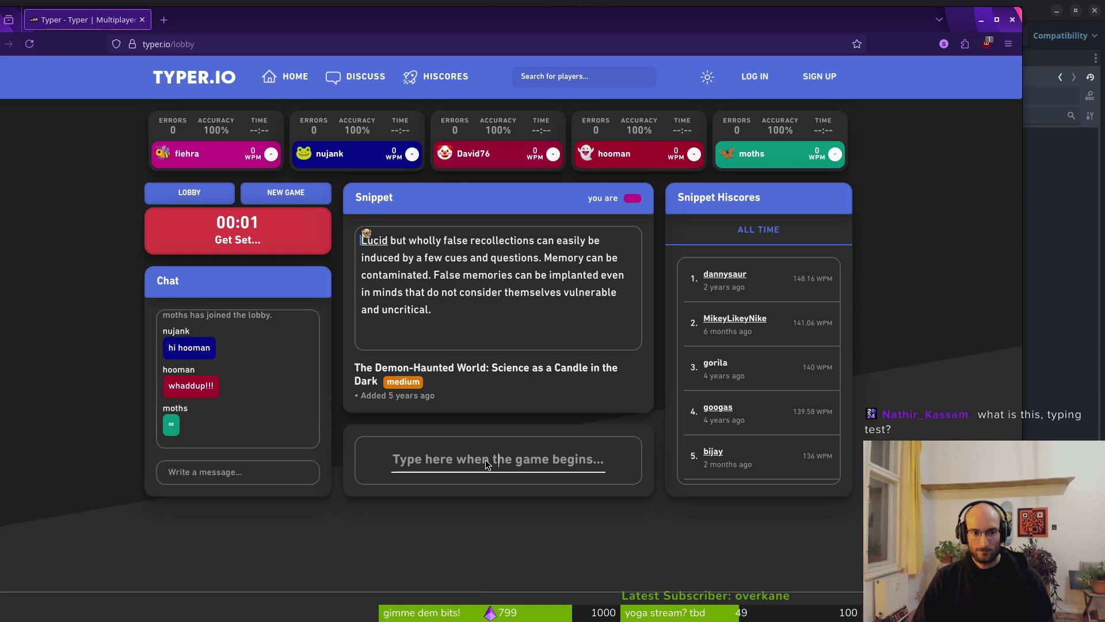
Type the snippet from 'Lucid but wholly false recollections' through 'uncritical.', correcting typos as you go
text(Lucif)
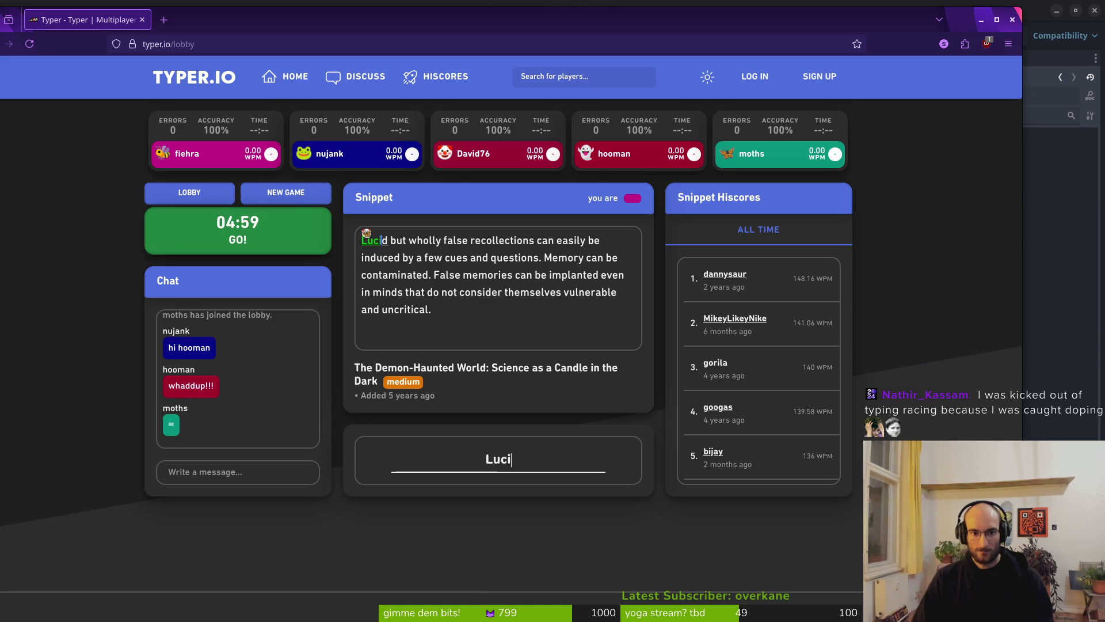
key(BackSpace)
key(BackSpace)
text(if)
key(BackSpace)
text(d but wohl)
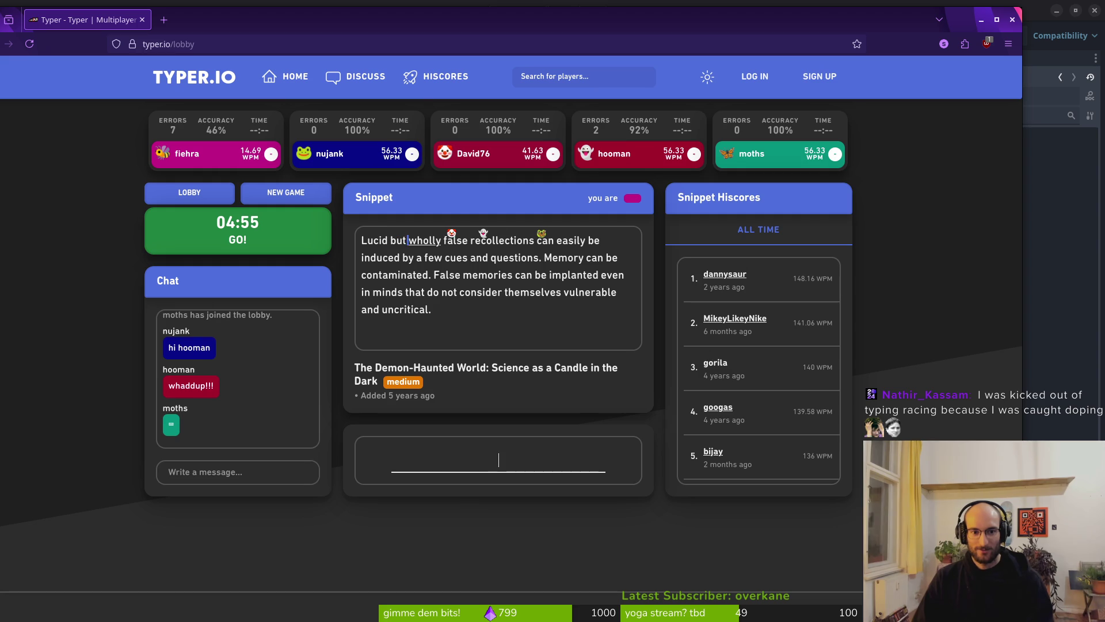
key(BackSpace)
key(BackSpace)
key(BackSpace)
text(holl)
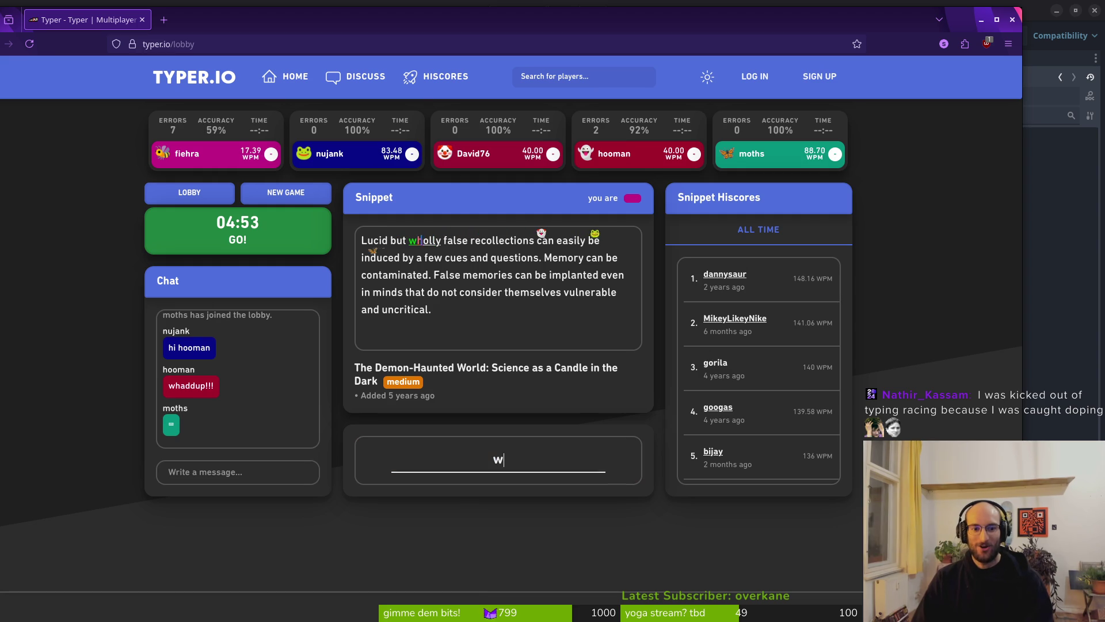
text(y false recol)
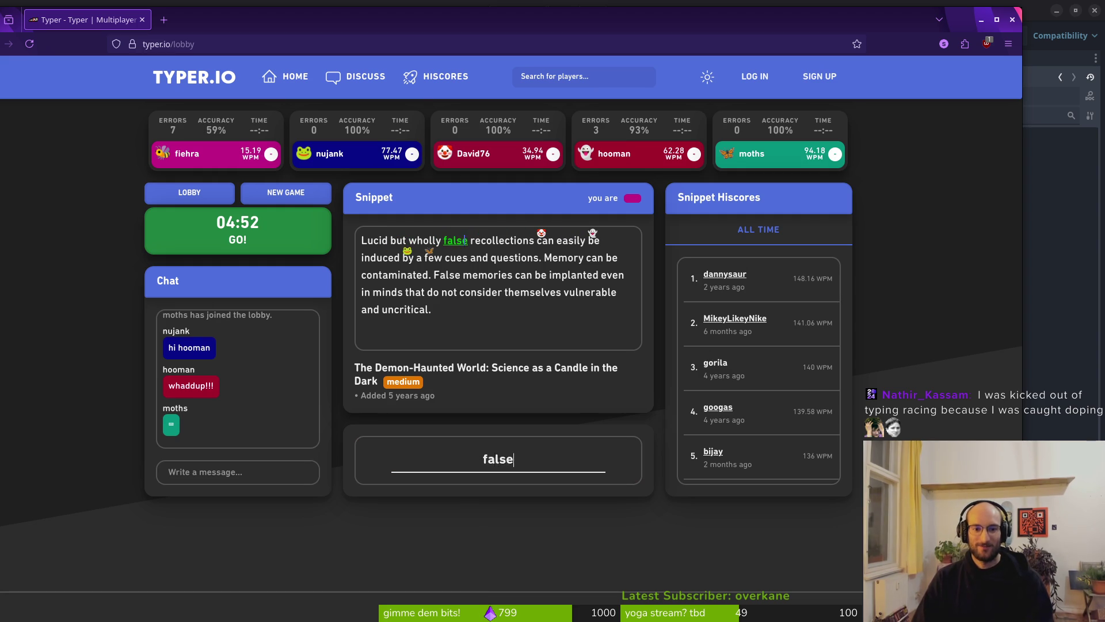
text(lection)
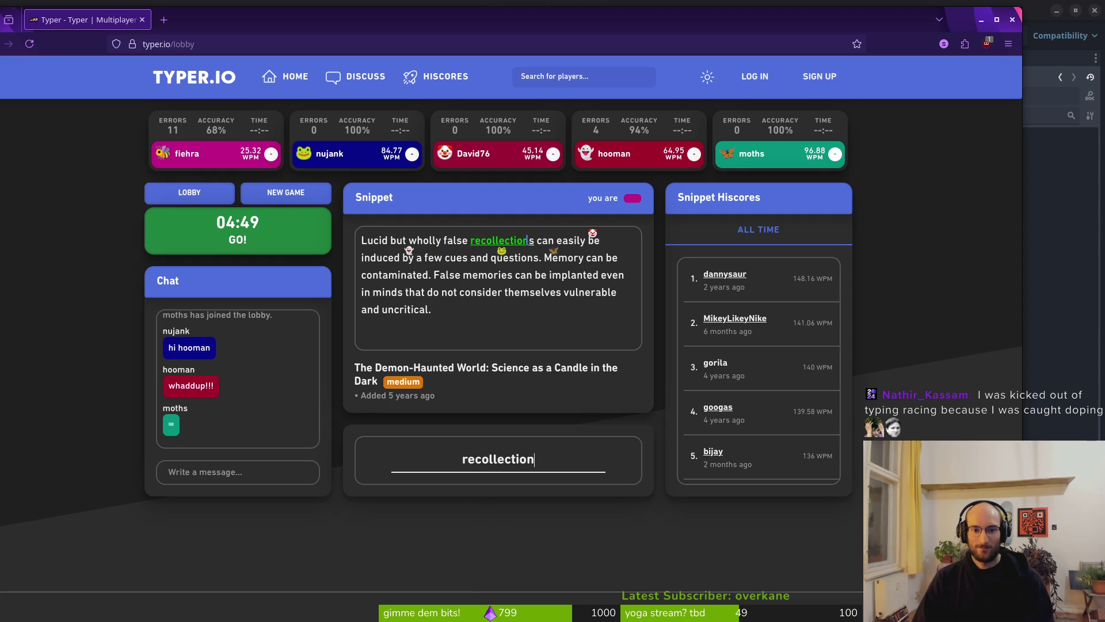
text(s can easily )
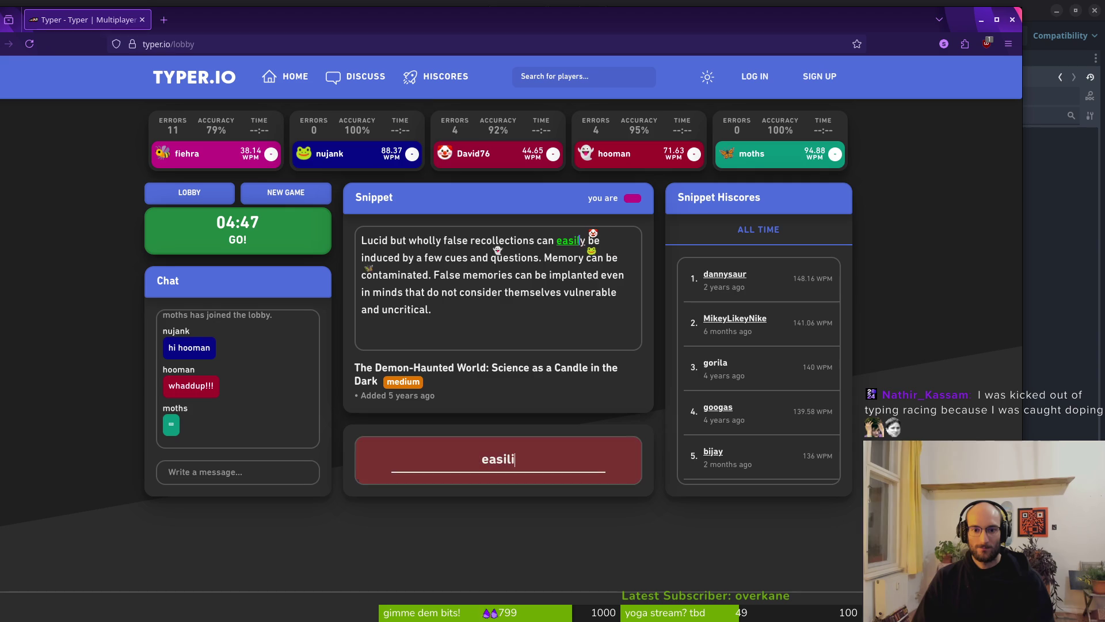
text(be )
text(d)
text(ed )
text(y)
text( few)
text(cu)
text( and)
text(qu)
text(ions)
text( Memory )
text(can)
text(e co)
text(nated. Fal)
text(se me)
text(es )
text( be im)
text(o)
key(BackSpace)
text(pla)
text(ed even in mi)
text( that do not)
text(onsider the)
text(el)
text(s )
text(ulnera)
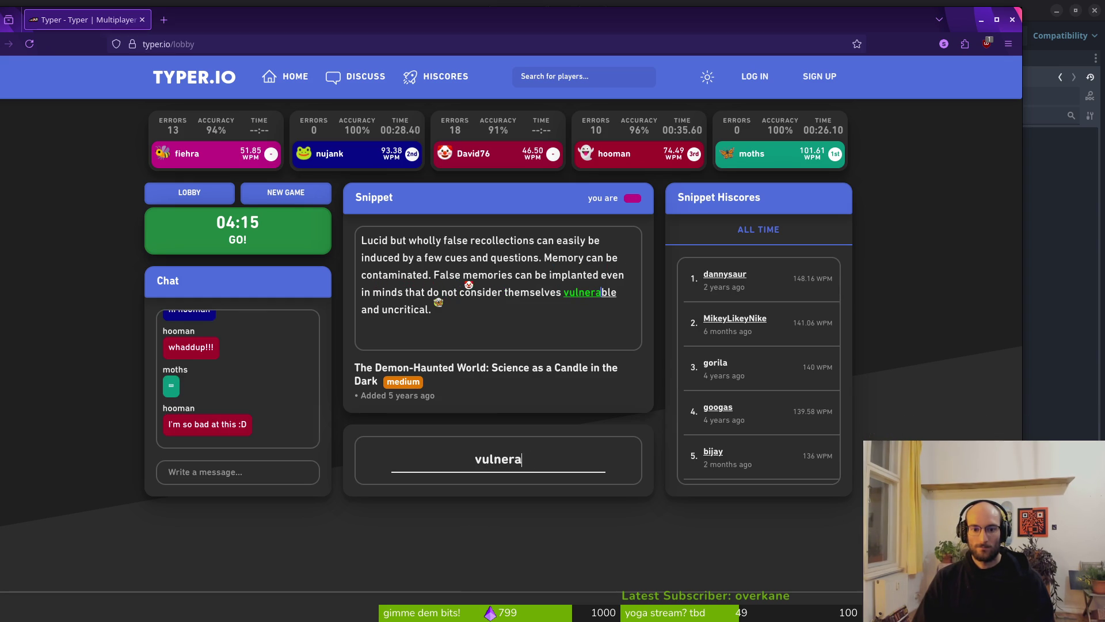
text(b)
text(nd uncritic)
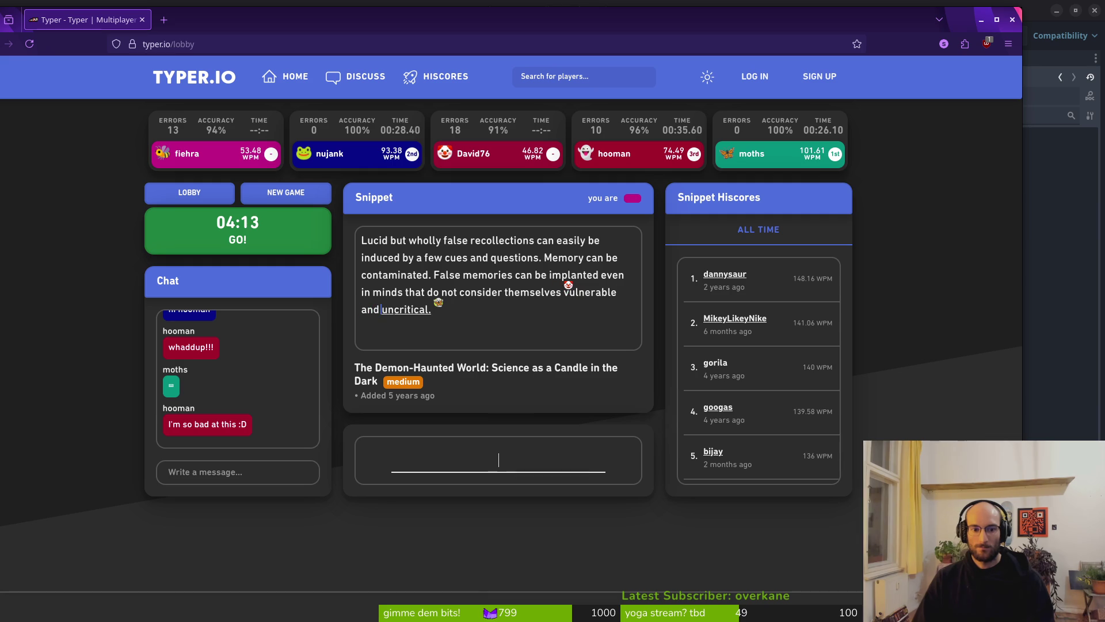
text(al.)
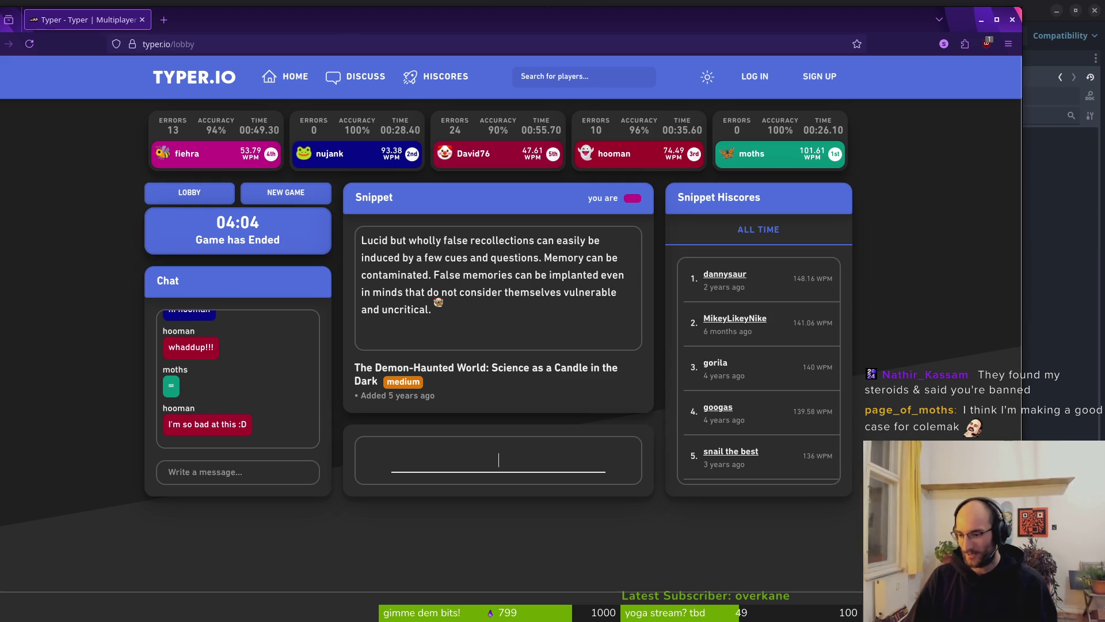
click(164, 19)
Search DuckDuckGo for 'colemak' and view the image results
text(colemak)
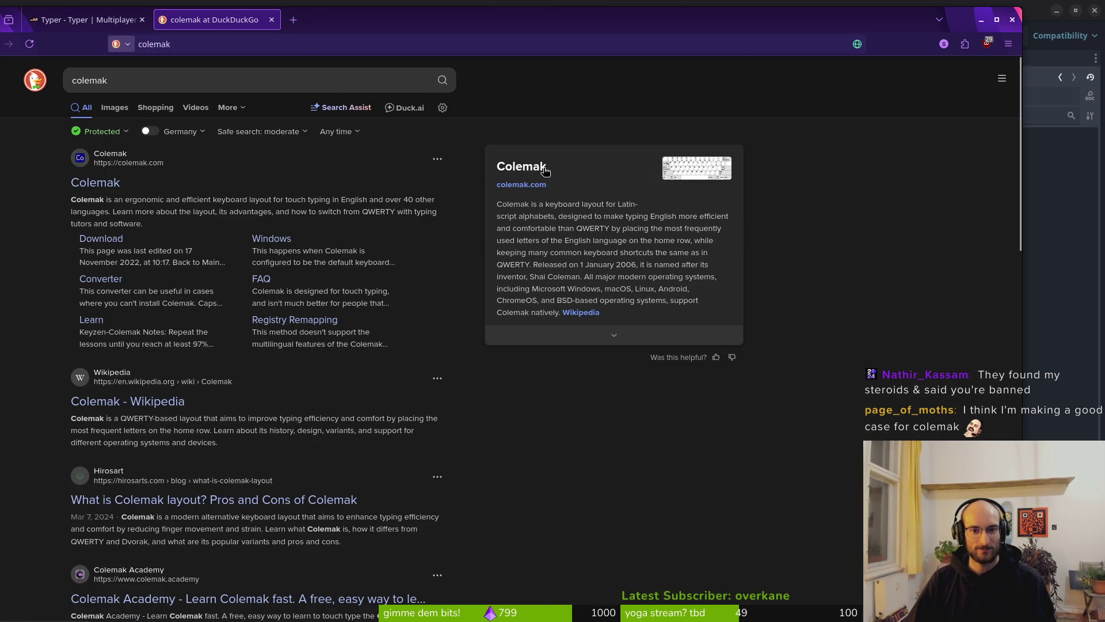
click(709, 167)
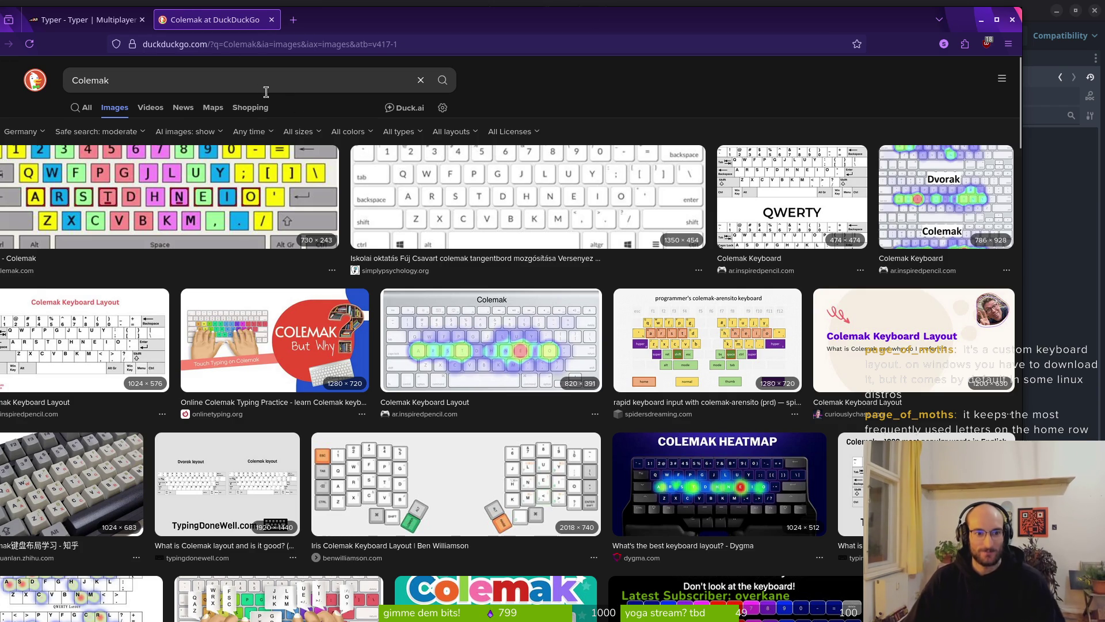
click(86, 20)
key(alt+Tab)
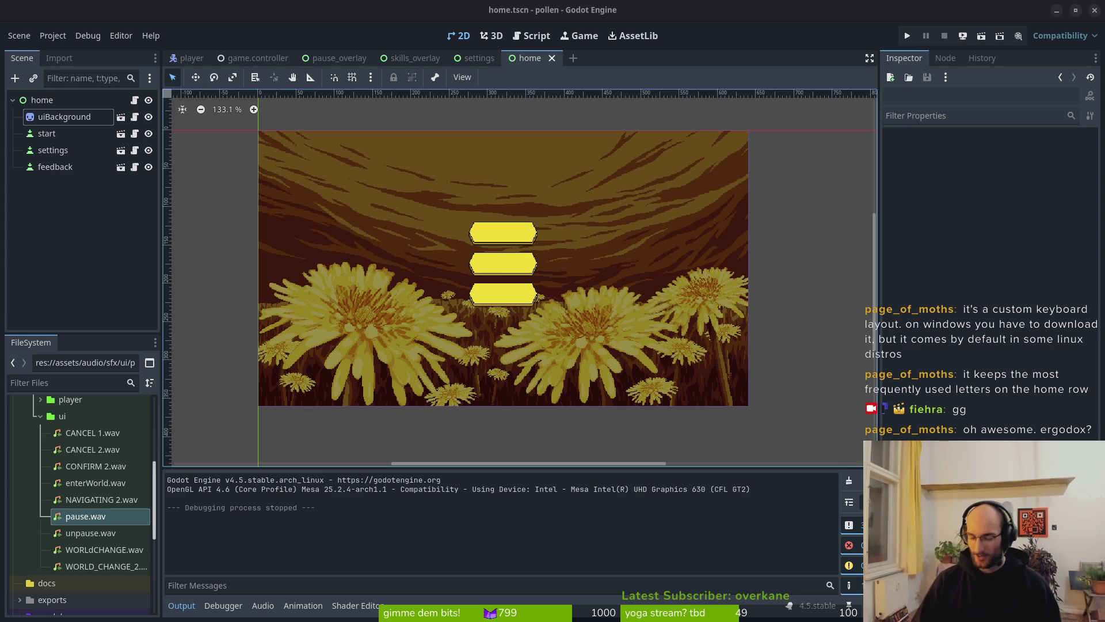
key(super+2)
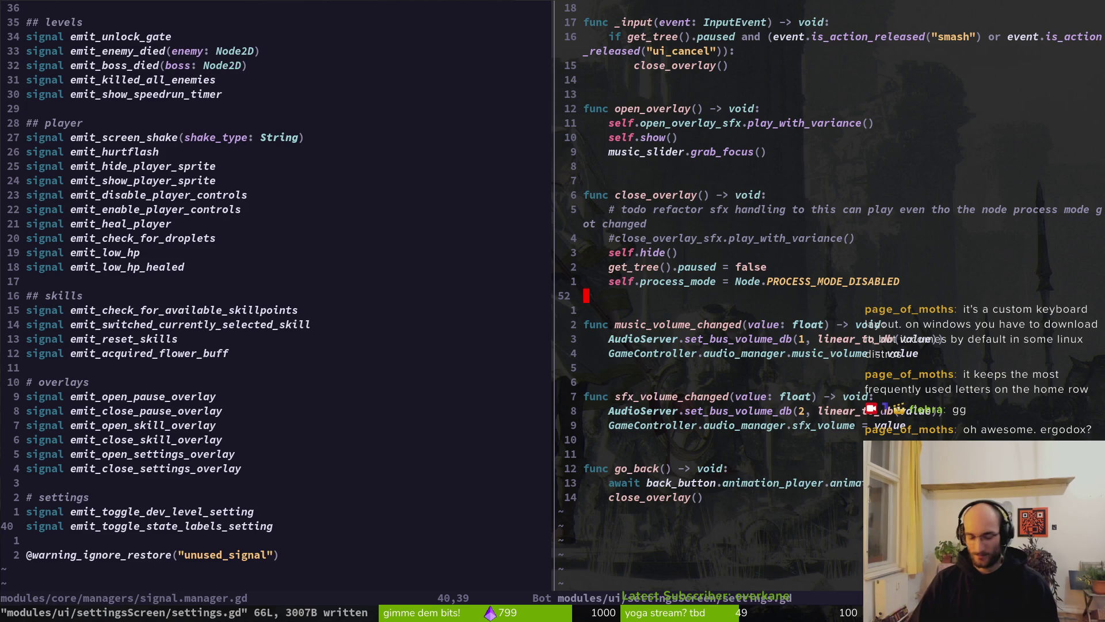
key(super+3)
Search 'crkbd rev1' in a new tab and glance at the GitHub crkbd firmware page
key(ctrl+t)
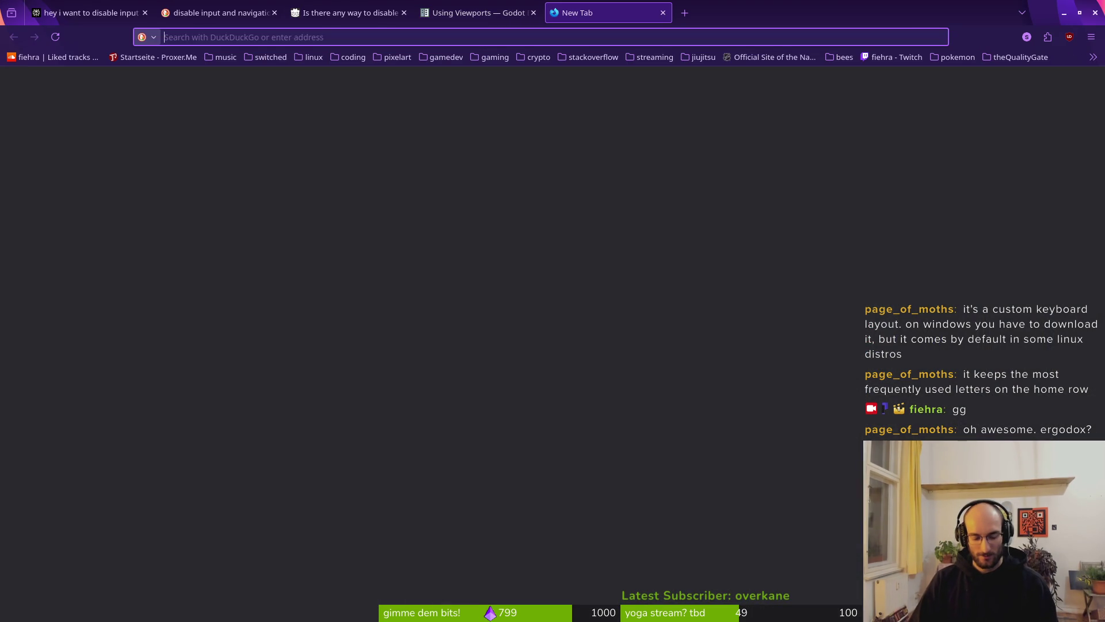
text(crkbd rev)
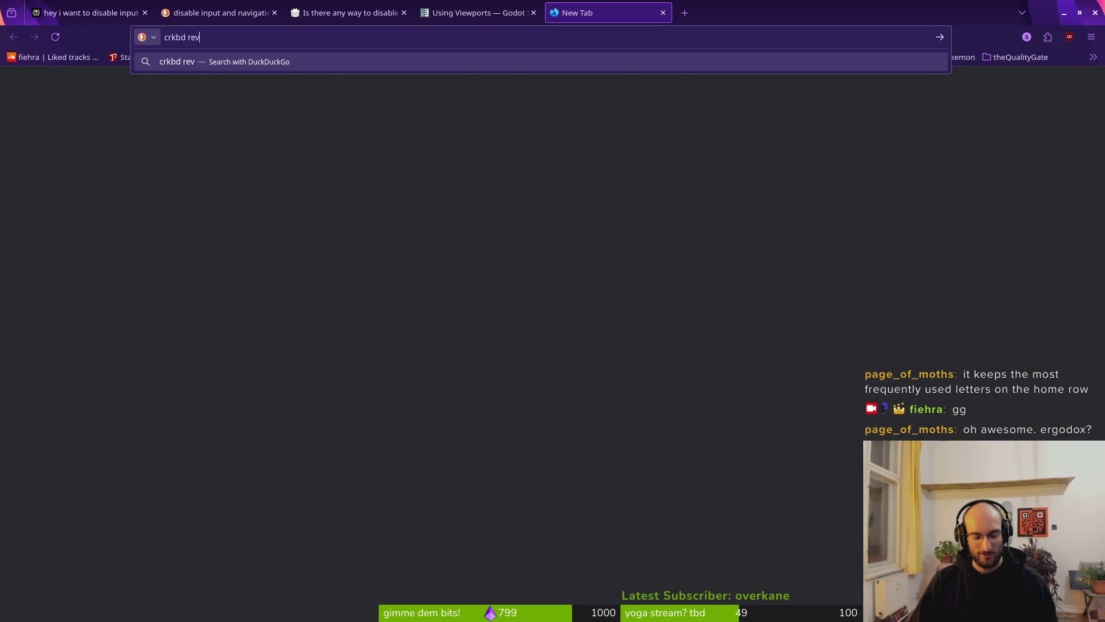
text(1)
key(Return)
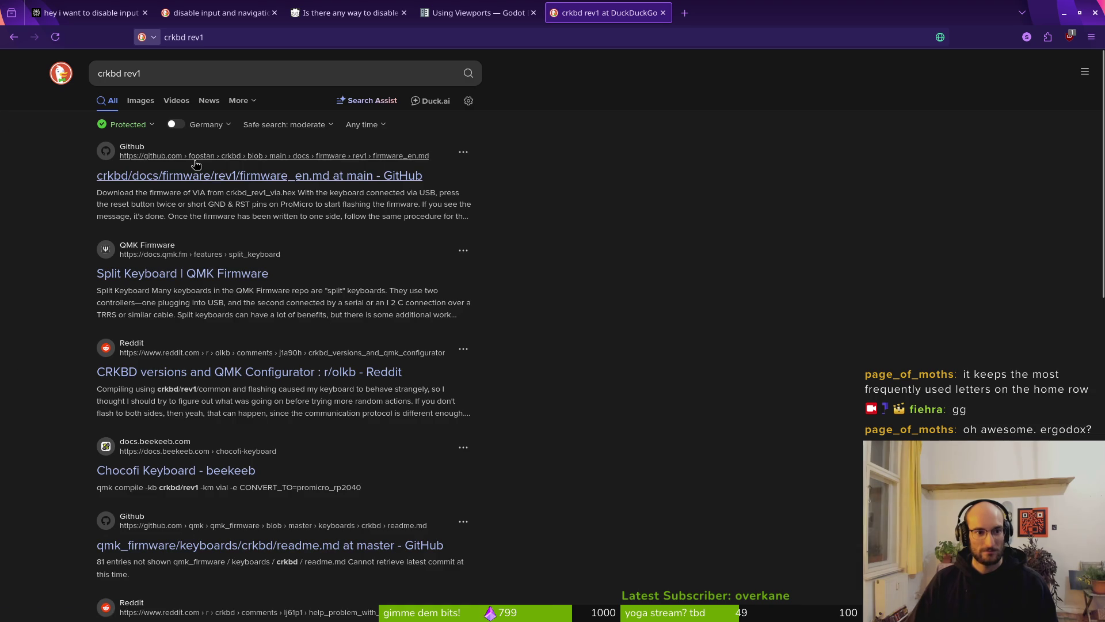
click(196, 175)
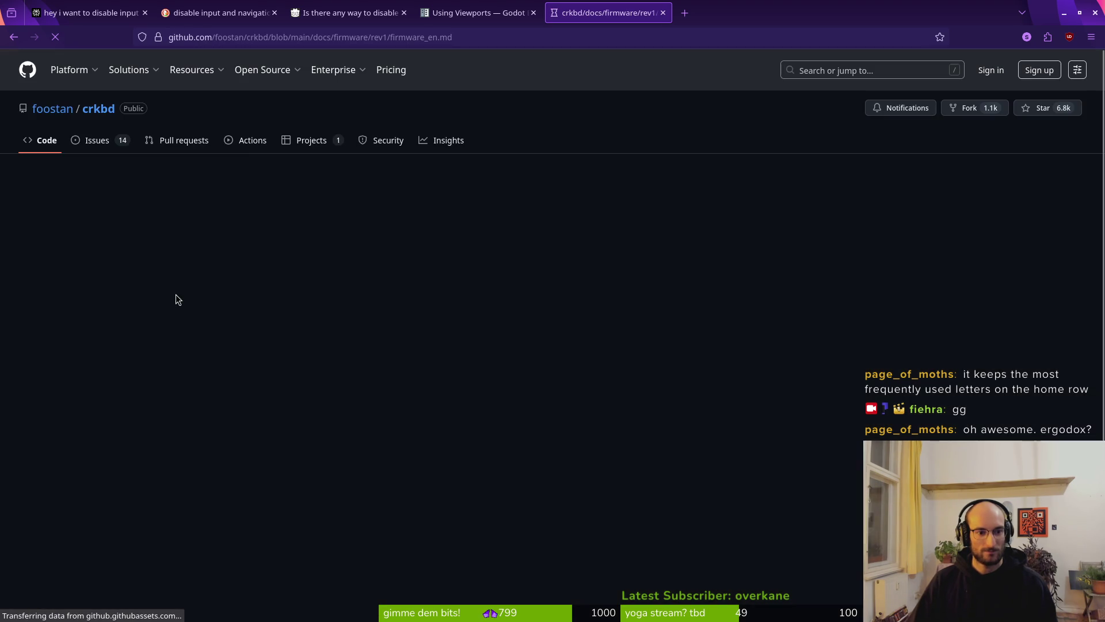
key(alt+Left)
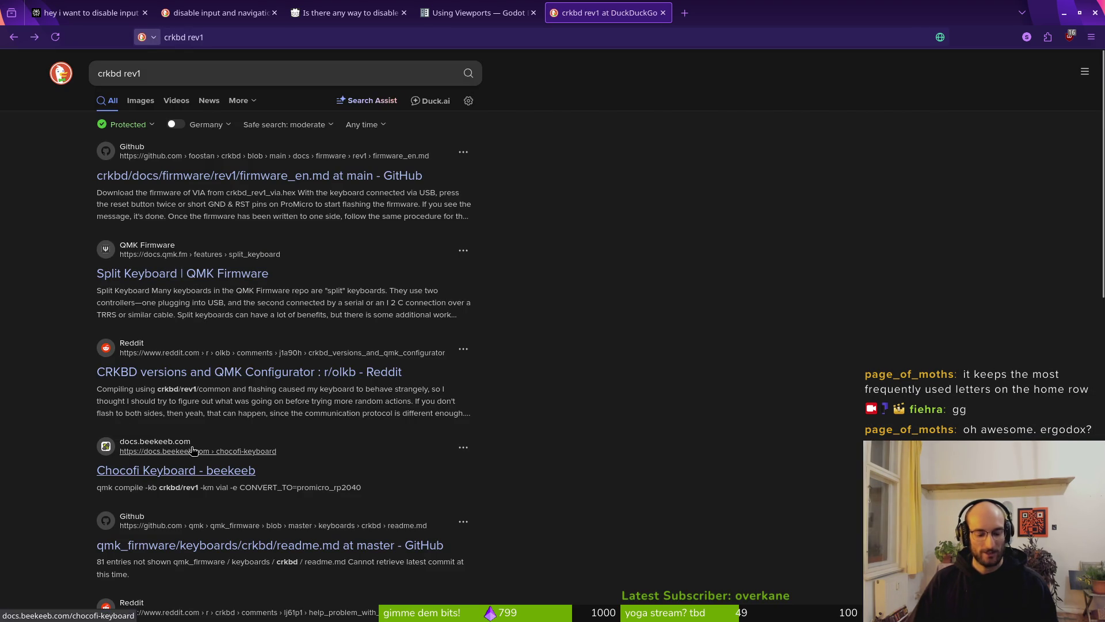
Search 'boardsource keyboard' in another new tab, fixing the misspelled 'boardsourve' query
key(ctrl+t)
text(boardsourve)
key(Return)
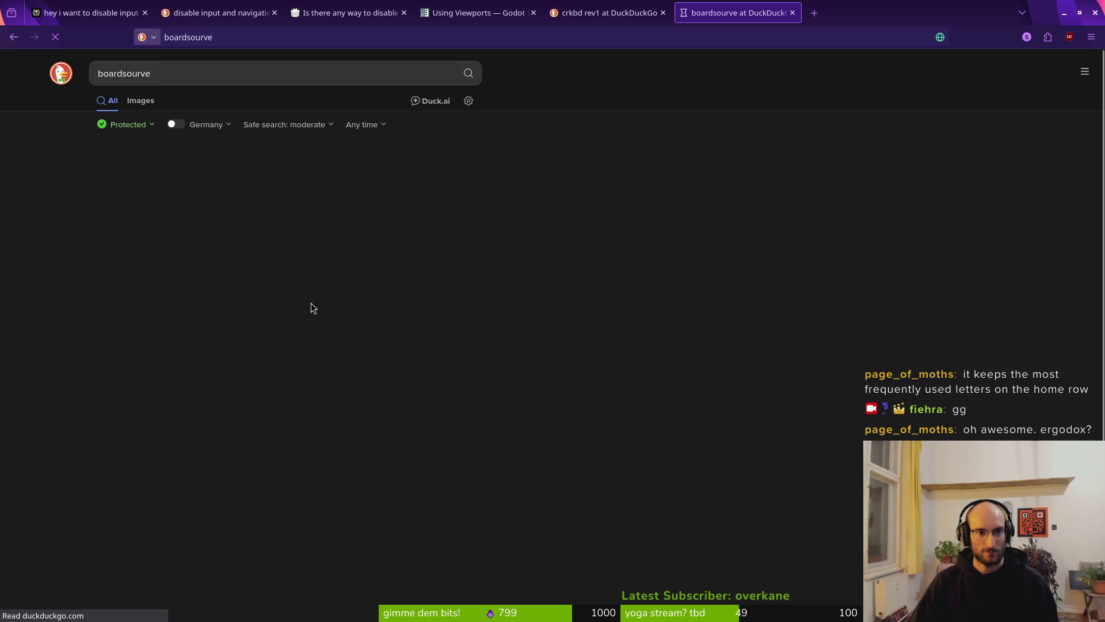
click(153, 74)
key(BackSpace)
key(BackSpace)
text(ce keyboard)
key(Return)
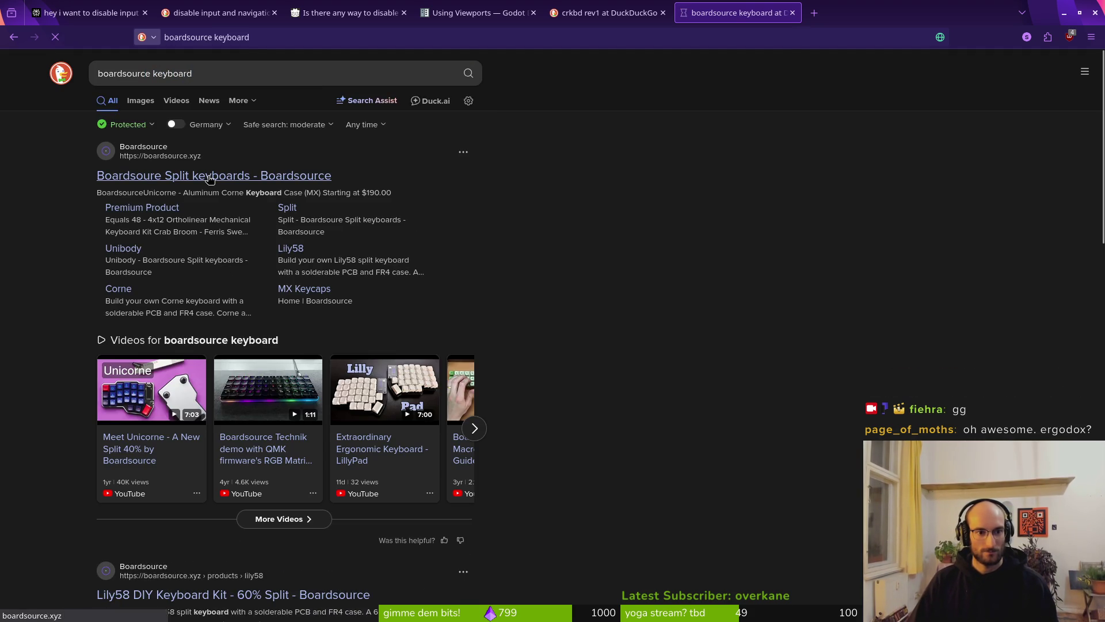
Open the Boardsource split keyboards site and scroll through its home page
click(210, 177)
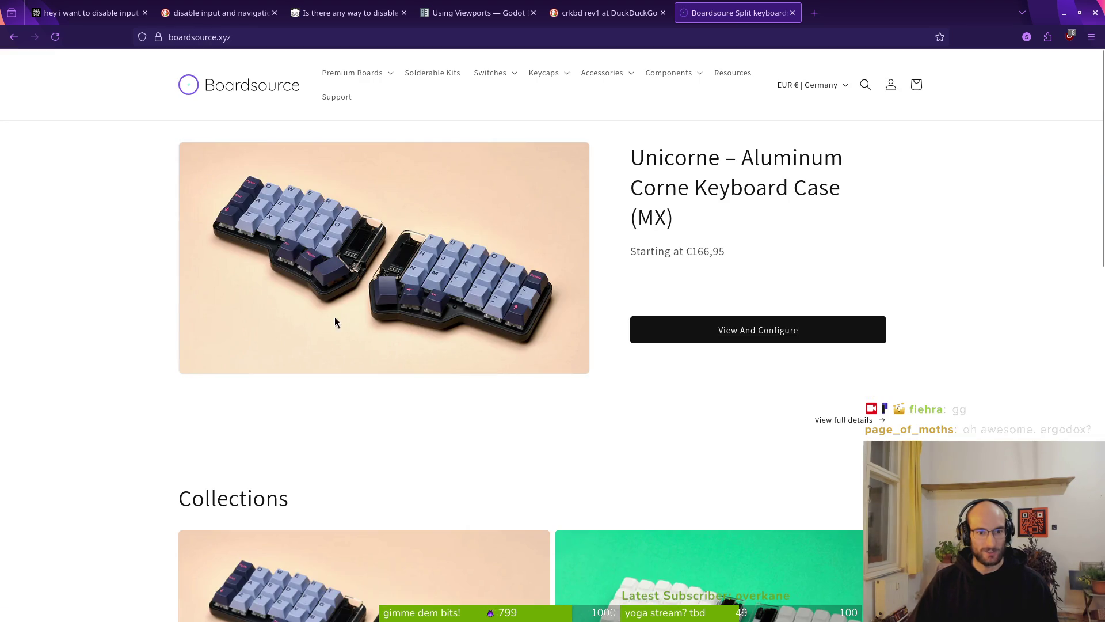
scroll(346, 317, down, 5)
scroll(435, 343, up, 5)
scroll(438, 311, down, 8)
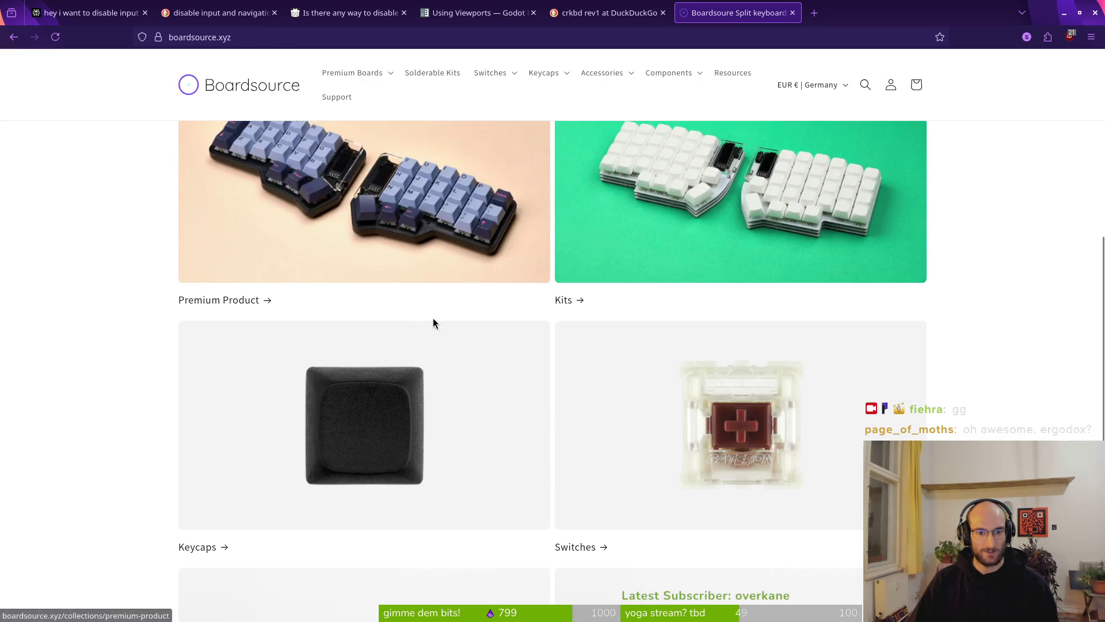
scroll(486, 411, down, 5)
scroll(478, 425, up, 11)
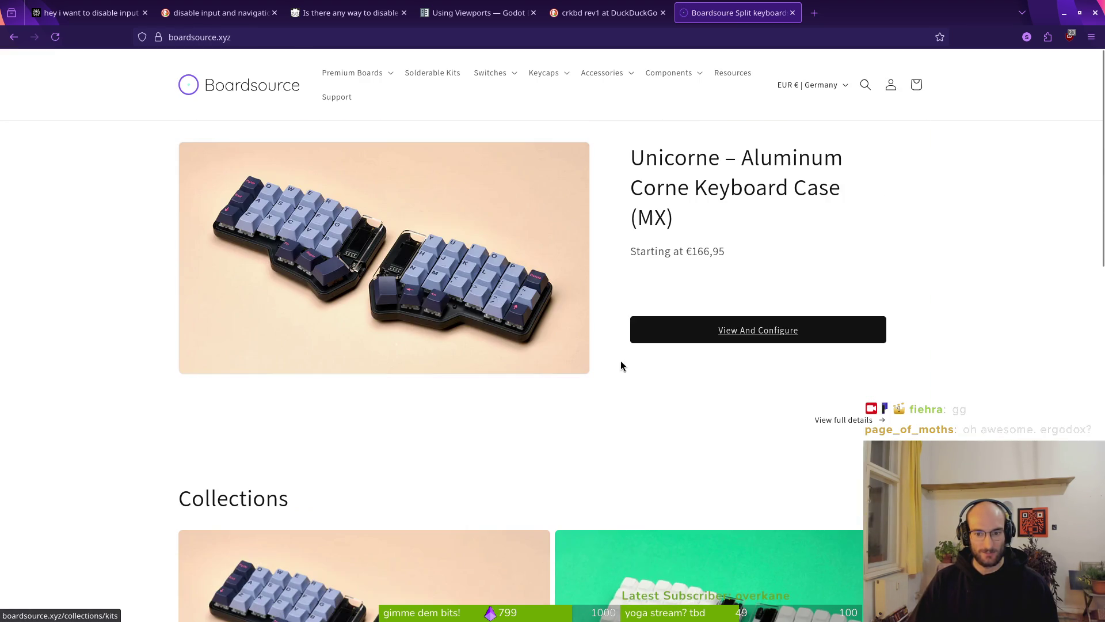
Browse the Unicorne Corne case page under Premium Boards, then close that tab
click(397, 74)
click(344, 101)
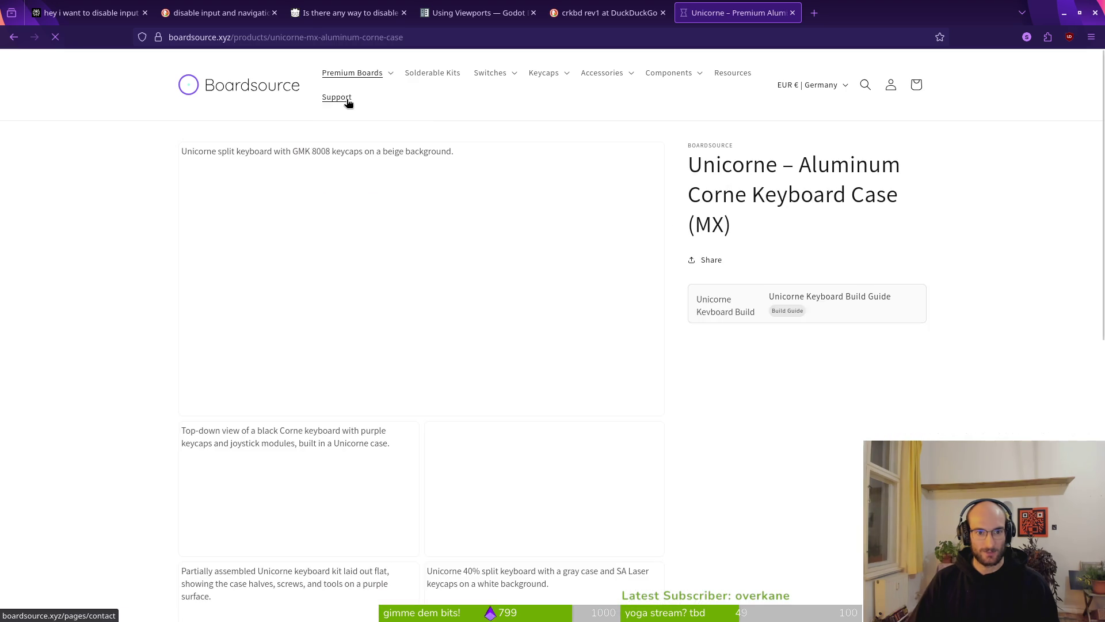
scroll(609, 395, down, 8)
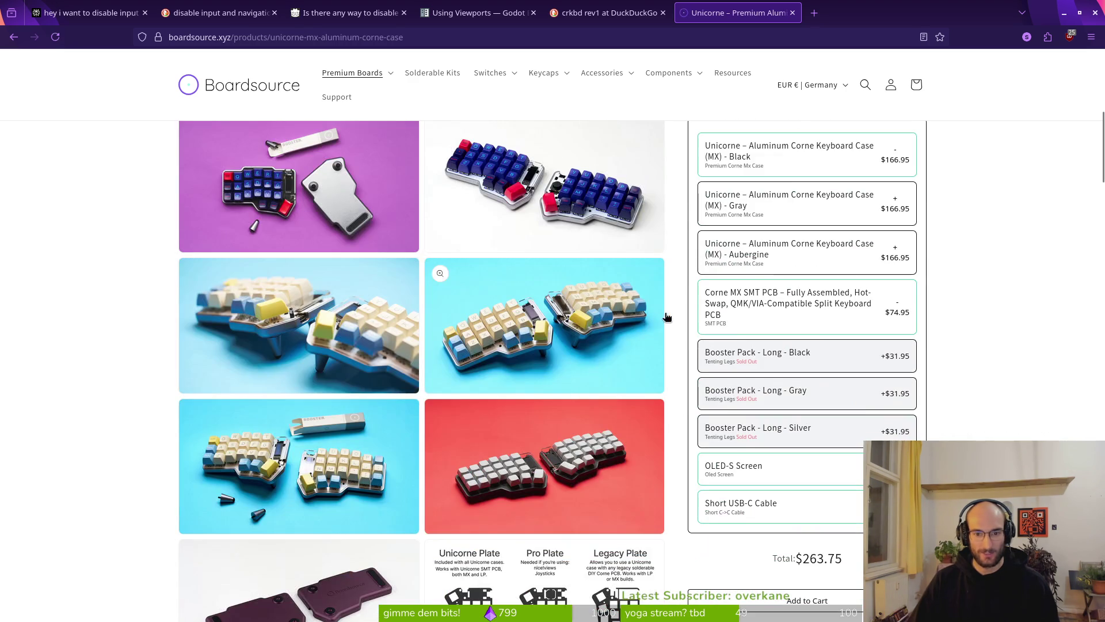
scroll(581, 314, down, 4)
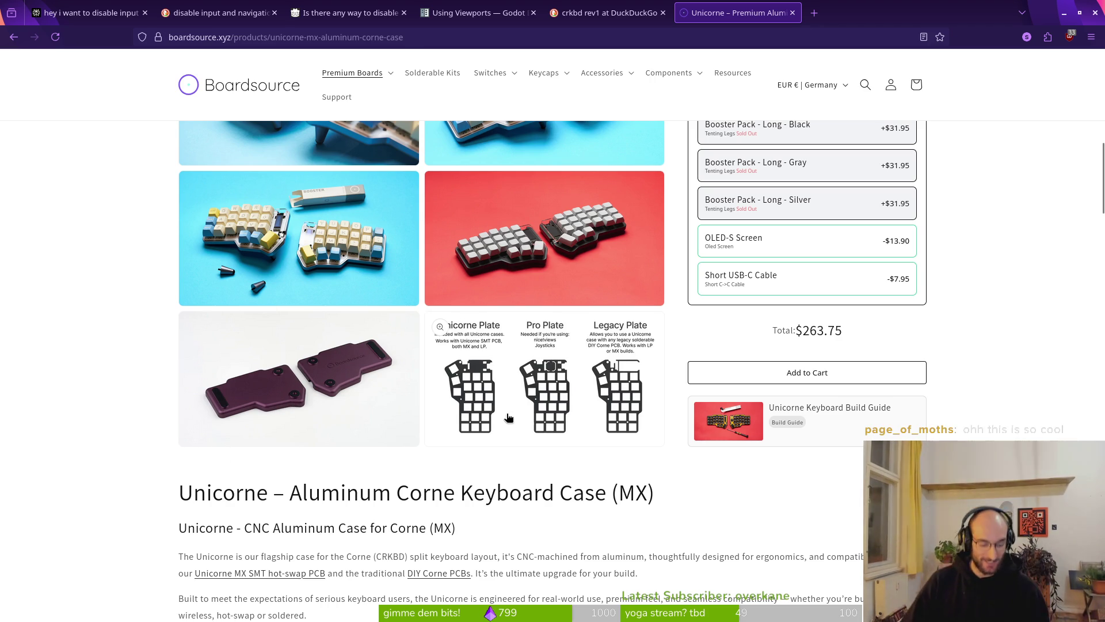
scroll(224, 410, up, 6)
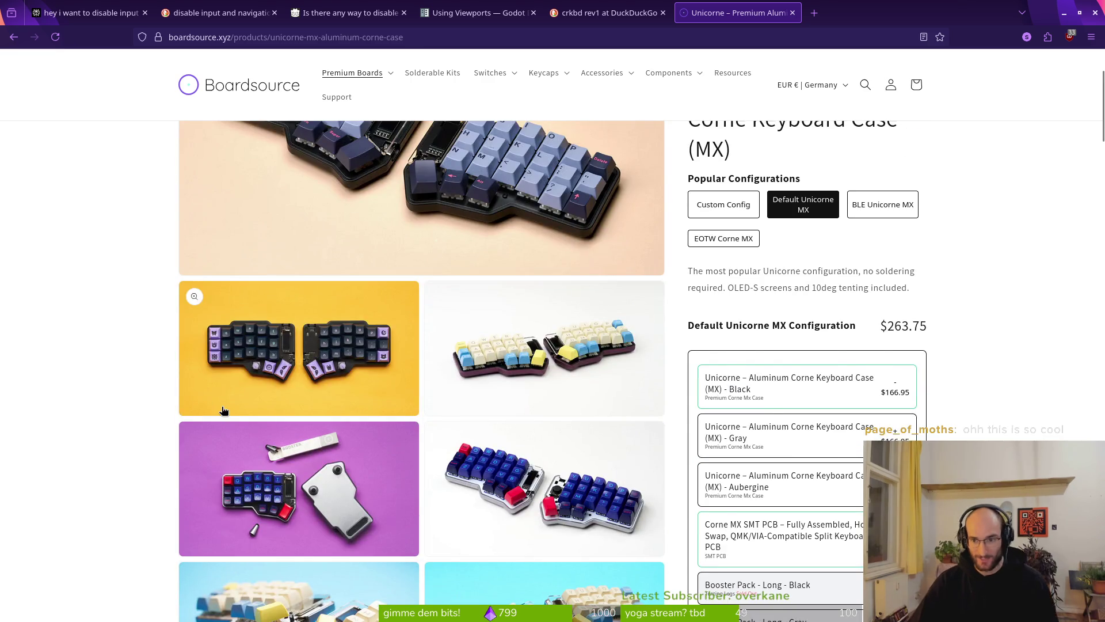
scroll(224, 410, up, 2)
scroll(984, 312, down, 12)
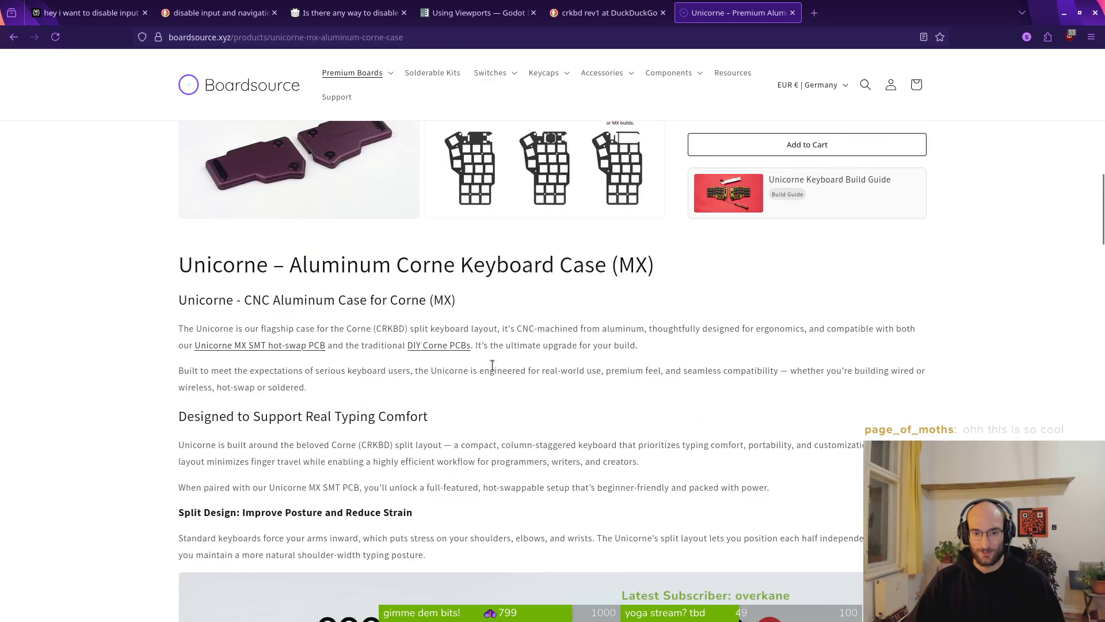
scroll(405, 422, down, 6)
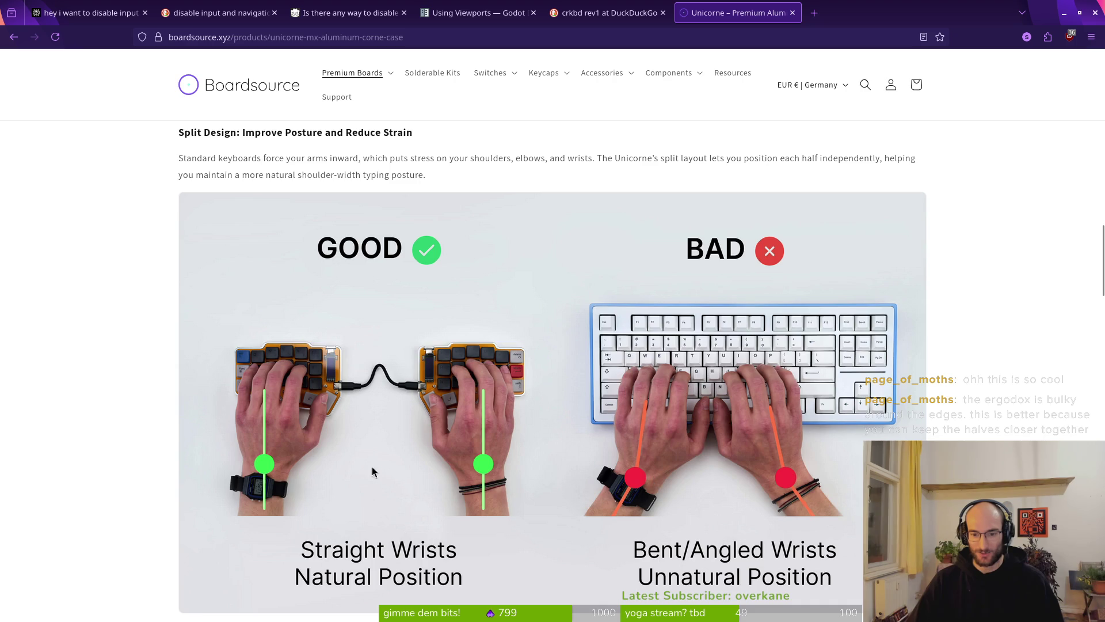
scroll(489, 425, down, 3)
scroll(566, 395, down, 7)
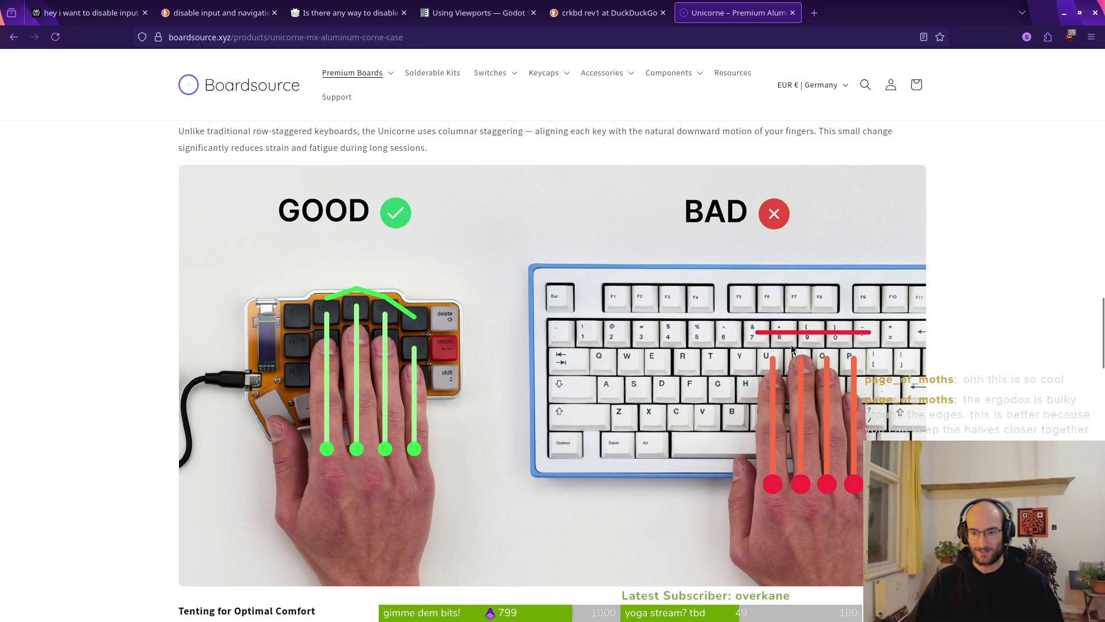
scroll(803, 343, down, 10)
click(792, 13)
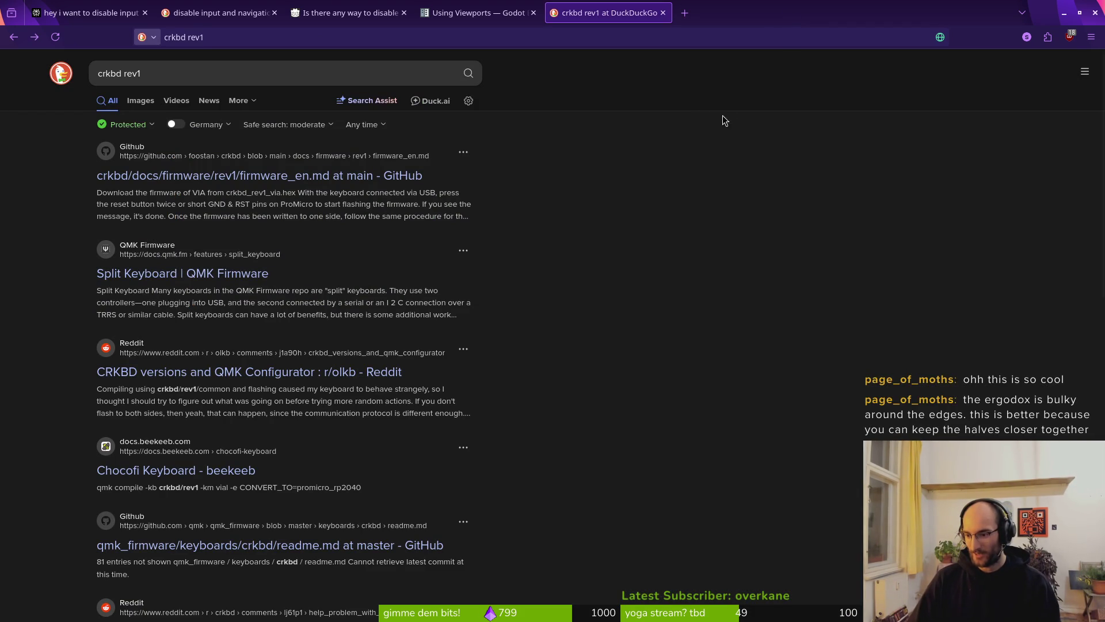
Close the crkbd results and view ergodox image results in a new tab
click(663, 13)
key(ctrl+t)
text(ergod)
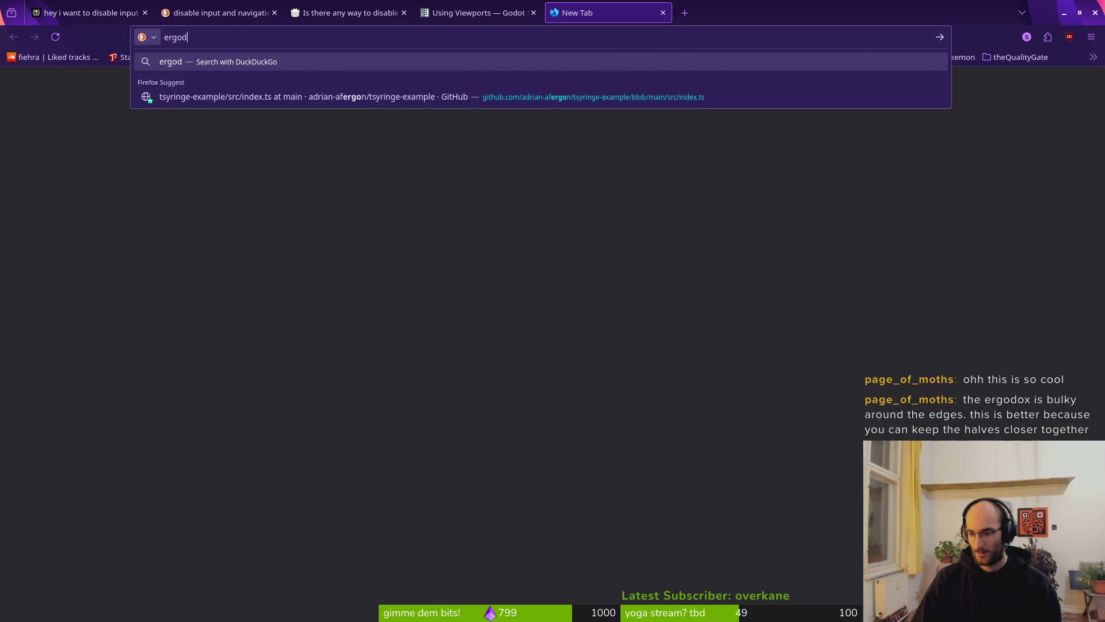
text(ox)
key(Return)
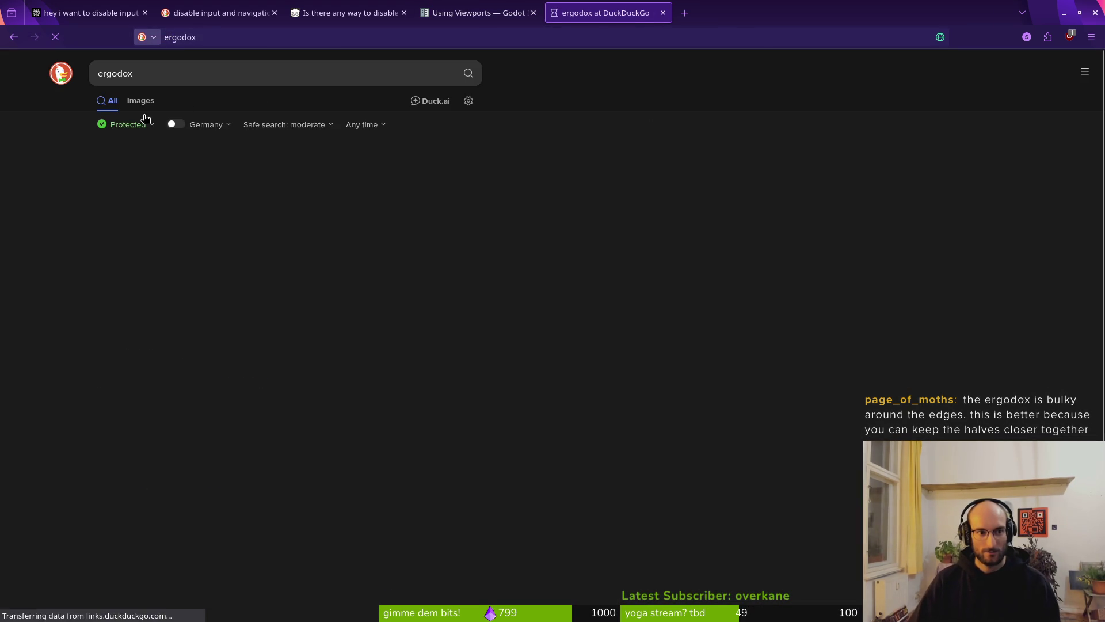
click(141, 101)
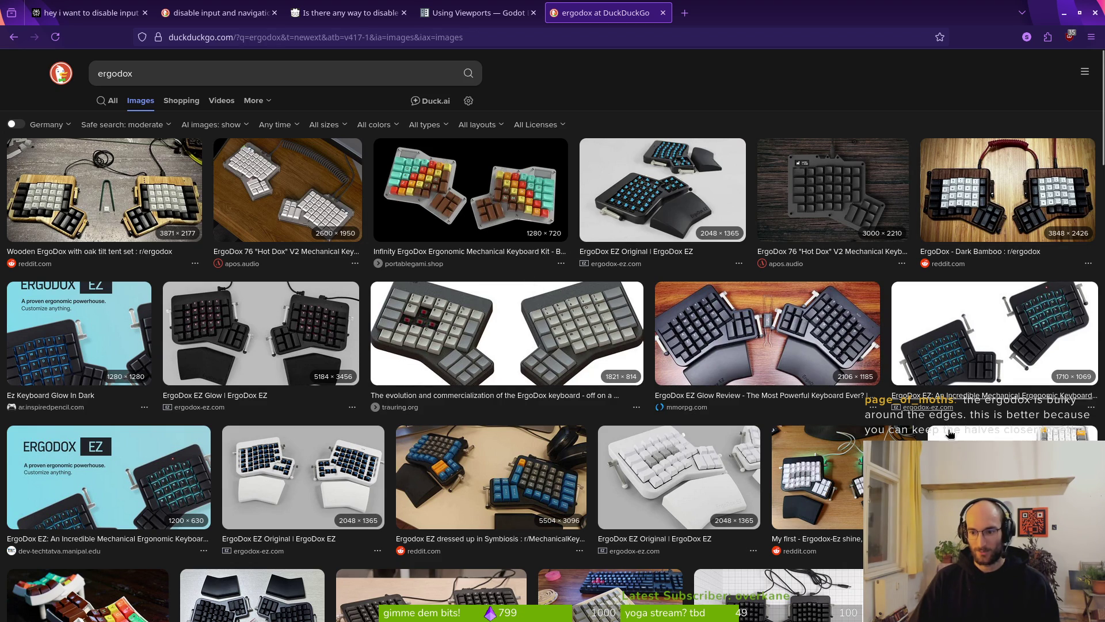
Close the ergodox and Godot forum tabs, then return to the code editor
click(663, 13)
click(327, 17)
key(ctrl+w)
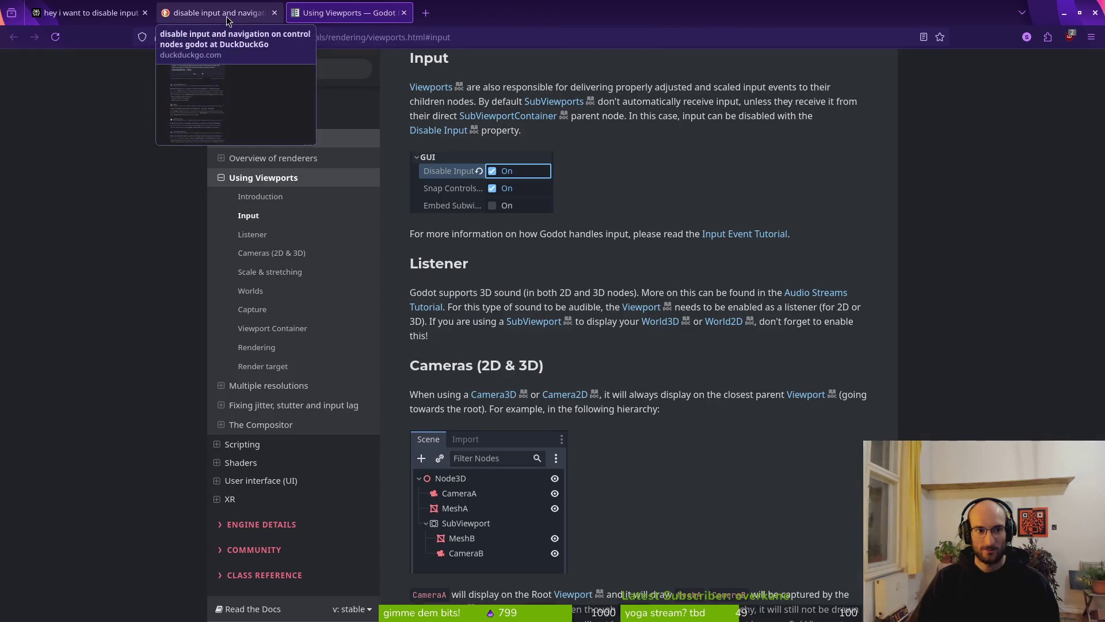
click(196, 18)
key(alt+Tab)
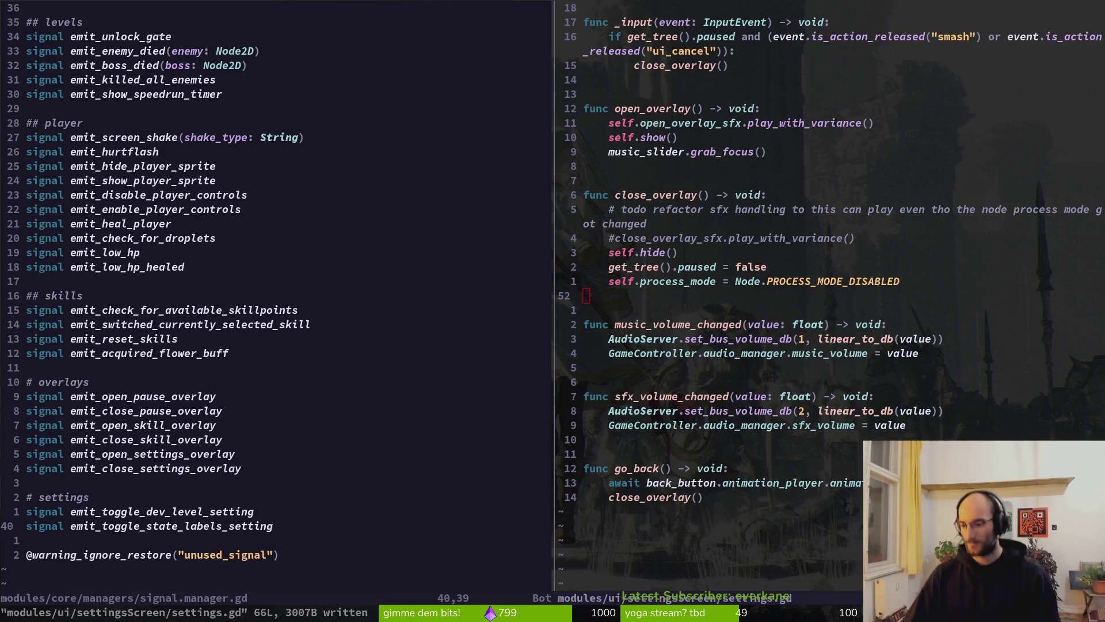
Delete the toggle_devlevel callback in settings.gd, then undo it and save with :w
key(k)
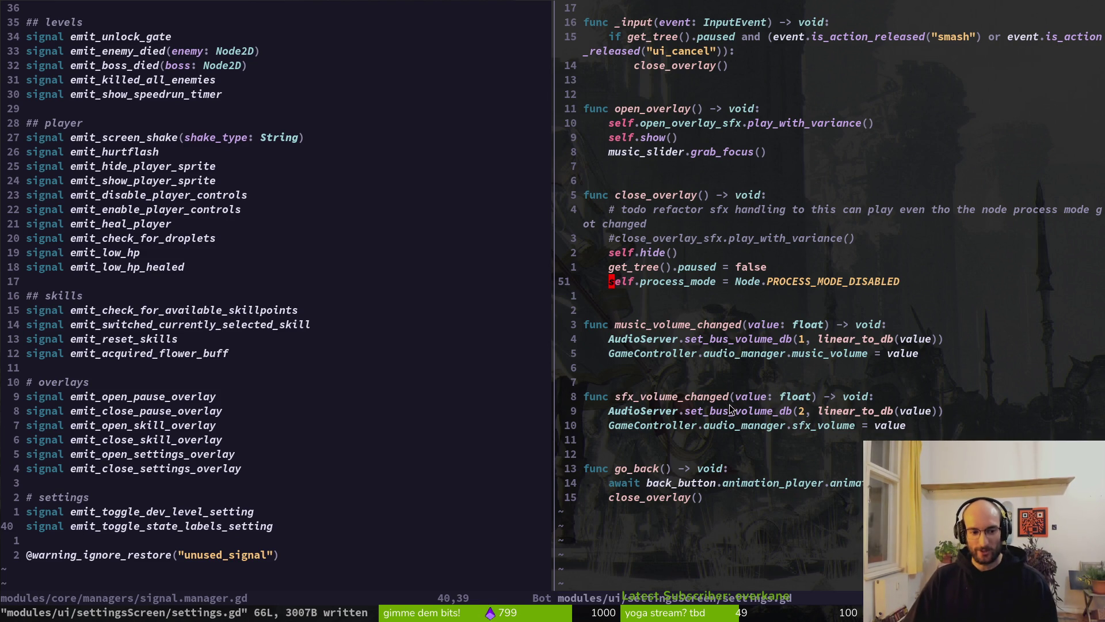
click(164, 525)
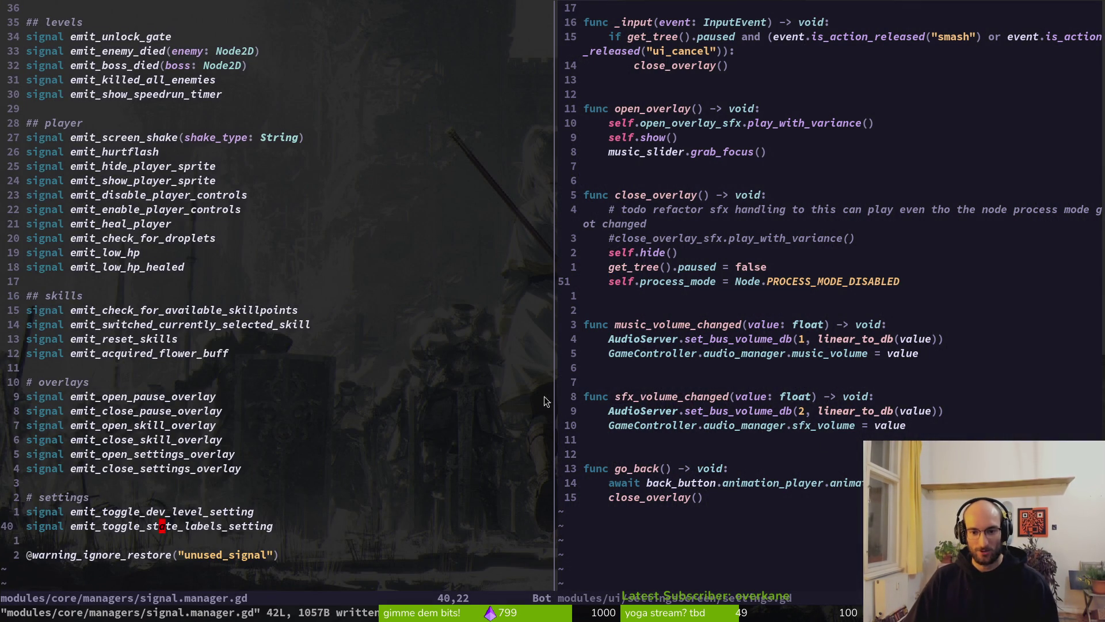
scroll(719, 297, up, 5)
scroll(701, 315, up, 3)
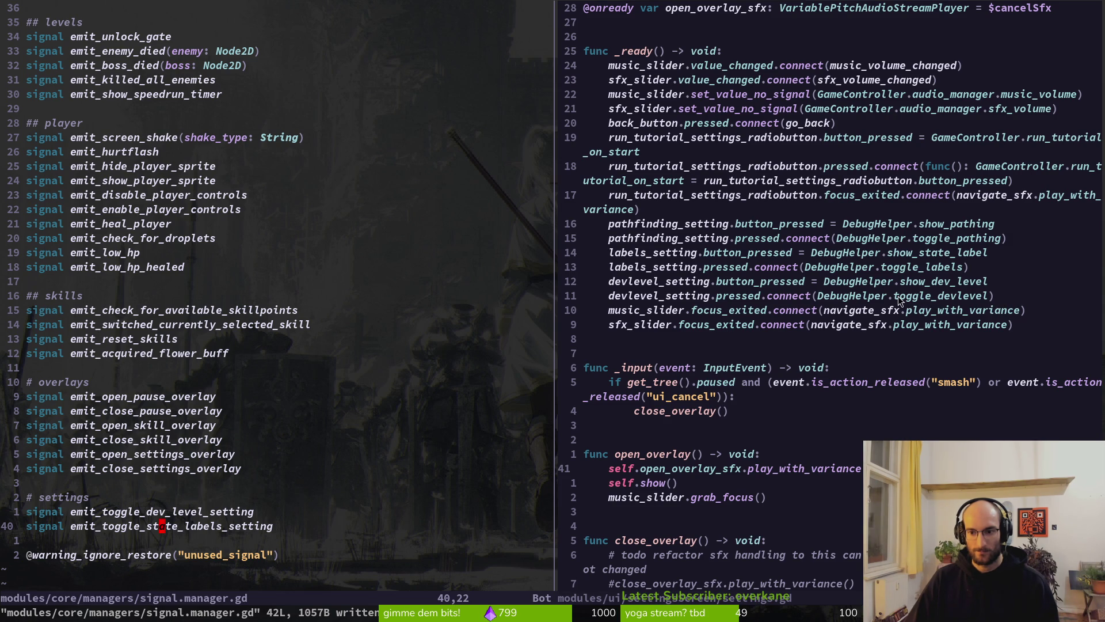
drag(873, 299, 869, 298)
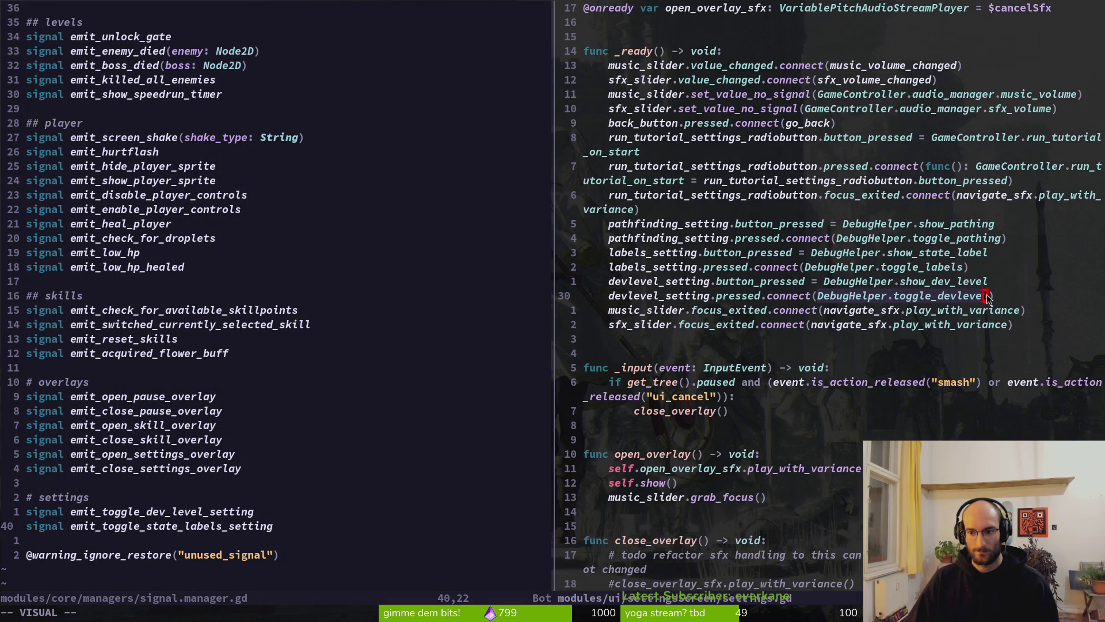
key(c)
key(Escape)
text(u:w)
key(Return)
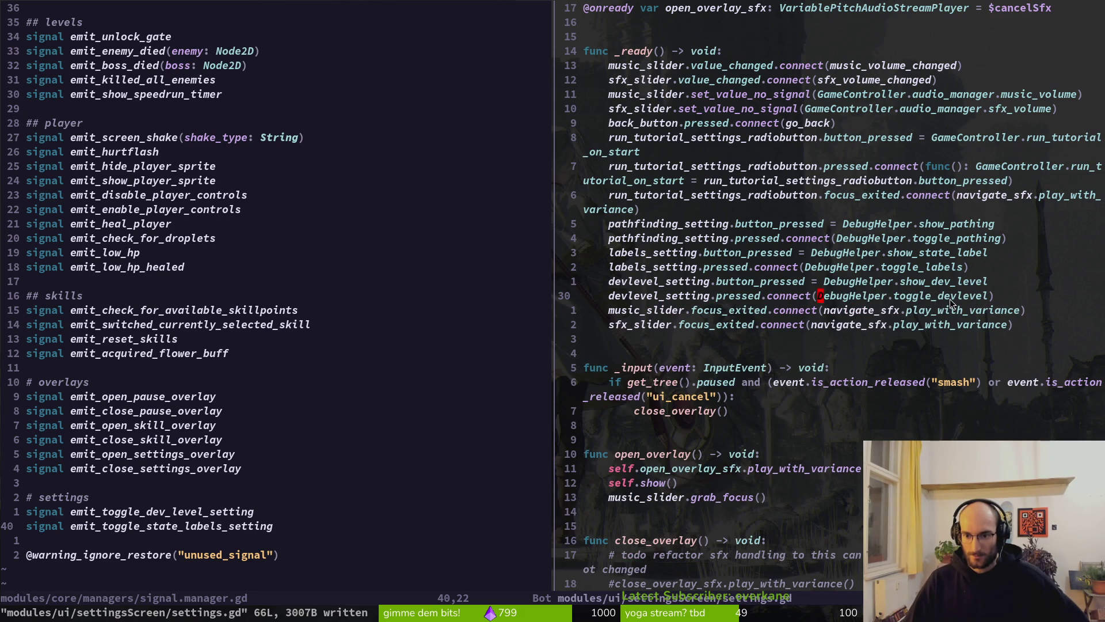
Bring up debug.helper.gd in the left pane
scroll(950, 299, down, 2)
scroll(787, 313, down, 3)
click(230, 426)
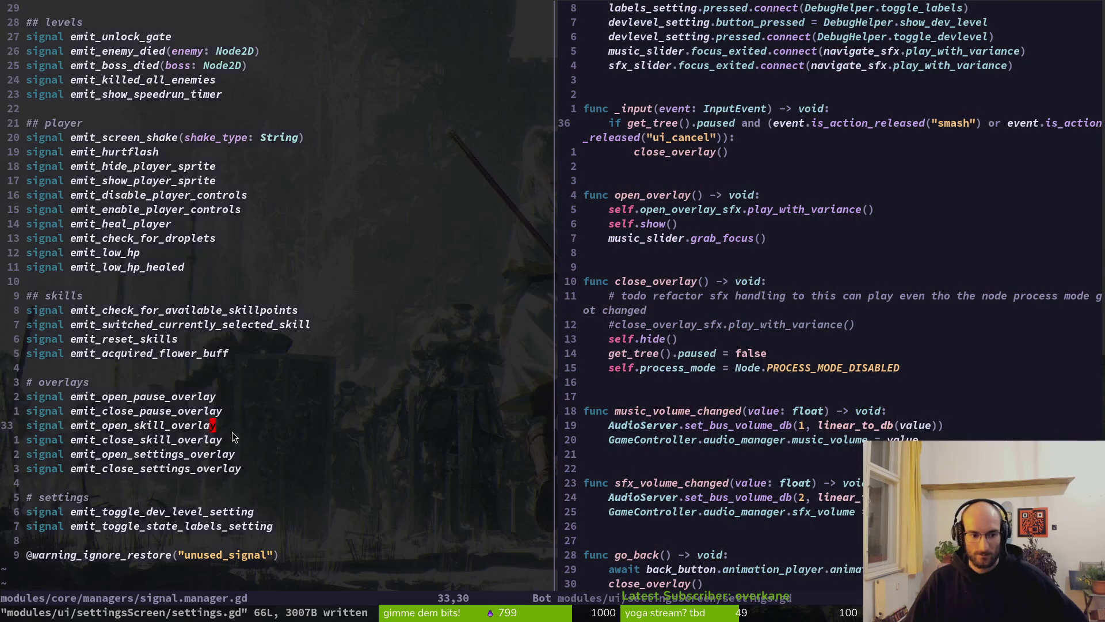
scroll(226, 430, down, 5)
scroll(231, 426, up, 4)
key(ctrl+o)
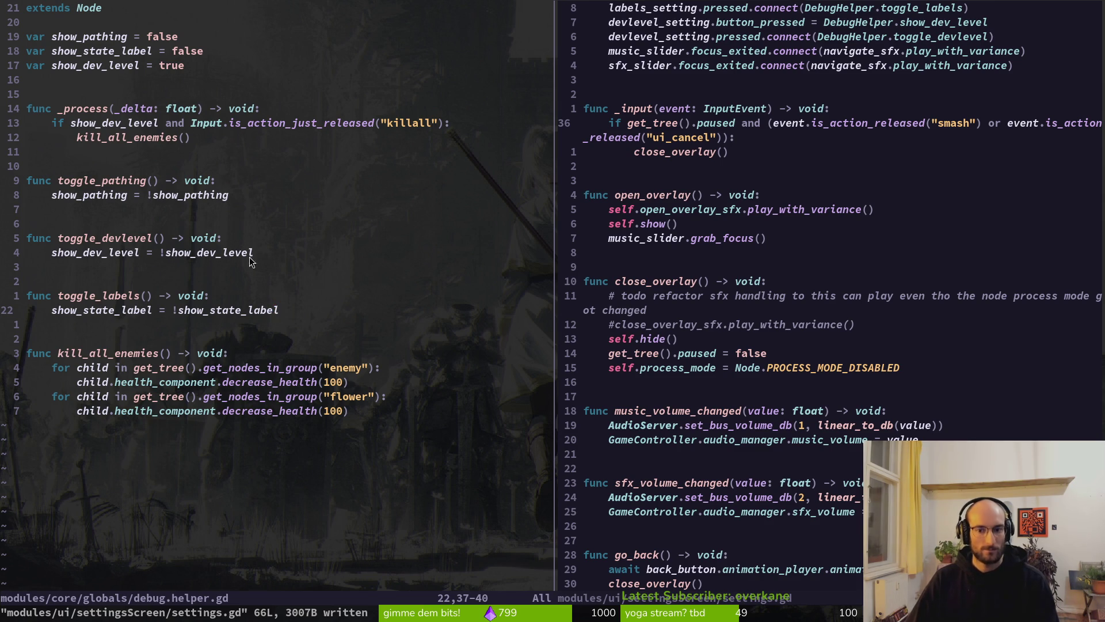
Add blank lines below the variables and create a func _ready in debug.helper.gd
scroll(818, 296, up, 4)
key(k)
key(k)
key(k)
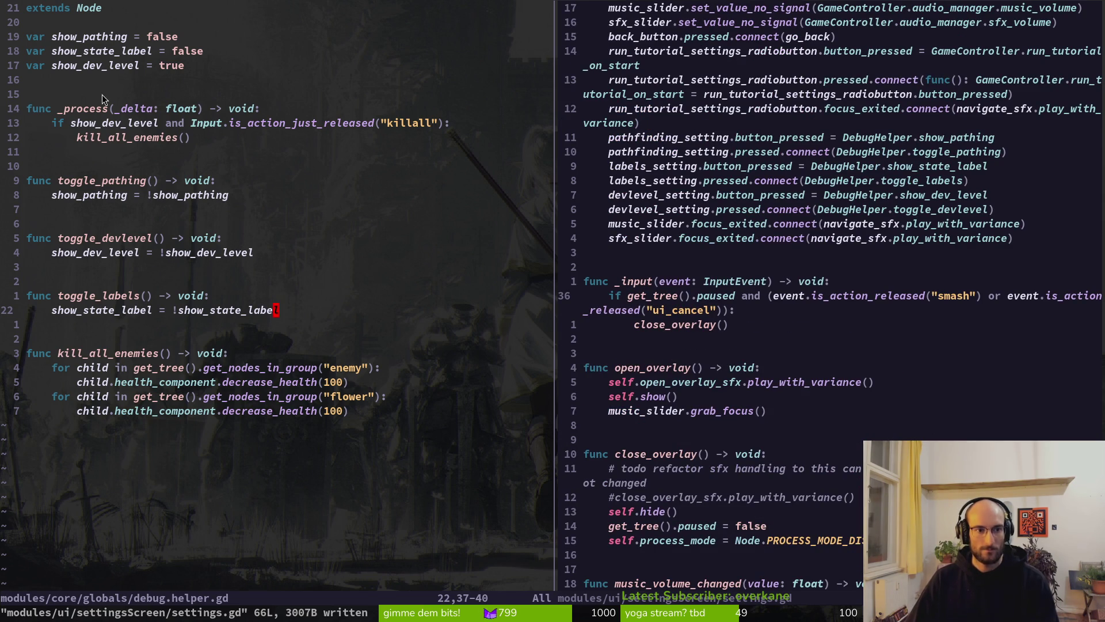
key(o)
key(Return)
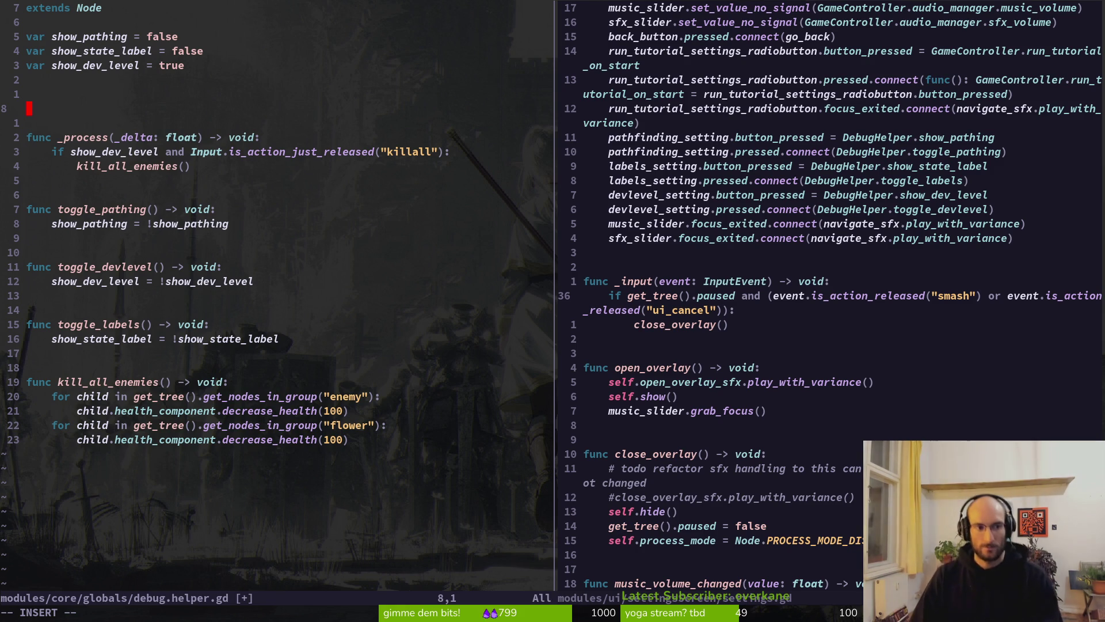
text(re)
key(BackSpace)
key(BackSpace)
text(func _rea)
key(Return)
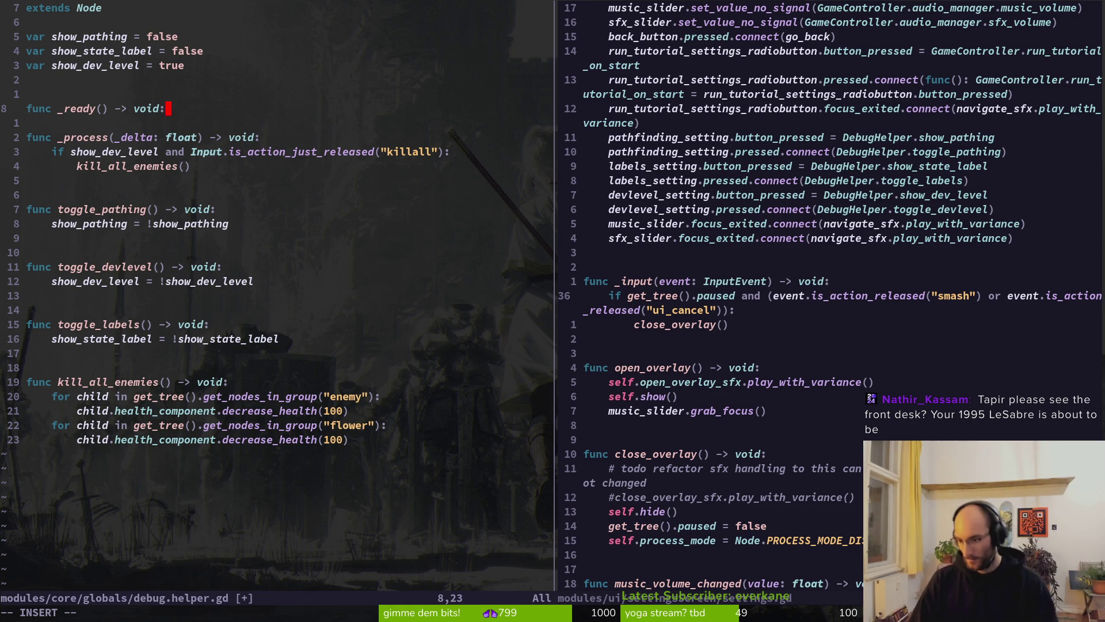
key(Return)
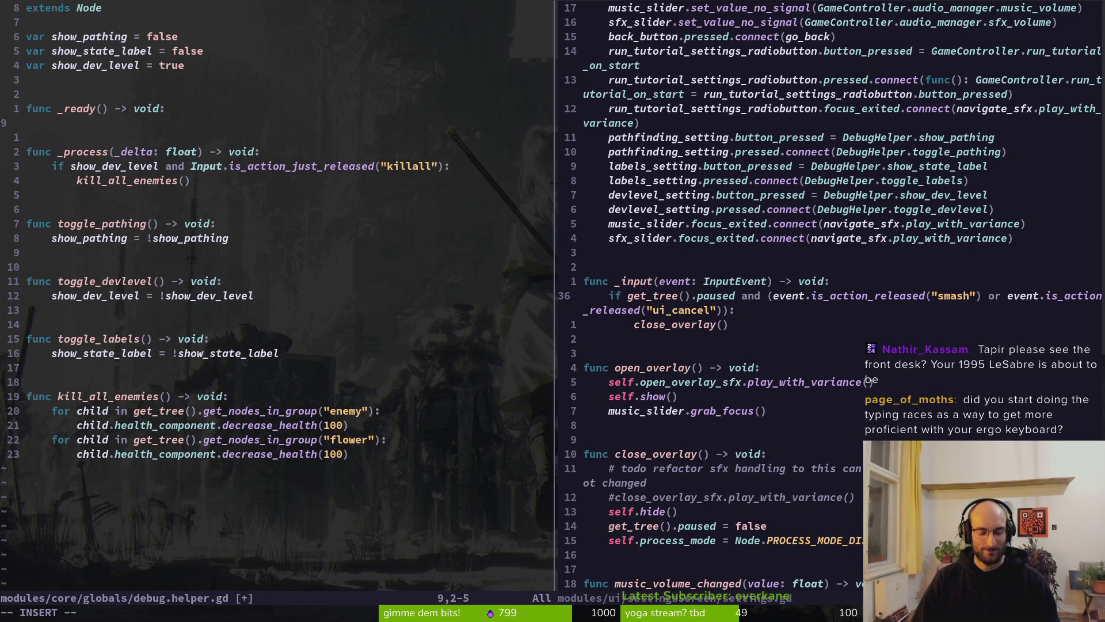
Connect GameController.signal_manager.emit_toggle_dev_level_setting to toggle_devlevel in _ready and save
text(GameController.sign)
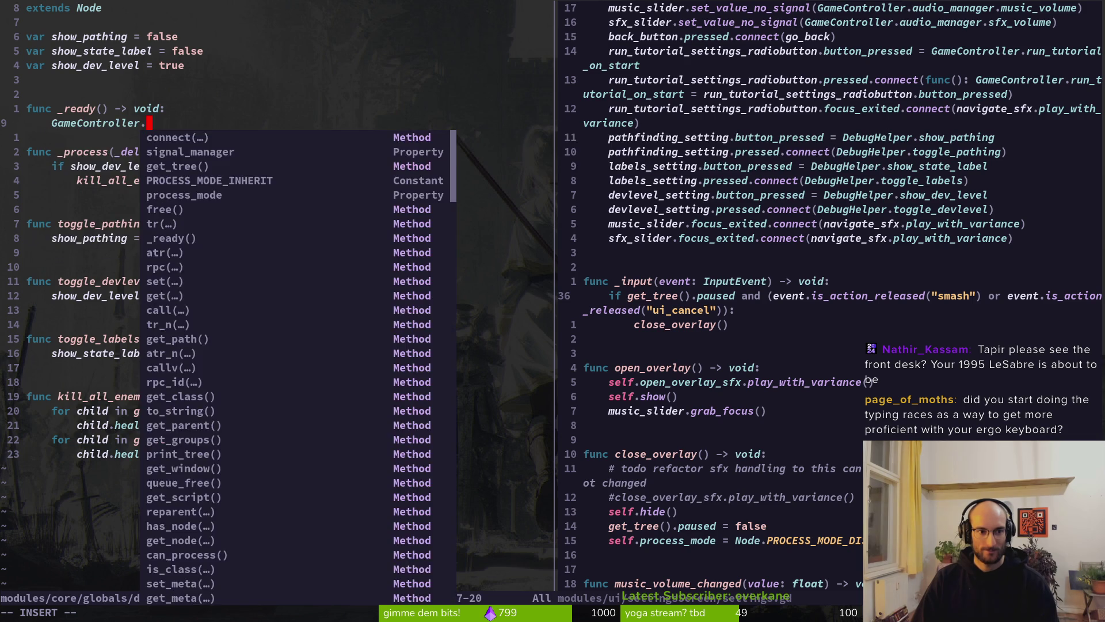
key(Tab)
text(.emit)
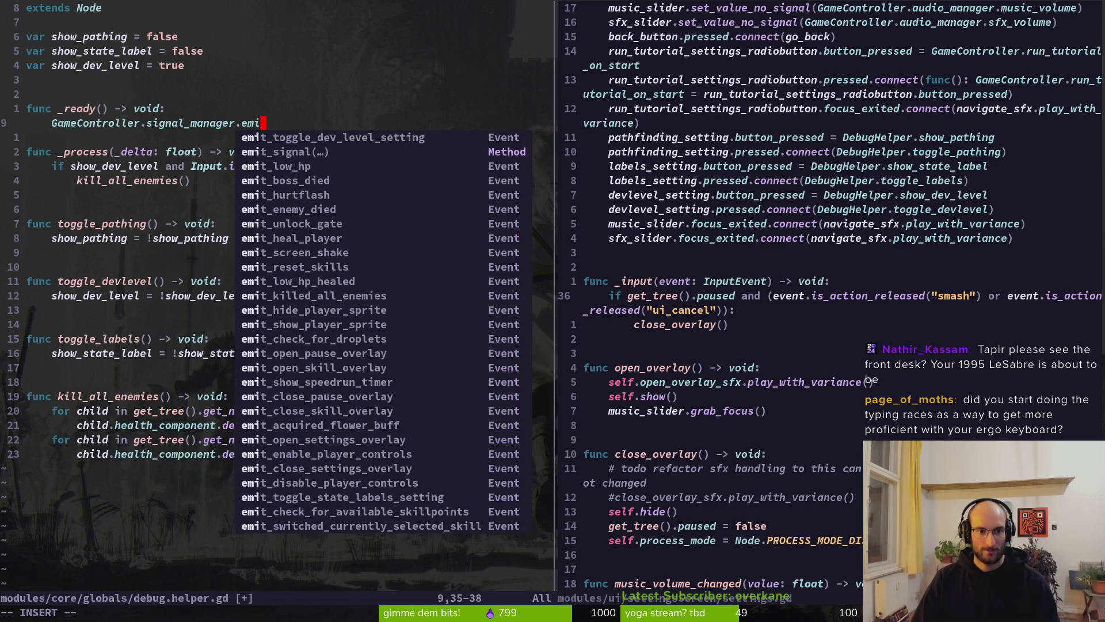
key(Return)
text(.conne)
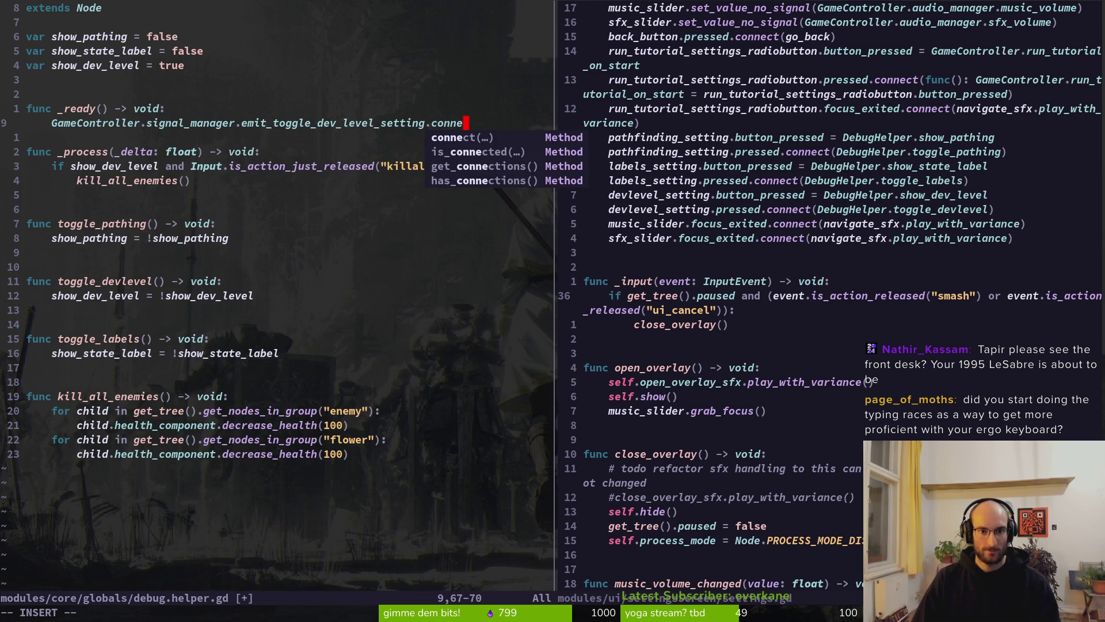
text(ct(to)
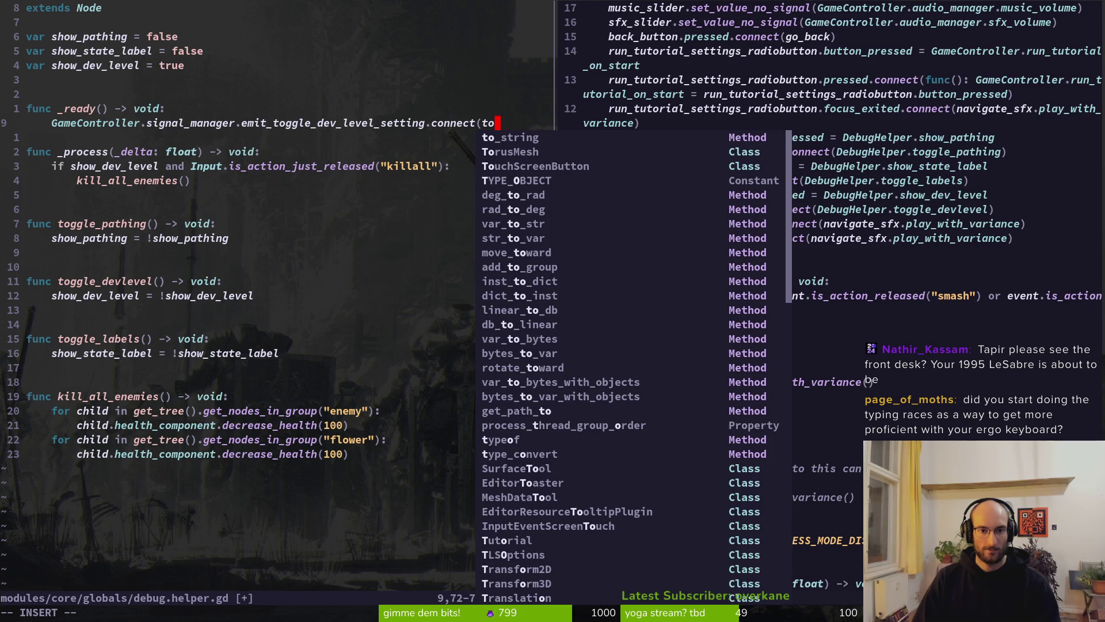
text(ggl)
key(Tab)
key(Tab)
key(Tab)
key(Return)
text(k)
key(BackSpace)
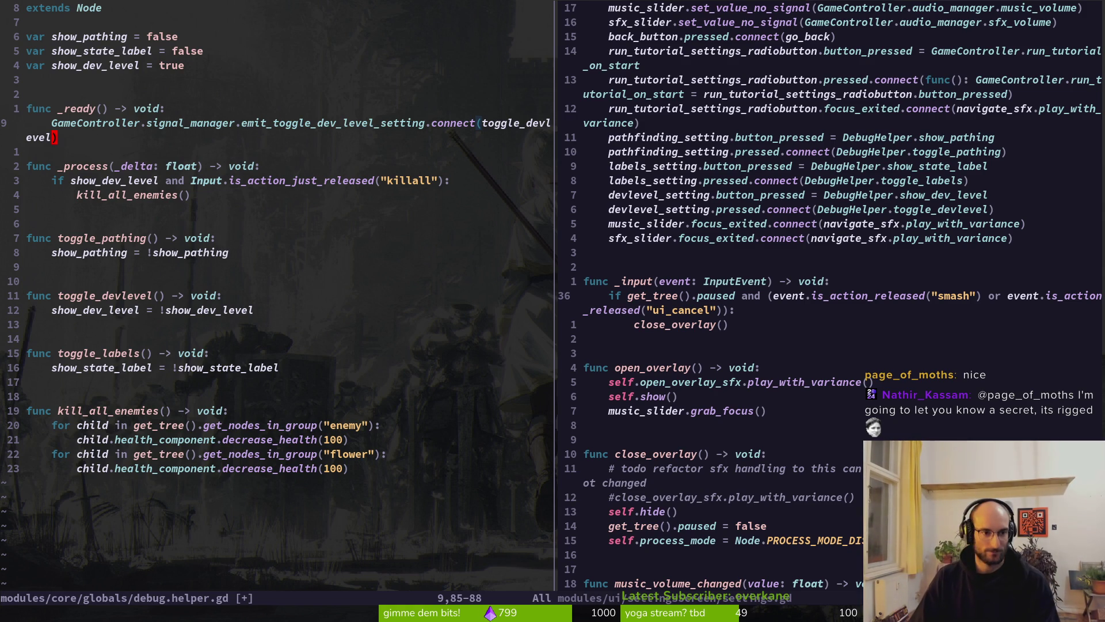
key(Escape)
text(:w)
key(Return)
Add a blank line below the _ready connection, save again, and move to the right split
key(j)
key(j)
key(j)
key(j)
key(k)
key(k)
key(k)
key(k)
key(k)
key(dollar)
key(j)
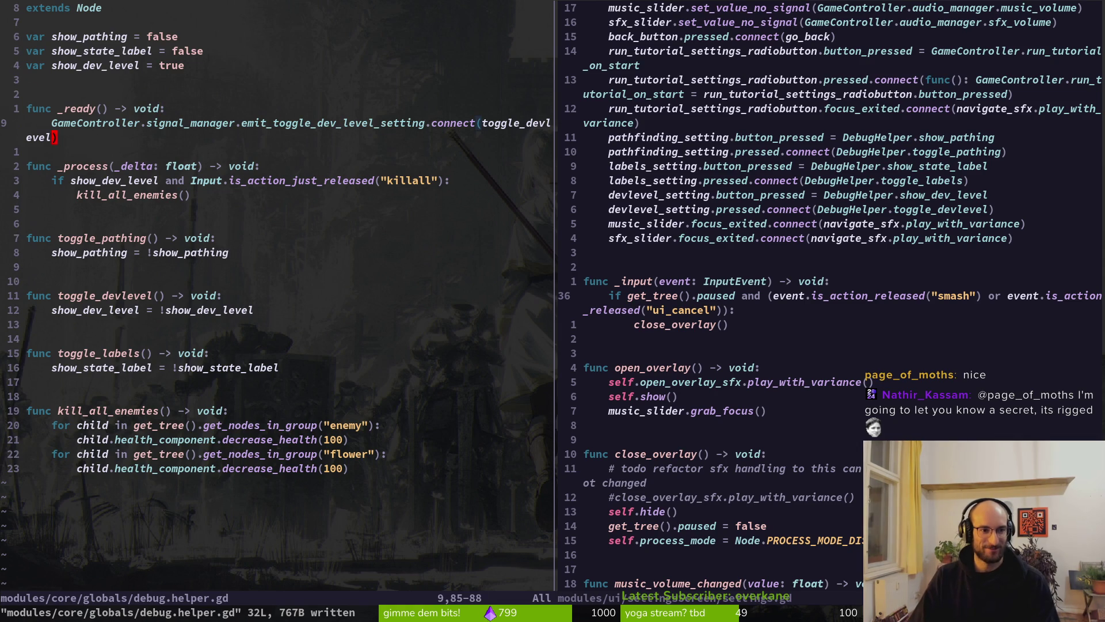
key(o)
key(Escape)
text(:w)
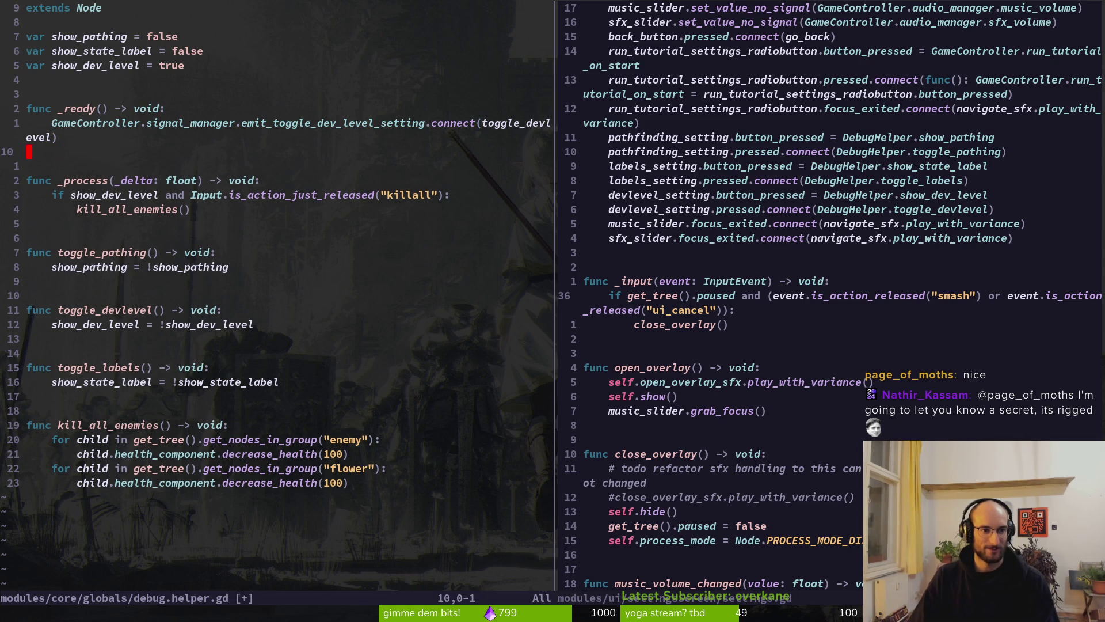
key(Return)
key(j)
key(j)
key(j)
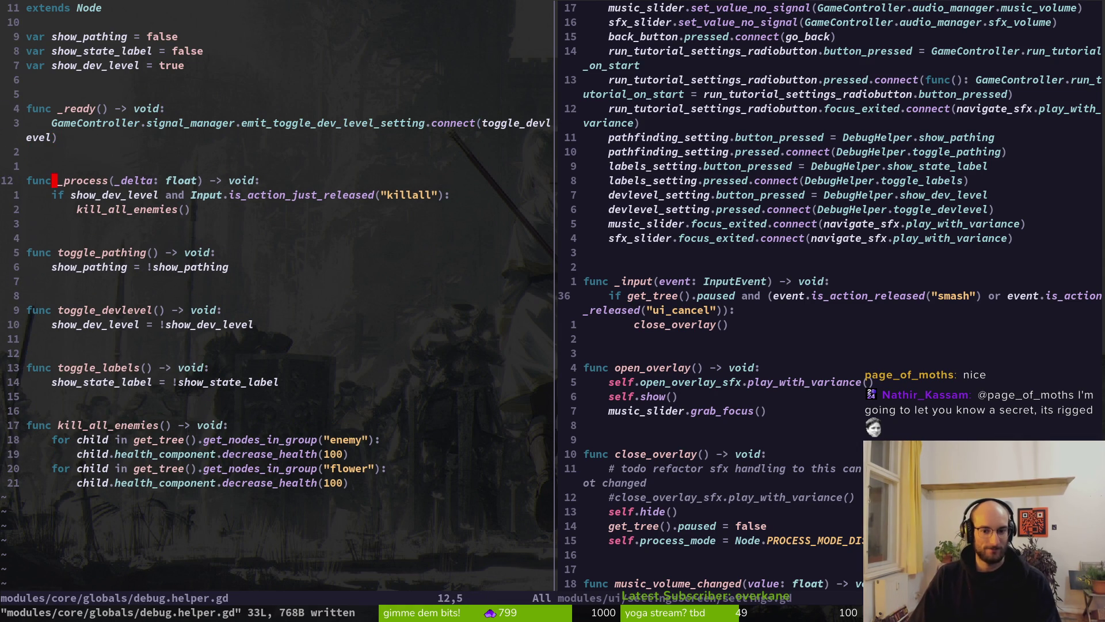
key(k)
key(k)
key(ctrl+w)
key(l)
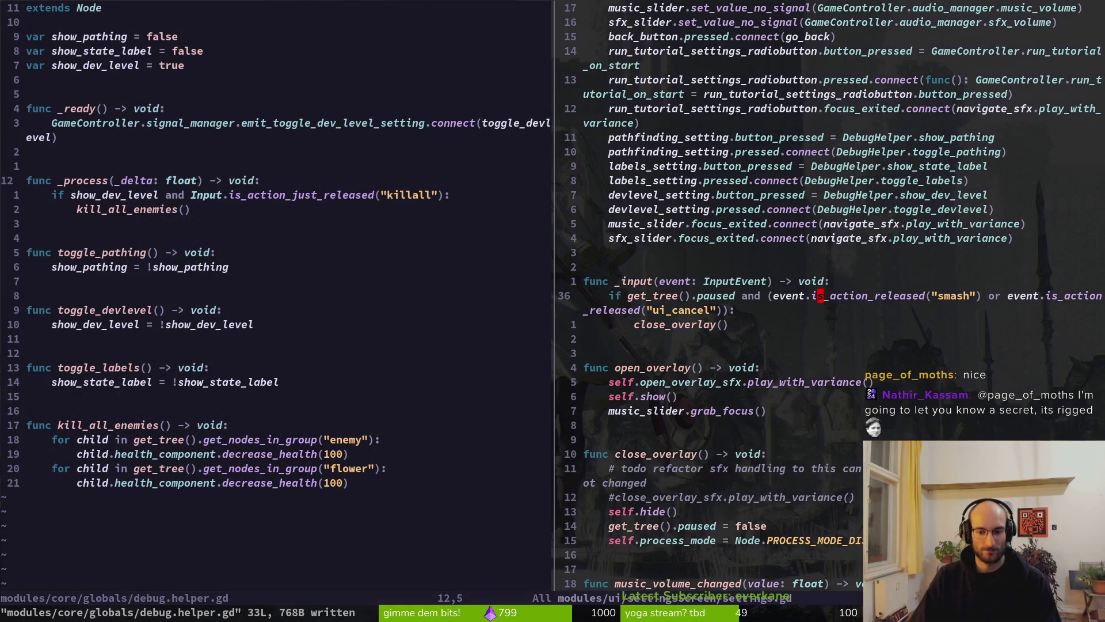
key(space)
Open hive.gd through the file finder and save it
key(f)
key(f)
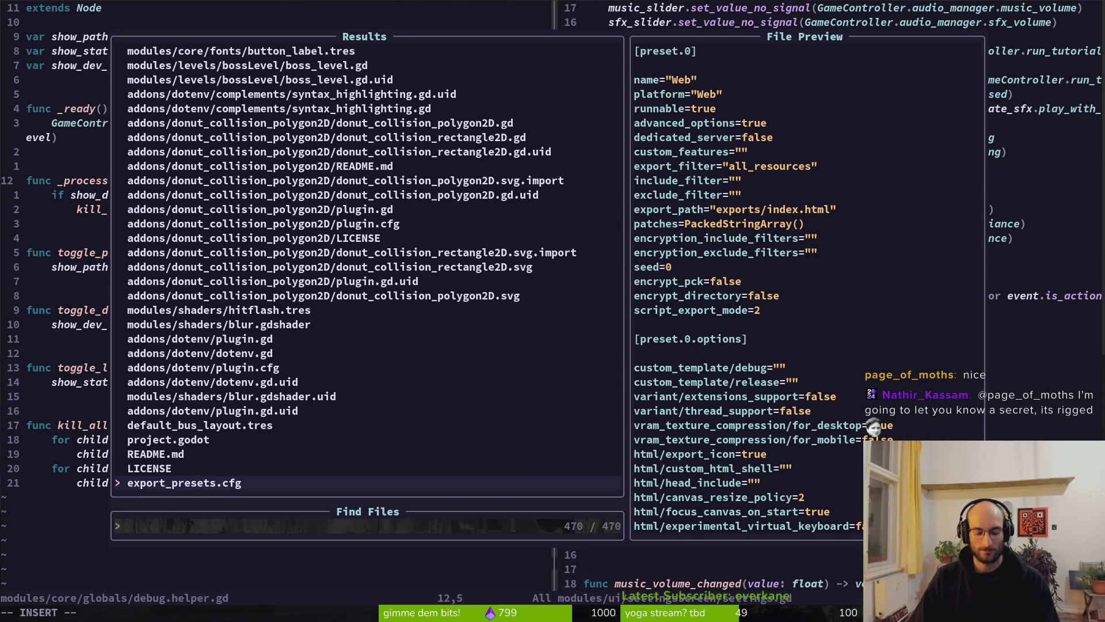
text(hive)
key(Return)
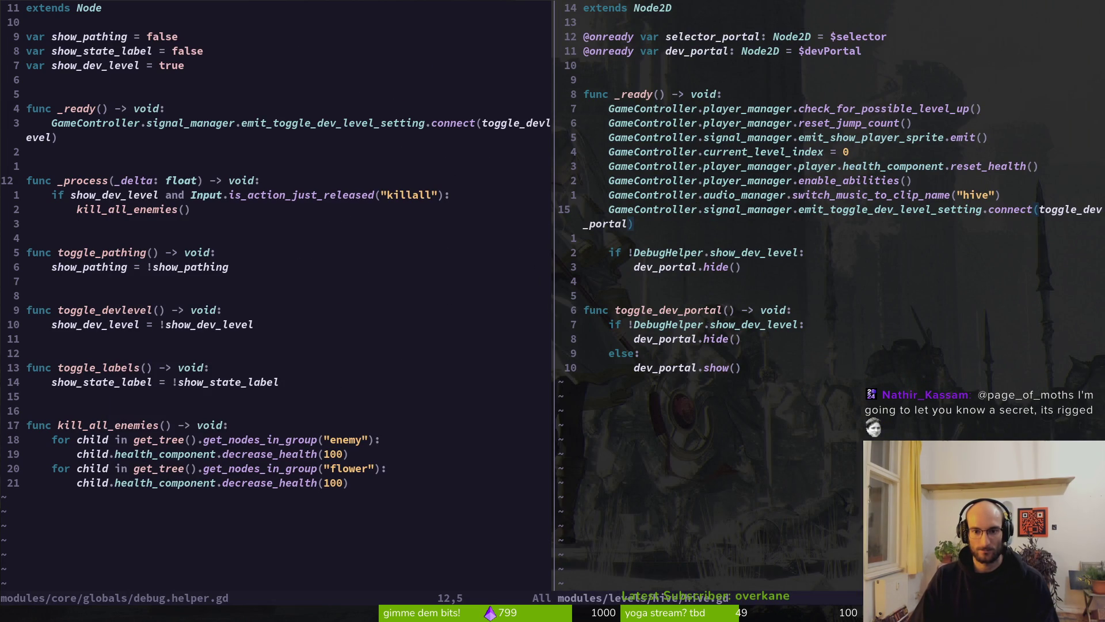
text(:w)
key(Return)
Return to the debug helper split and launch the game with F5
key(ctrl+w)
key(h)
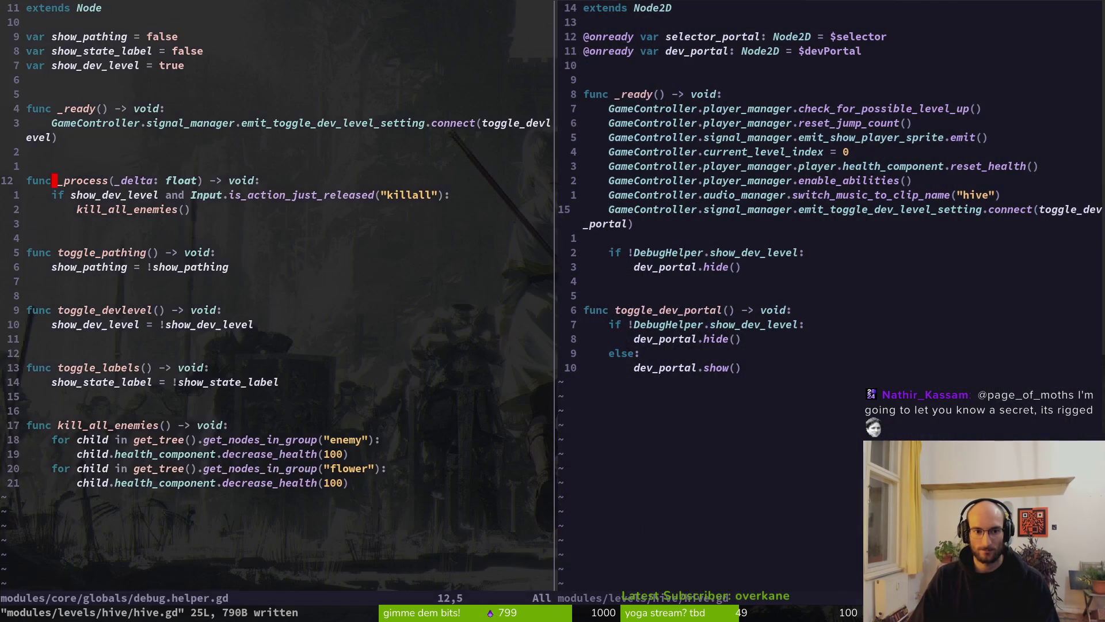
key(ctrl+d)
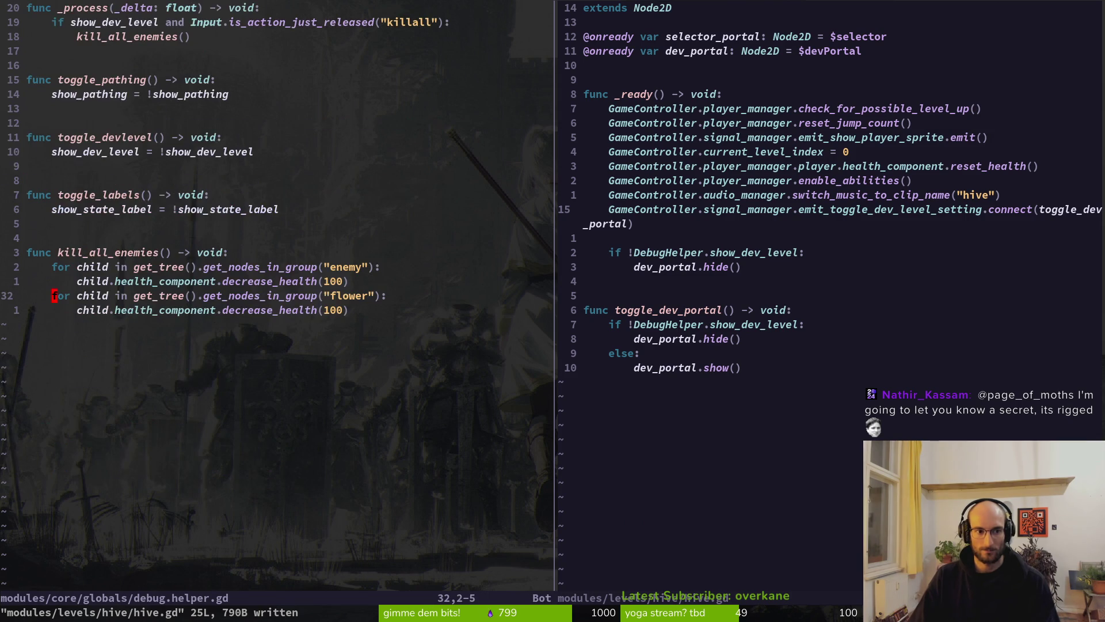
key(ctrl+u)
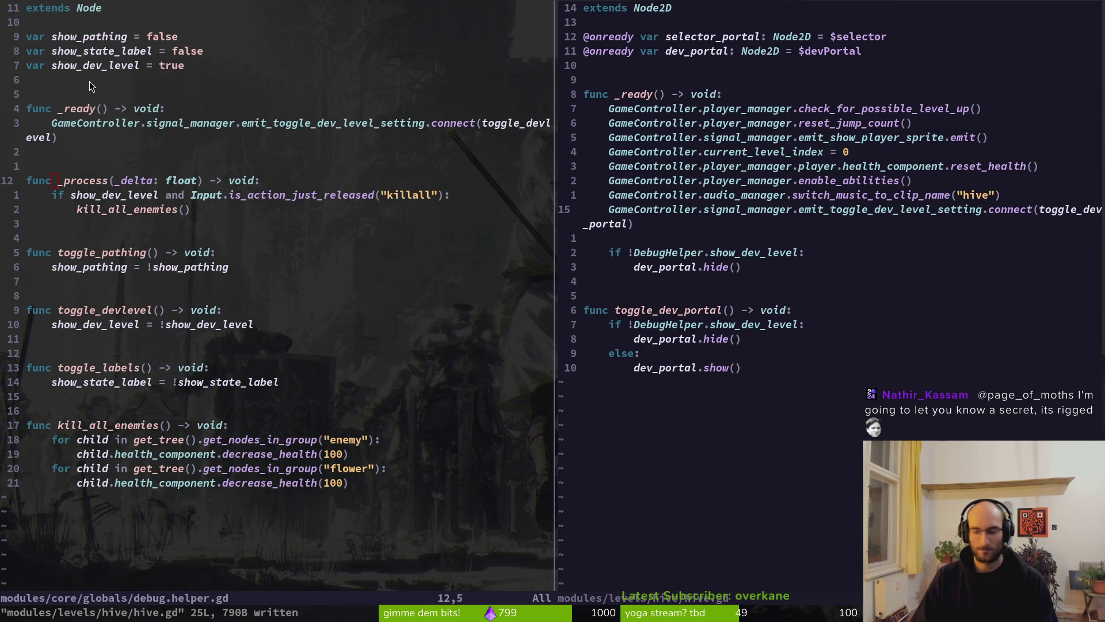
key(alt+Tab)
key(F5)
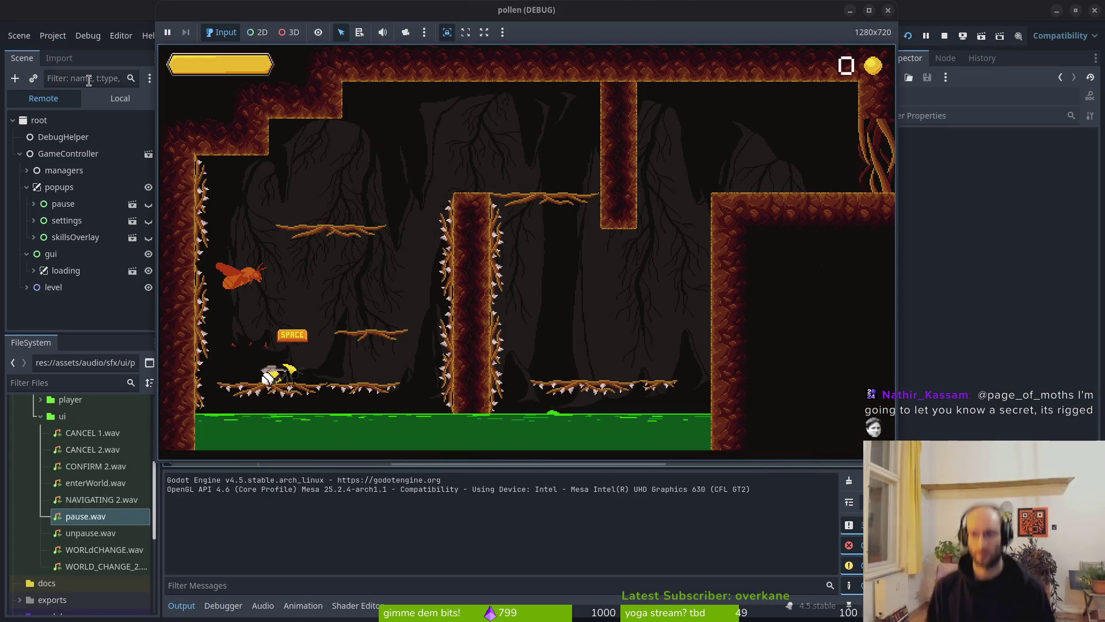
Turn devLevel off from the pause menu's settings screen
key(Escape)
key(Down)
key(Return)
key(Up)
key(Up)
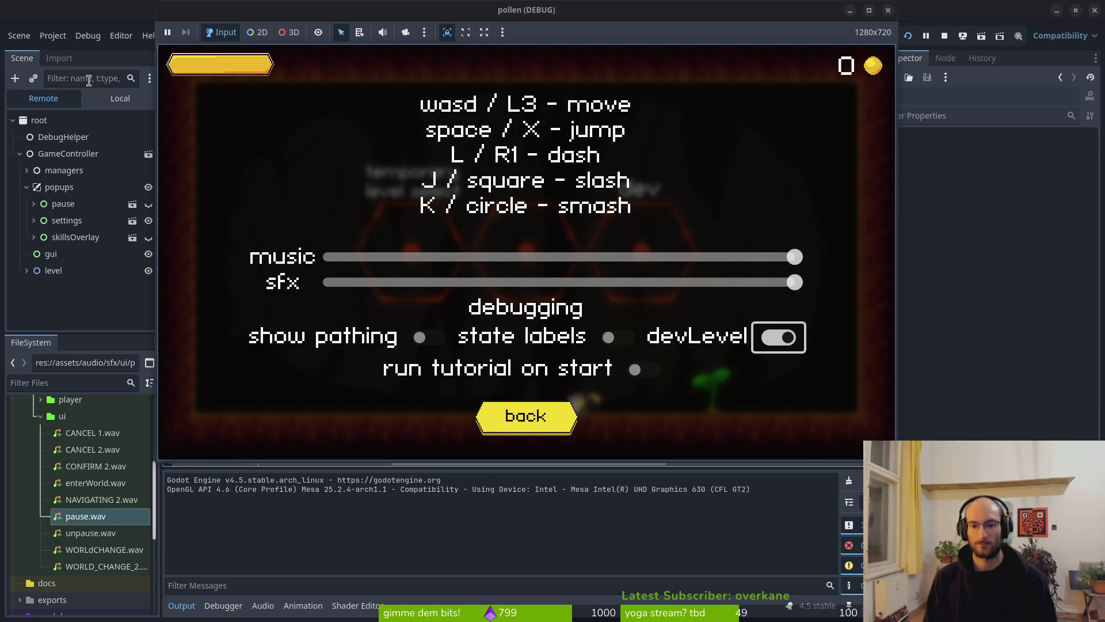
key(Return)
key(Escape)
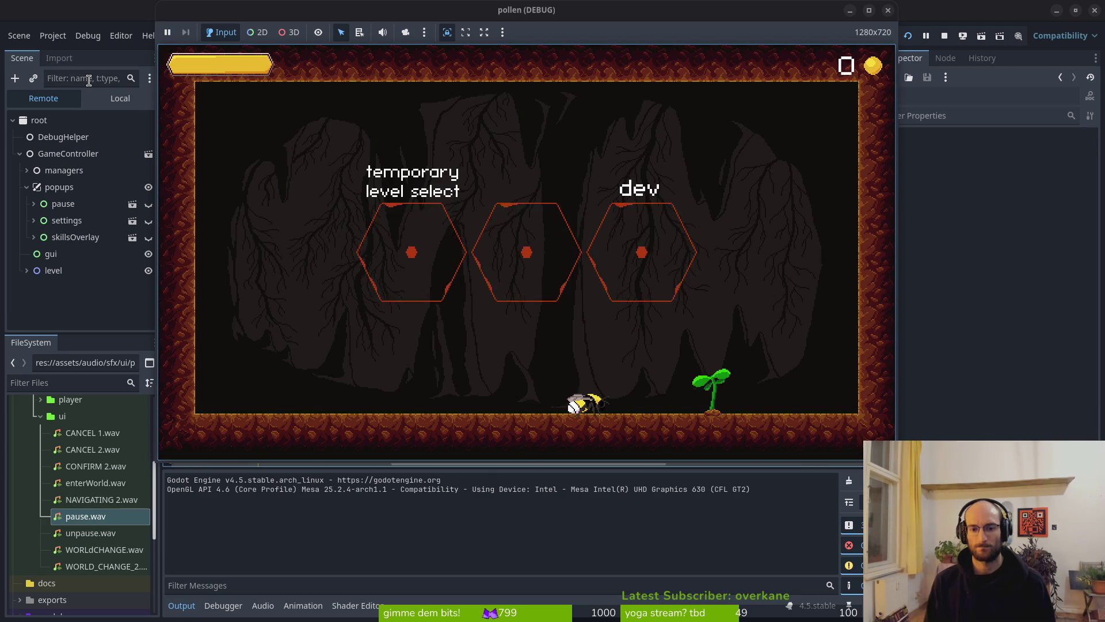
Pause and resume in the hive hub, then close the game window
key(Escape)
key(Down)
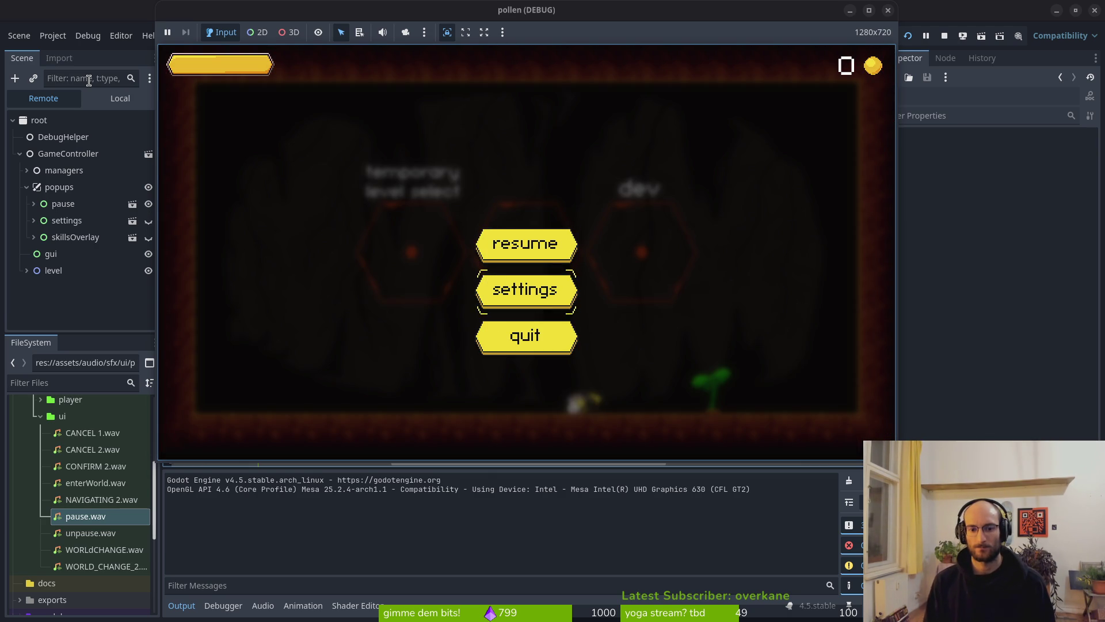
key(Up)
key(Return)
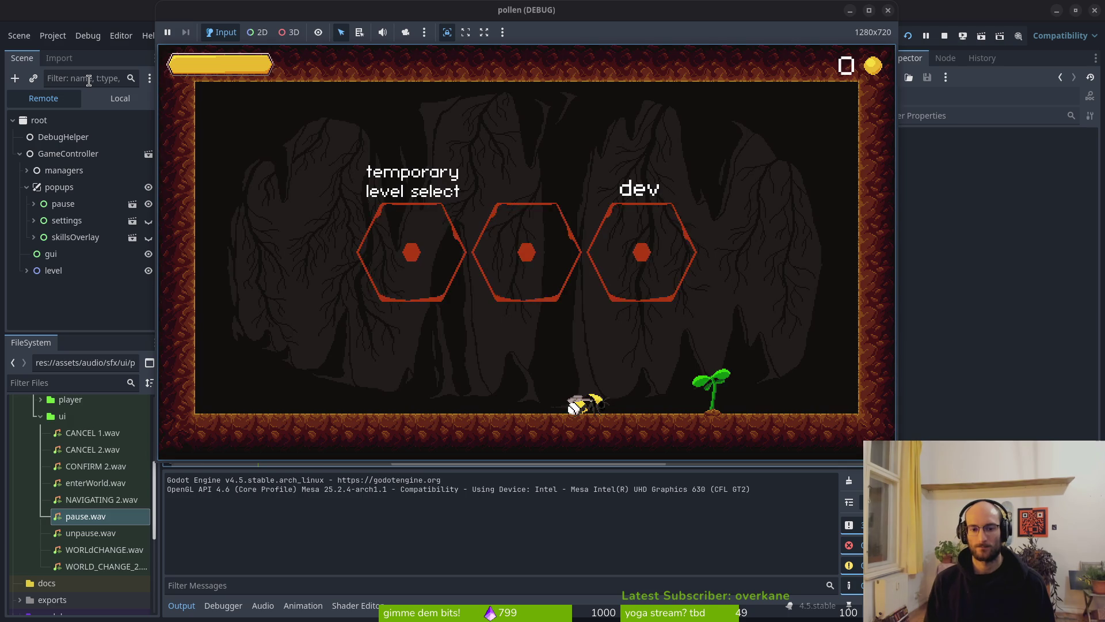
key(alt+F4)
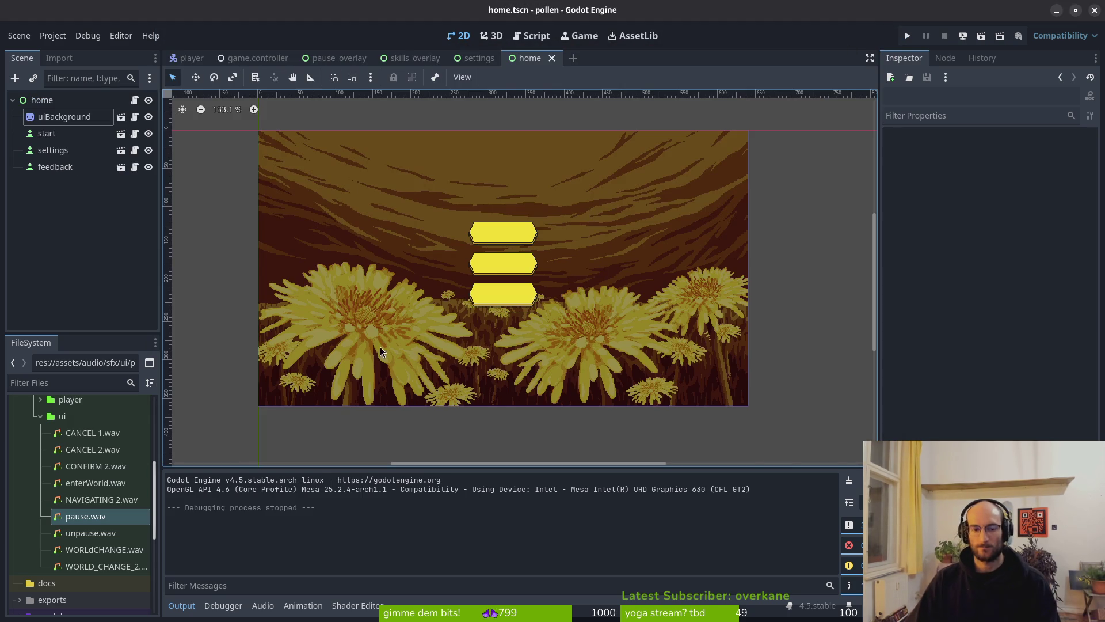
Select the level node in game.controller to check its Process settings, then go back to Neovim
key(alt+Tab)
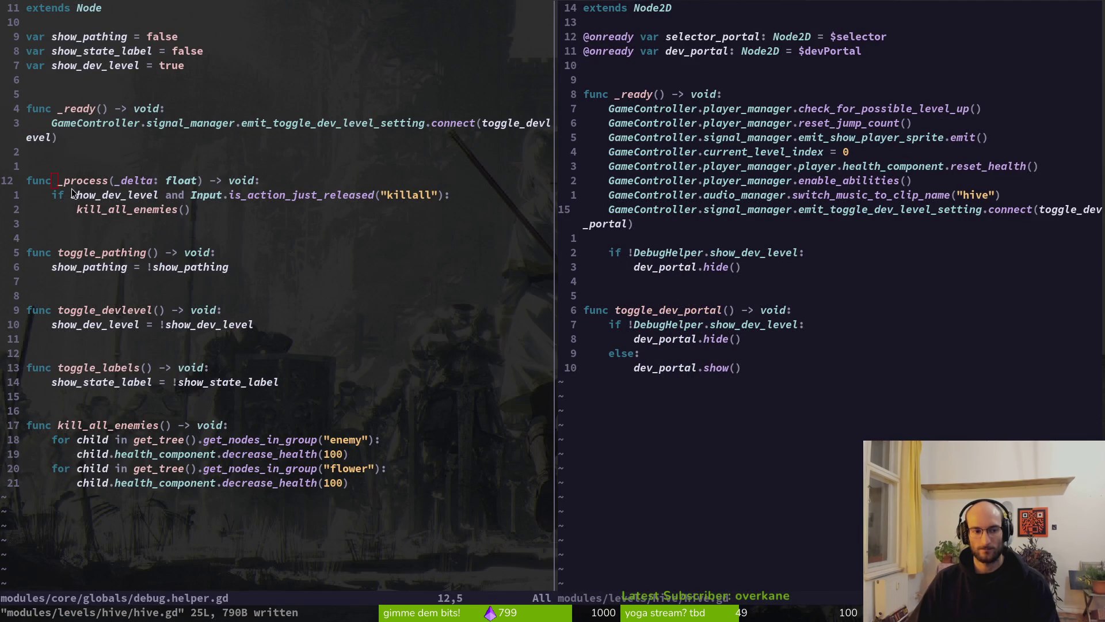
key(alt+Tab)
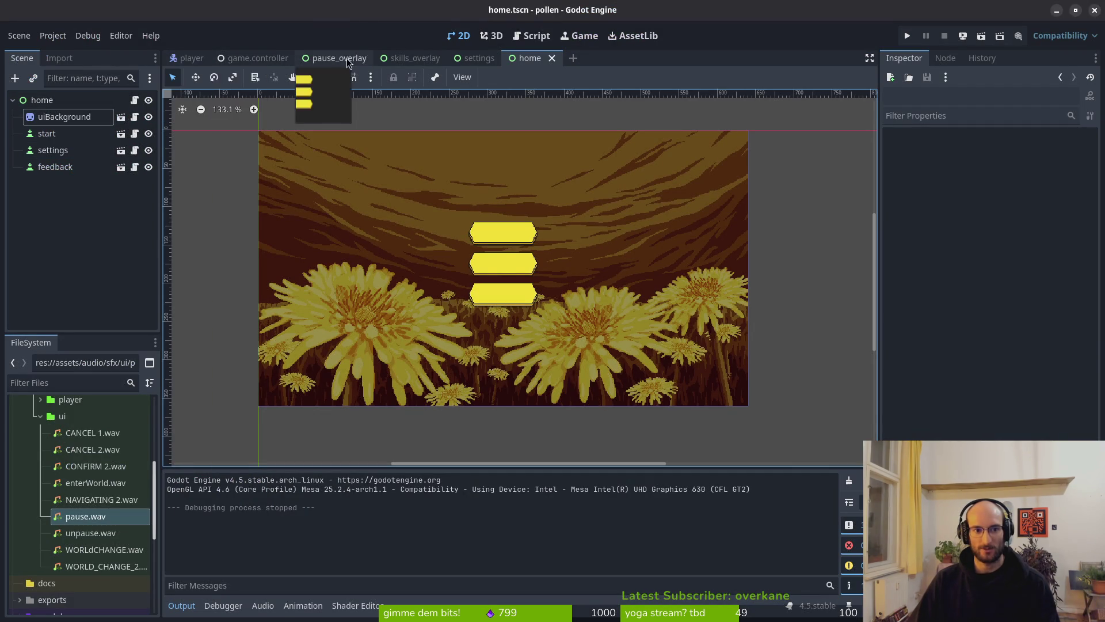
click(254, 57)
click(47, 216)
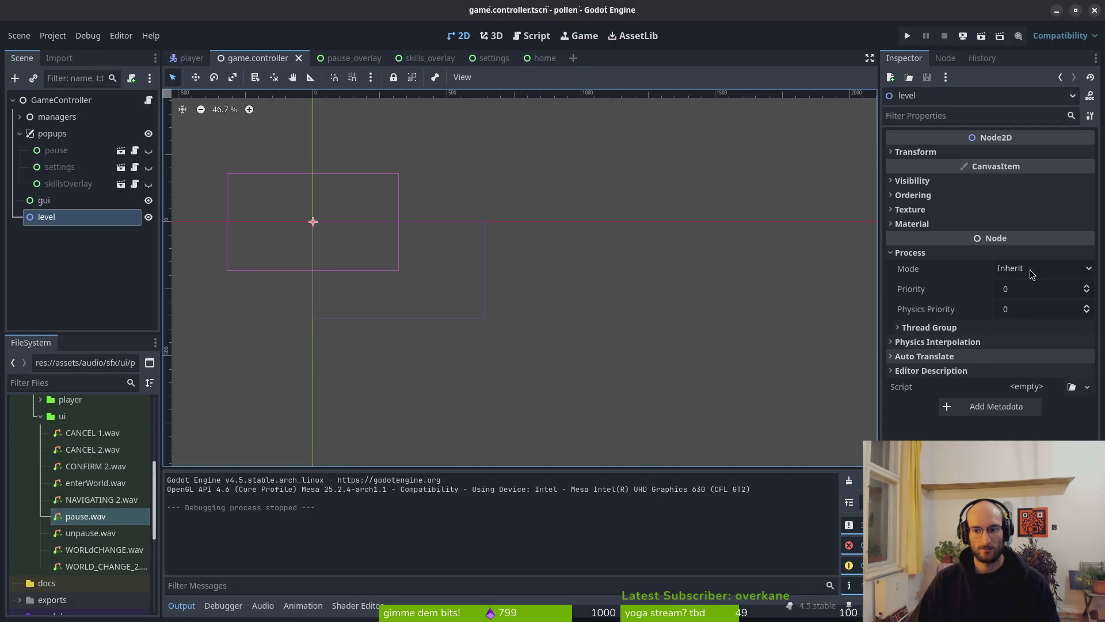
click(44, 218)
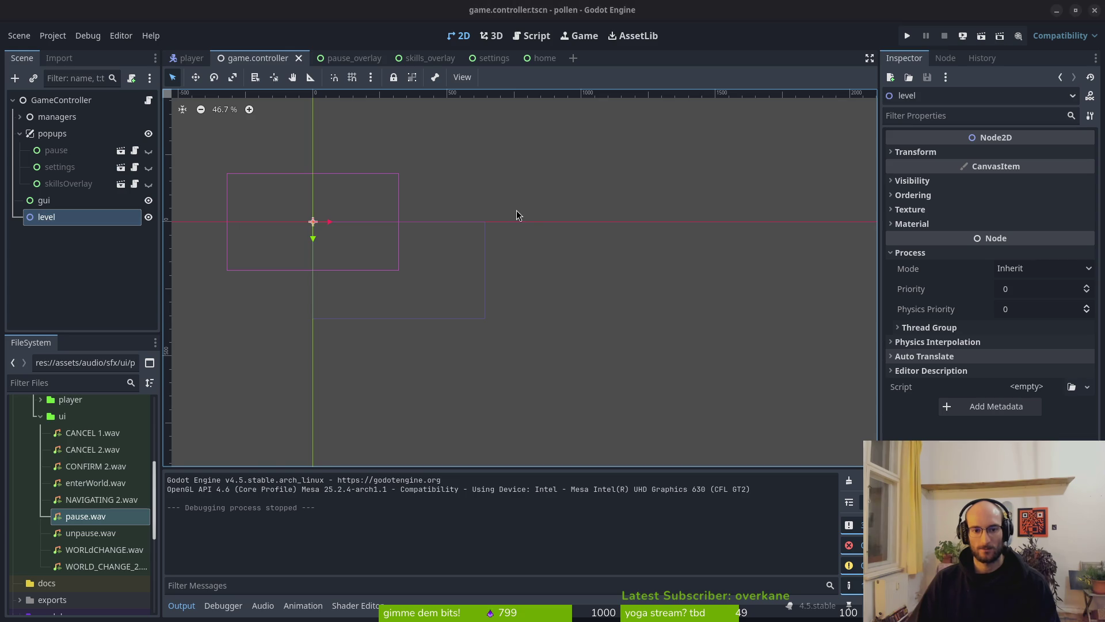
key(alt+Tab)
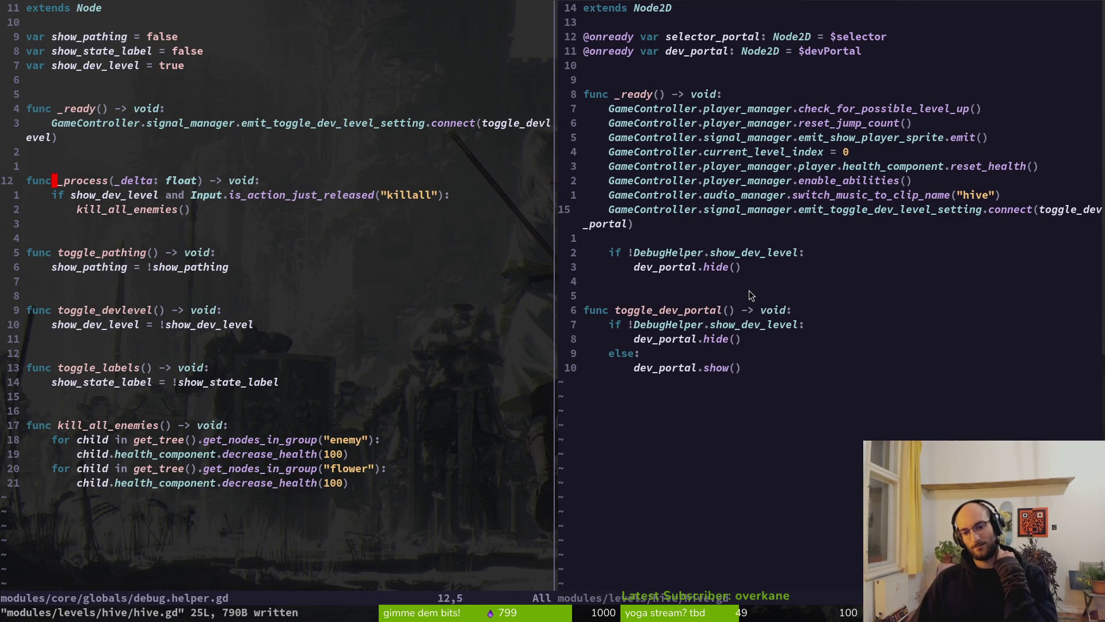
Add a _process function in hive.gd that calls toggle_dev_portal(), and save
click(645, 278)
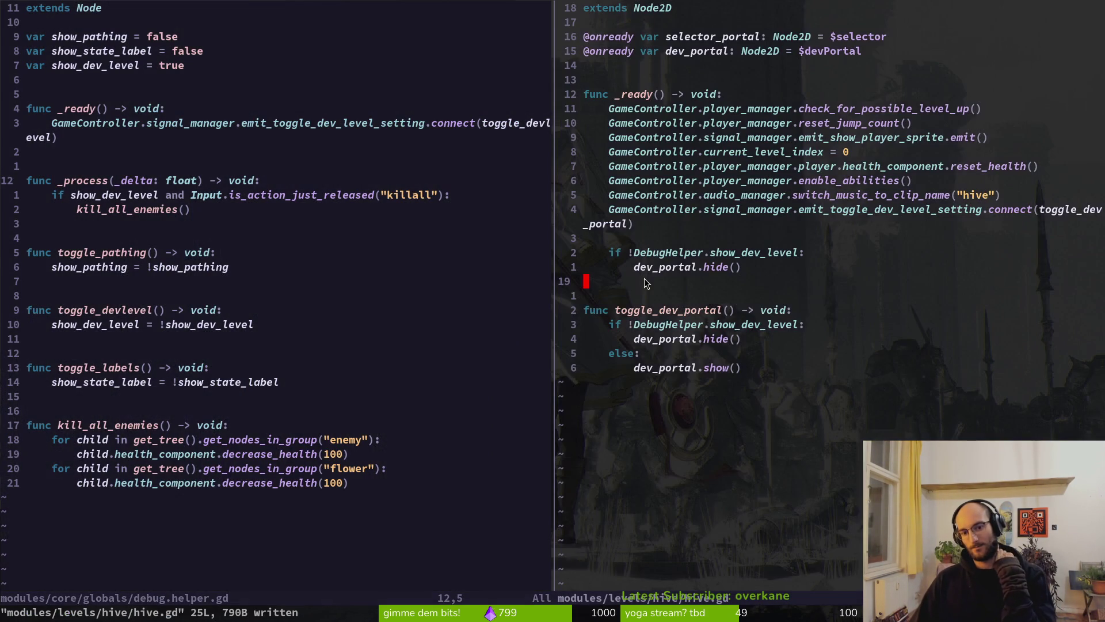
click(685, 254)
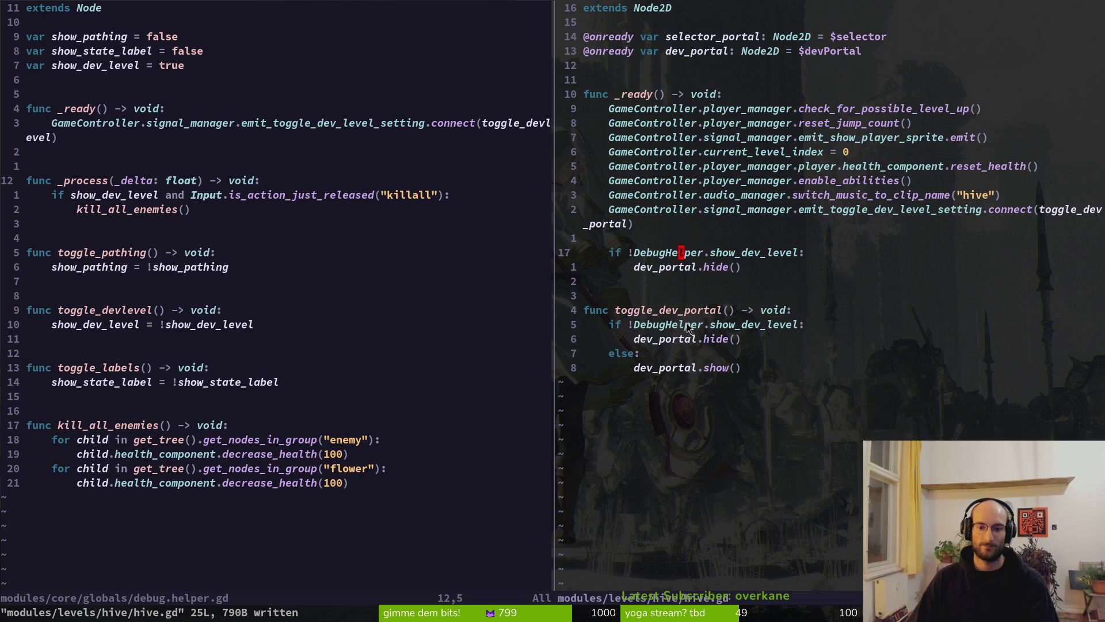
click(678, 281)
key(o)
key(BackSpace)
key(BackSpace)
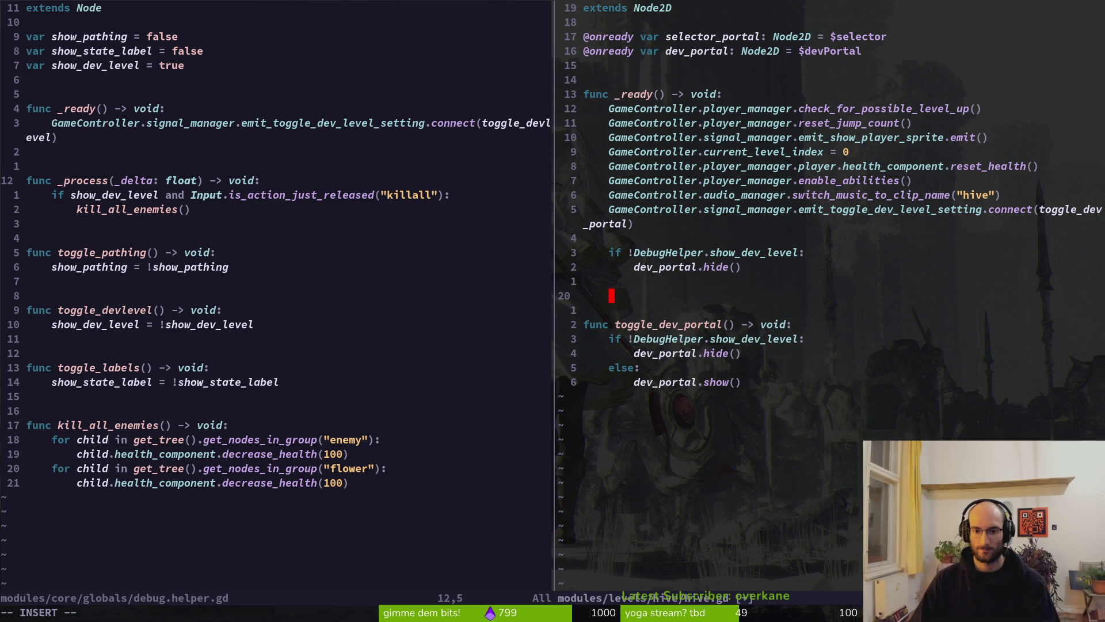
text(func _pro)
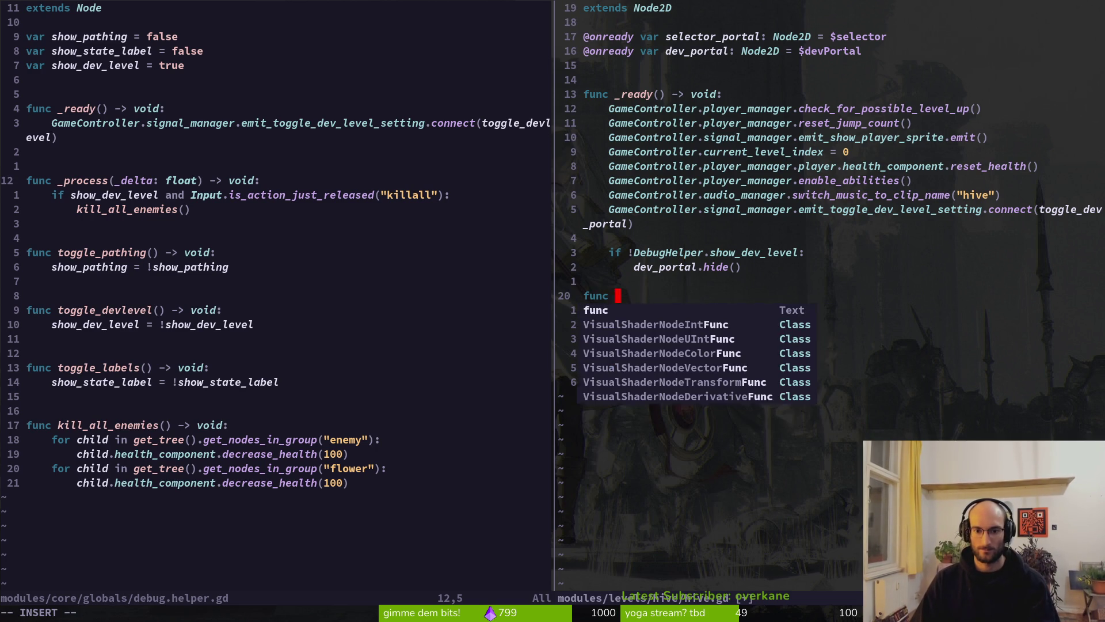
key(Return)
key(Return)
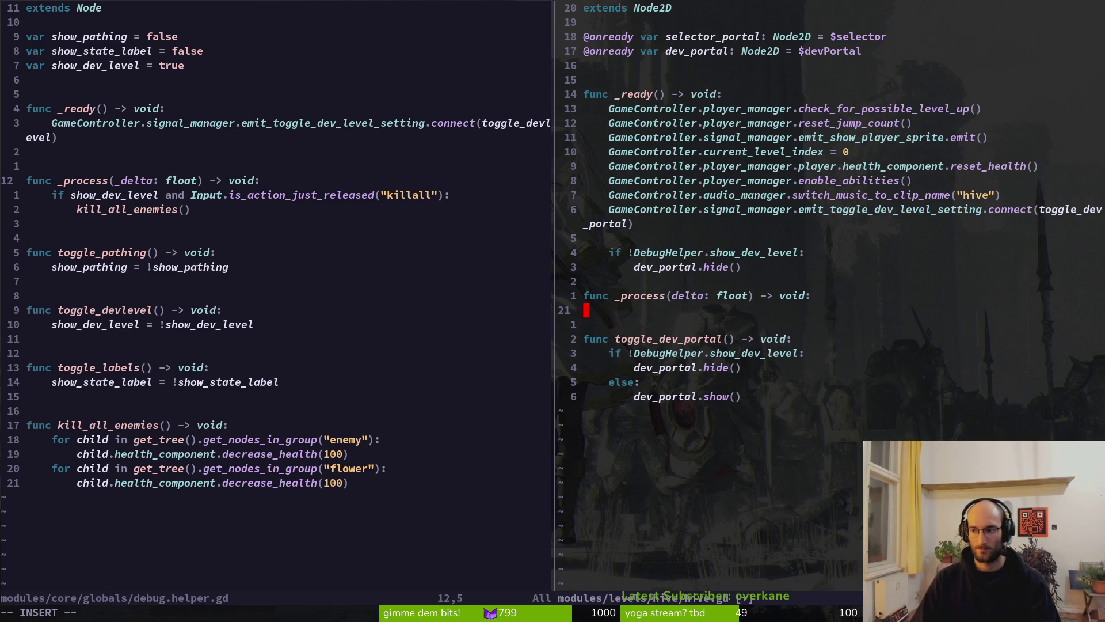
key(Tab)
text(to)
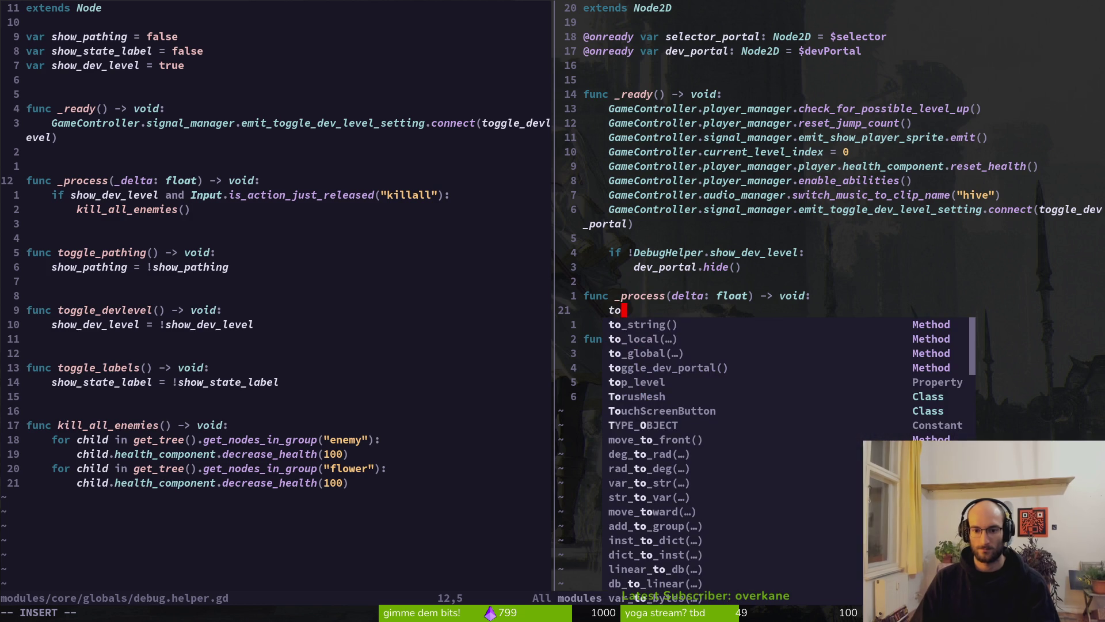
text(ggl)
key(Return)
key(Escape)
text(:w)
key(Return)
Delete the new _process lines, restore them with redo, and save hive.gd again
key(j)
key(j)
key(d)
key(k)
key(d)
key(d)
key(u)
key(u)
key(u)
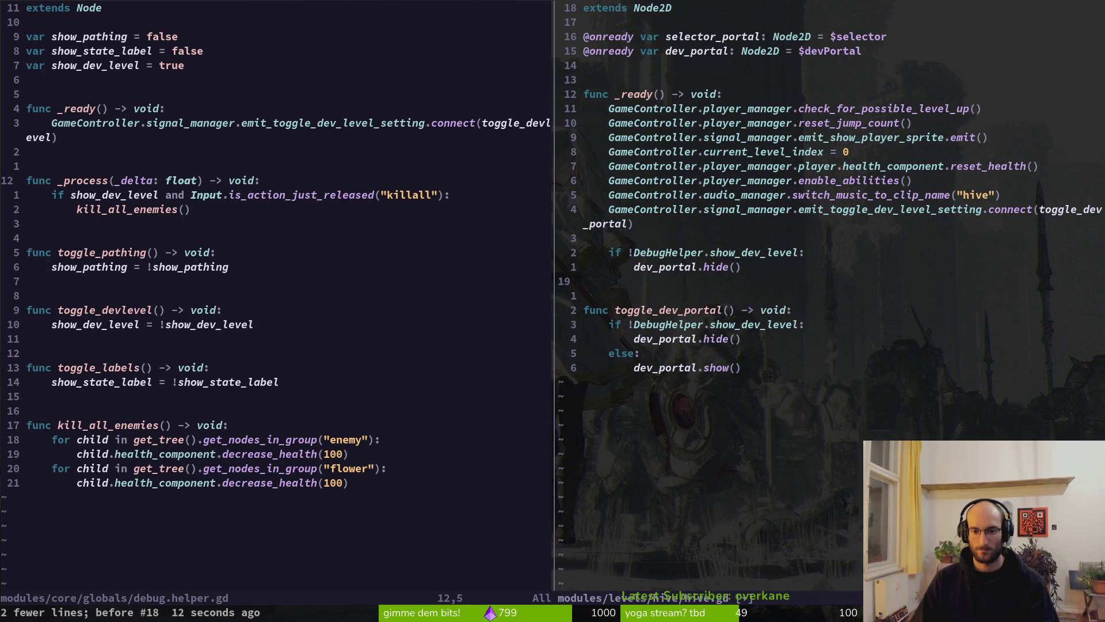
key(ctrl+r)
key(j)
key(j)
key(o)
key(Escape)
text(:w)
key(Return)
Rename the _process parameter from delta to _delta and save
key(k)
key(k)
text(f(a_)
key(Escape)
text(:w)
key(Return)
Remove the devLevel signal connect line and leftover blank line from _ready, then save hive.gd
key(ctrl+h)
key(ctrl+l)
key(k)
key(k)
key(k)
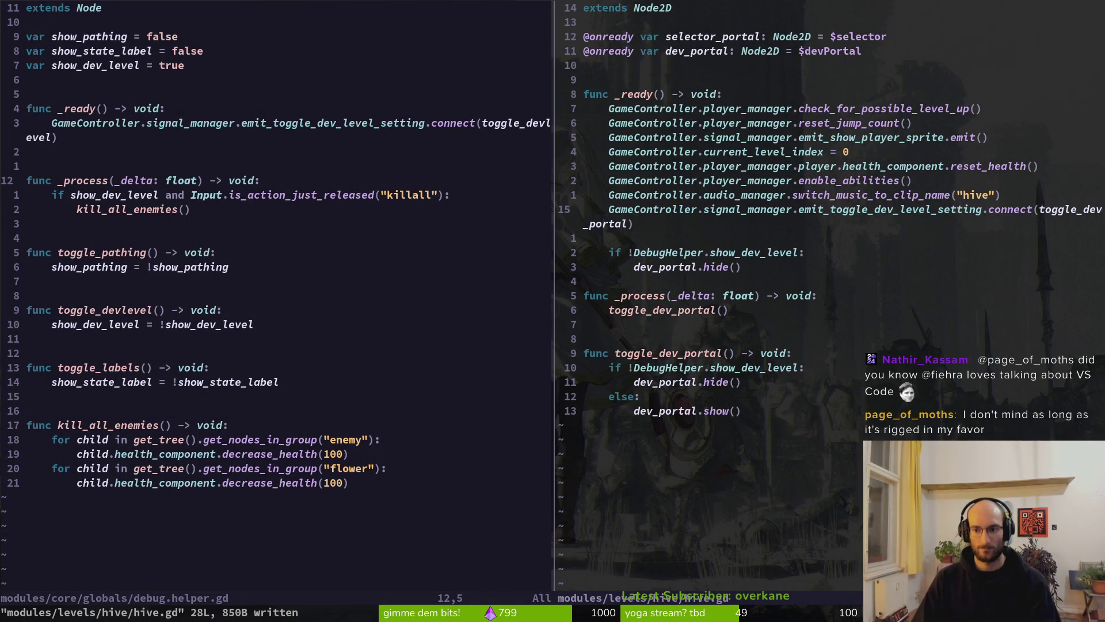
key(d)
key(d)
text(:w)
key(Return)
key(shift+v)
text(d:w)
key(Return)
key(j)
key(o)
key(Escape)
text(:w)
key(Return)
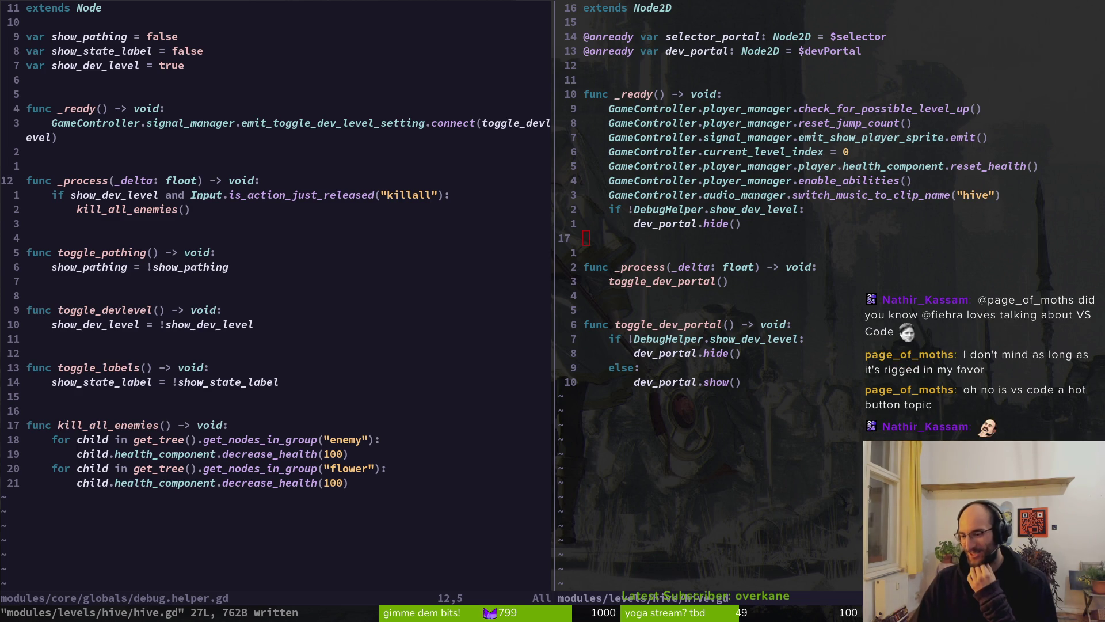
click(720, 328)
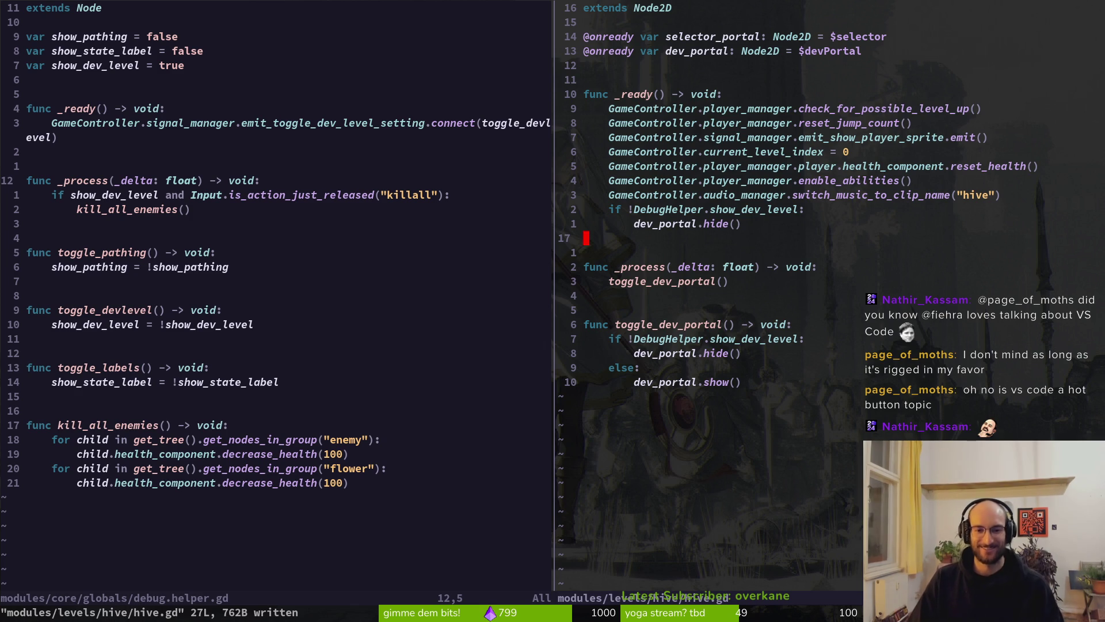
key(alt+Tab)
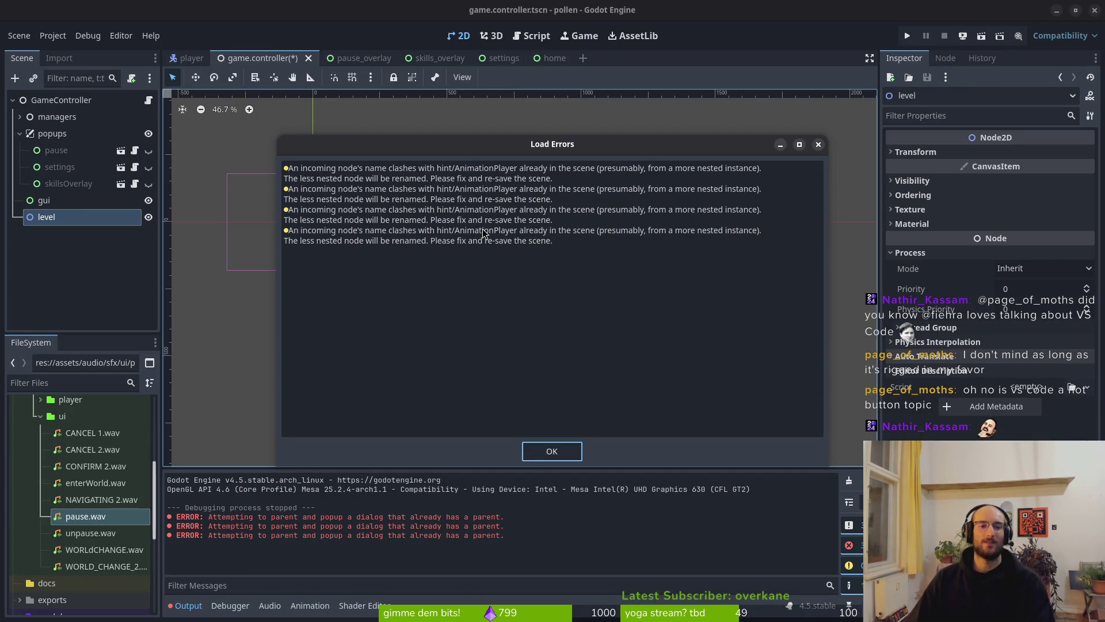
Dismiss the load errors and search the project in Neovim for the clashing AnimationPlayer name
click(552, 451)
key(alt+Tab)
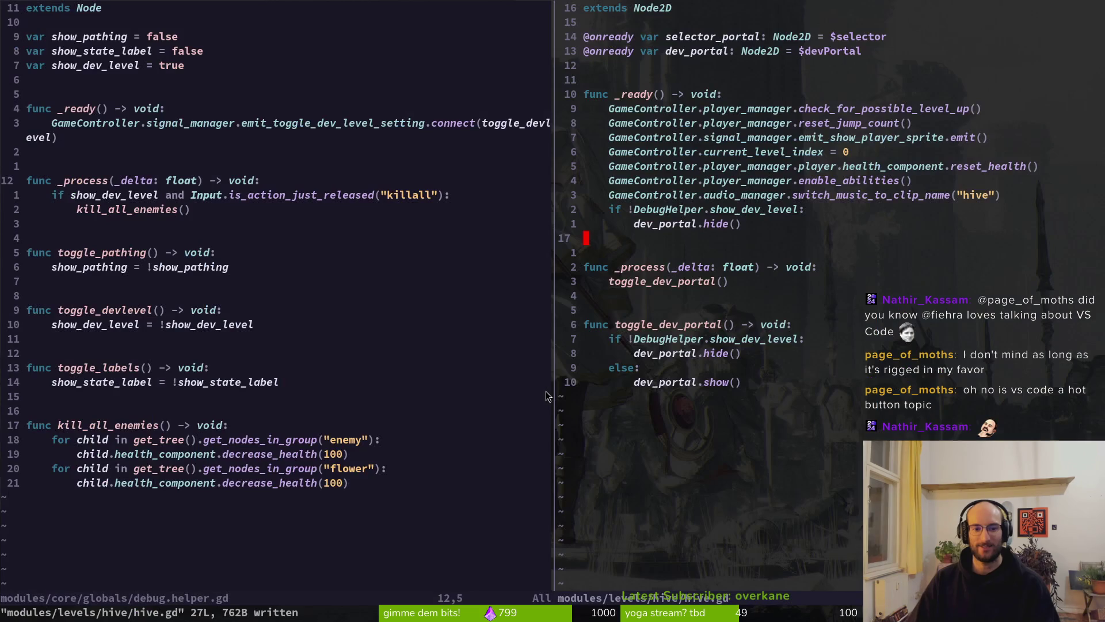
key(space)
text(fghint)
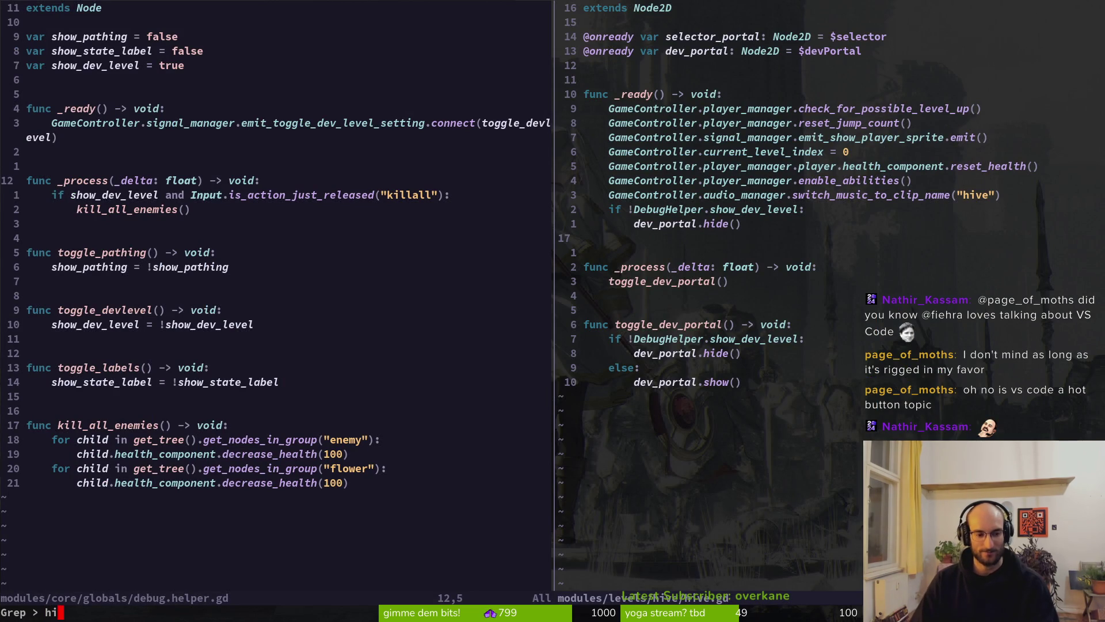
text(Animation)
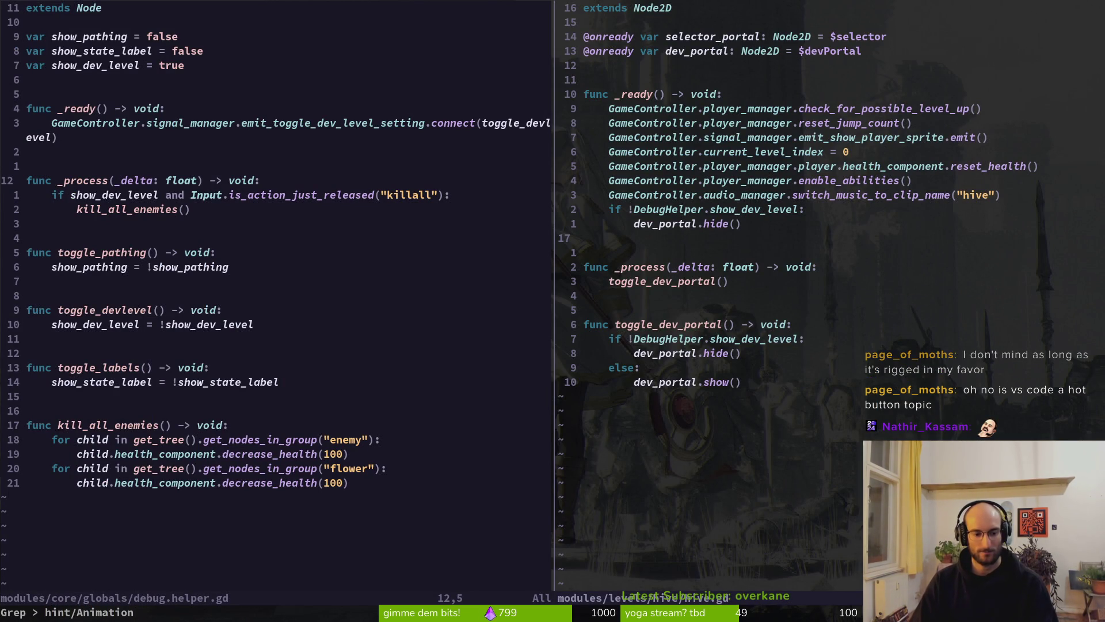
text(Pla)
key(Return)
key(Escape)
key(Escape)
key(alt+Tab)
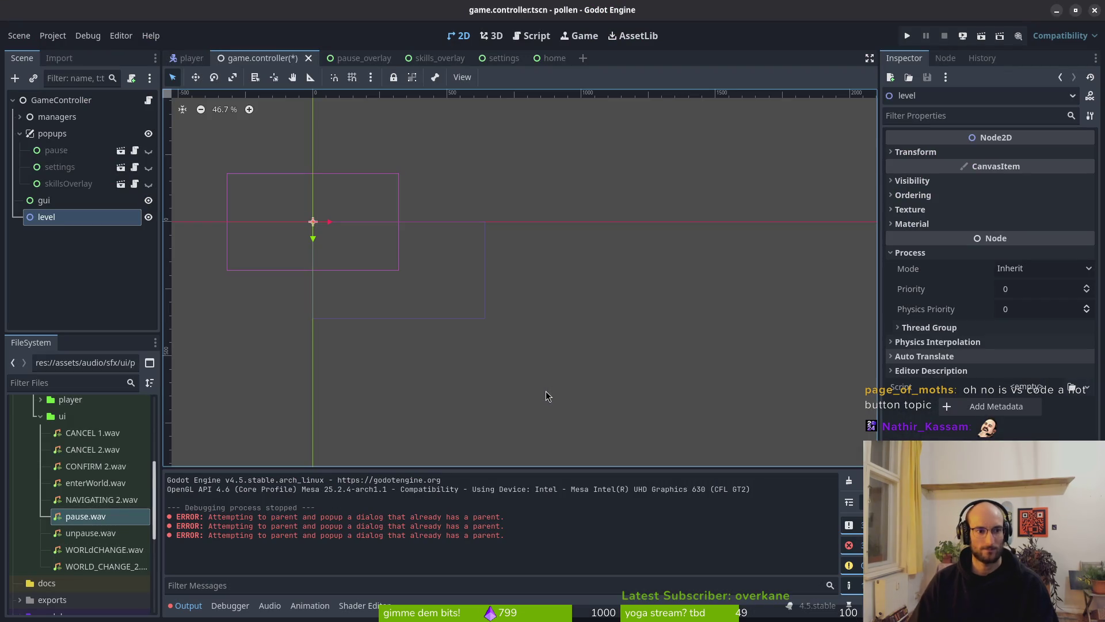
Save the game controller scene and check the output log and debugger errors
key(ctrl+s)
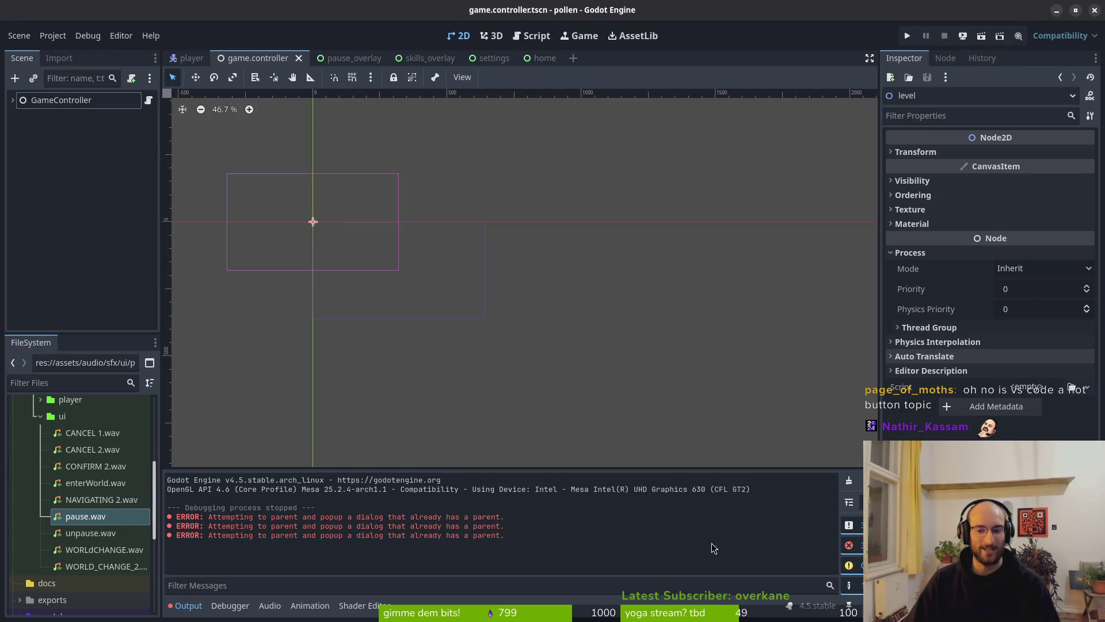
right_click(267, 520)
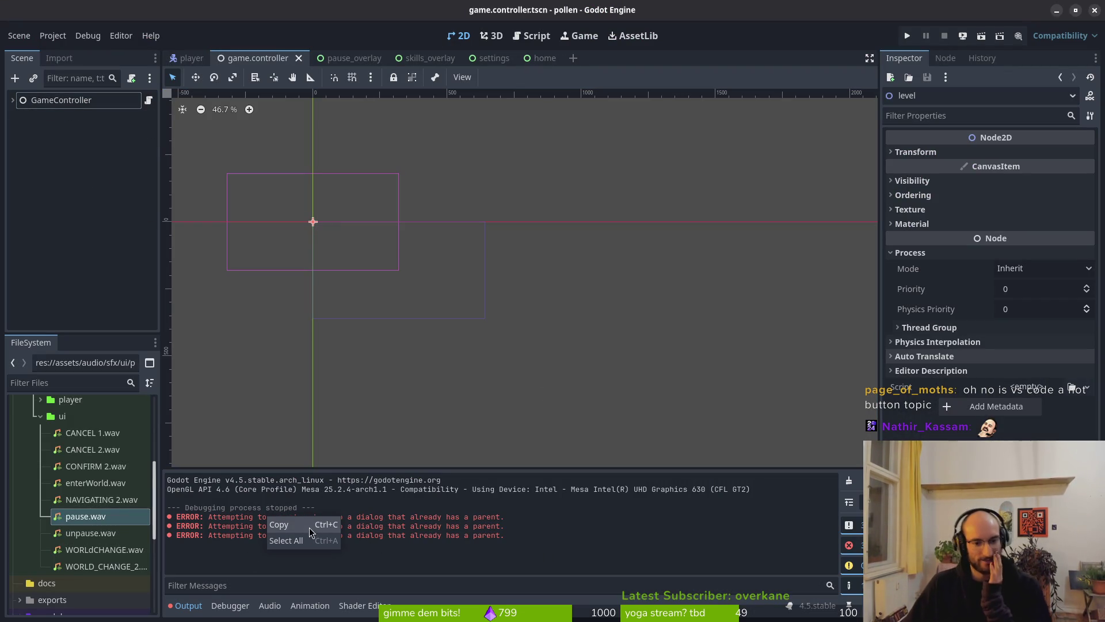
click(202, 612)
click(230, 605)
click(237, 461)
click(190, 461)
click(187, 605)
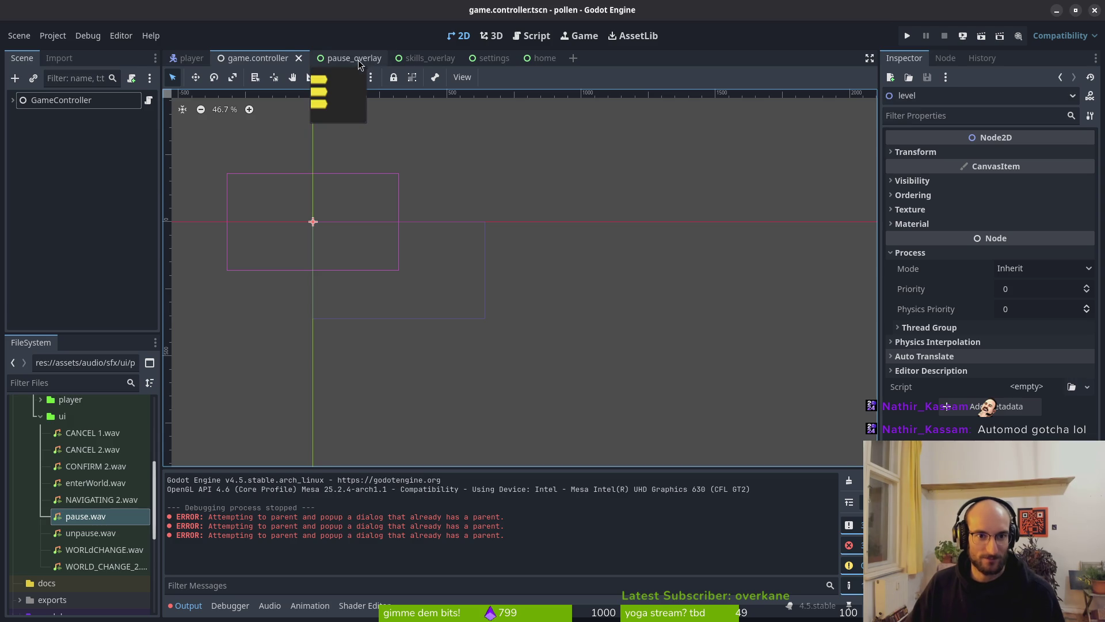
Close the pause_overlay, skills_overlay, settings and home scene tabs, then run the game
middle_click(355, 61)
middle_click(350, 60)
middle_click(343, 60)
middle_click(340, 62)
click(906, 37)
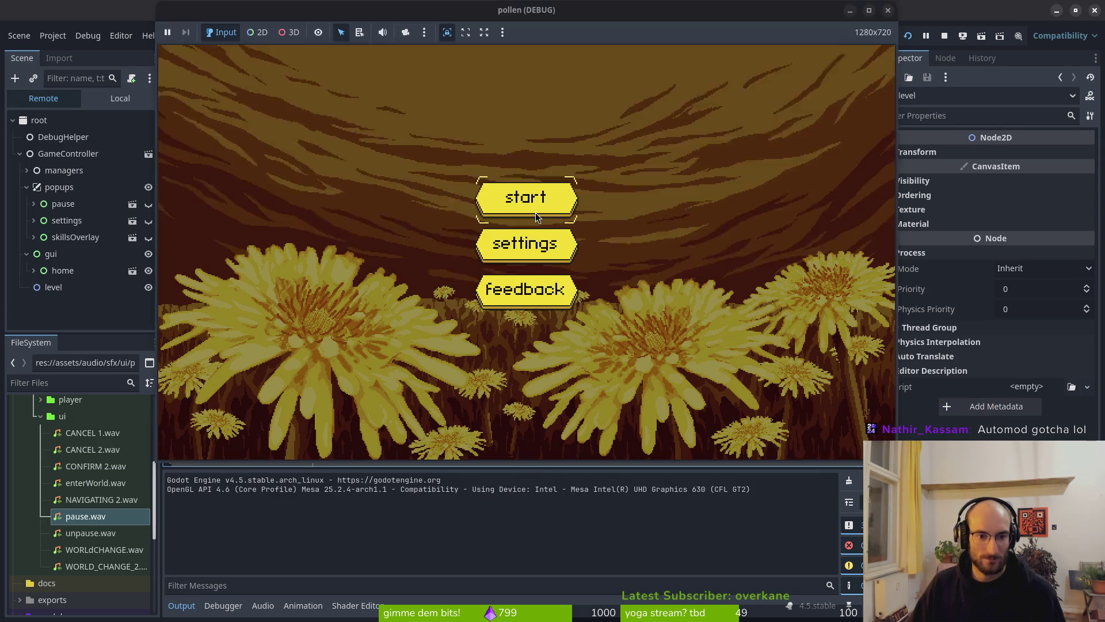
In hive.gd, delete then restore the toggle_dev_portal() call in _process, and save
key(alt+Tab)
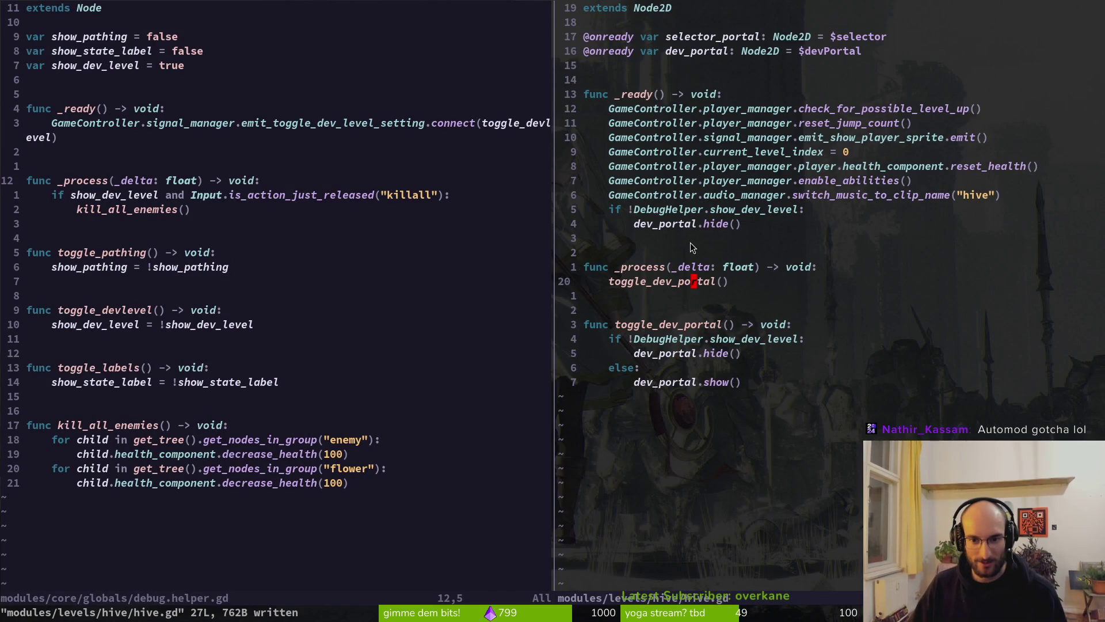
click(686, 281)
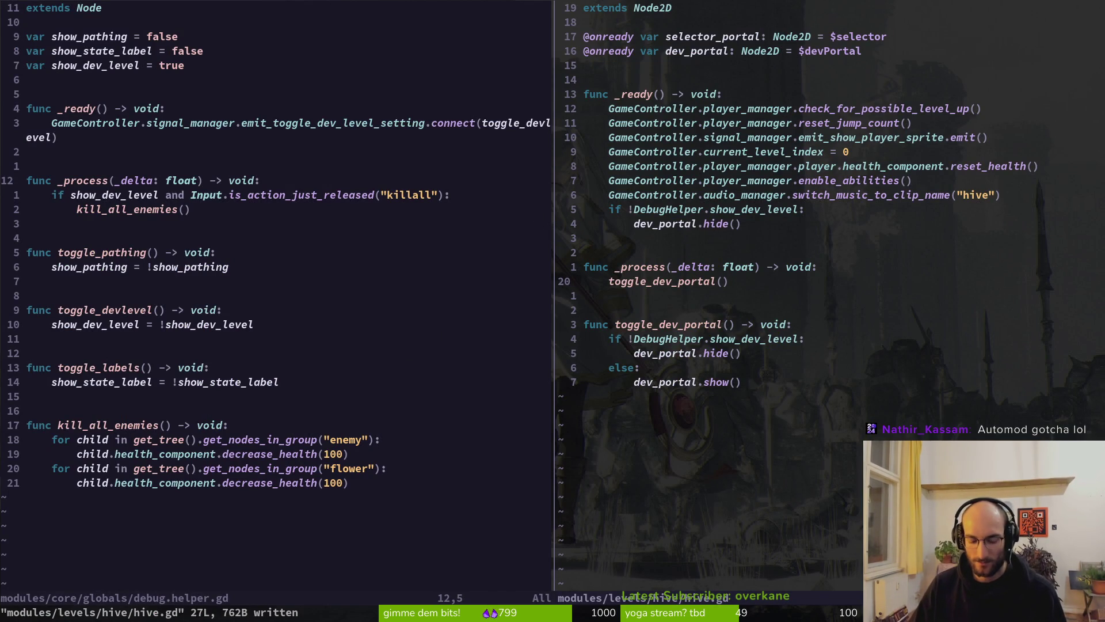
key(d)
key(d)
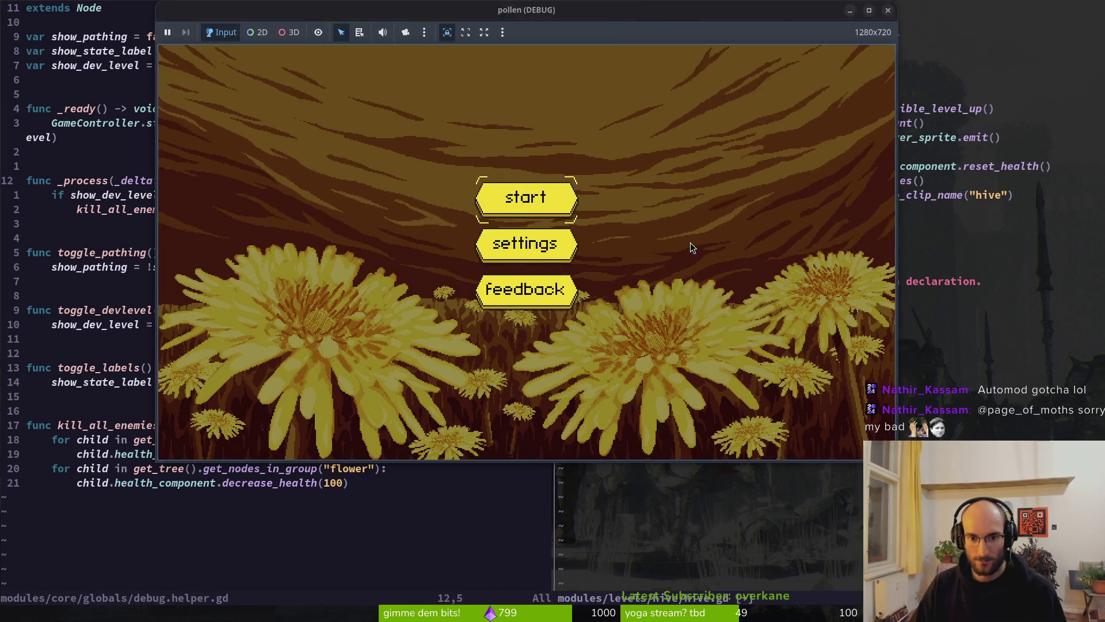
key(i)
key(Escape)
key(u)
key(ctrl+s)
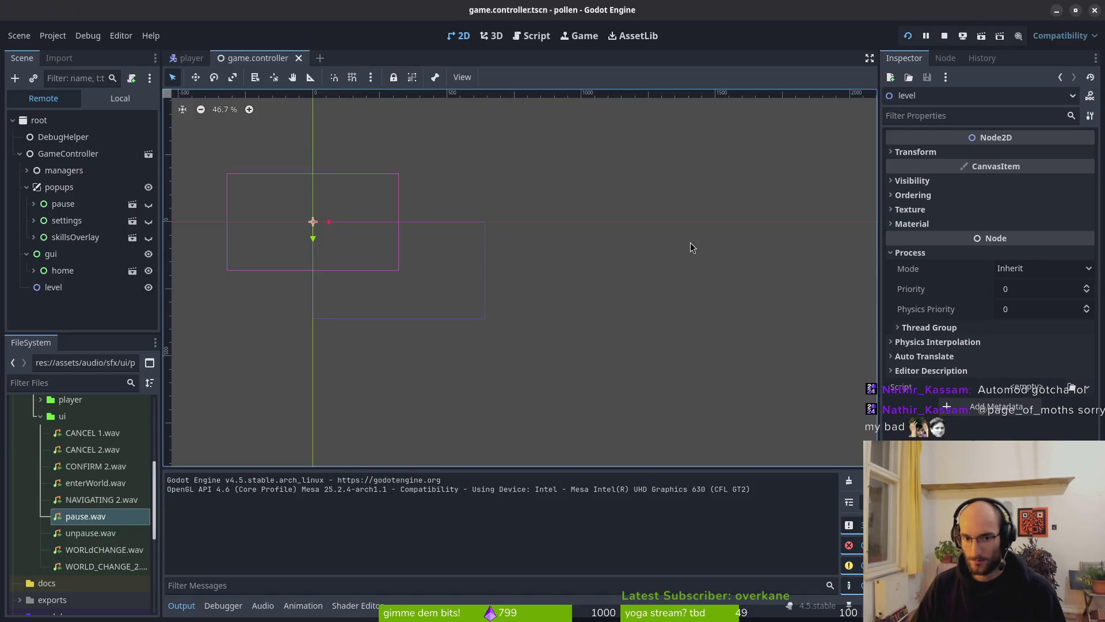
Start the game, open settings from the pause menu, and switch devLevel off
key(Return)
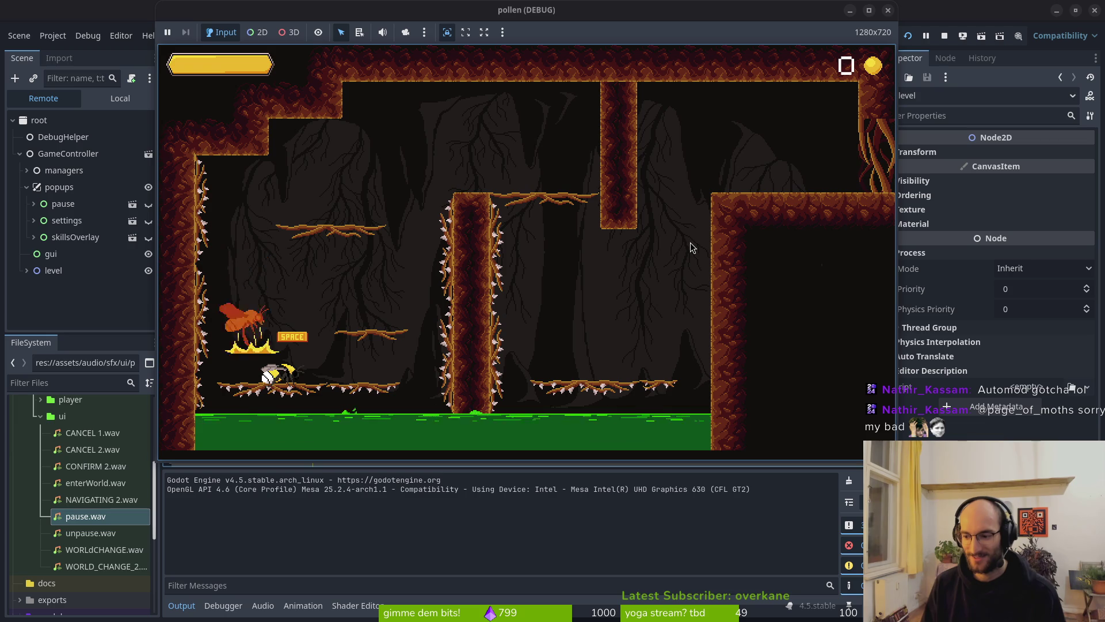
key(Escape)
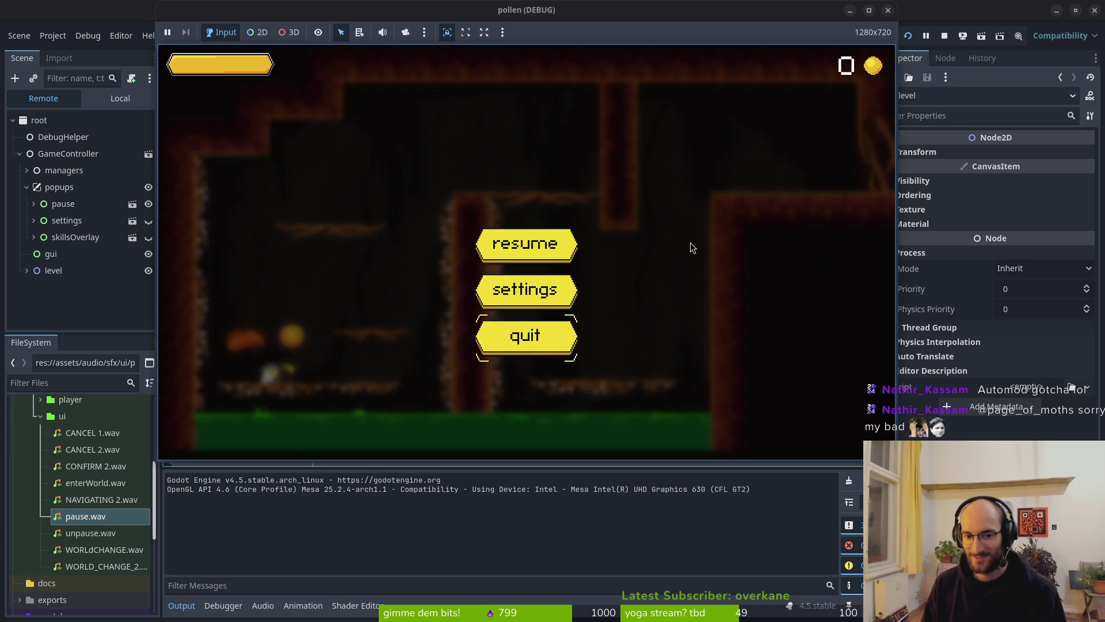
key(Escape)
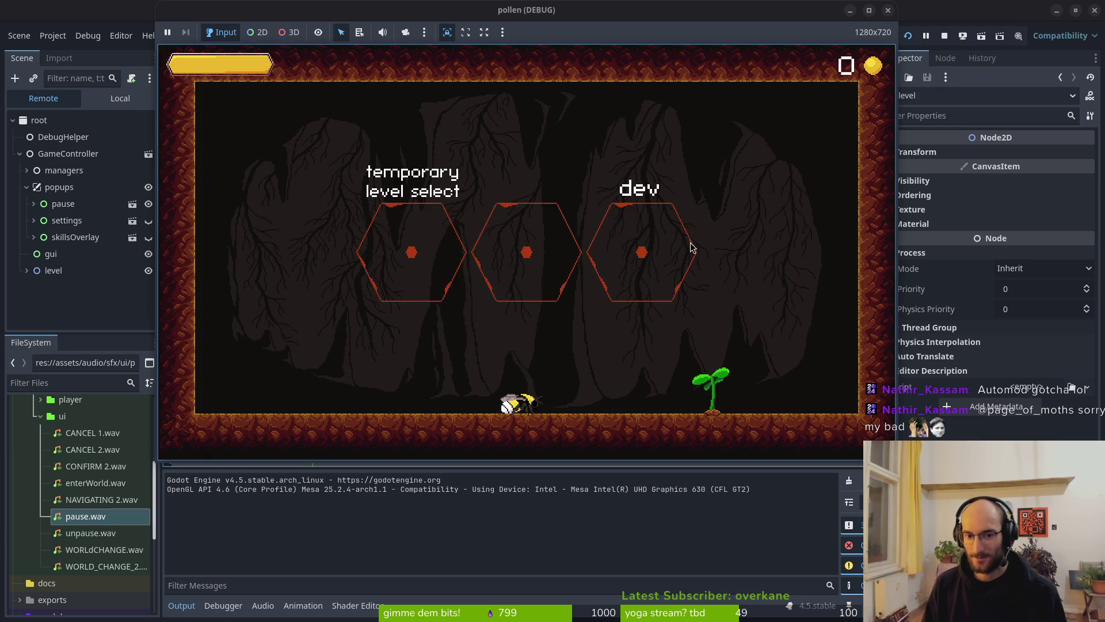
key(Escape)
key(Down)
key(Return)
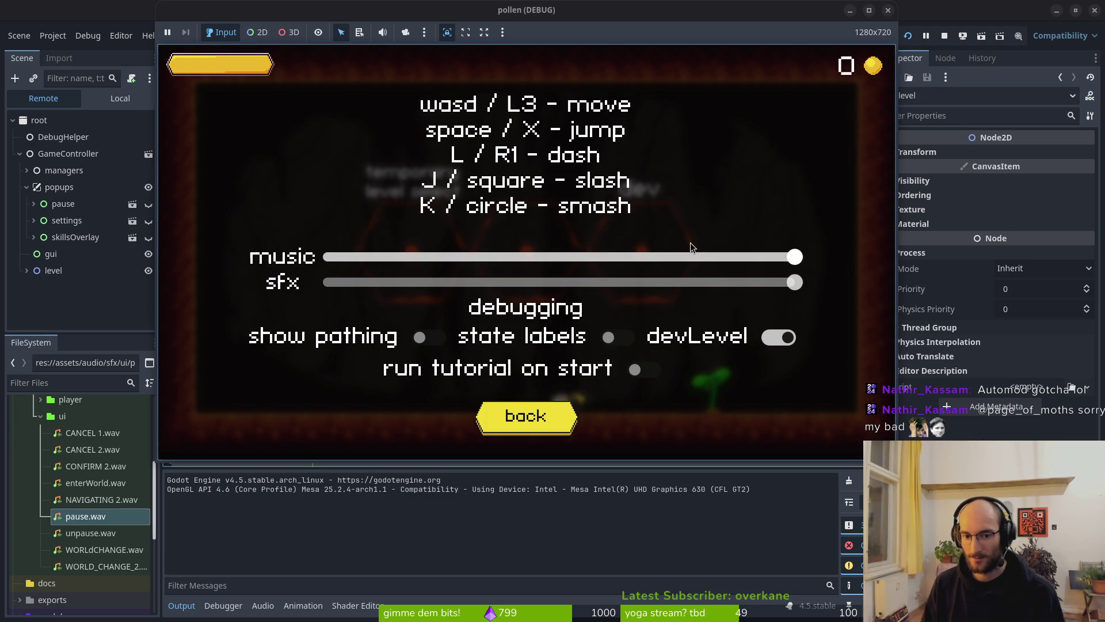
key(Down)
key(Down)
key(Right)
key(Right)
key(Return)
key(Escape)
Fly the bee to the dev portal's spot, then stop the running game
key(Left)
key(Up)
key(Right)
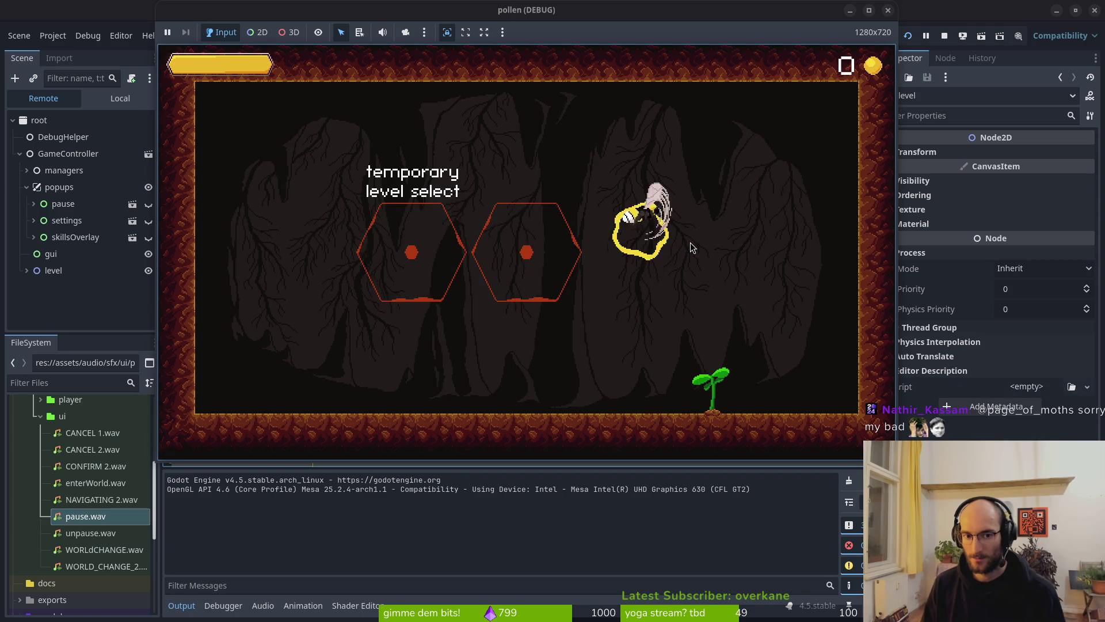
key(Left)
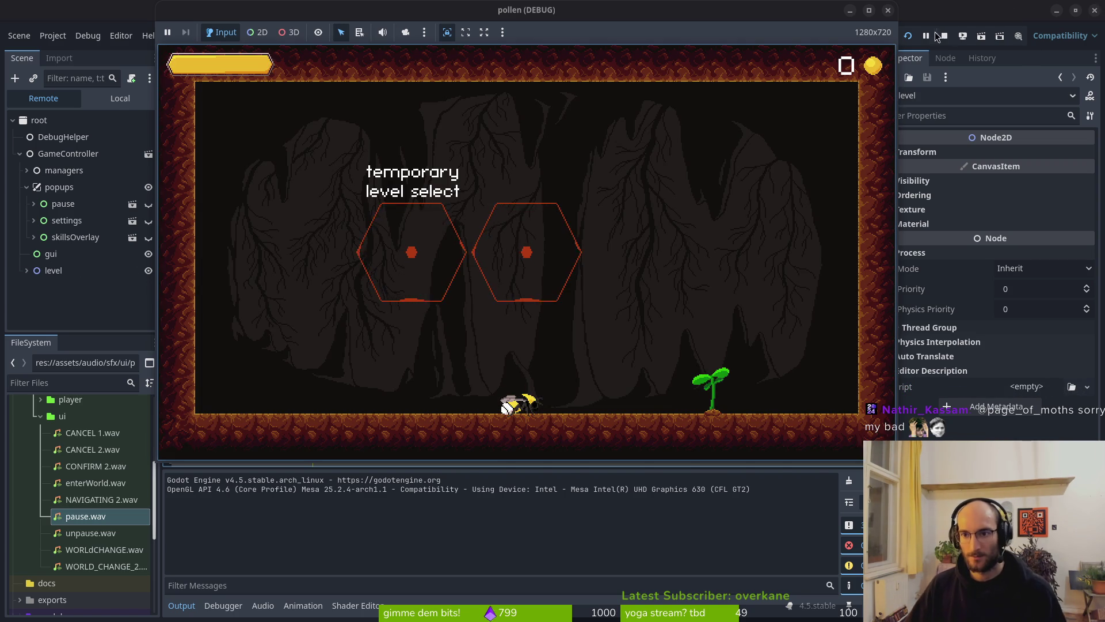
click(944, 36)
key(alt+Tab)
Add dev_portal.process_mode = Node.PROCESS_MODE_DISABLED below dev_portal.hide()
click(712, 353)
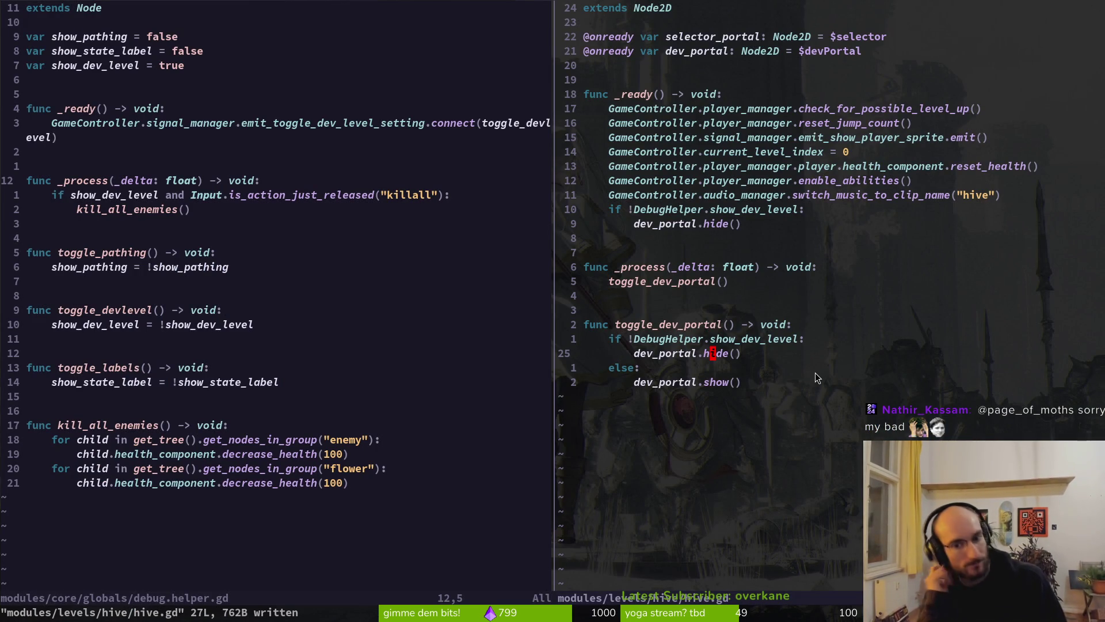
text(odev)
text(_portal.)
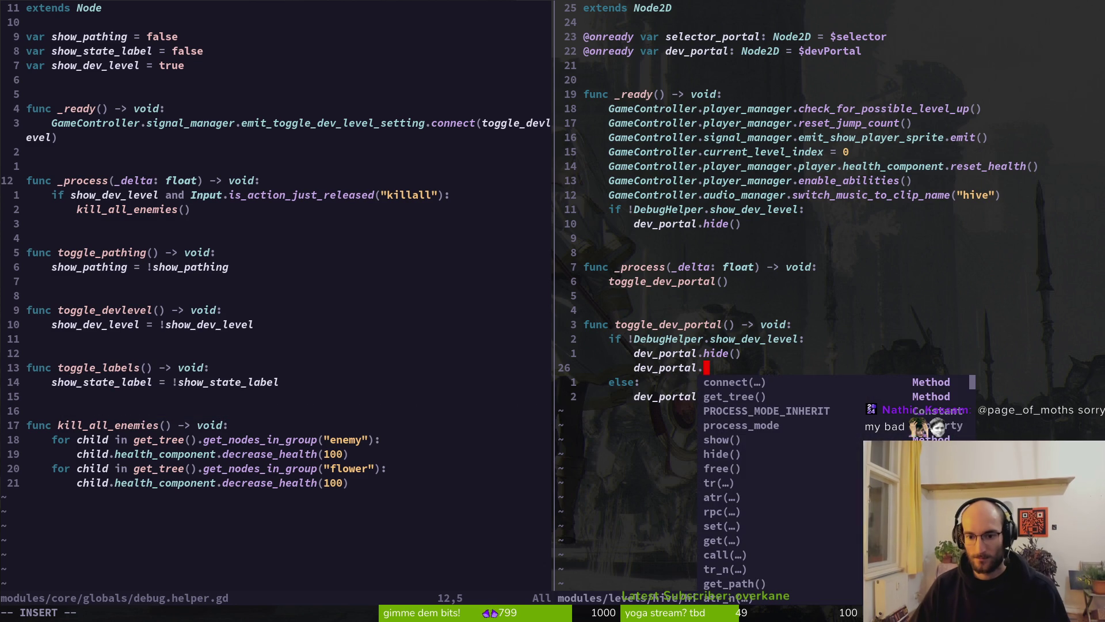
text(set)
key(BackSpace)
key(BackSpace)
key(BackSpace)
text(r)
key(BackSpace)
text(pro)
key(Tab)
key(Return)
text(= )
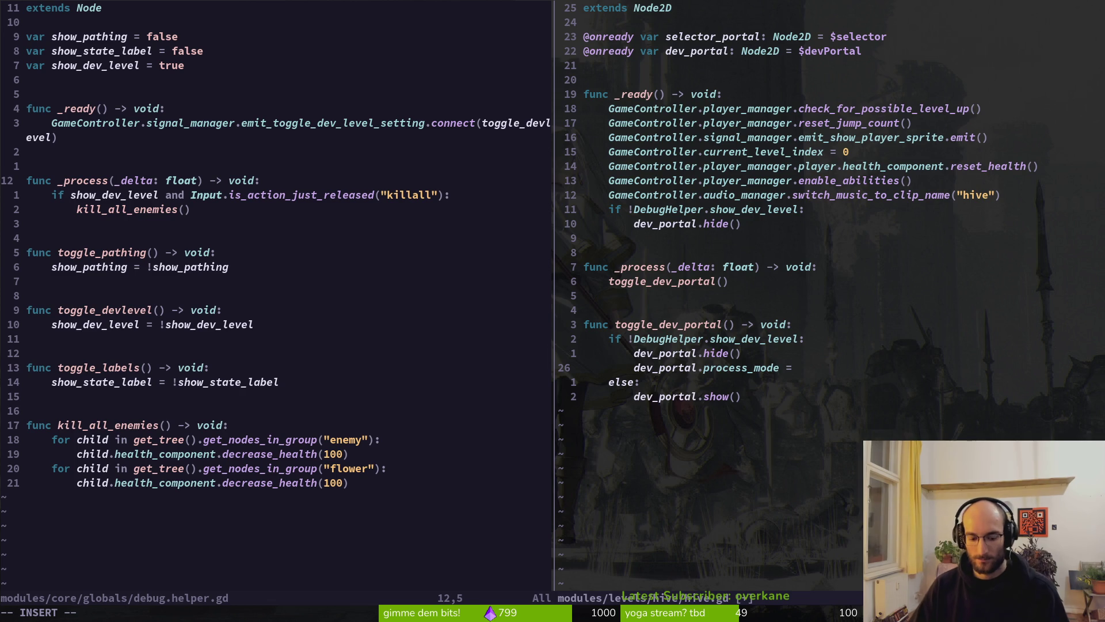
text(N)
key(BackSpace)
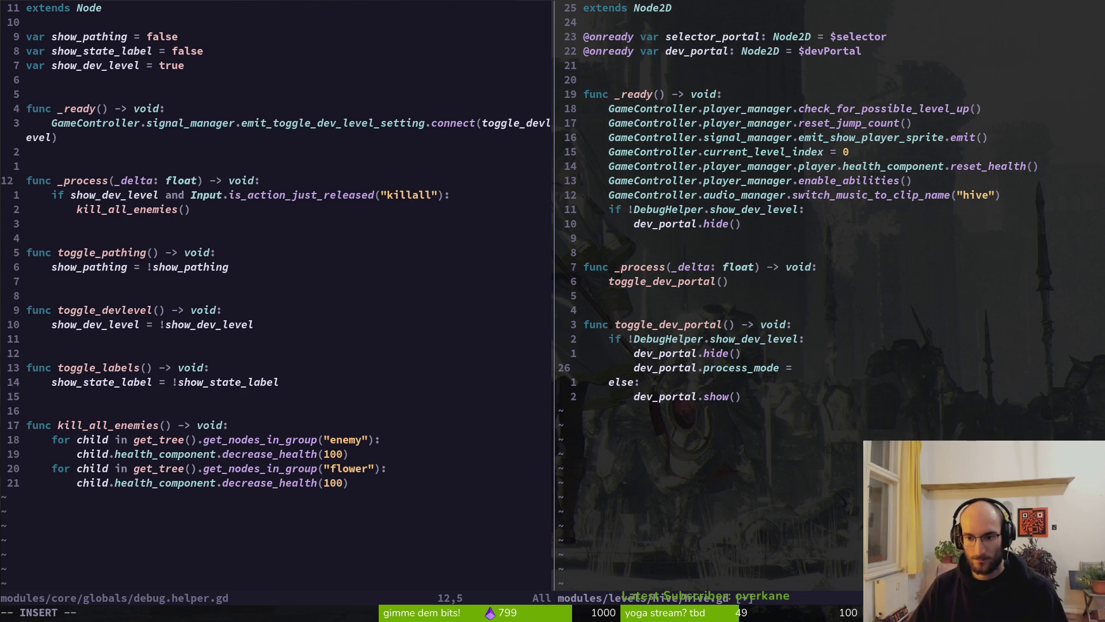
text(p)
key(Return)
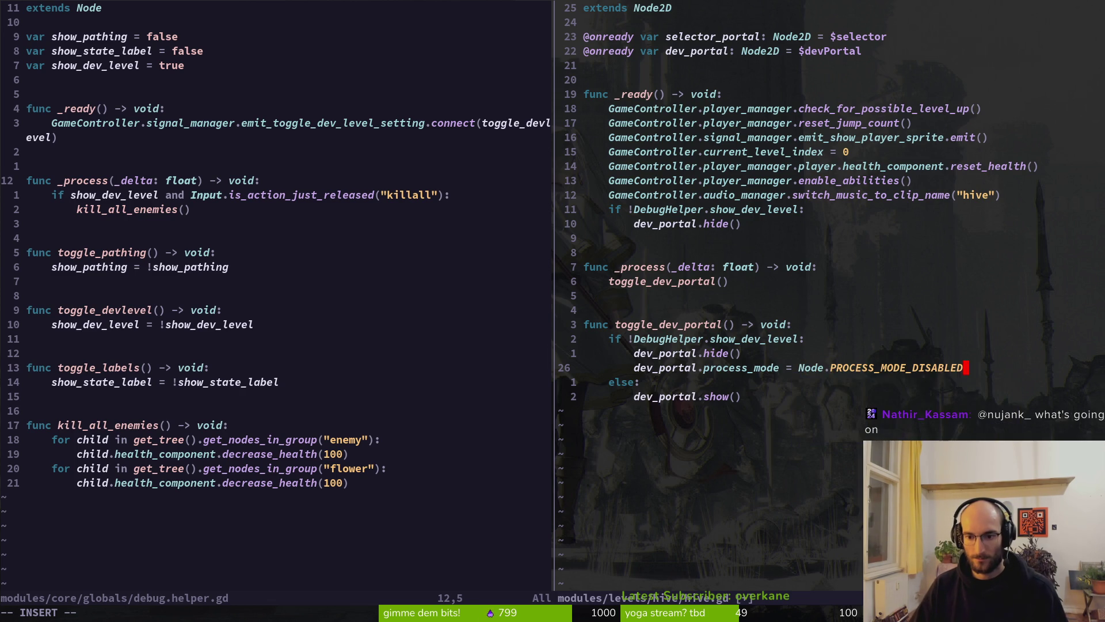
key(Escape)
Duplicate that line under dev_portal.show() with PROCESS_MODE_INHERIT instead, and save hive.gd
key(shift+v)
key(y)
key(j)
key(j)
key(p)
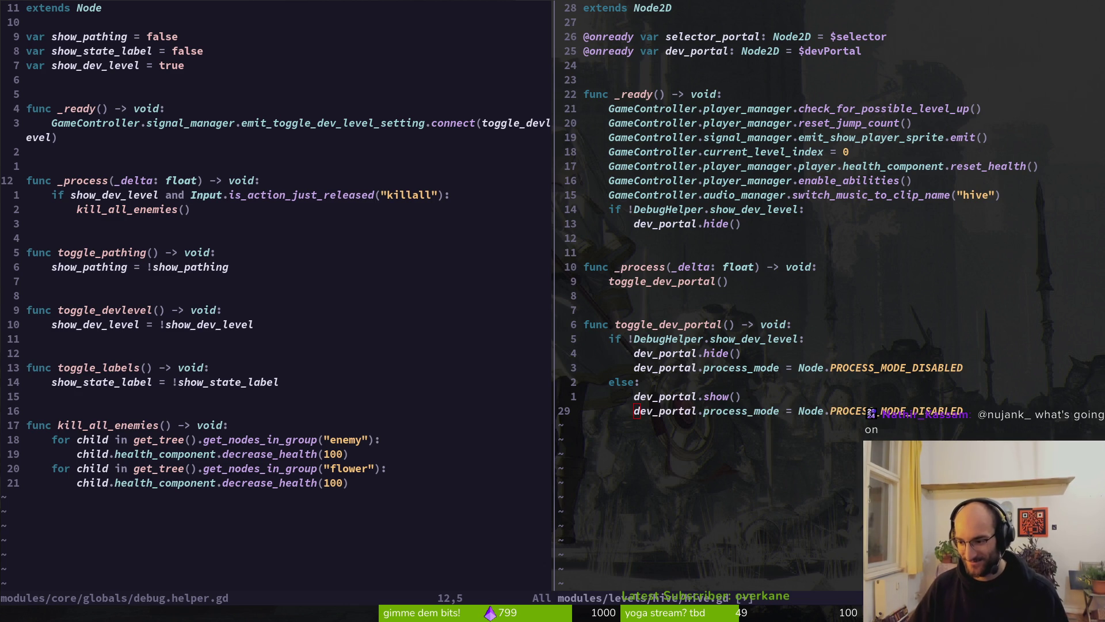
key(f)
key(M)
key(c)
key(i)
key(w)
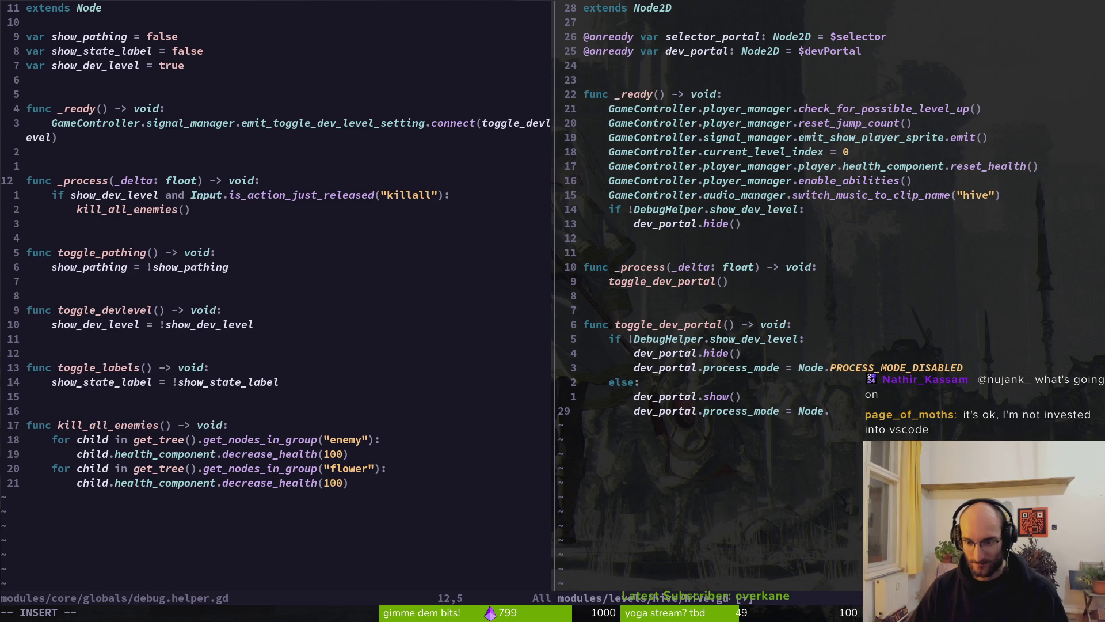
text(P)
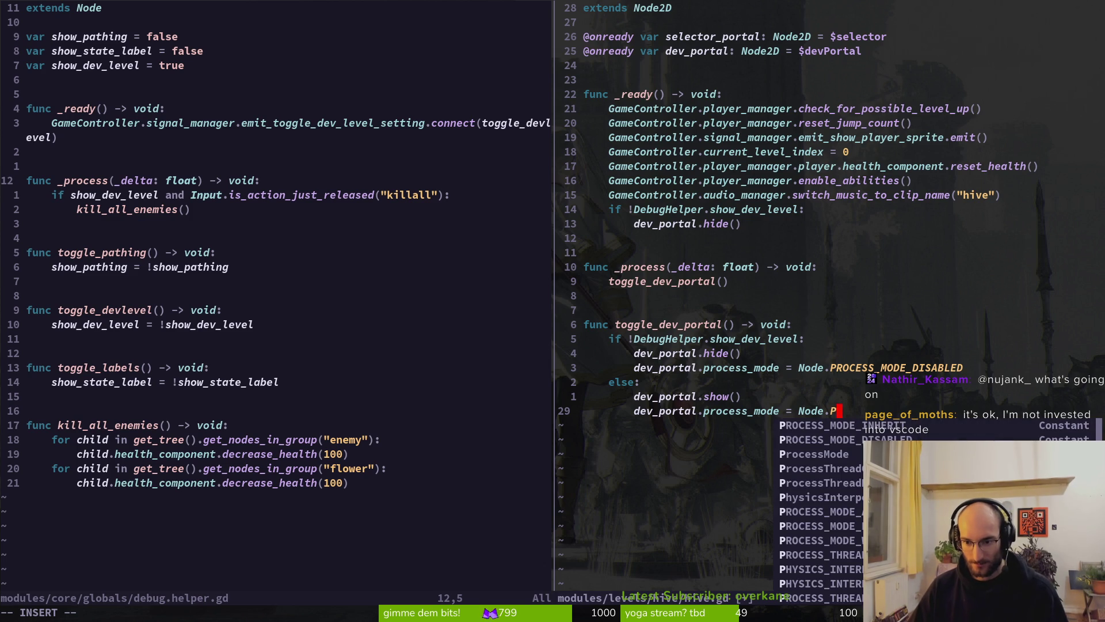
key(BackSpace)
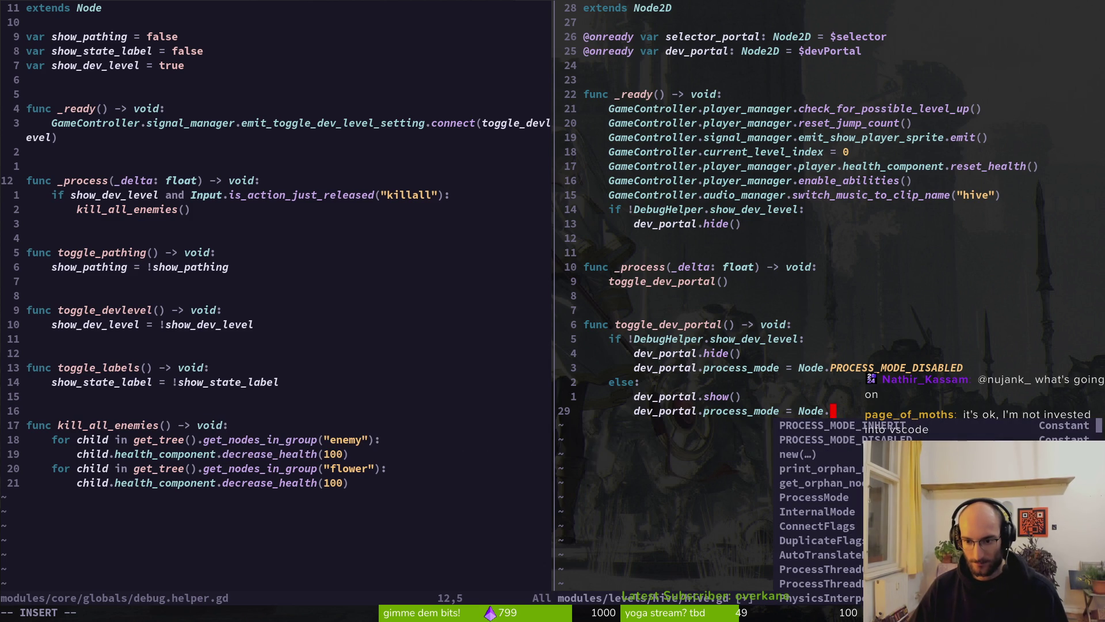
key(Return)
key(Escape)
text(:w)
key(Return)
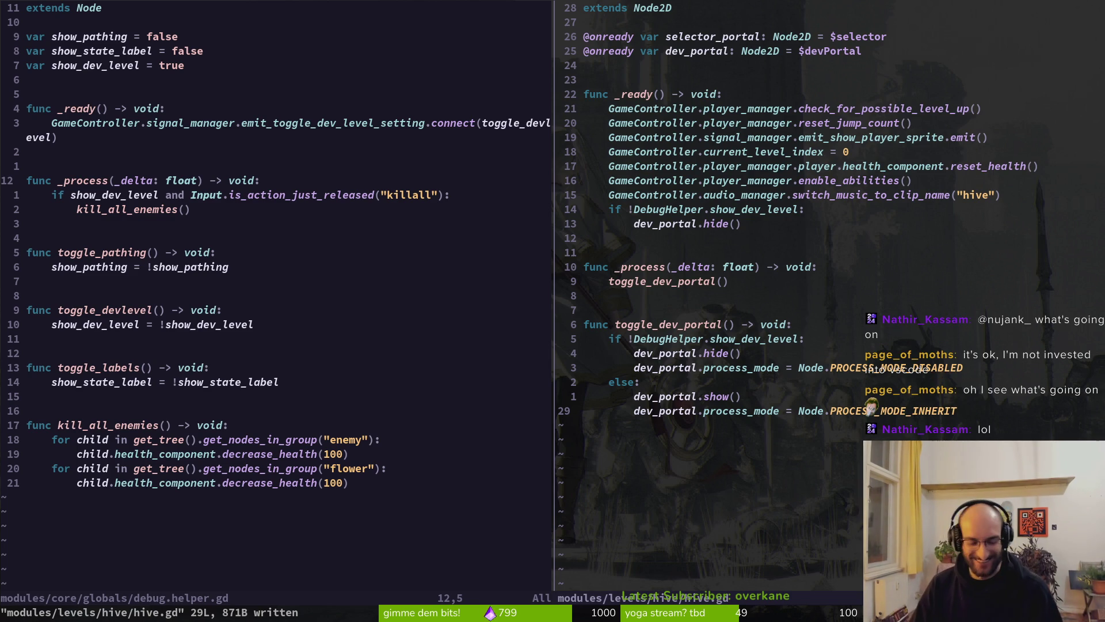
key(alt+Tab)
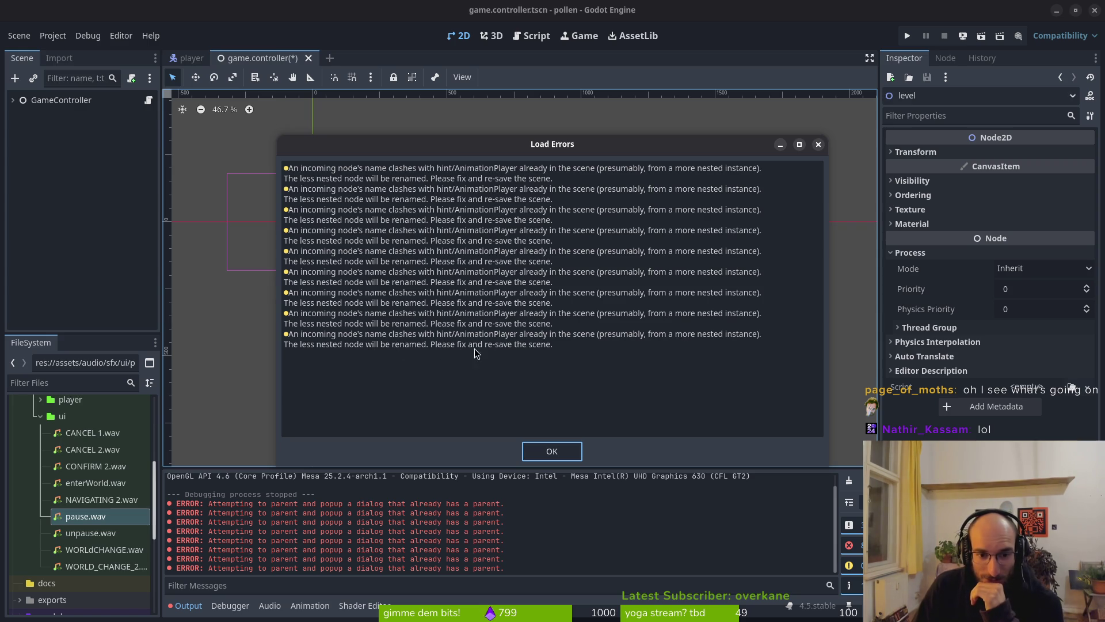
Dismiss the load errors, collapse the popups node in the GameController tree, and run the game
click(554, 452)
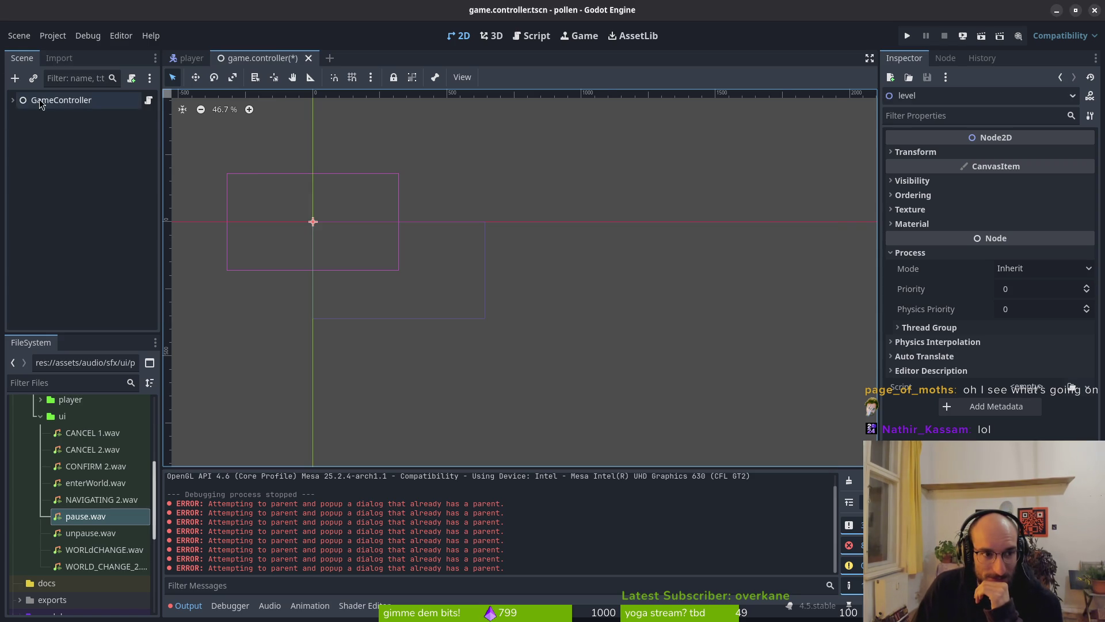
click(14, 100)
click(20, 133)
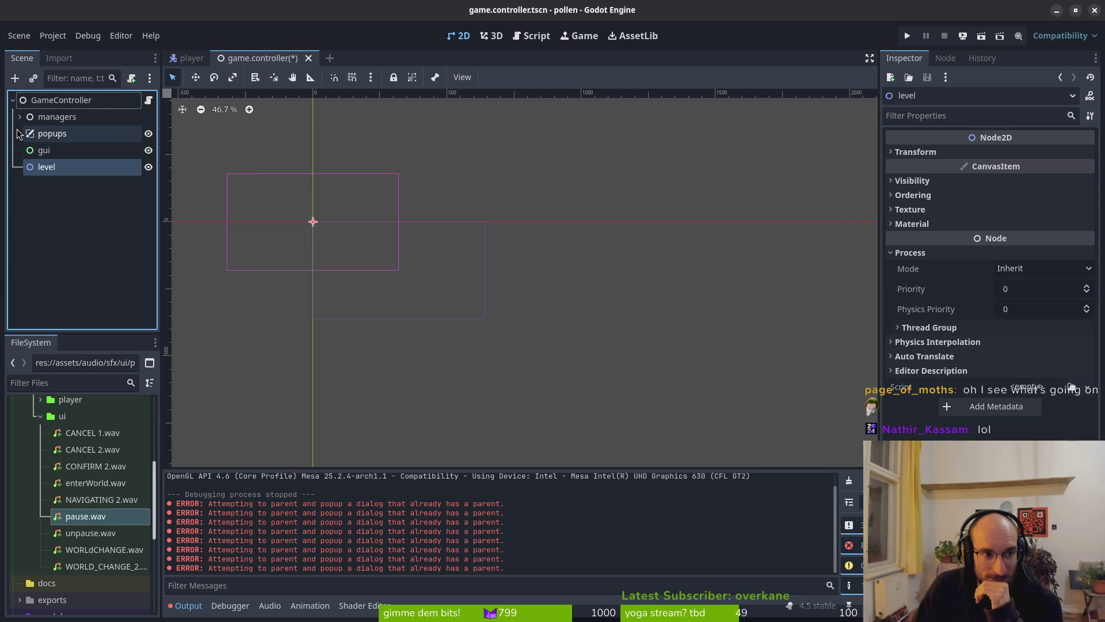
click(906, 36)
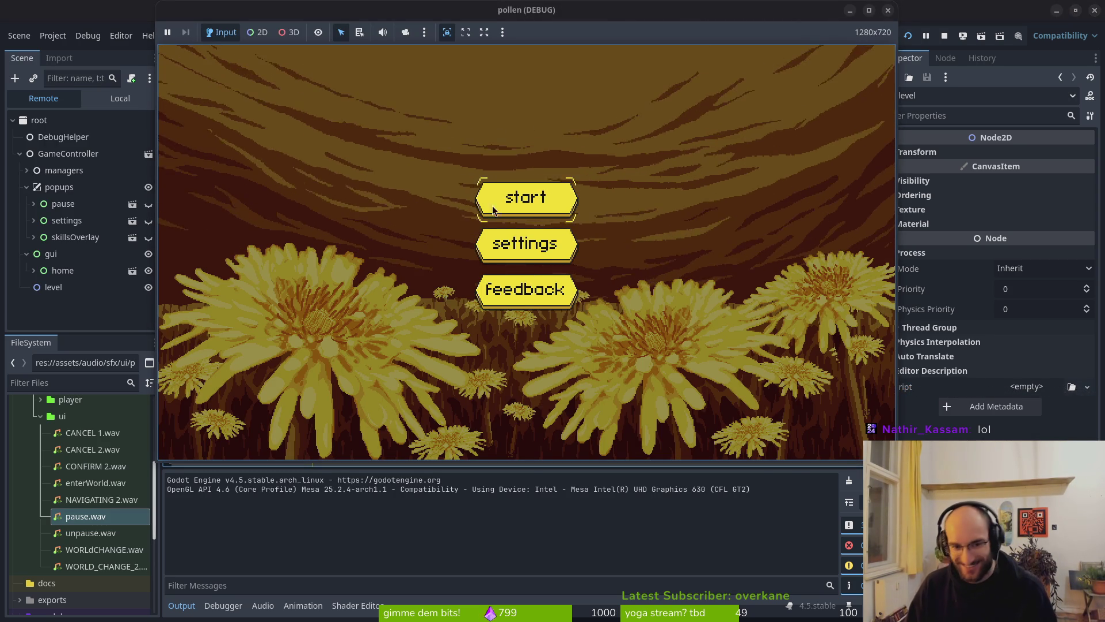
Start a game, toggle devLevel off in the pause-menu settings, resume, then stop the game
key(Return)
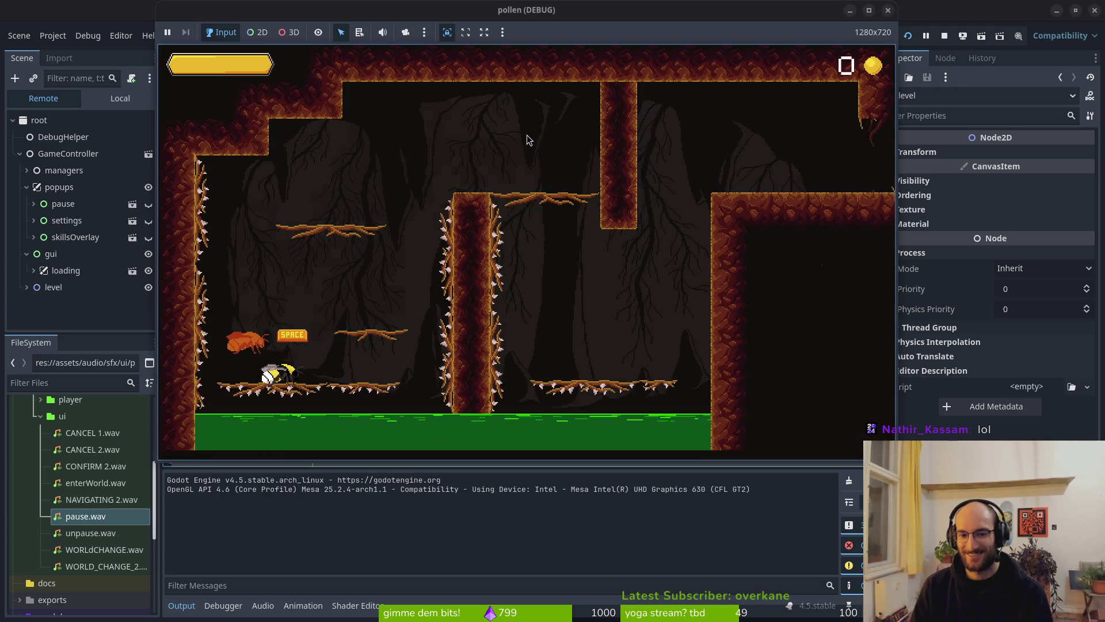
key(Escape)
key(Down)
key(Return)
key(Up)
key(Up)
key(Return)
key(Escape)
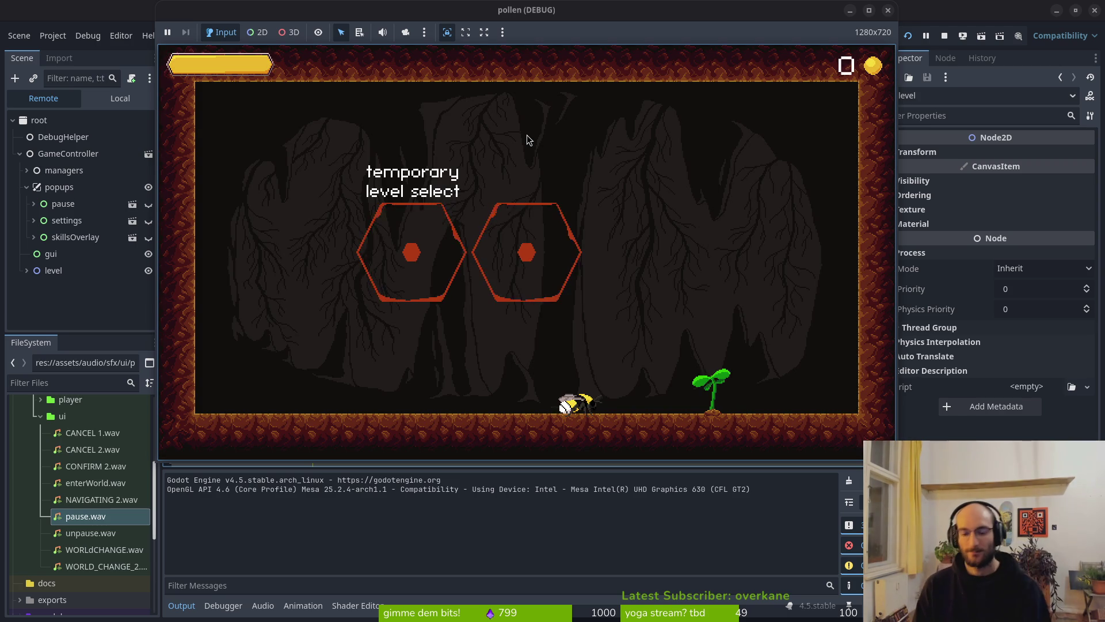
click(945, 36)
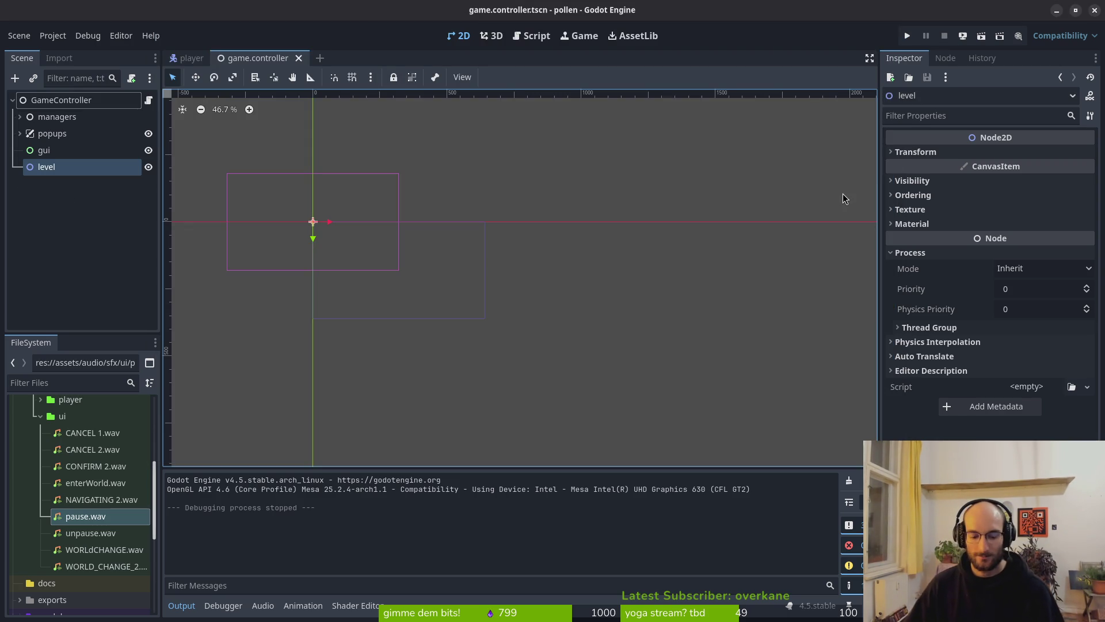
Edit toggle_dev_portal in the external text editor, then return to Godot
key(alt+Tab)
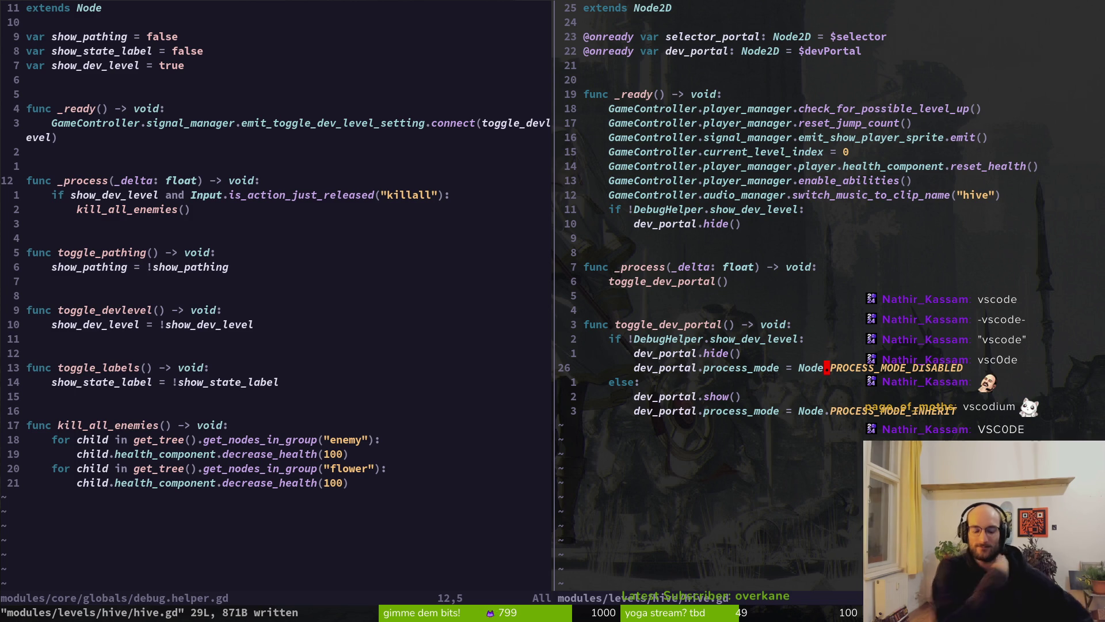
key(alt+Tab)
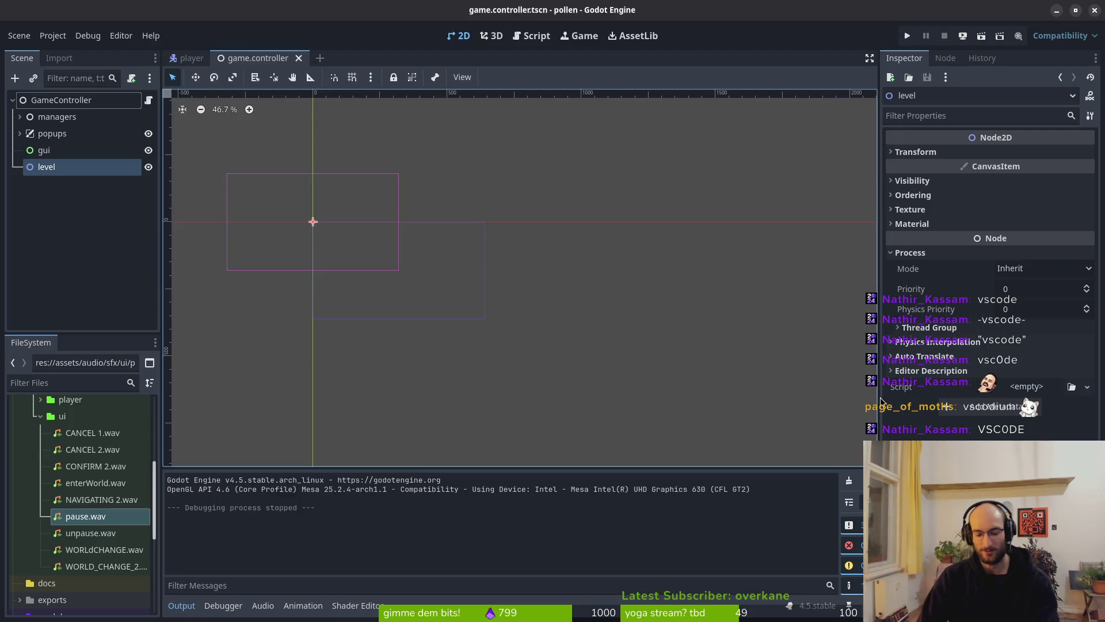
Run the game, toggle devLevel in the pause menu's Settings, and fly the bee around the hub
key(F5)
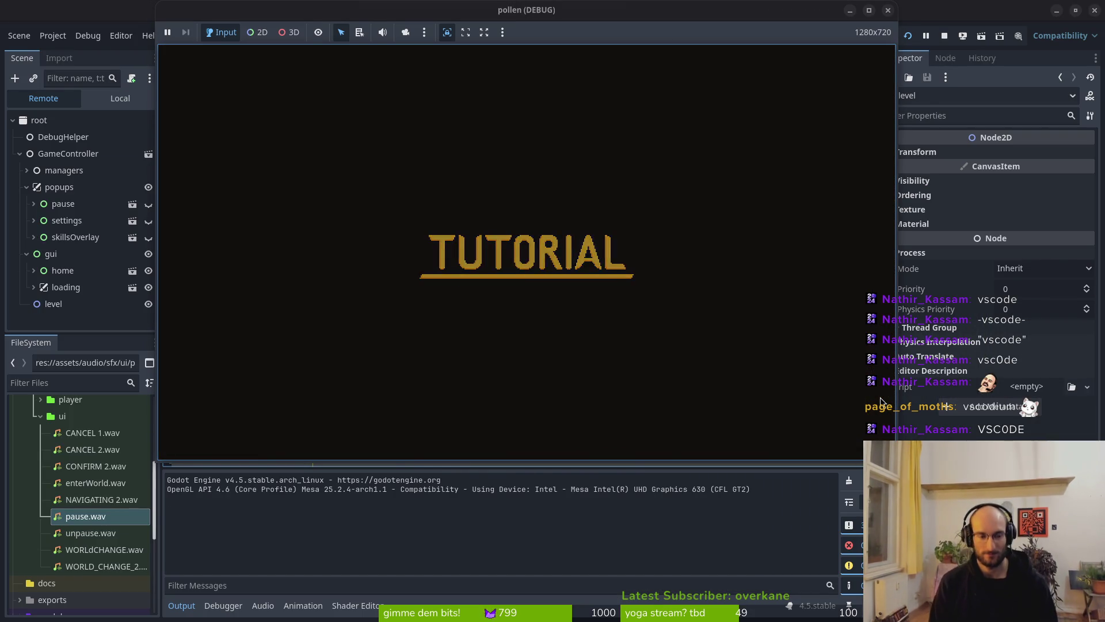
key(Escape)
key(Escape)
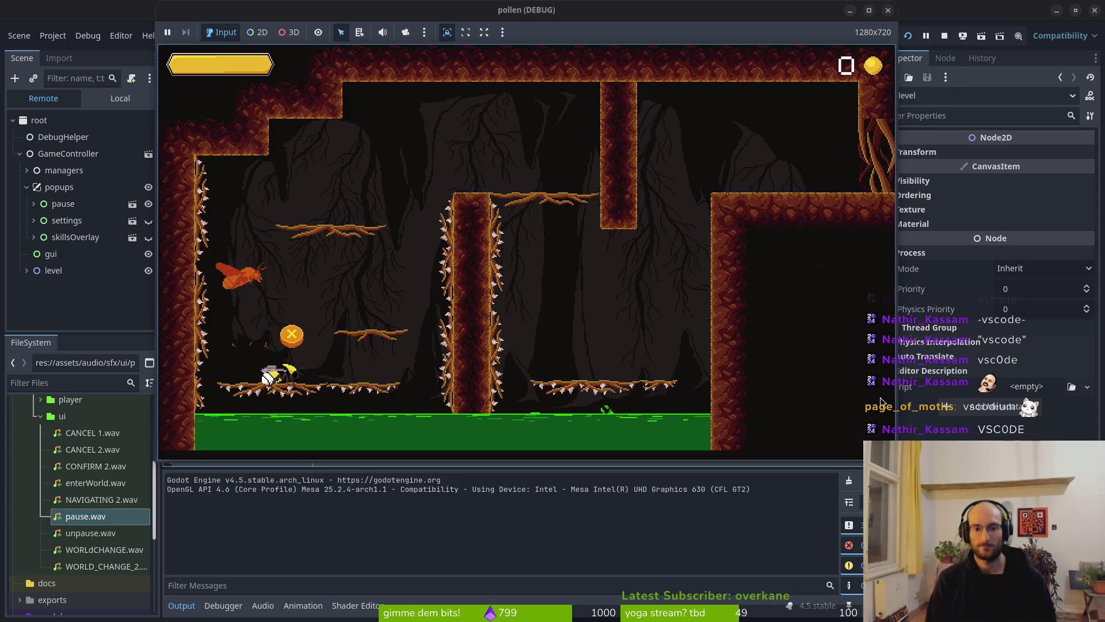
key(Escape)
key(Down)
key(Return)
key(Up)
key(Return)
key(Up)
key(x)
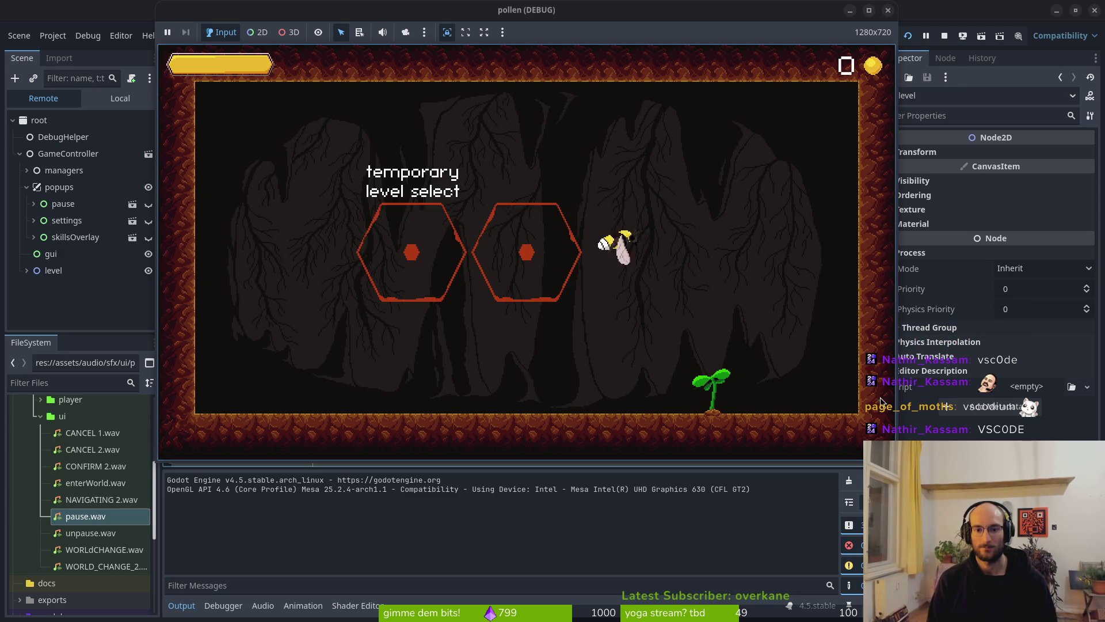
key(Left)
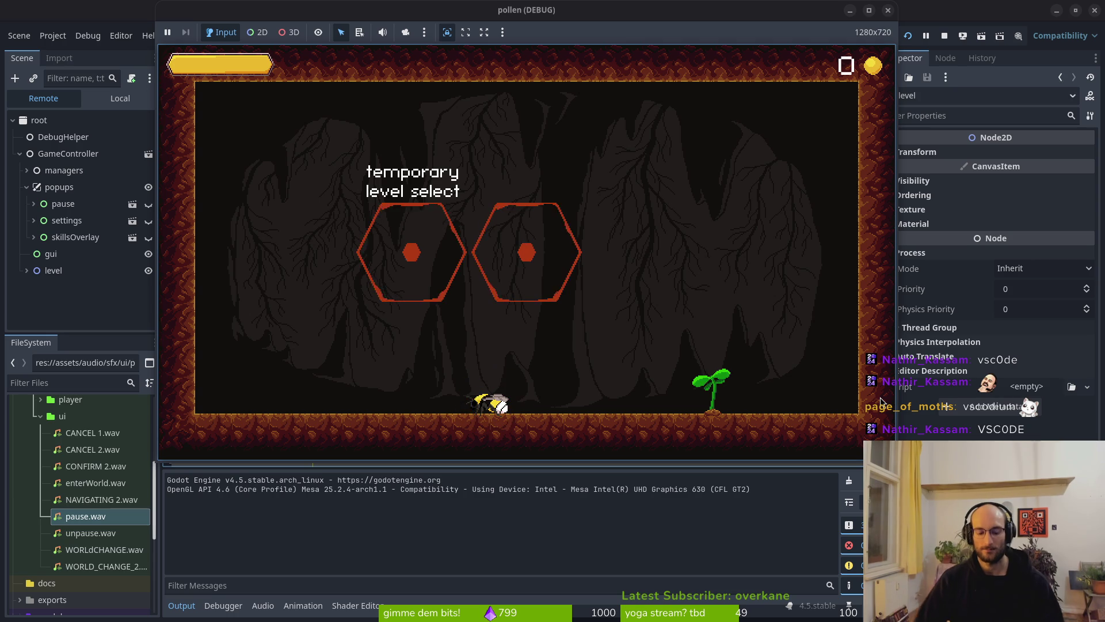
Restart the game and begin a new run from the title screen
click(944, 36)
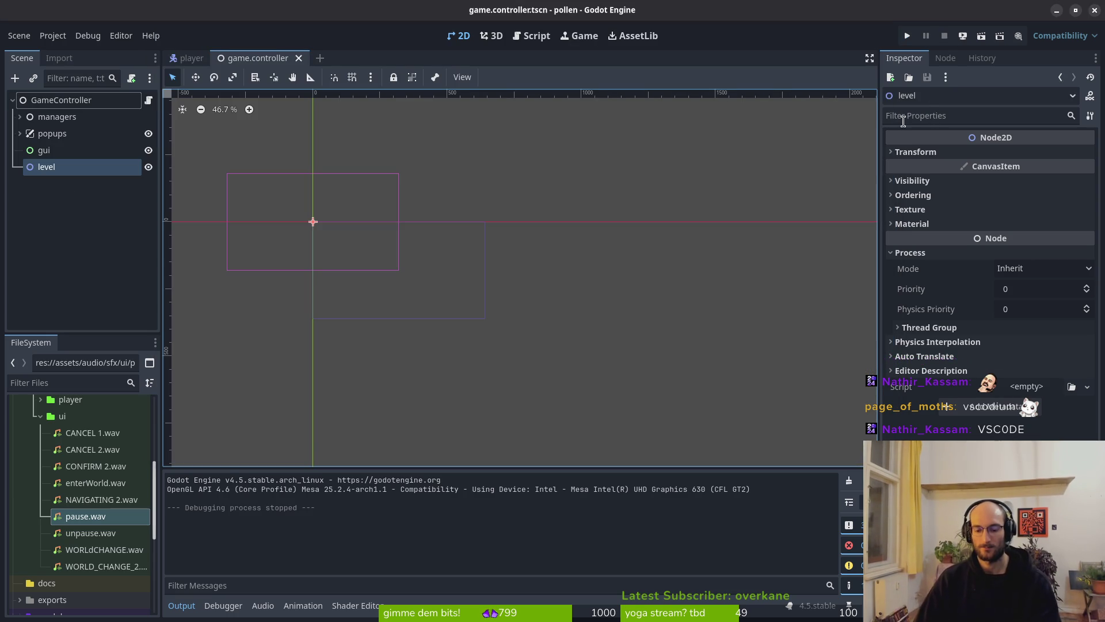
click(904, 36)
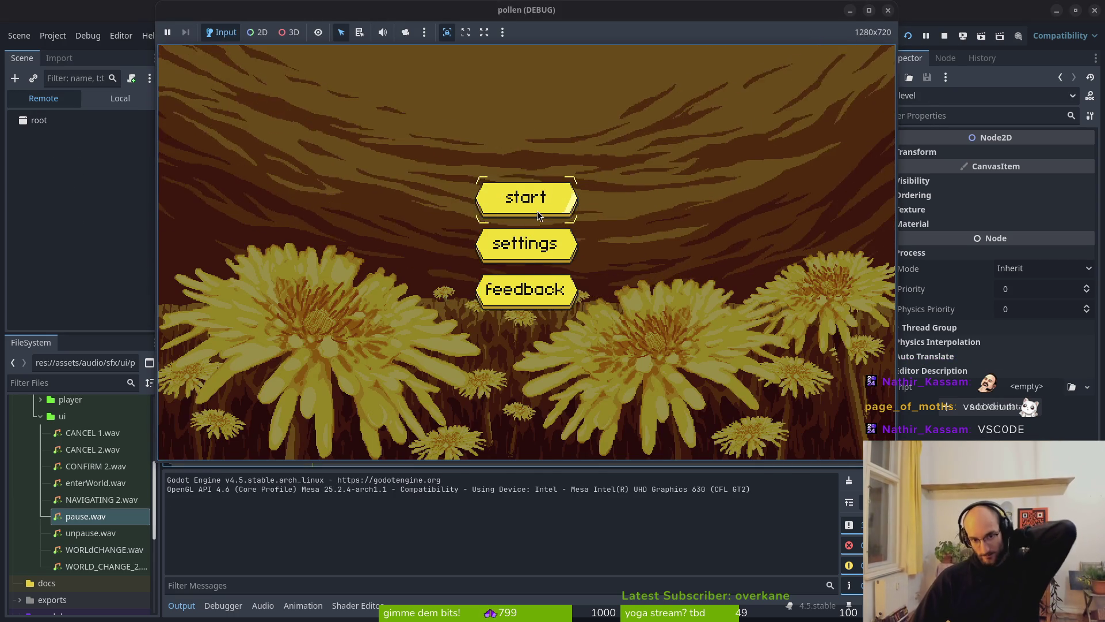
click(537, 211)
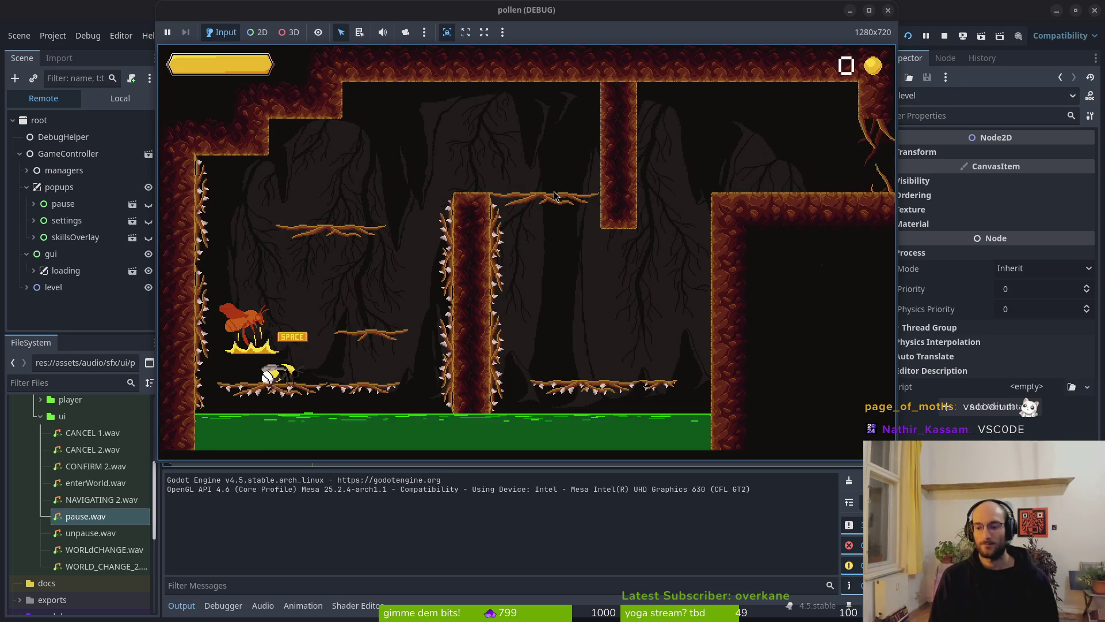
key(d)
key(space)
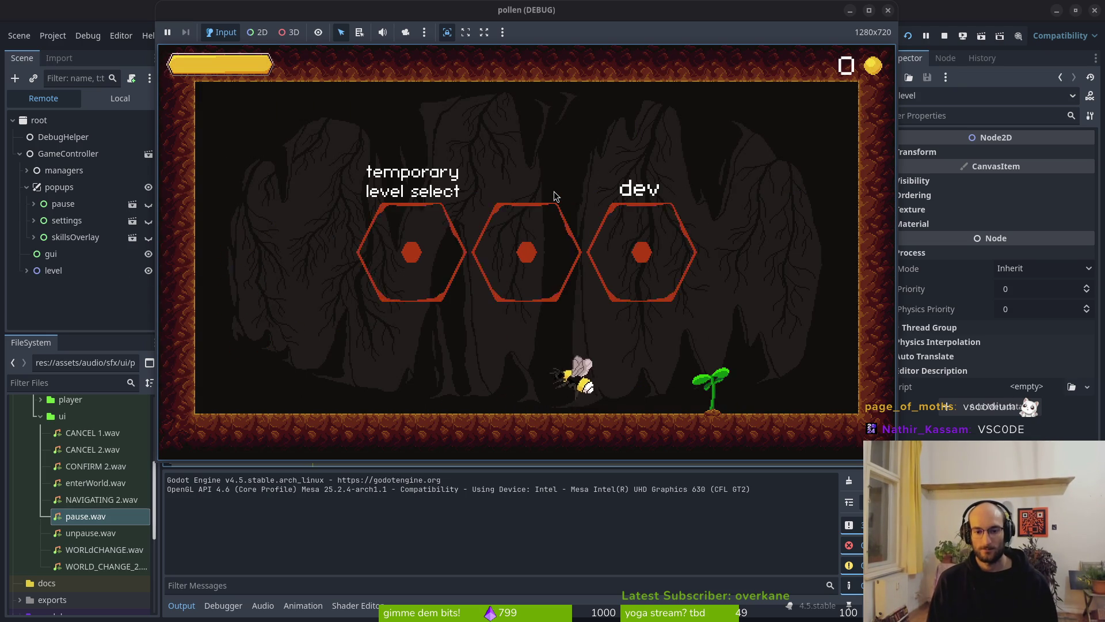
Switch devLevel off in Settings, then move the bee to check the dev portal
key(Escape)
key(Down)
key(Return)
key(Up)
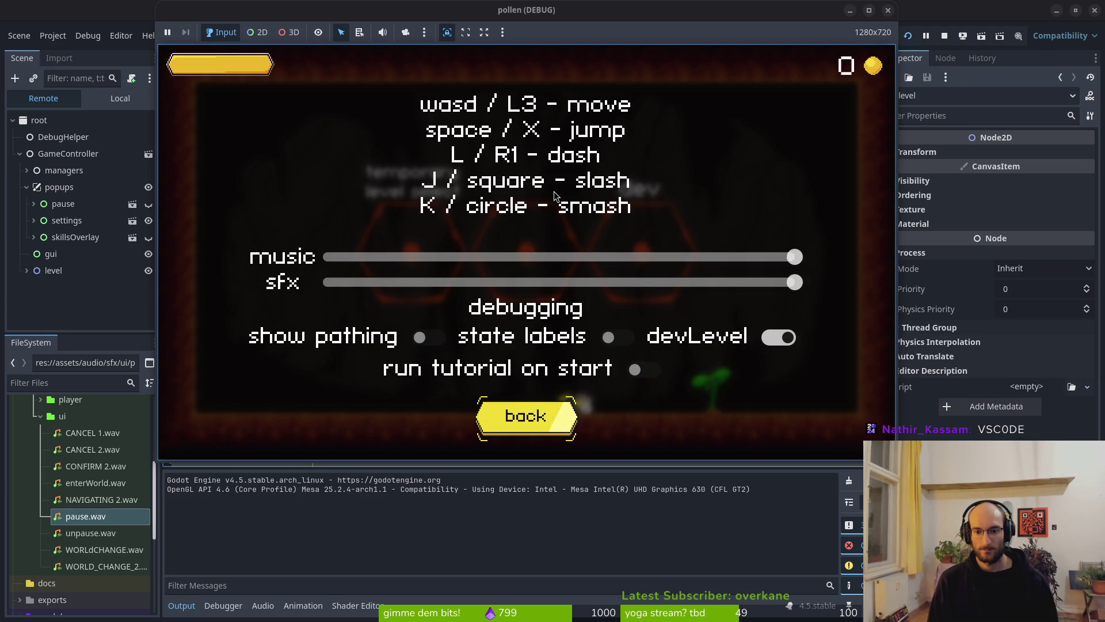
key(Up)
key(Up)
key(Right)
key(Return)
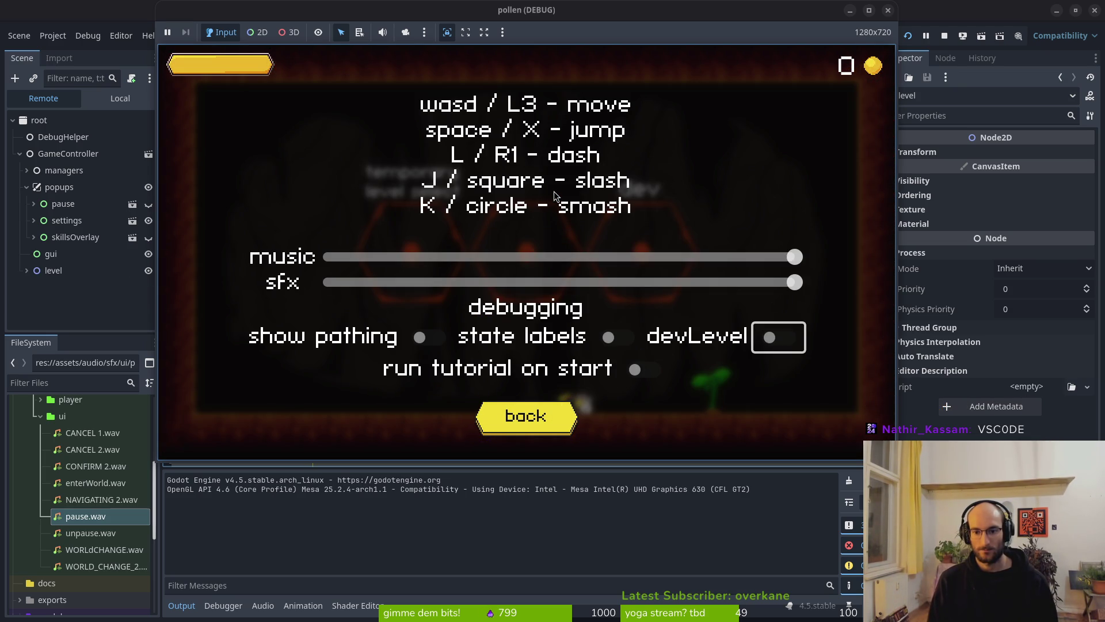
key(Escape)
key(d)
key(space)
Switch devLevel back on from Settings and stop the game
key(Escape)
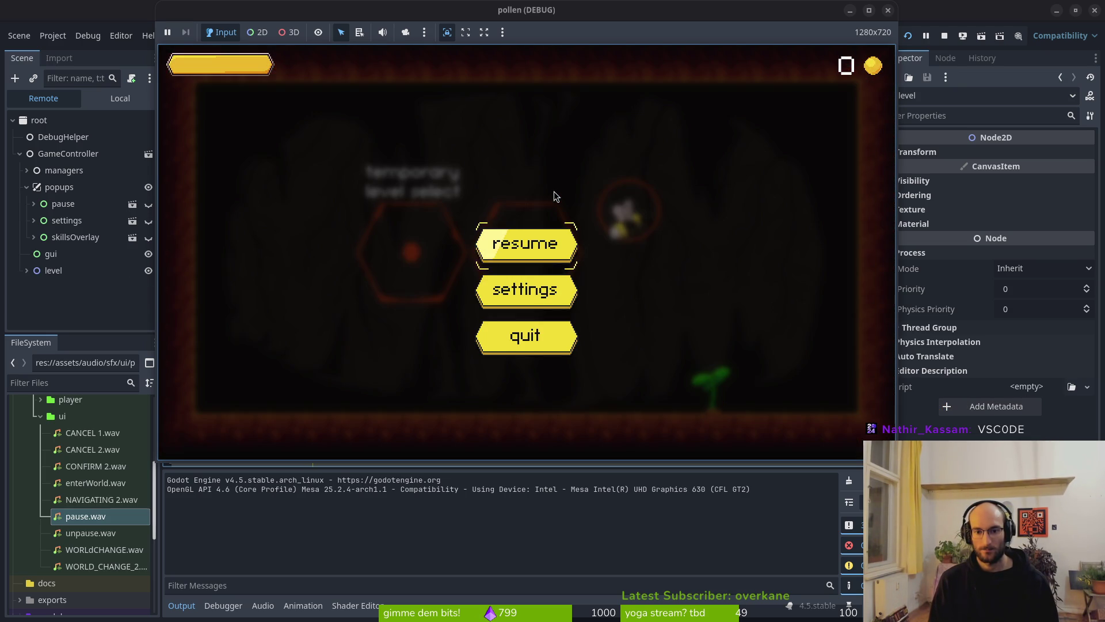
key(Down)
key(Return)
key(Return)
key(Escape)
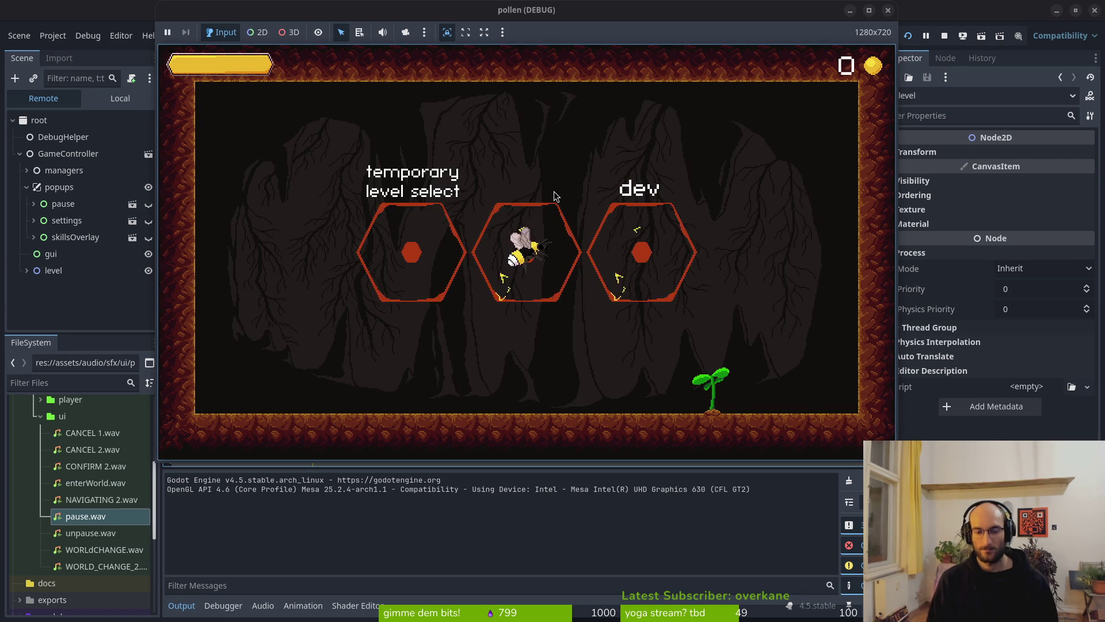
click(944, 36)
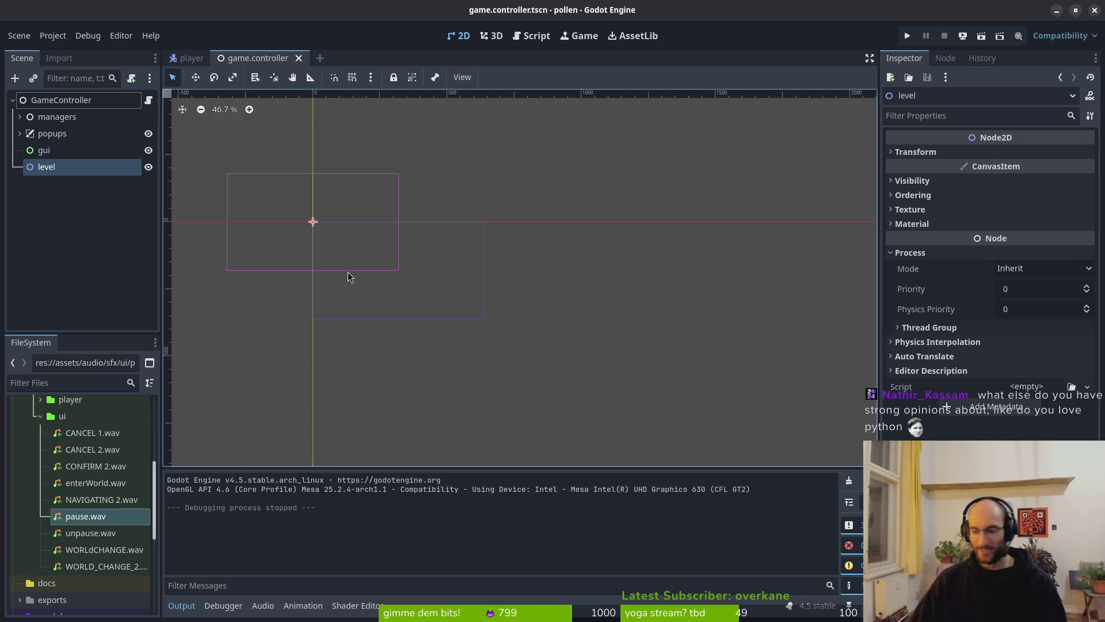
Launch the game, start a new run, and fly the bee through the first cave room's exit
click(907, 35)
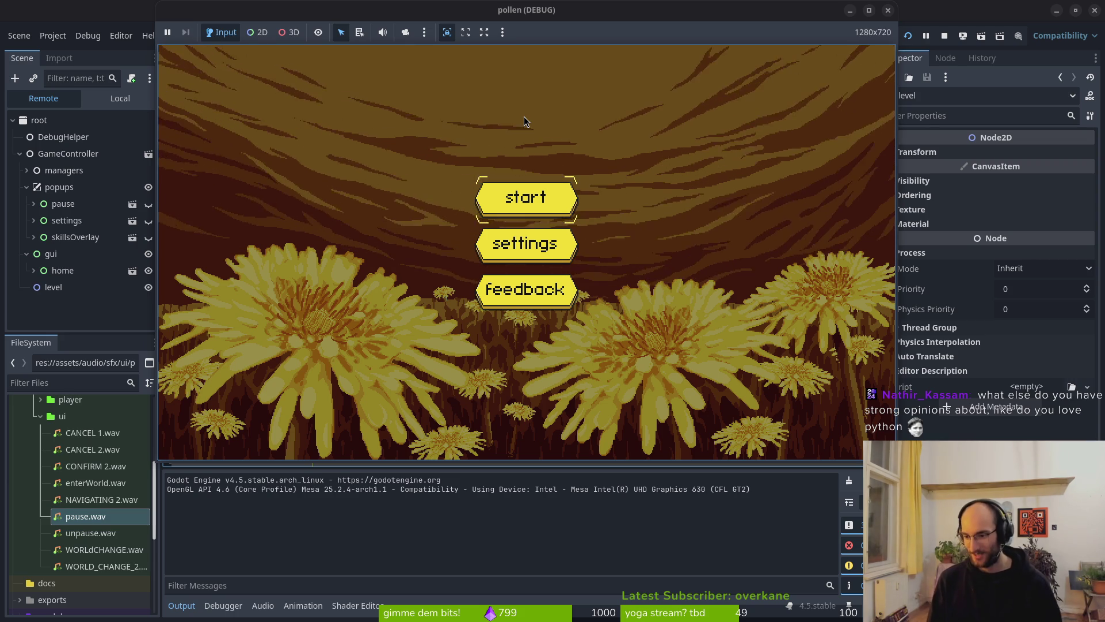
key(Return)
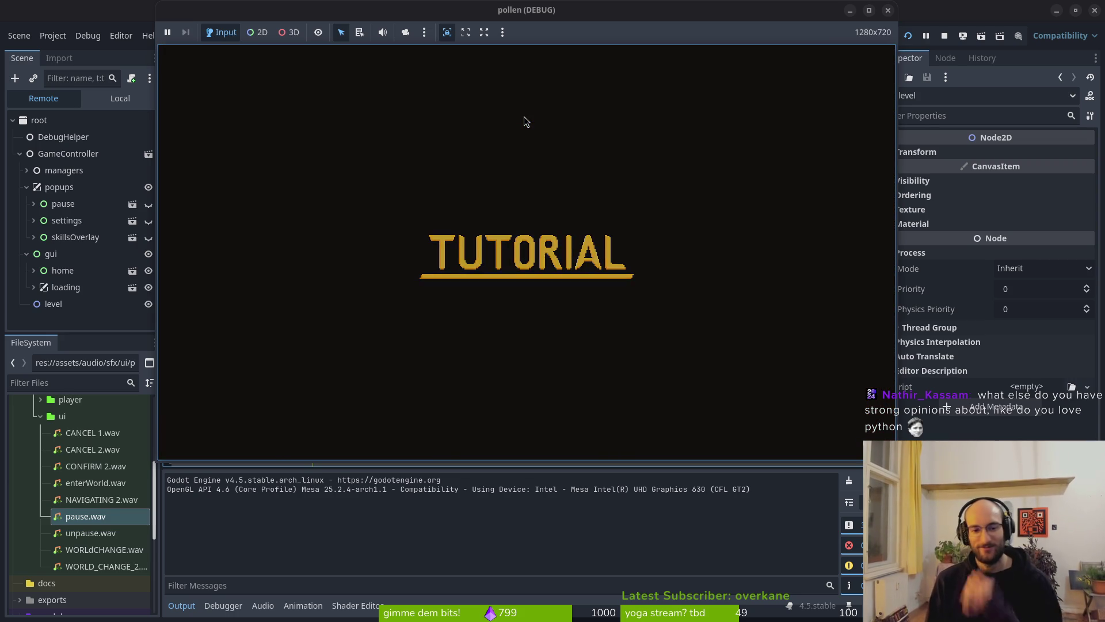
key(space)
key(Right)
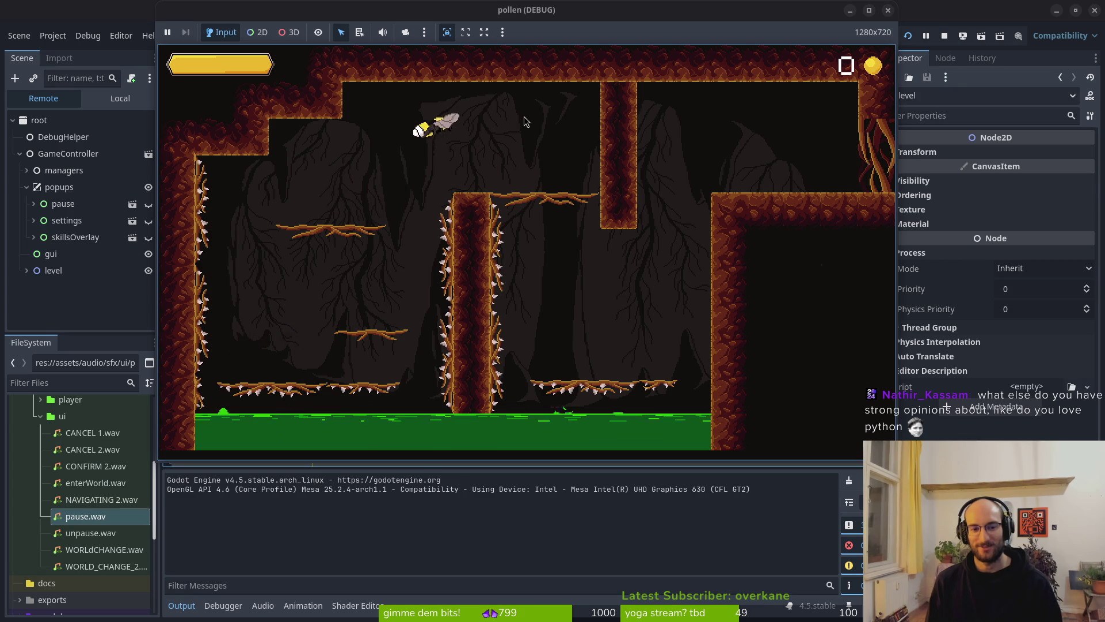
key(Right)
key(space)
key(Right)
key(space)
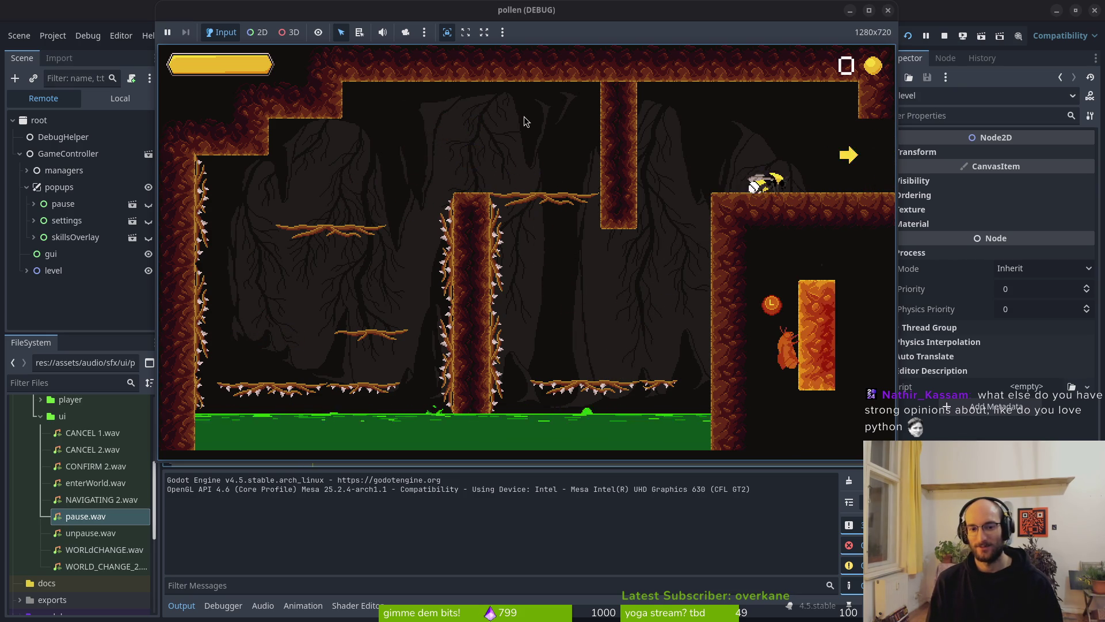
key(Right)
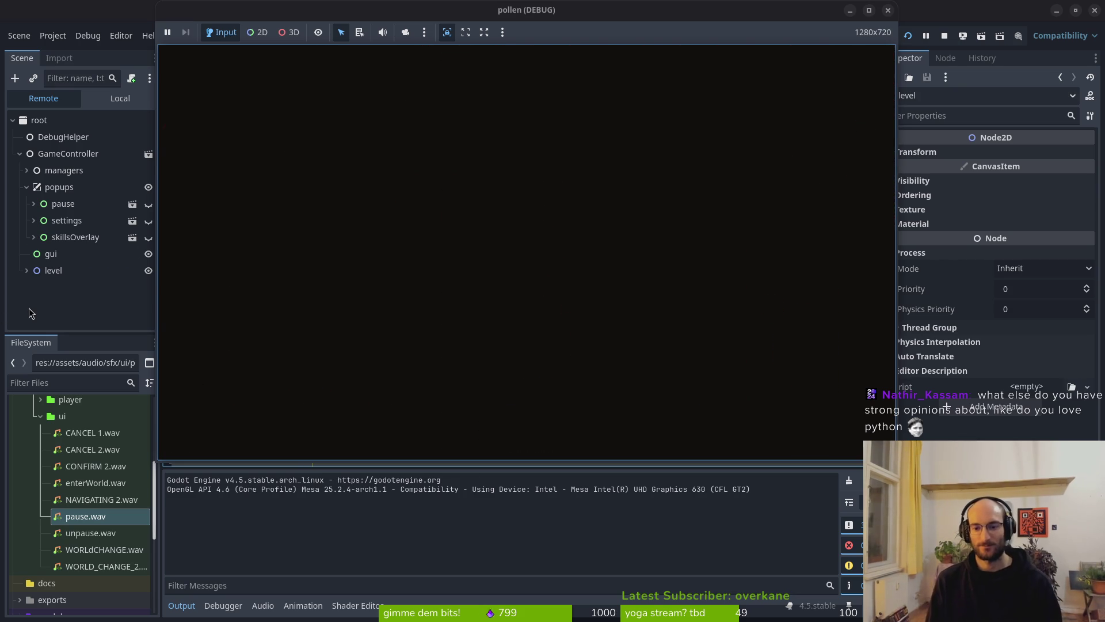
Cross the coin room, attack the wasps, and leave through the bottom exit
key(Right)
key(space)
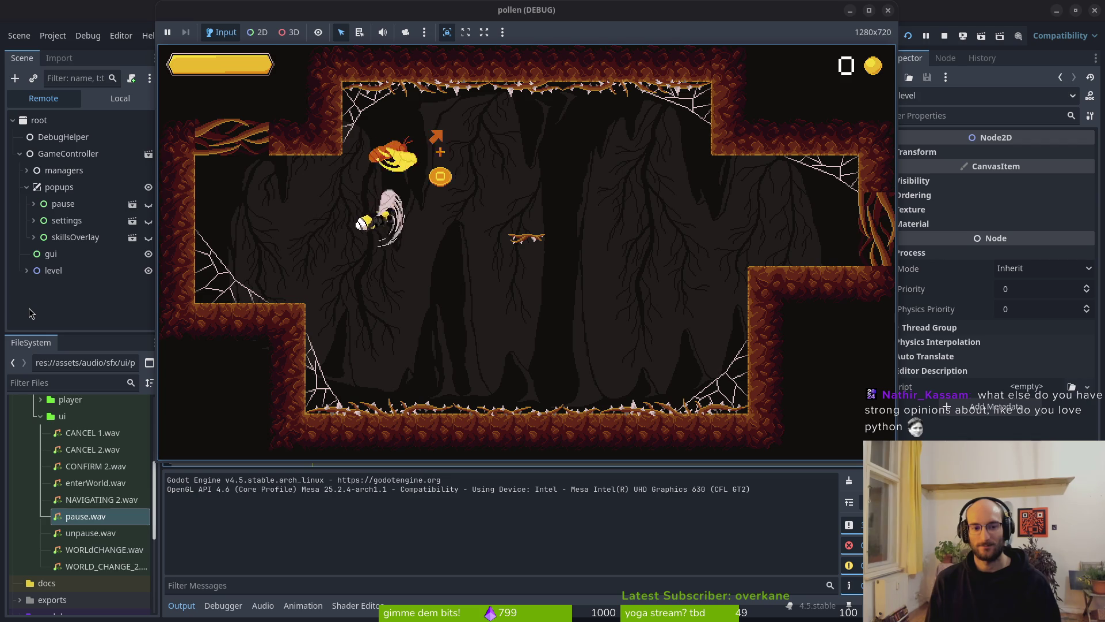
key(Right)
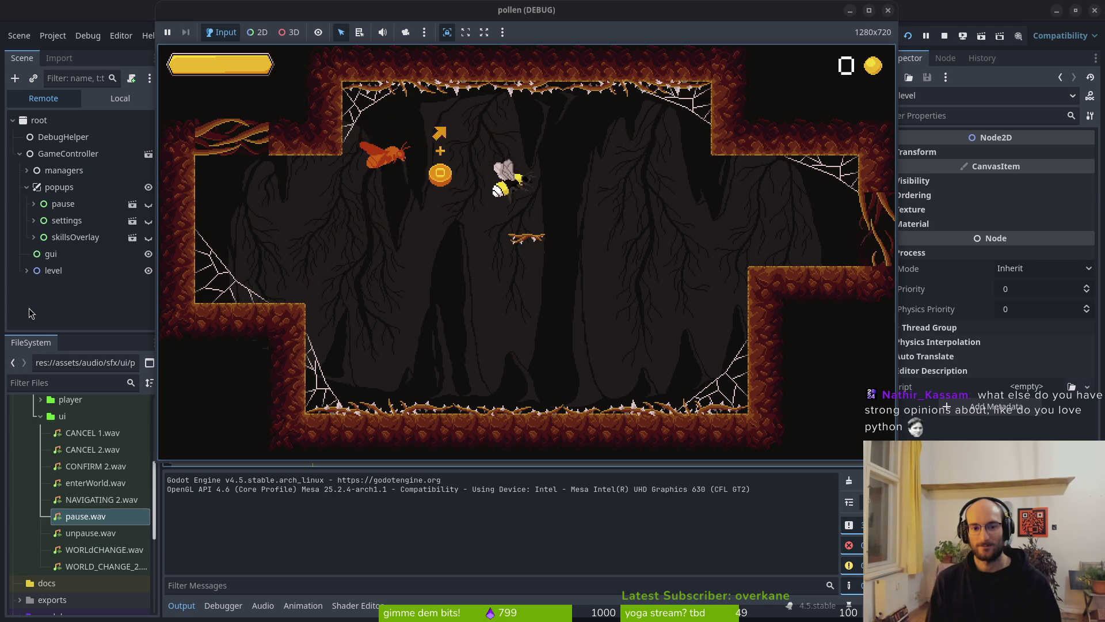
key(Right)
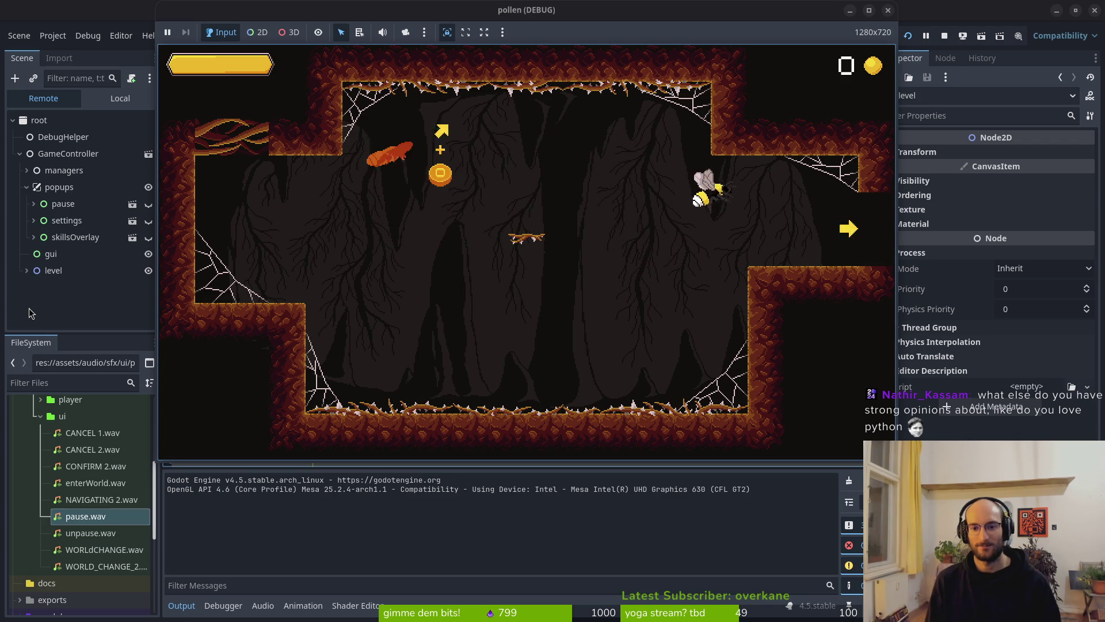
key(Right)
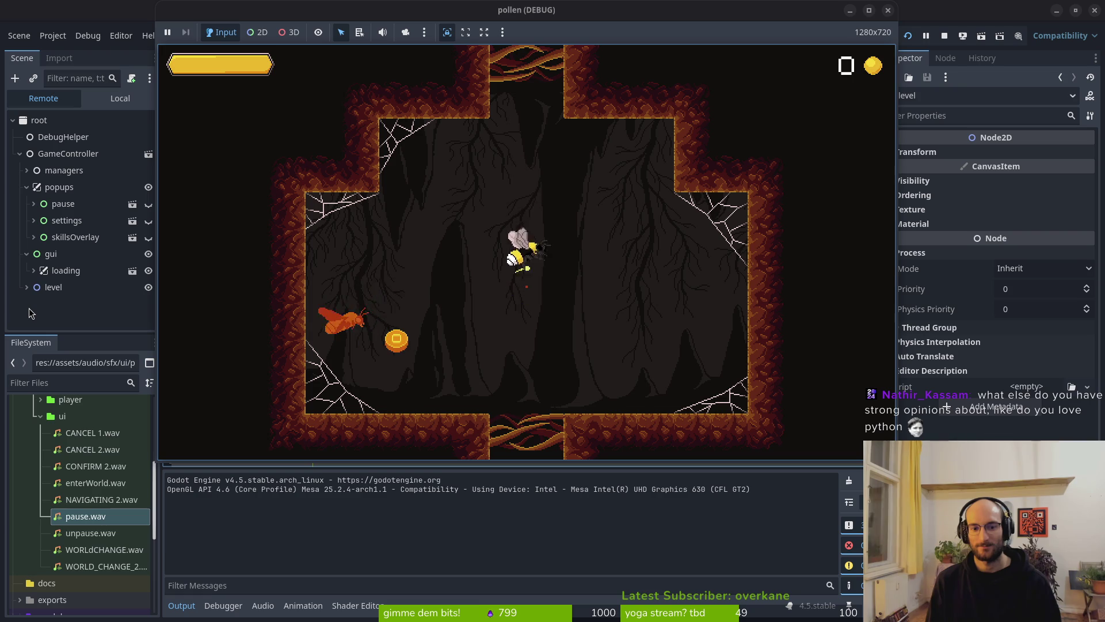
key(Down)
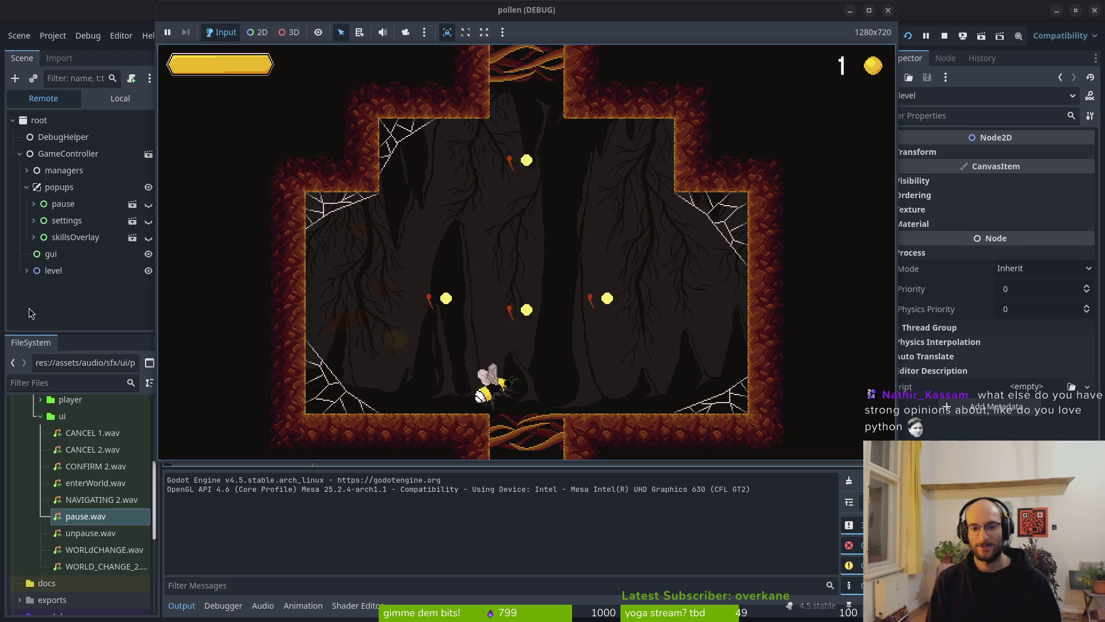
key(Down)
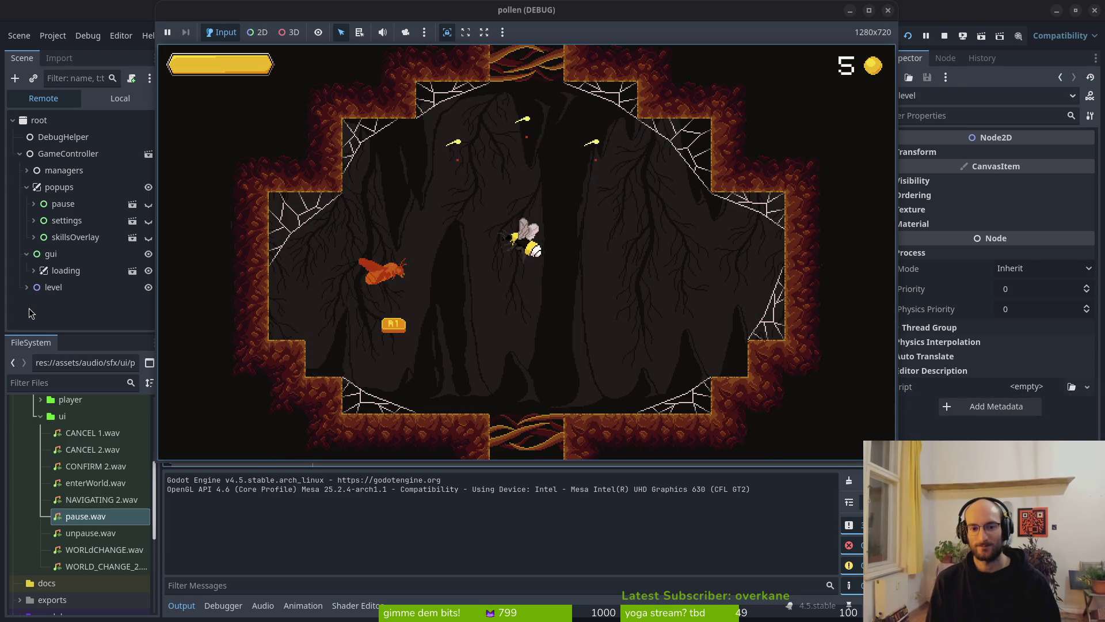
Fight the remaining wasps and dash out the bottom opening back to the hive
key(Up)
key(Right)
key(Left)
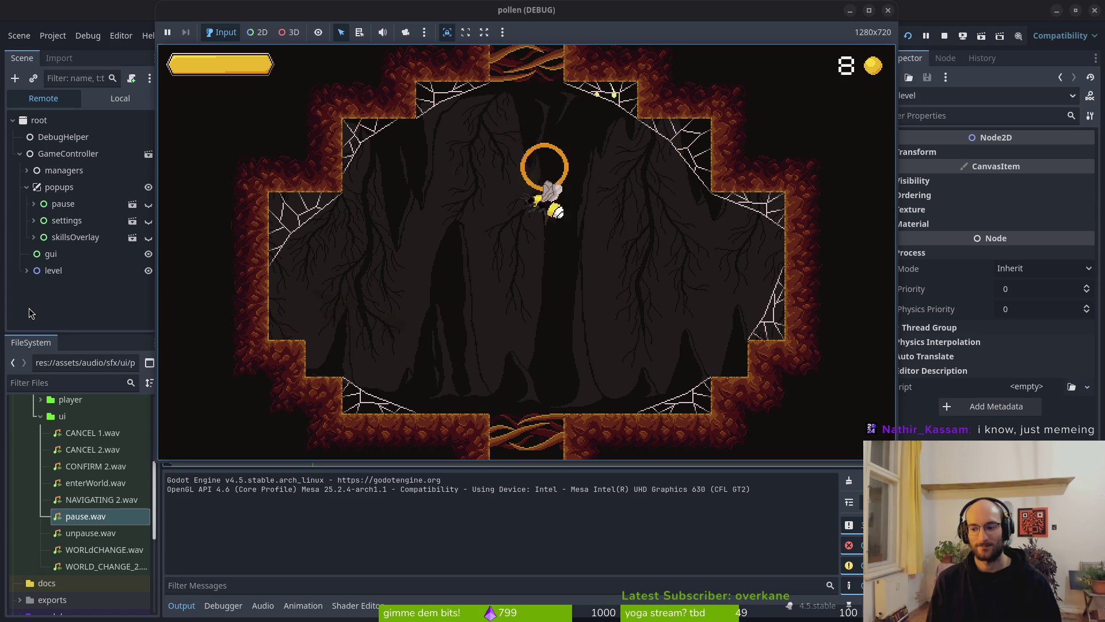
key(Down)
key(Left)
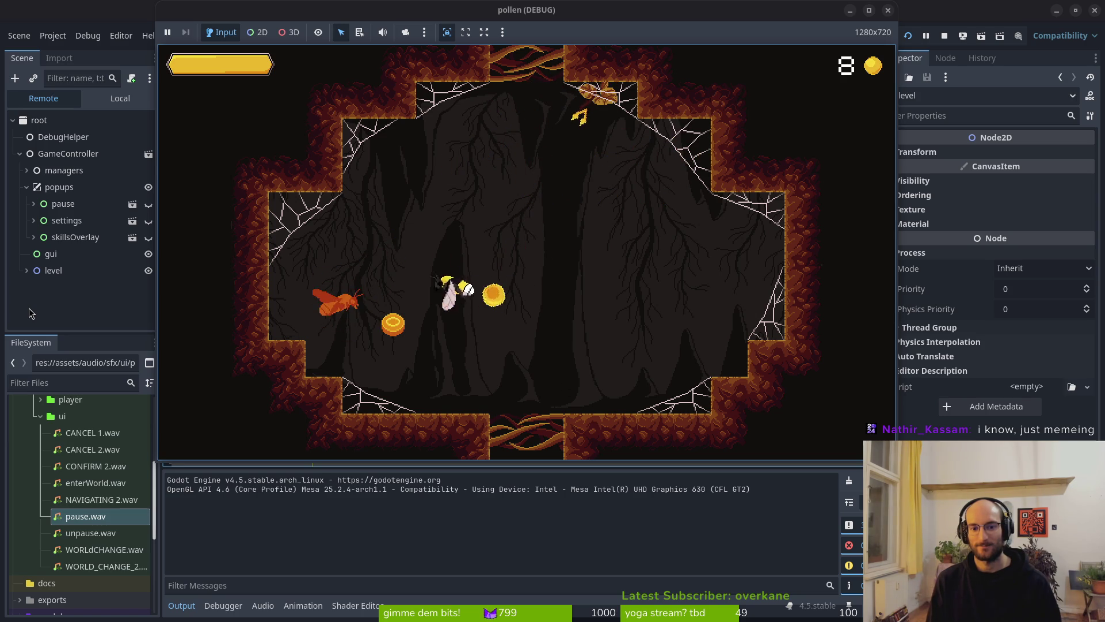
key(Right)
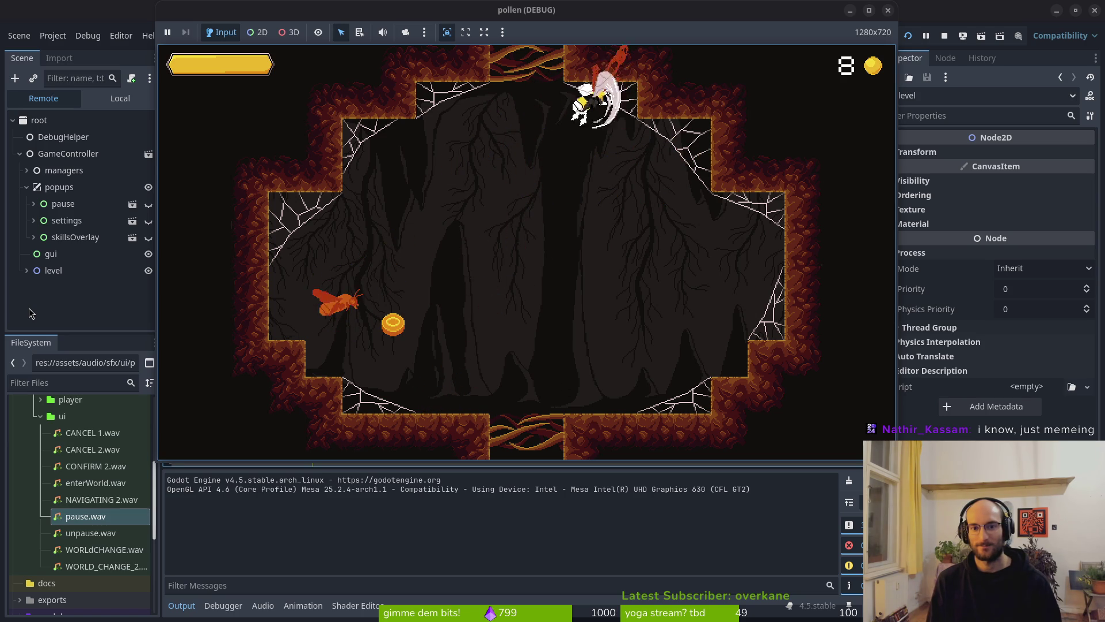
key(Down)
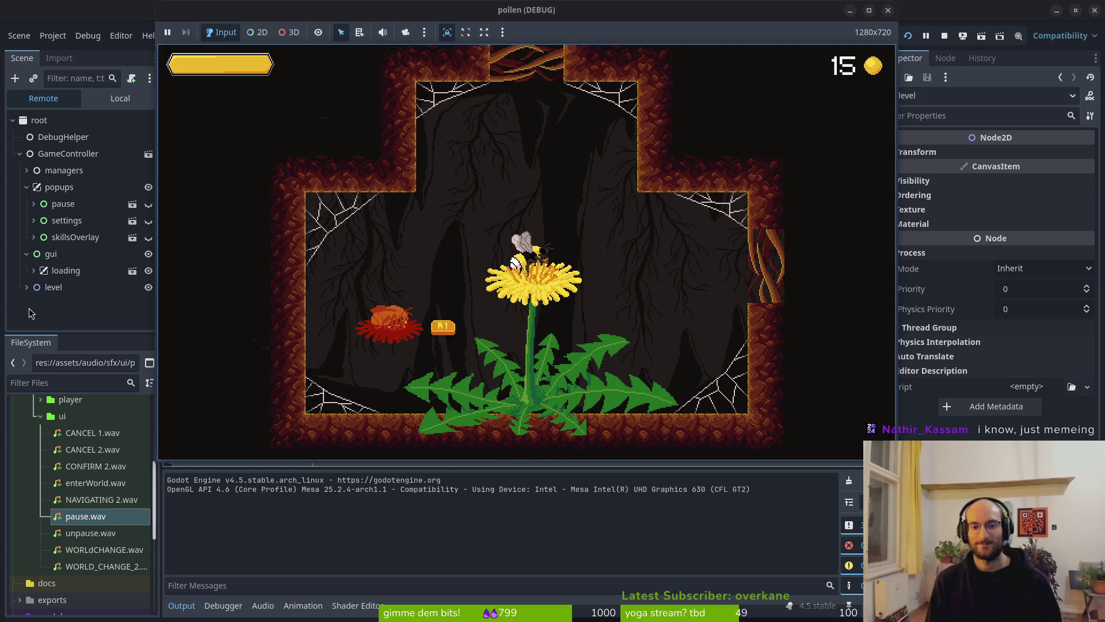
key(Up)
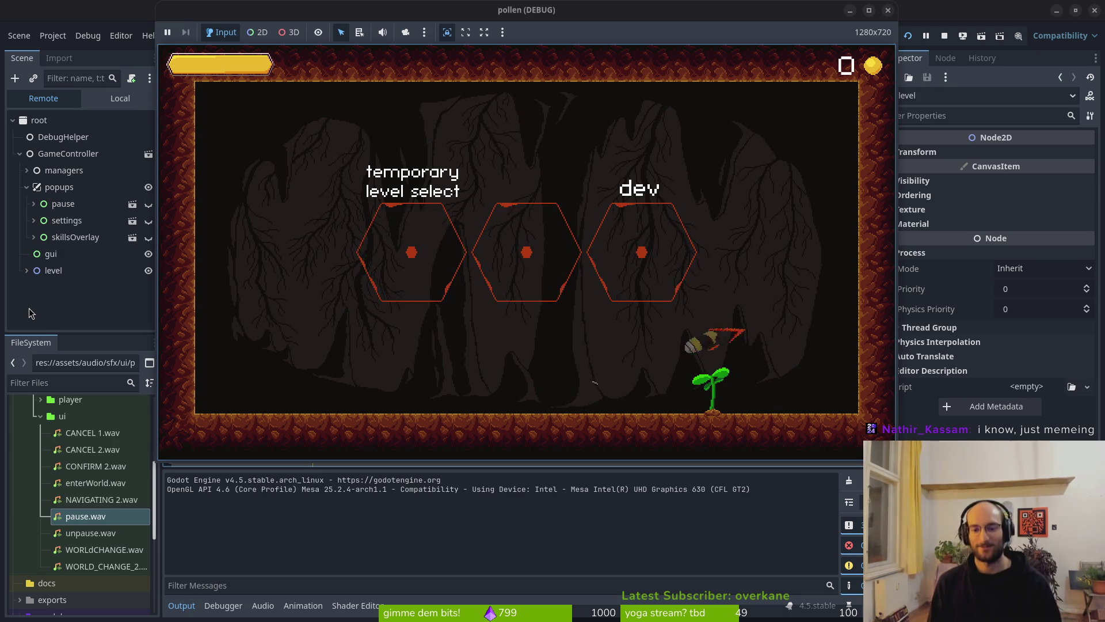
Unlock a skill in the skills overlay, then respawn from the 97 xp run summary into the hub
key(Tab)
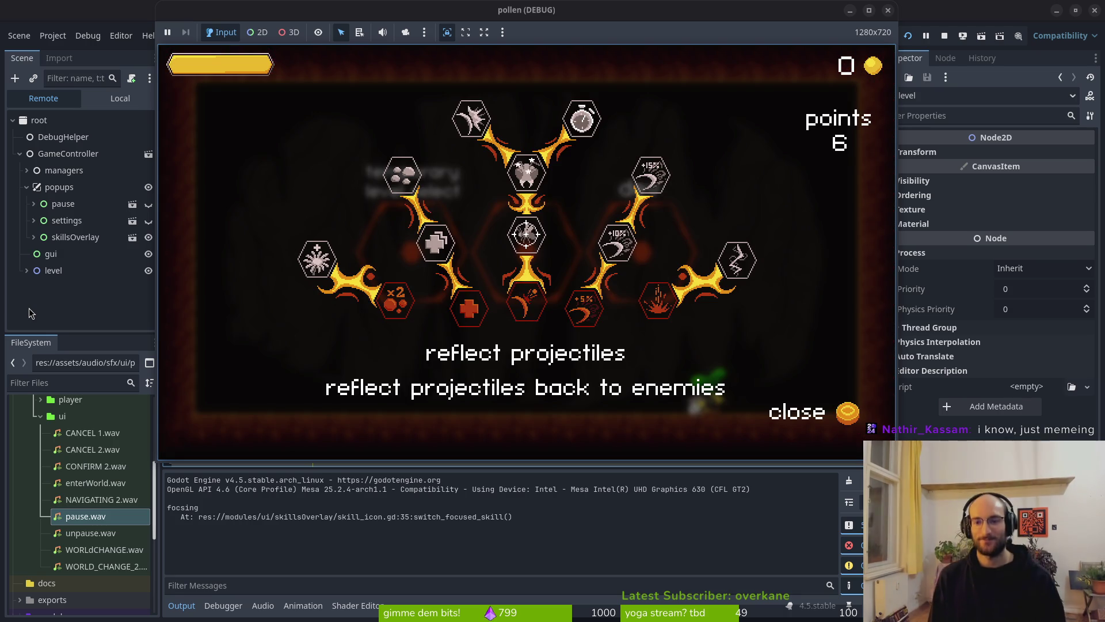
key(Right)
key(Right)
key(Tab)
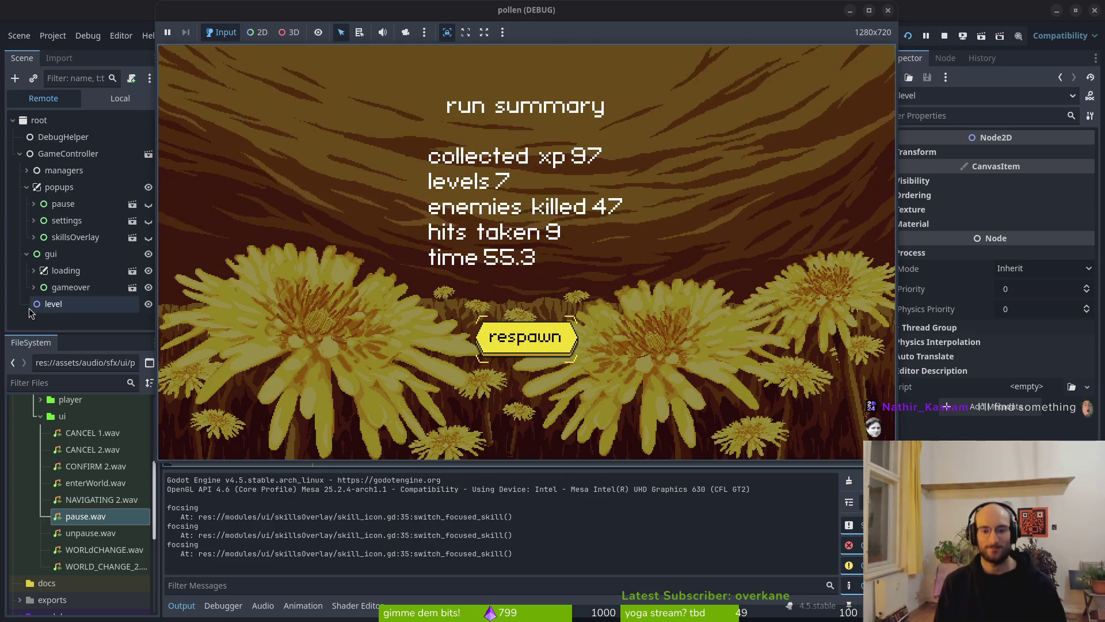
key(Return)
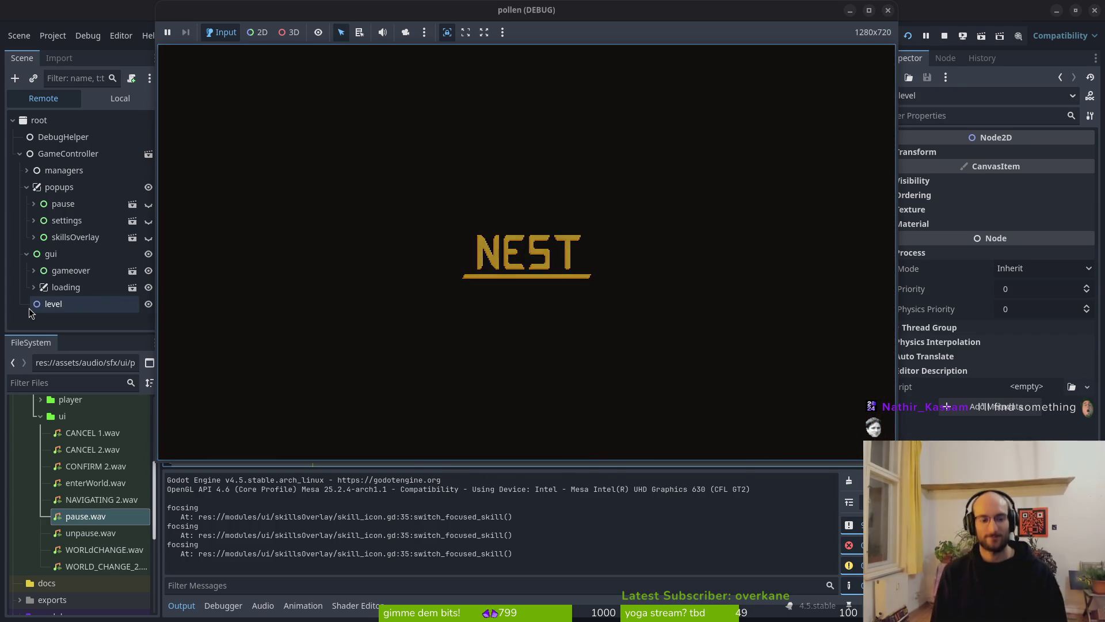
key(Left)
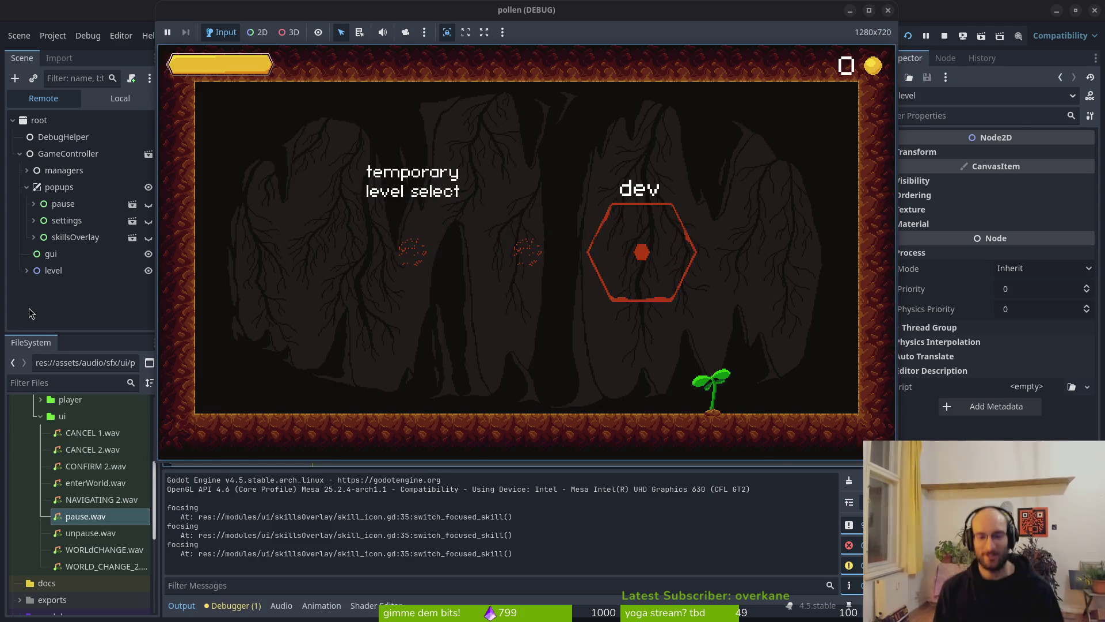
Enter the spider boss level and dodge and slash at the spider in the first round
key(Return)
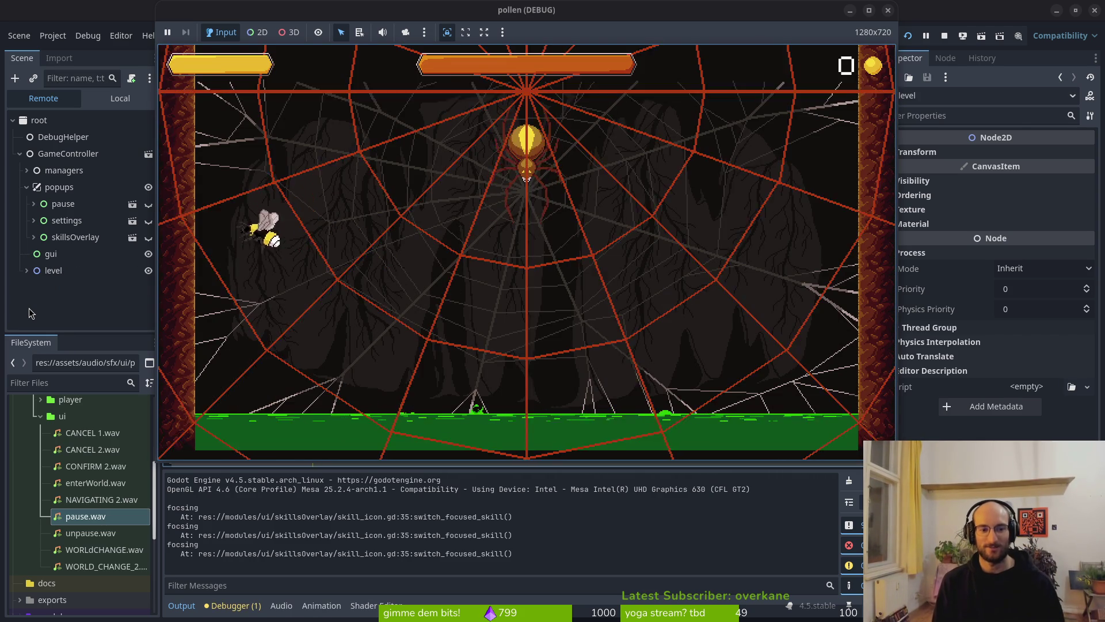
key(Right)
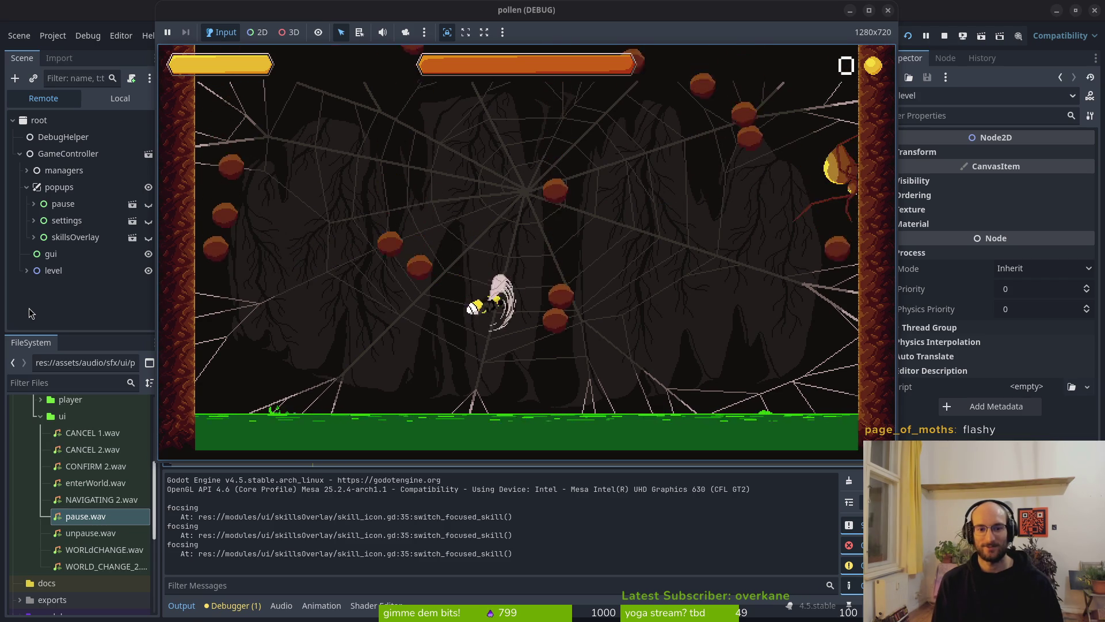
key(Up)
key(Right)
key(Left)
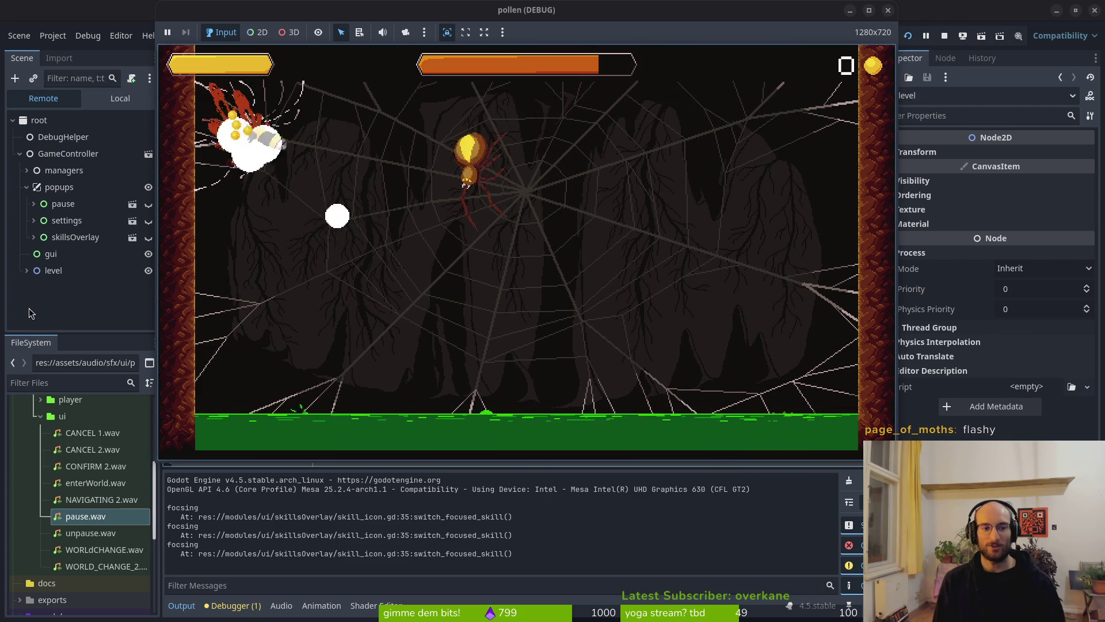
key(Right)
key(Right)
key(Left)
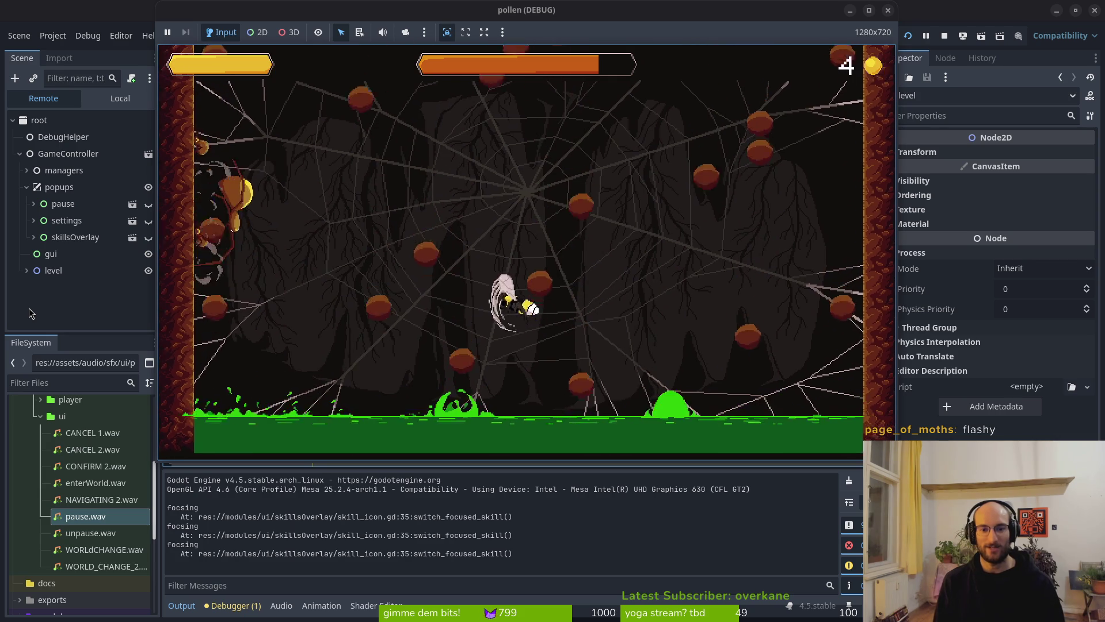
key(Up)
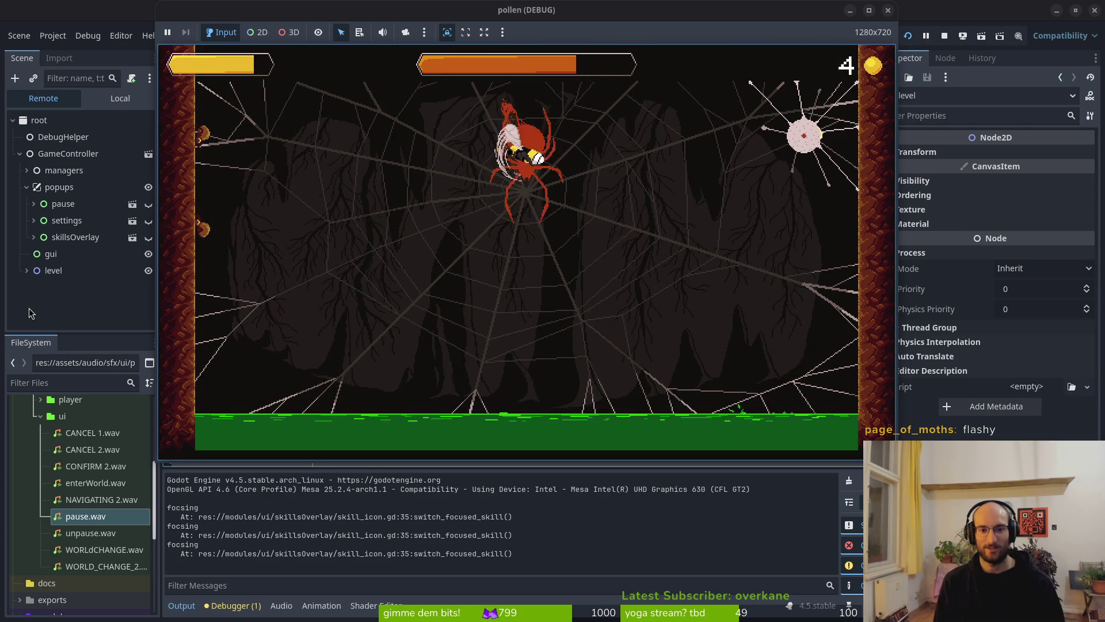
key(Left)
key(Left)
key(Left)
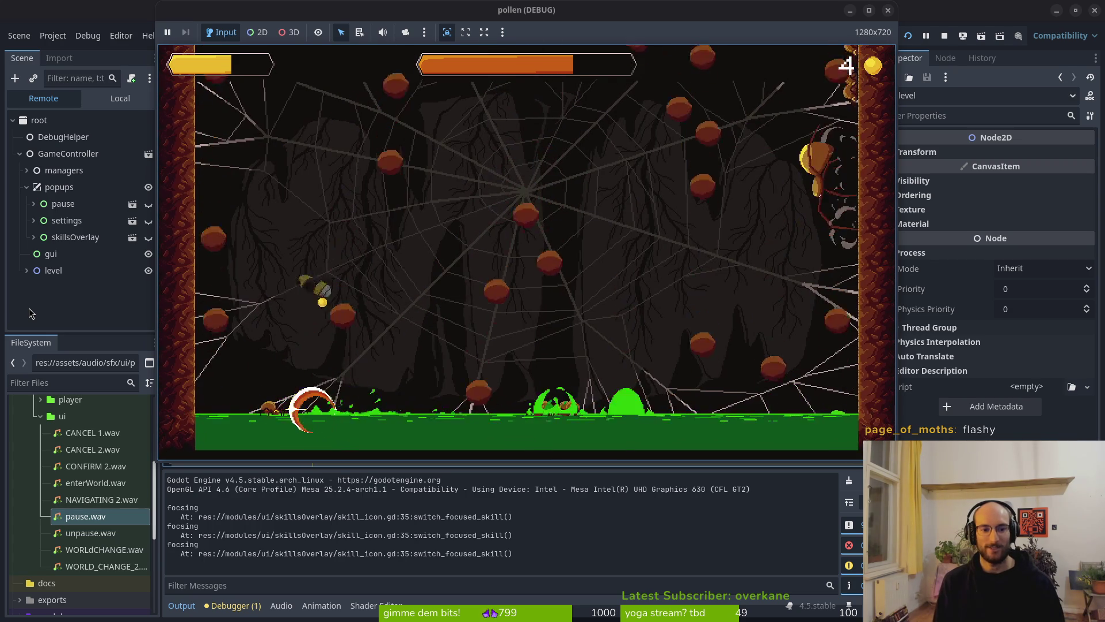
Keep dashing into the spider and pulling away through the next round
key(Right)
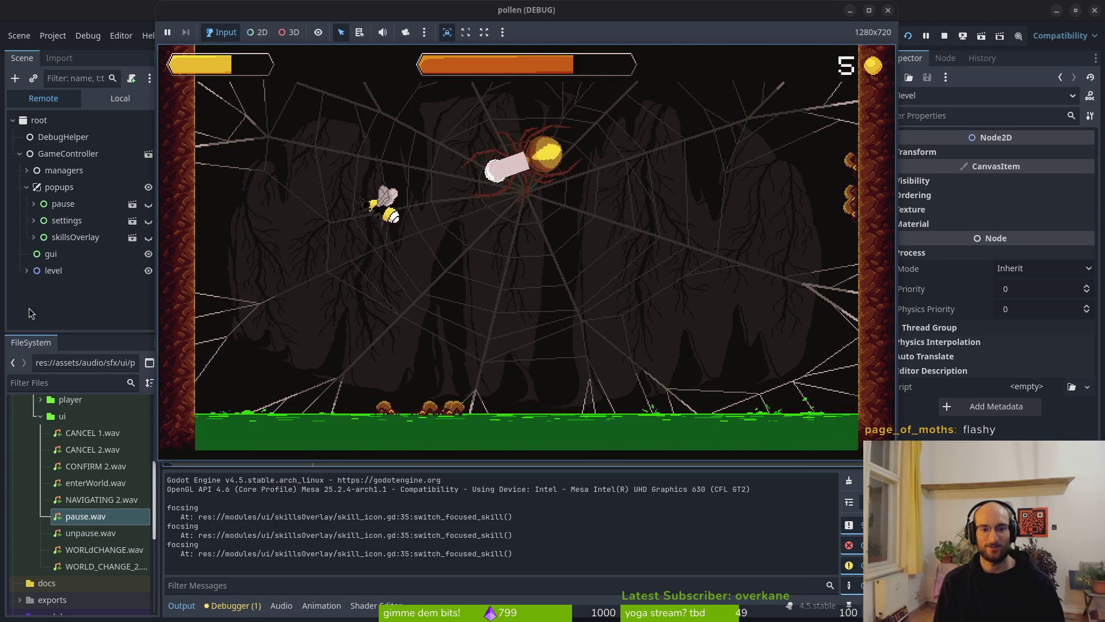
key(Right)
key(Left)
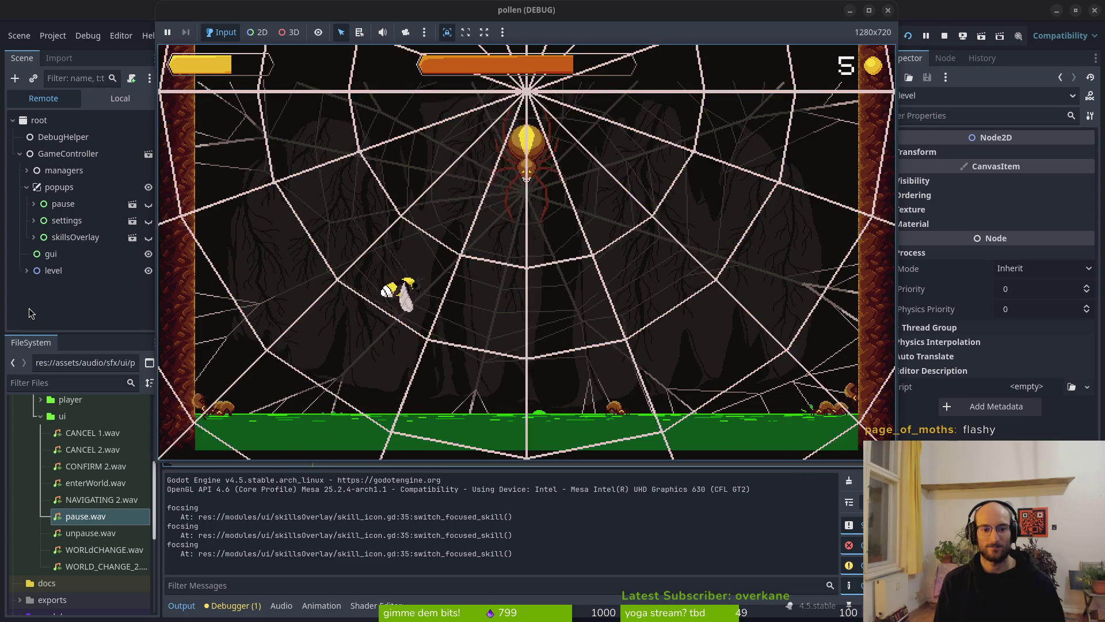
key(Right)
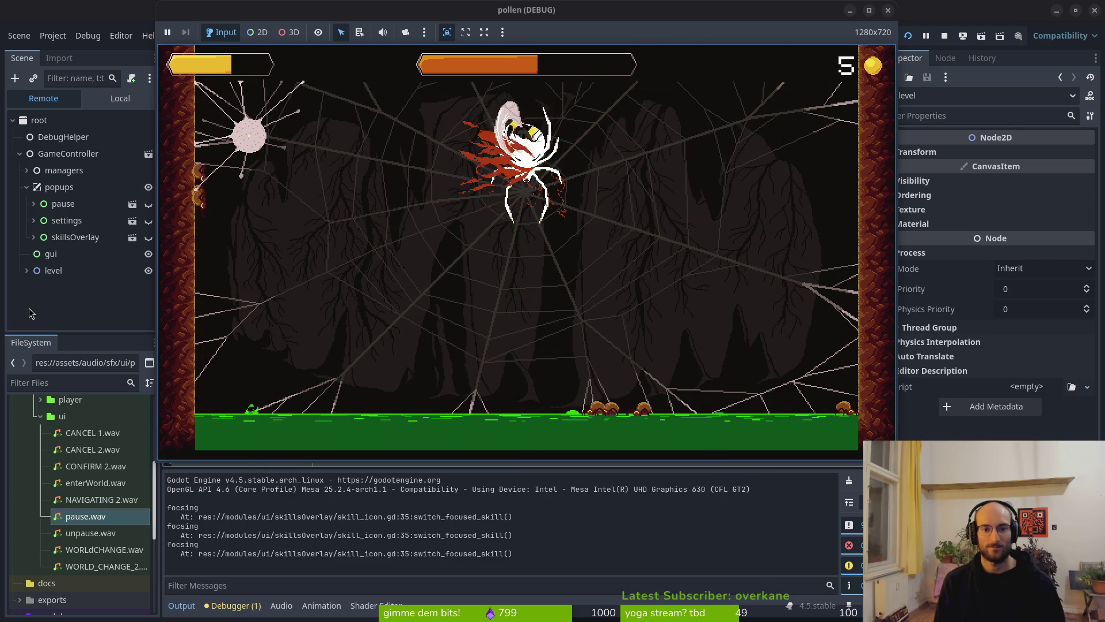
key(Left)
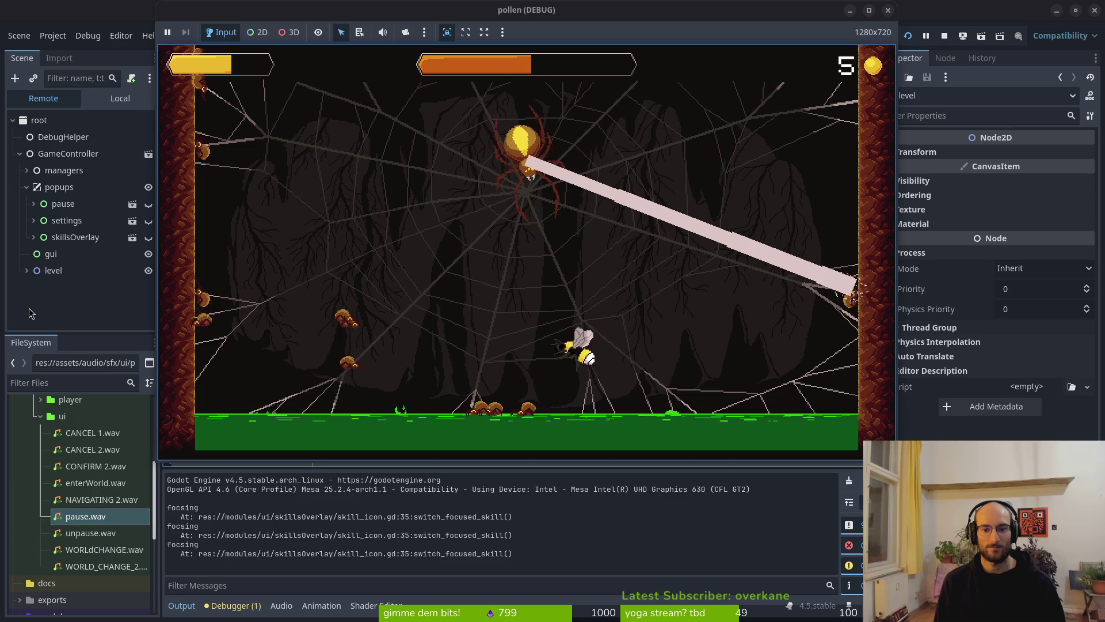
key(Right)
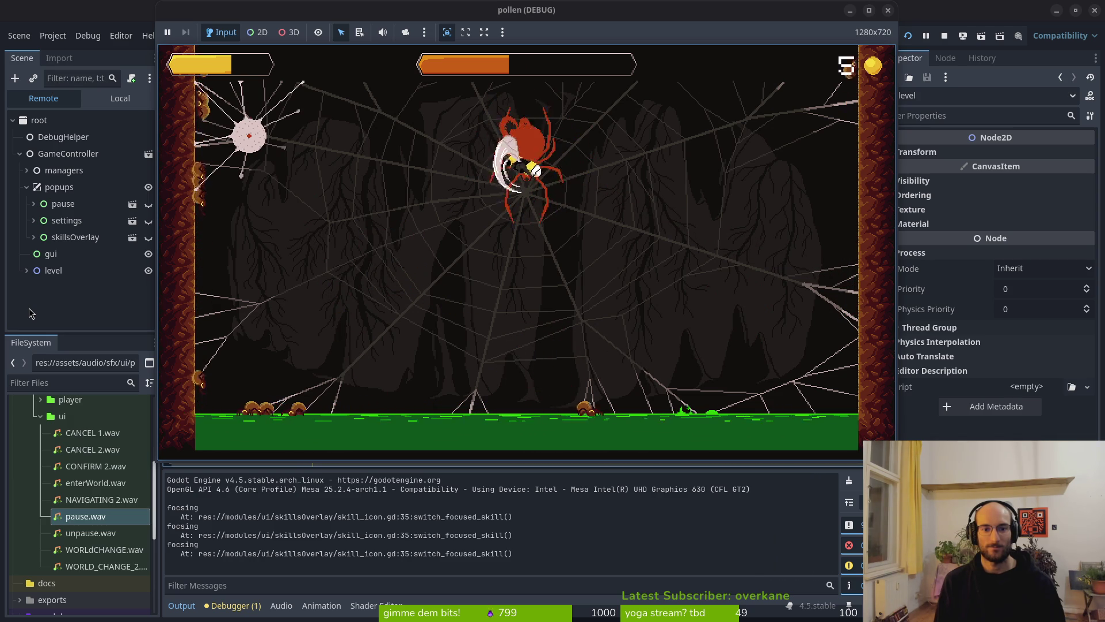
key(Left)
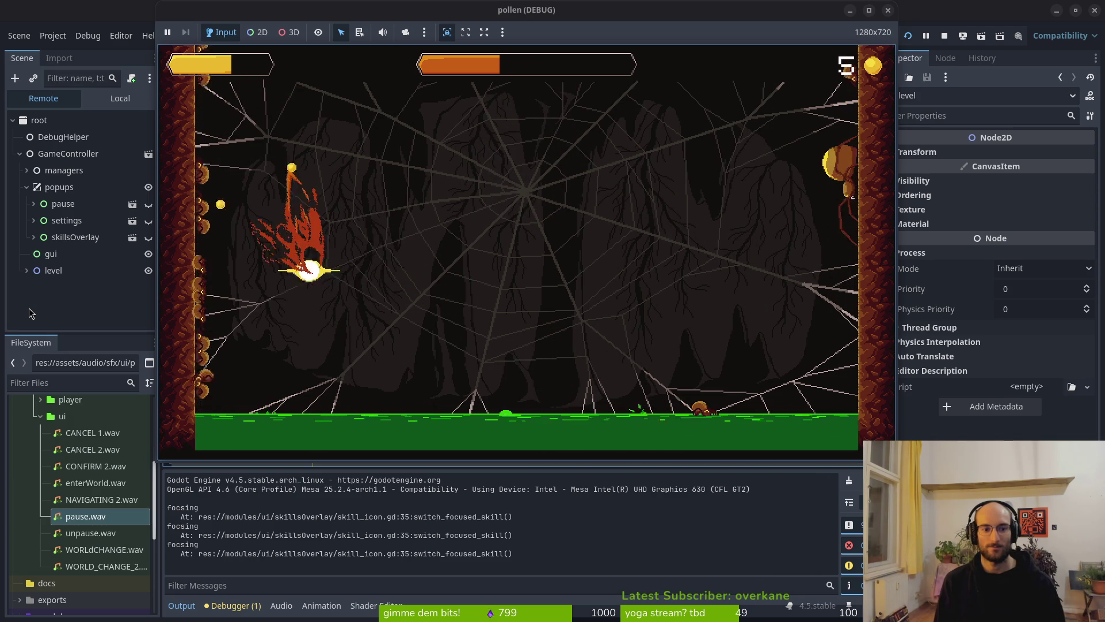
key(Left)
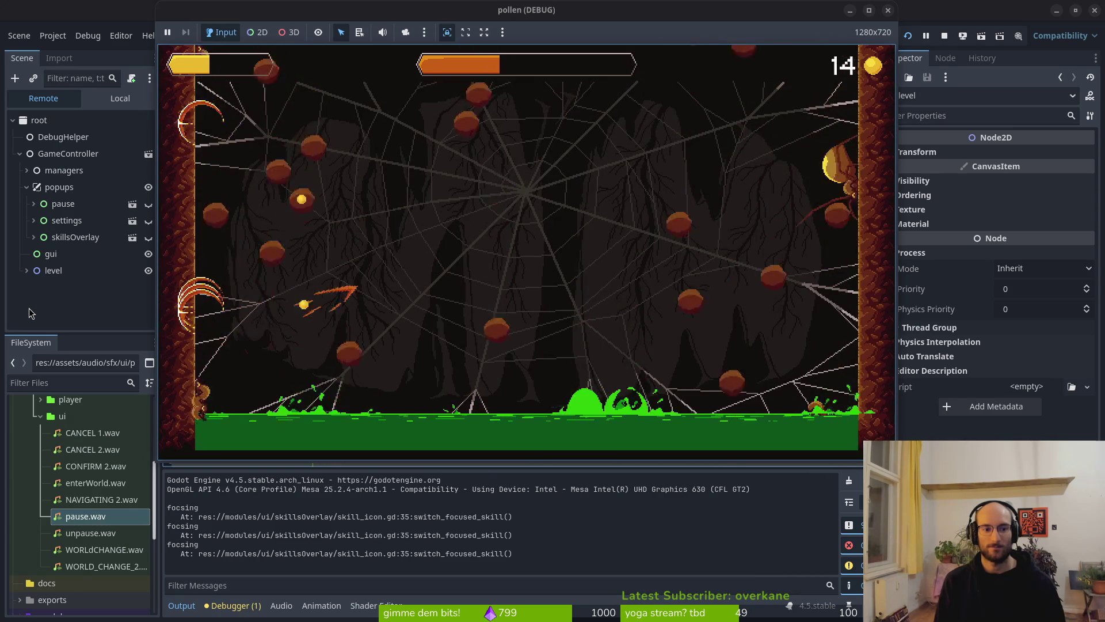
Fly through the pollen balls until the run ends, then respawn from the 11-level, 31-kill summary
key(Left)
key(Up)
key(Left)
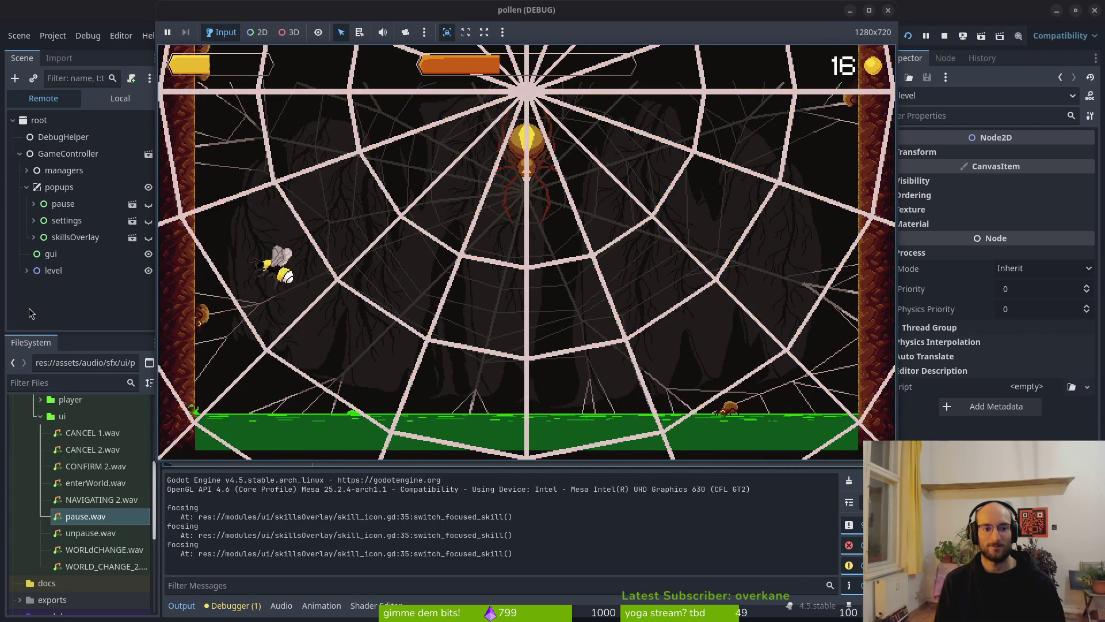
key(Right)
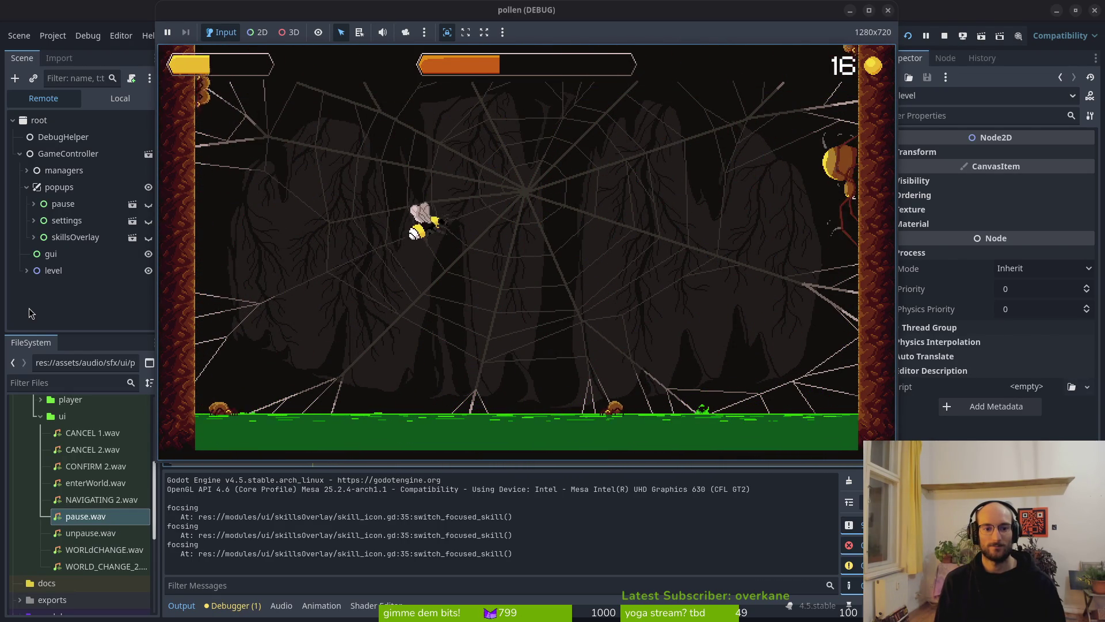
key(Right)
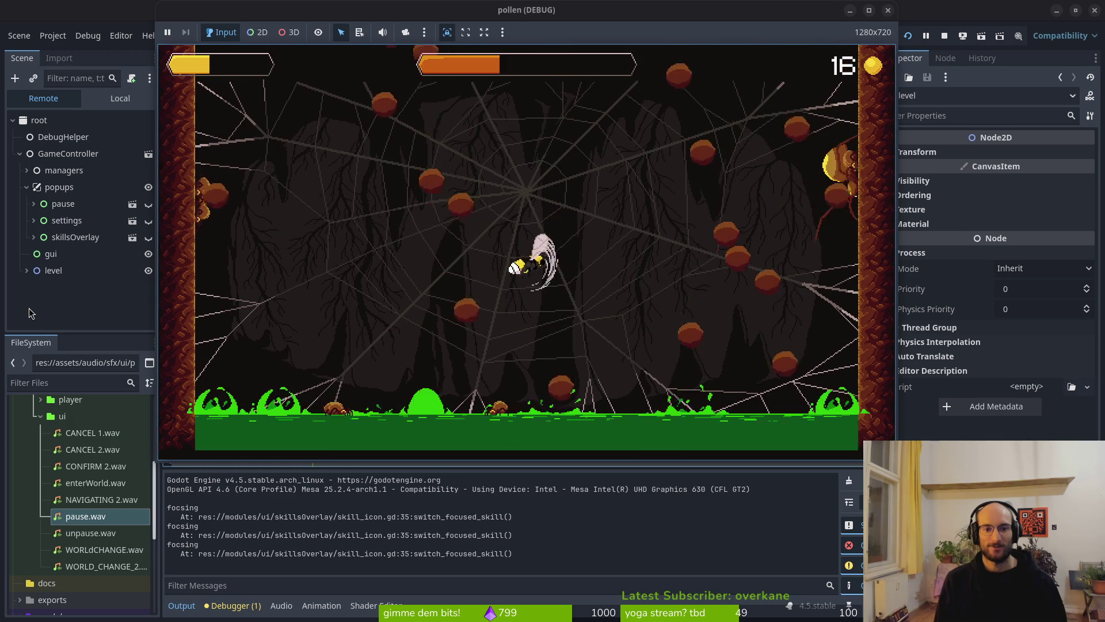
key(Left)
key(Up)
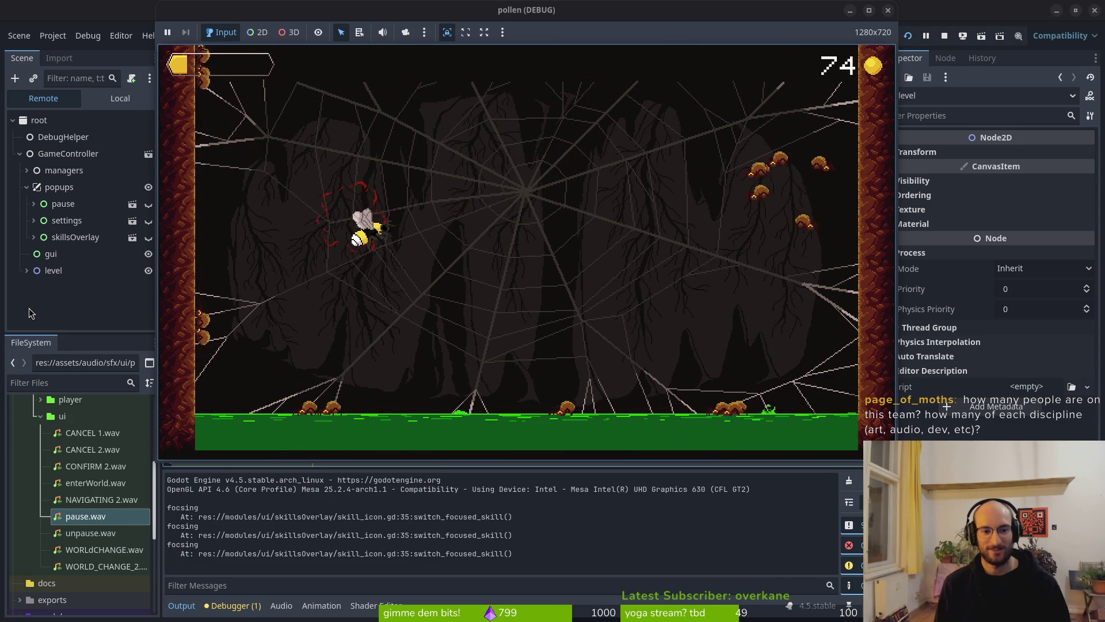
key(Return)
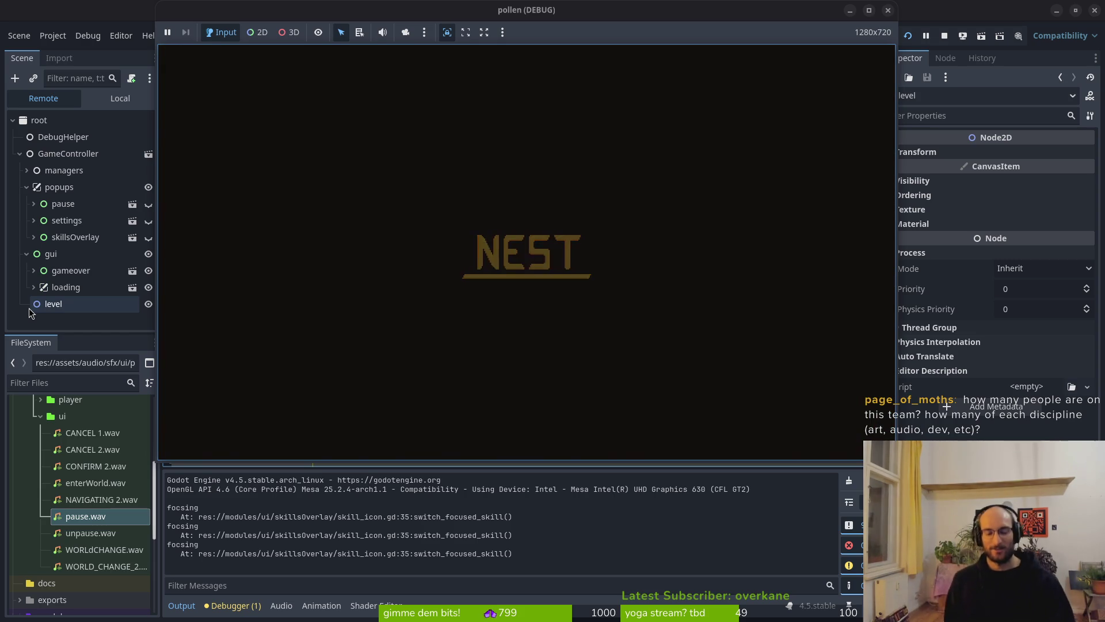
Stop the debug run with F8 and jump to DebugHelper in hive.gd's toggle_dev_portal in Neovim
key(F8)
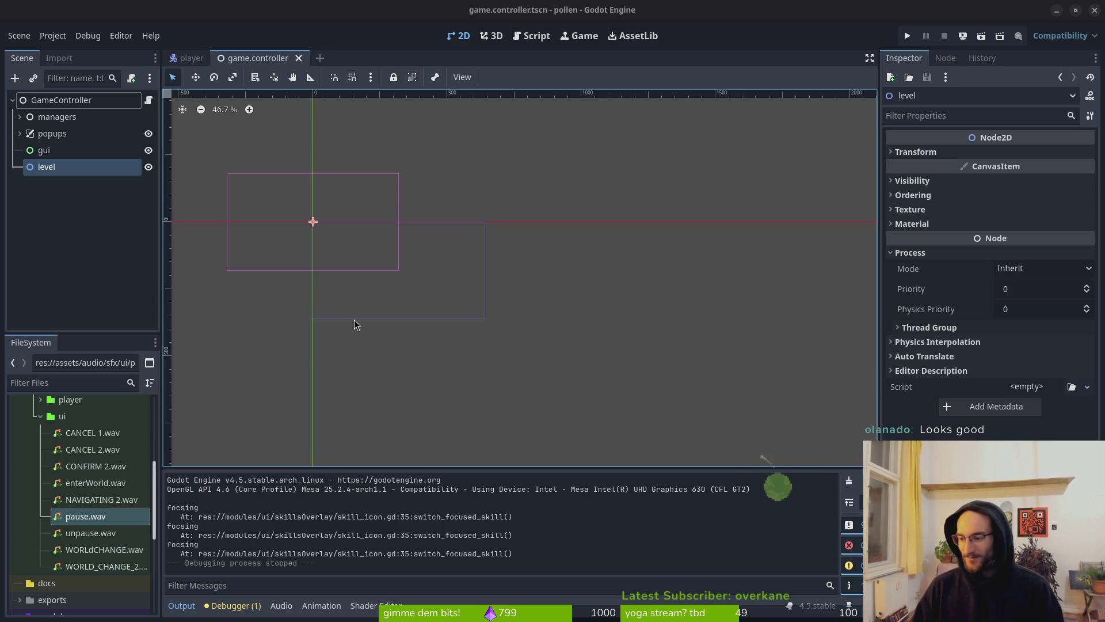
key(alt+Tab)
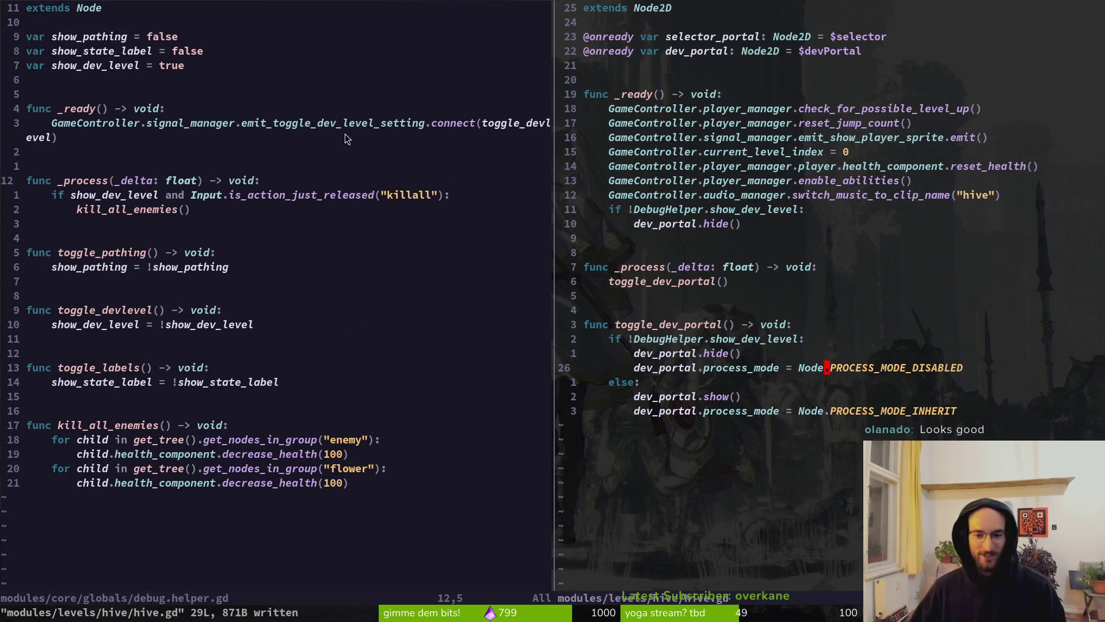
click(700, 338)
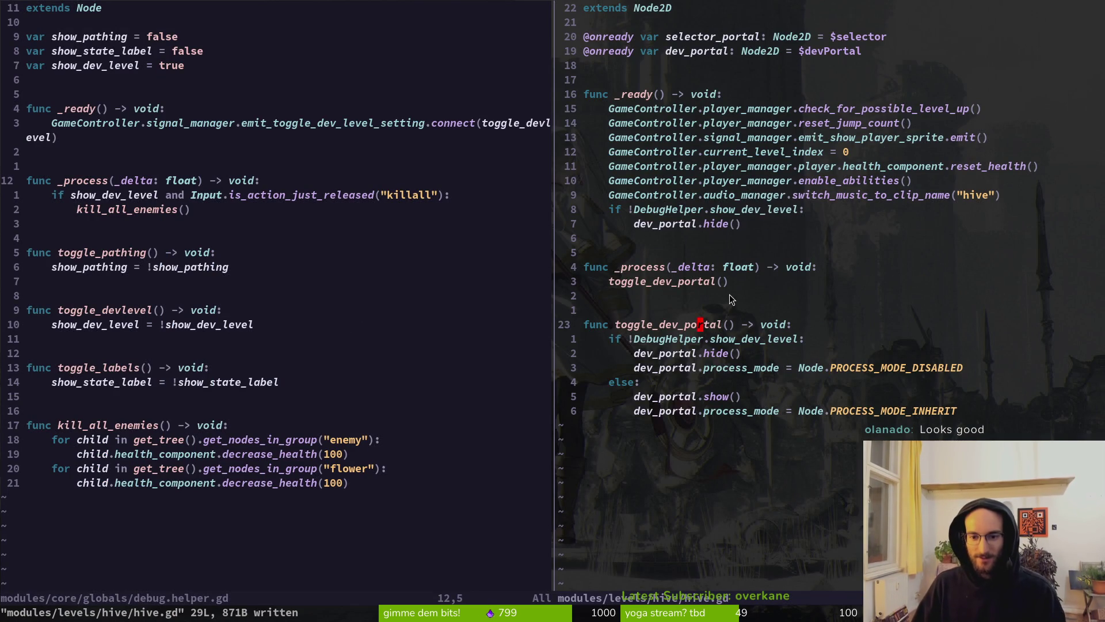